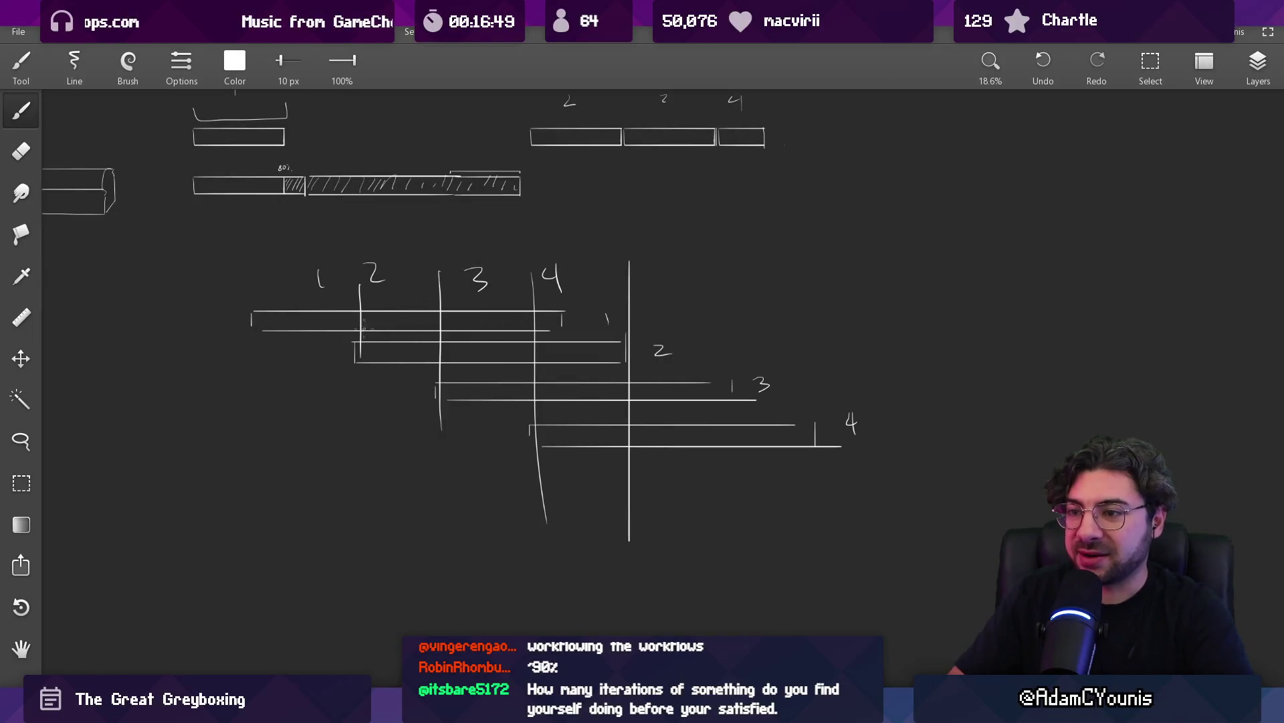
Brush two horizontal strokes below the timeline bars, then undo them as stray marks
{"action": "left_click_drag", "start_coordinate": [370, 321], "coordinate": [552, 322]}
{"action": "left_click_drag", "start_coordinate": [389, 352], "coordinate": [636, 351]}
{"action": "key", "text": "ctrl+z"}
{"action": "key", "text": "ctrl+z"}
{"action": "key", "text": "ctrl+z"}
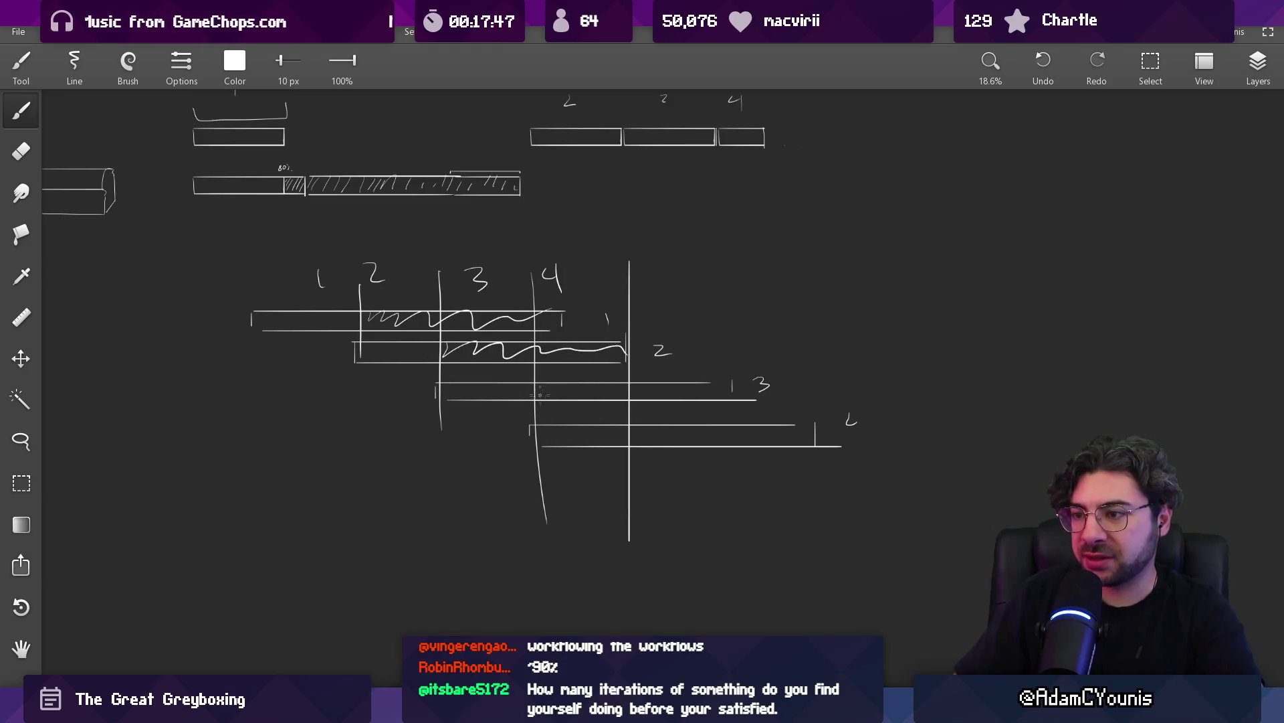
Extend the wavy scribble across the third timeline bar, undoing and then restoring it
{"action": "mouse_move", "coordinate": [600, 389]}
{"action": "left_mouse_down"}
{"action": "mouse_move", "coordinate": [728, 394]}
{"action": "mouse_move", "coordinate": [823, 436]}
{"action": "left_mouse_up"}
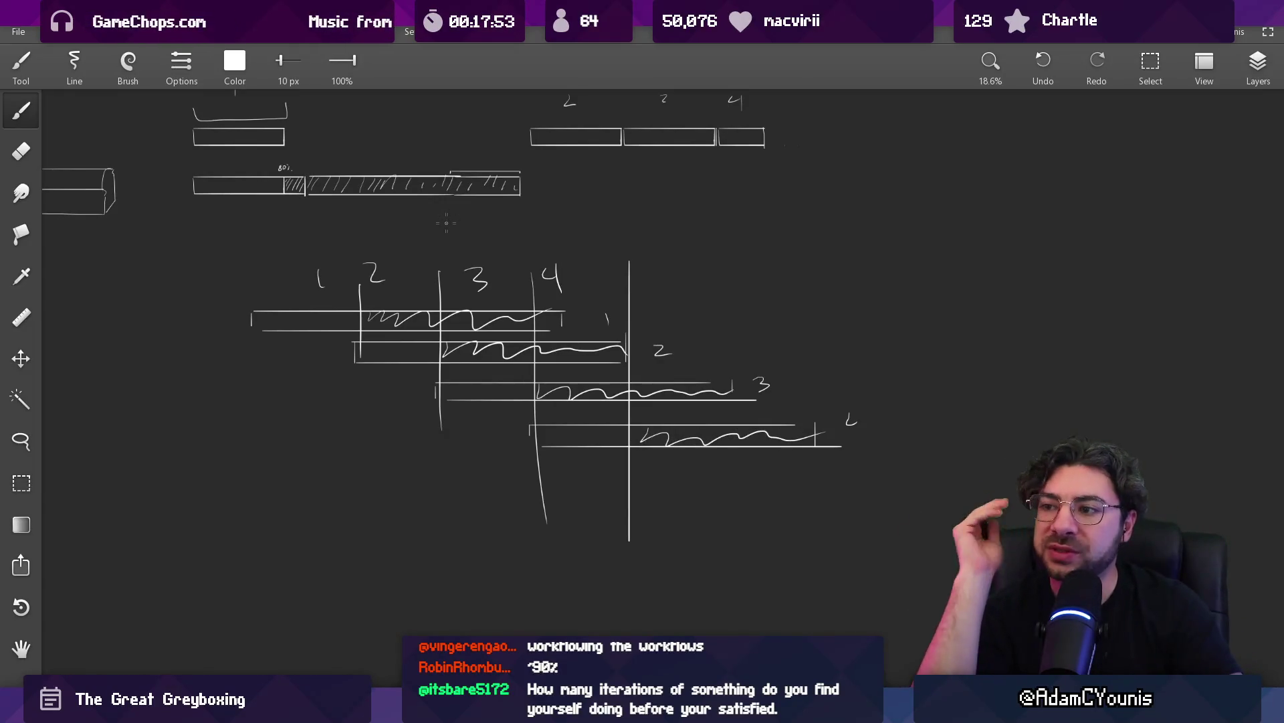
{"action": "key", "text": "ctrl+z"}
{"action": "key", "text": "ctrl+z"}
{"action": "key", "text": "ctrl+z"}
{"action": "key", "text": "ctrl+z"}
{"action": "key", "text": "ctrl+shift+z"}
{"action": "key", "text": "ctrl+shift+z"}
{"action": "key", "text": "ctrl+shift+z"}
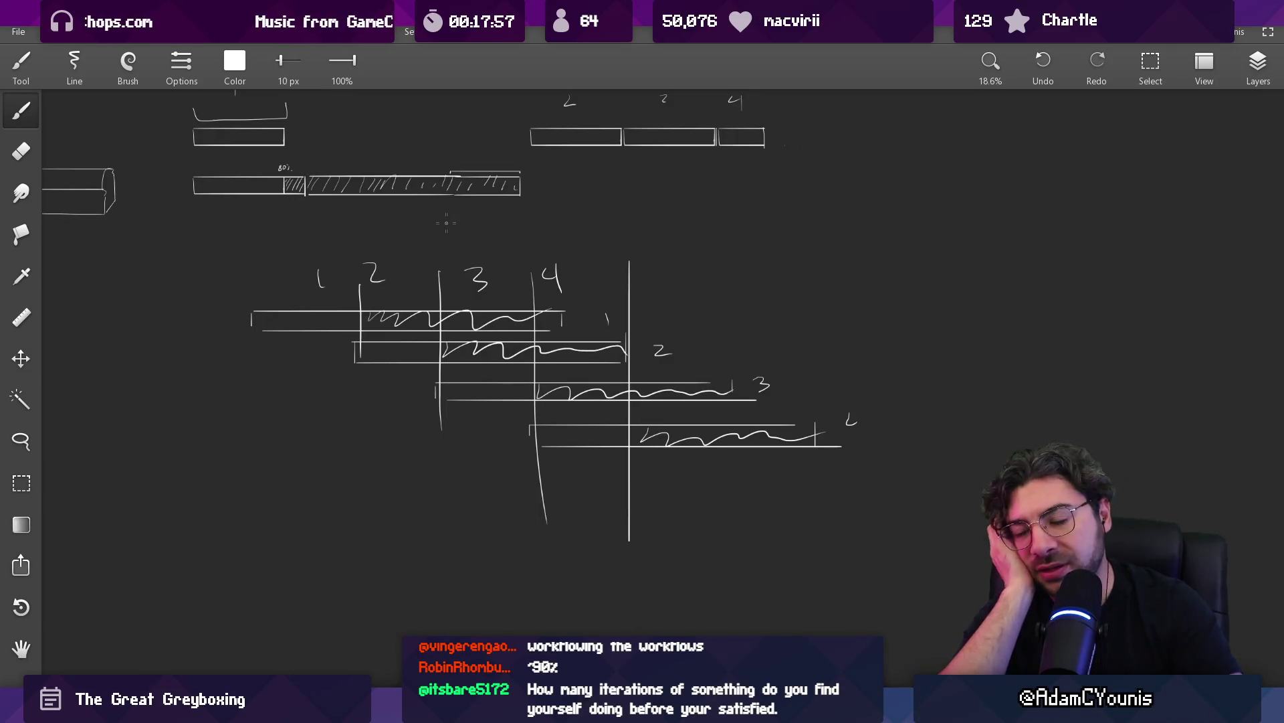
{"action": "scroll", "coordinate": [436, 324], "scroll_direction": "up", "scroll_amount": 5}
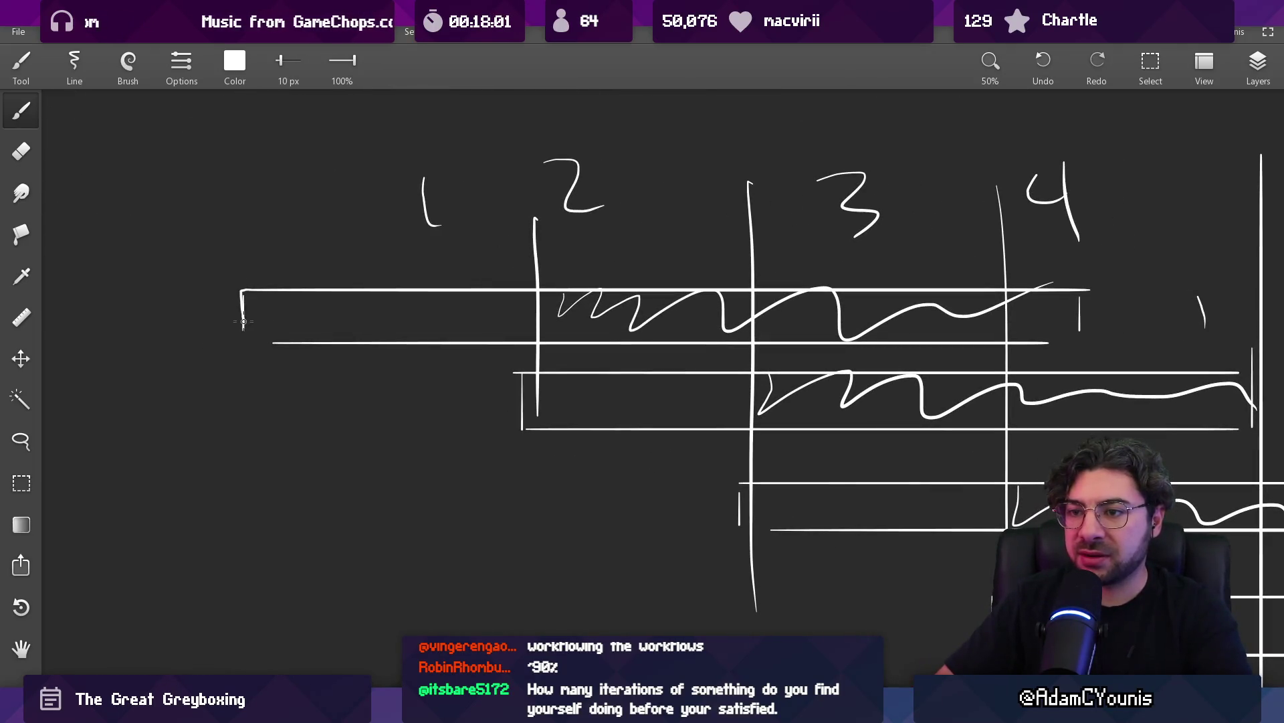
Close the first bar's left end, bracket section 2, and divide section 3 vertically
{"action": "left_click_drag", "start_coordinate": [243, 339], "coordinate": [303, 342]}
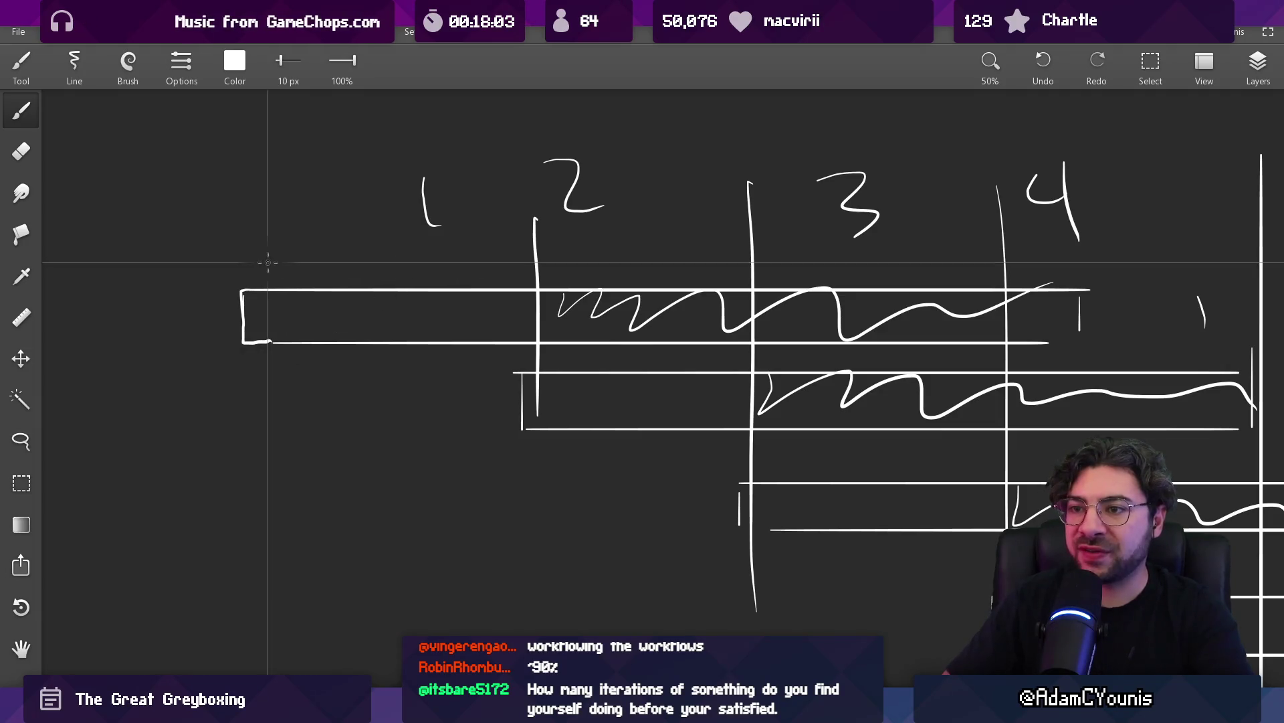
{"action": "left_click_drag", "start_coordinate": [582, 268], "coordinate": [582, 353]}
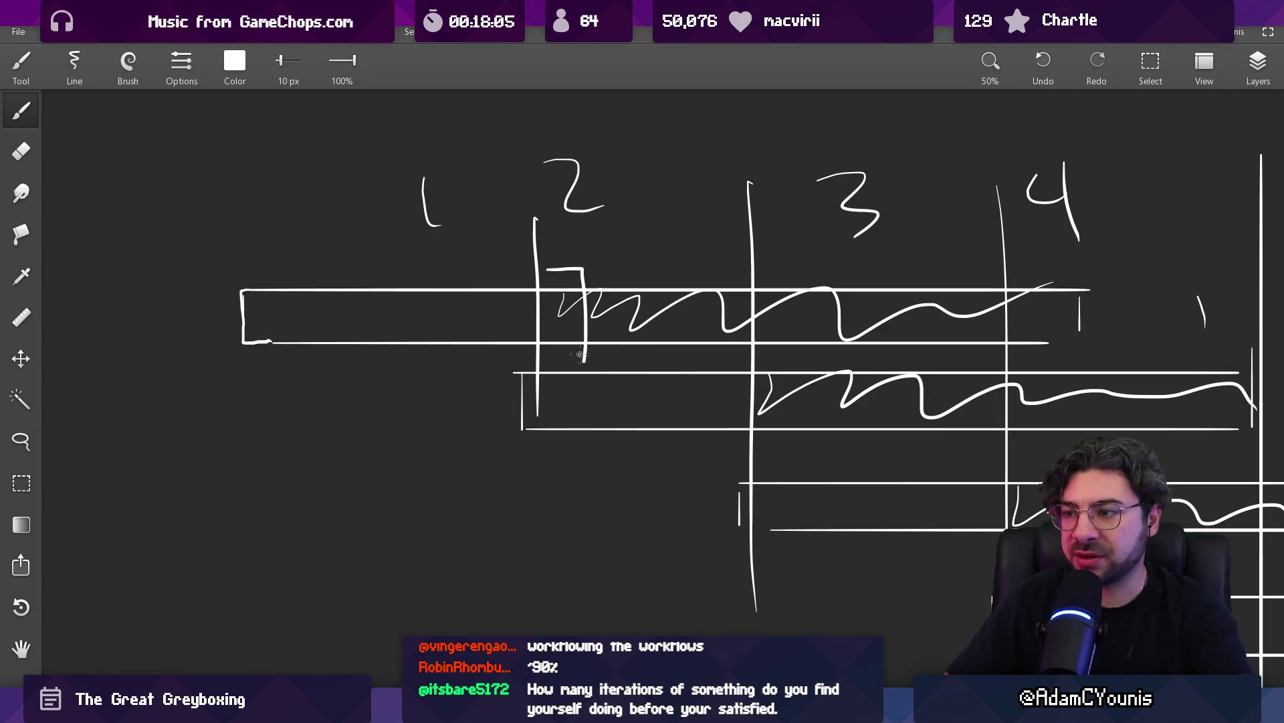
{"action": "scroll", "coordinate": [573, 355], "scroll_direction": "right", "scroll_amount": 5}
{"action": "scroll", "coordinate": [573, 355], "scroll_direction": "down", "scroll_amount": 2}
{"action": "left_click_drag", "start_coordinate": [669, 204], "coordinate": [668, 318]}
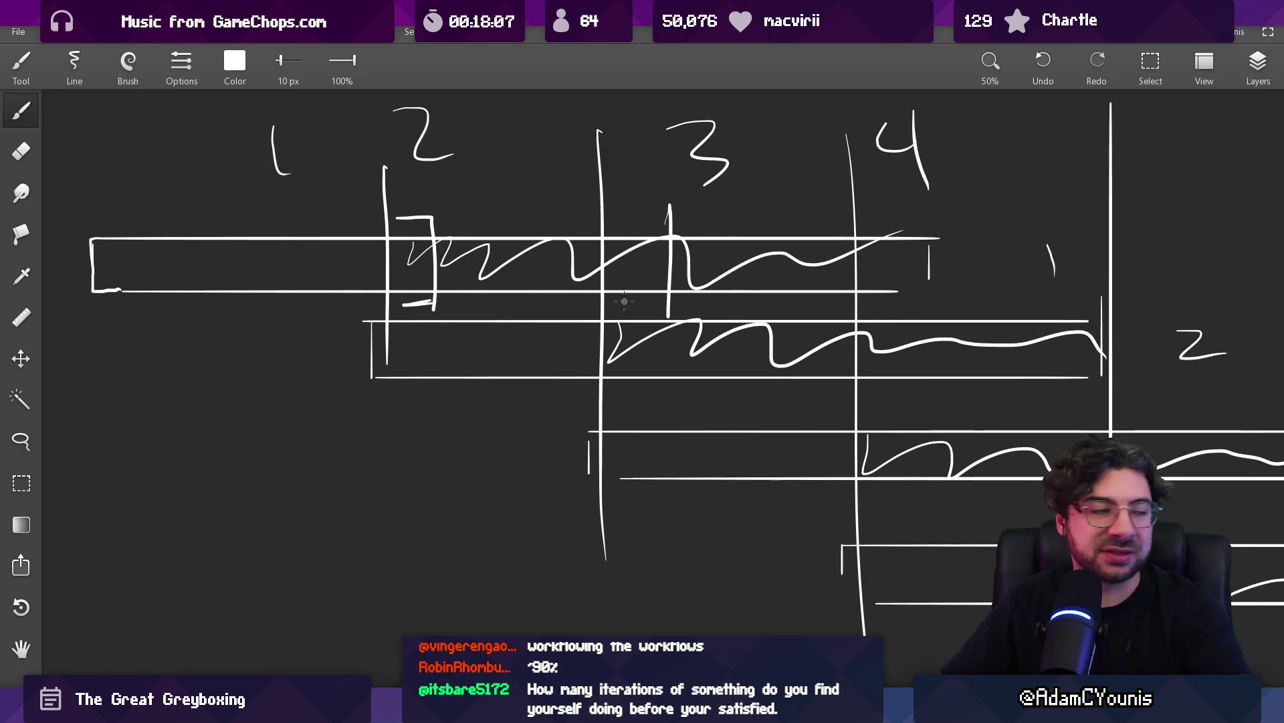
Hatch the small section-2 box, undo it, then erase part of the top line and zigzag
{"action": "left_click_drag", "start_coordinate": [587, 307], "coordinate": [638, 355]}
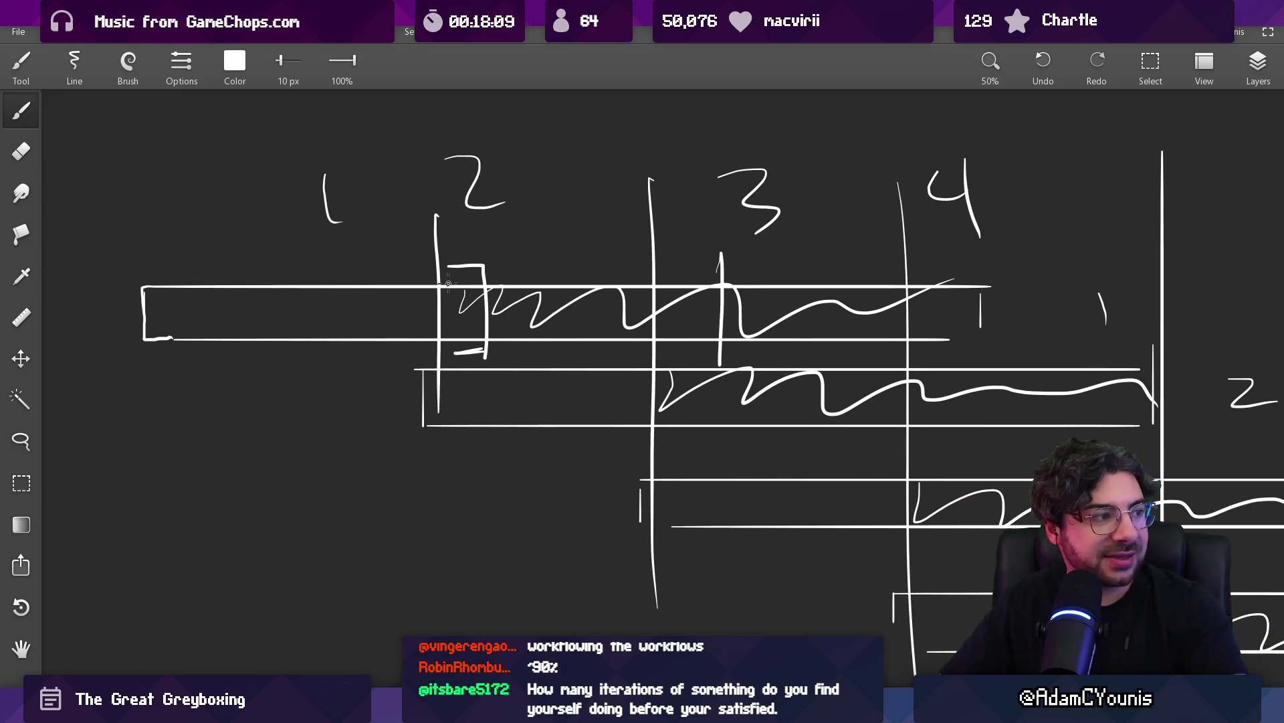
{"action": "left_click_drag", "start_coordinate": [459, 277], "coordinate": [470, 289]}
{"action": "key", "text": "ctrl+z"}
{"action": "key", "text": "ctrl+z"}
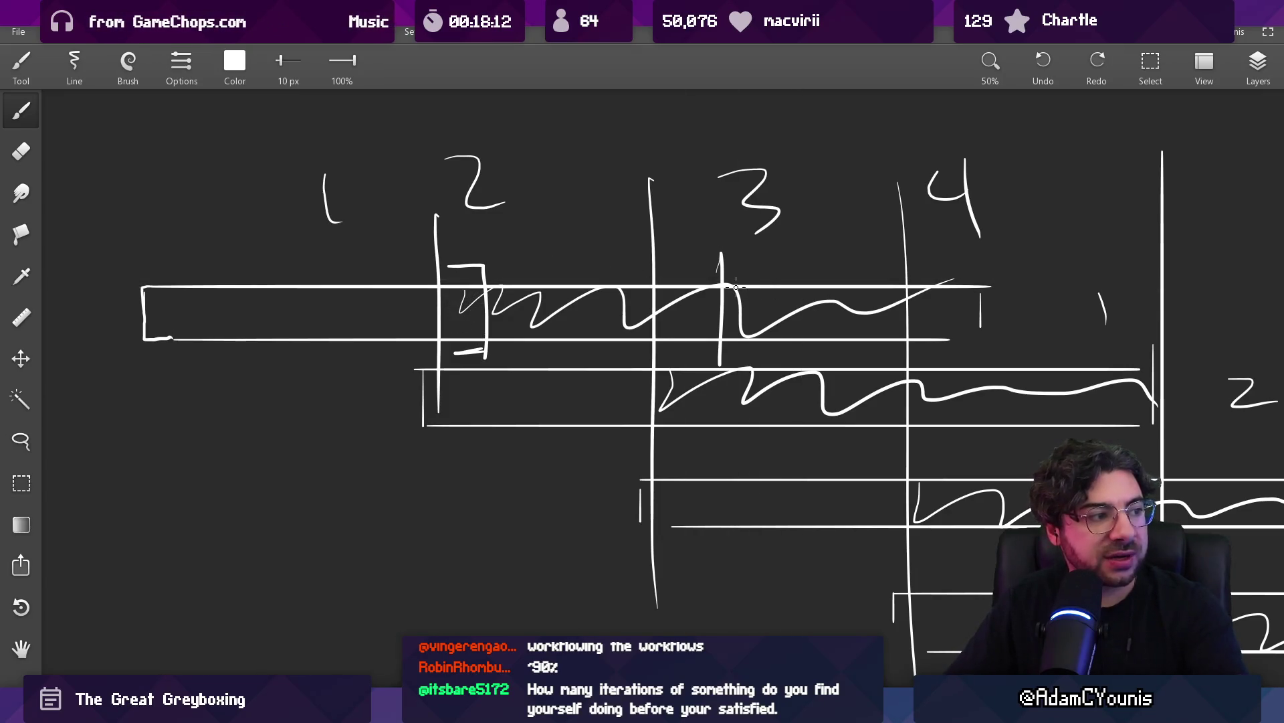
{"action": "key", "text": "e"}
{"action": "mouse_move", "coordinate": [780, 298]}
{"action": "left_mouse_down"}
{"action": "mouse_move", "coordinate": [774, 322]}
{"action": "mouse_move", "coordinate": [854, 299]}
{"action": "mouse_move", "coordinate": [946, 298]}
{"action": "mouse_move", "coordinate": [933, 251]}
{"action": "left_mouse_up"}
{"action": "scroll", "coordinate": [769, 391], "scroll_direction": "down", "scroll_amount": 5}
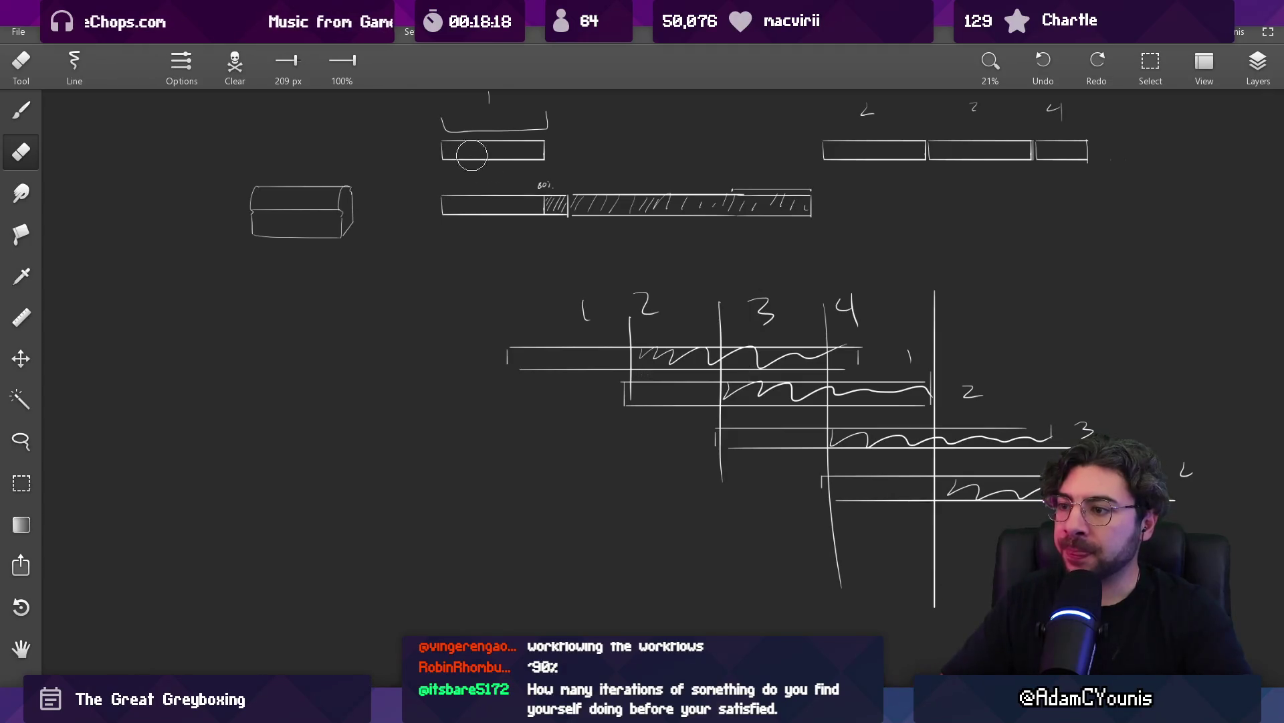
With the brush, draw a V shape capped by a curved arc in empty canvas space
{"action": "scroll", "coordinate": [455, 301], "scroll_direction": "down", "scroll_amount": 10}
{"action": "scroll", "coordinate": [468, 300], "scroll_direction": "left", "scroll_amount": 5}
{"action": "scroll", "coordinate": [419, 347], "scroll_direction": "up", "scroll_amount": 1}
{"action": "key", "text": "b"}
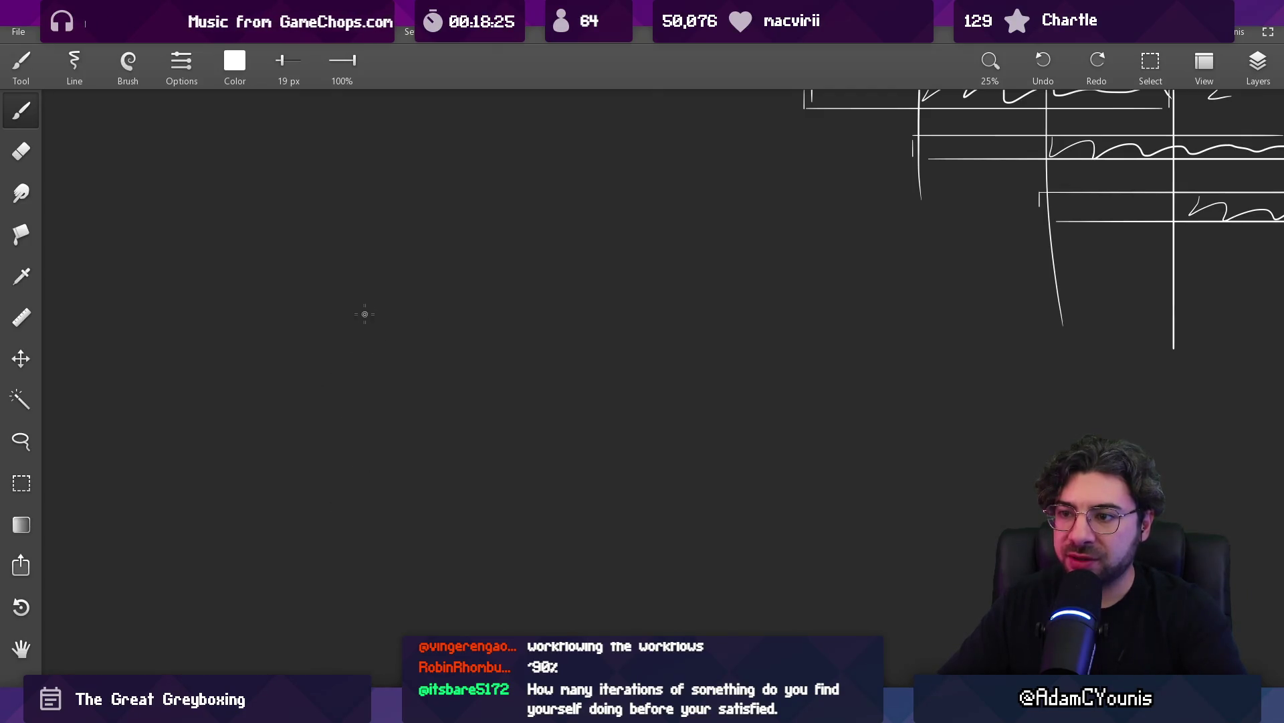
{"action": "mouse_move", "coordinate": [302, 422]}
{"action": "left_mouse_down"}
{"action": "mouse_move", "coordinate": [358, 500]}
{"action": "mouse_move", "coordinate": [414, 428]}
{"action": "left_mouse_up"}
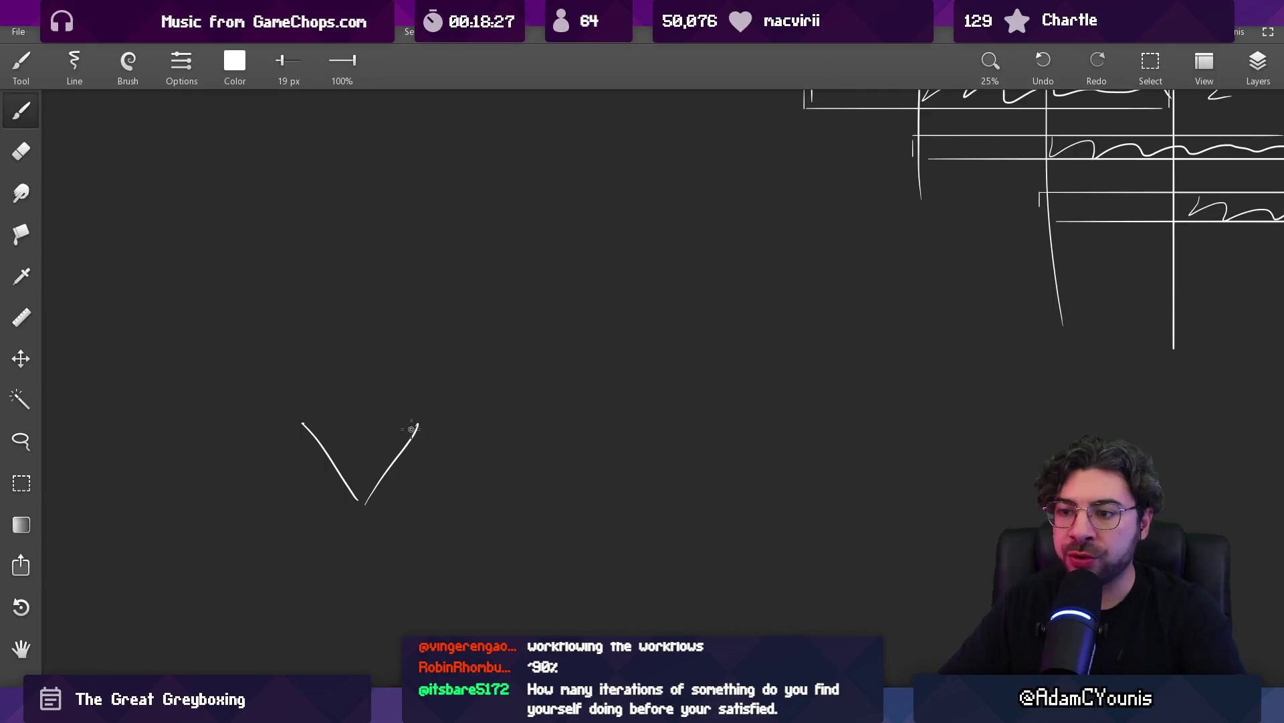
{"action": "left_click_drag", "start_coordinate": [302, 423], "coordinate": [417, 428]}
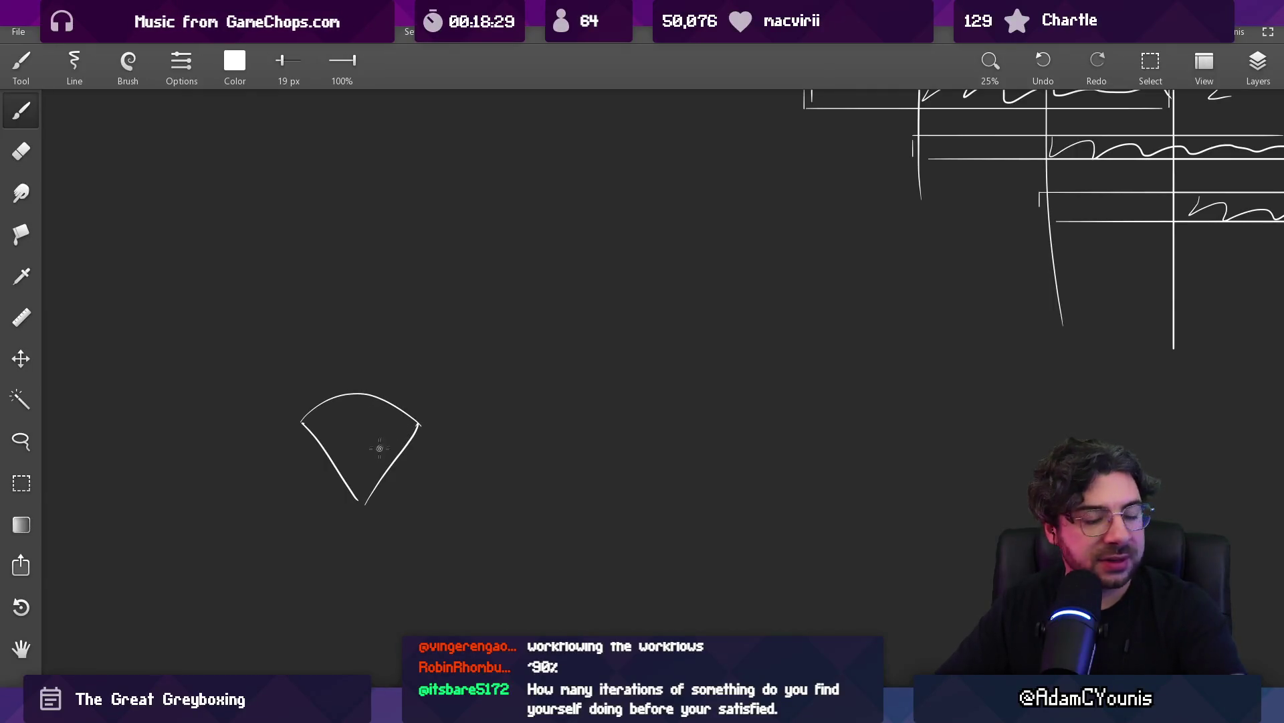
Add left and right inner lines and a second arc across the fan top
{"action": "scroll", "coordinate": [381, 445], "scroll_direction": "up", "scroll_amount": 2}
{"action": "left_click_drag", "start_coordinate": [299, 359], "coordinate": [344, 500]}
{"action": "left_click_drag", "start_coordinate": [410, 365], "coordinate": [373, 509]}
{"action": "left_click_drag", "start_coordinate": [312, 358], "coordinate": [424, 372]}
{"action": "left_click_drag", "start_coordinate": [262, 338], "coordinate": [264, 401]}
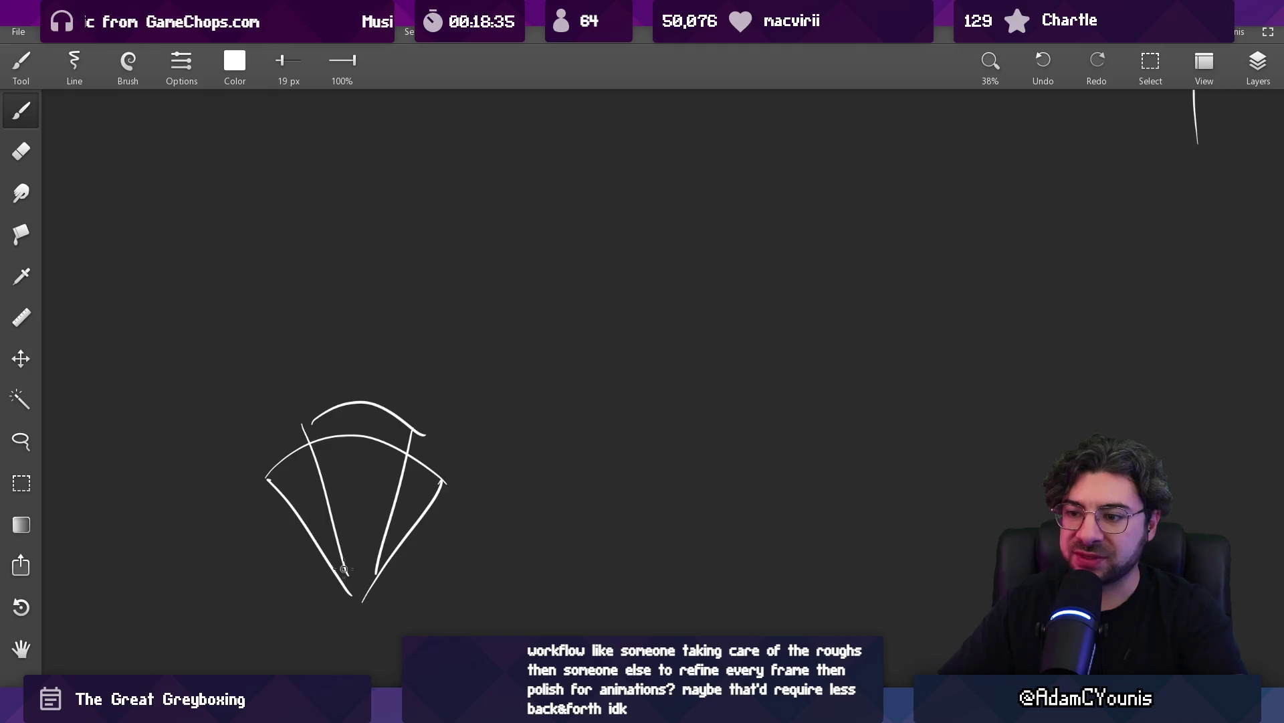
Draw a jointed arm rising from the fan with dashed swing marks beside it
{"action": "left_click_drag", "start_coordinate": [348, 577], "coordinate": [154, 244]}
{"action": "left_click_drag", "start_coordinate": [203, 188], "coordinate": [335, 105]}
{"action": "left_click_drag", "start_coordinate": [228, 184], "coordinate": [229, 198]}
{"action": "left_click_drag", "start_coordinate": [209, 130], "coordinate": [215, 162]}
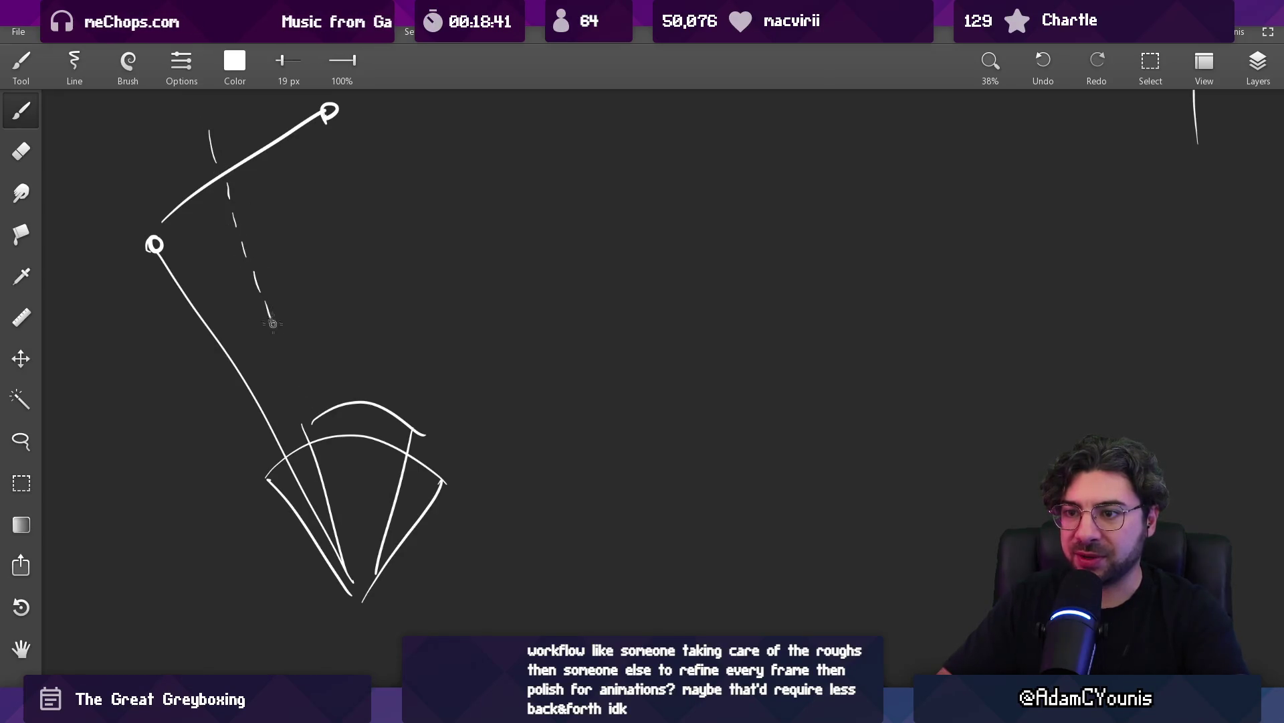
{"action": "left_click_drag", "start_coordinate": [522, 184], "coordinate": [558, 100]}
{"action": "left_click_drag", "start_coordinate": [445, 254], "coordinate": [449, 342]}
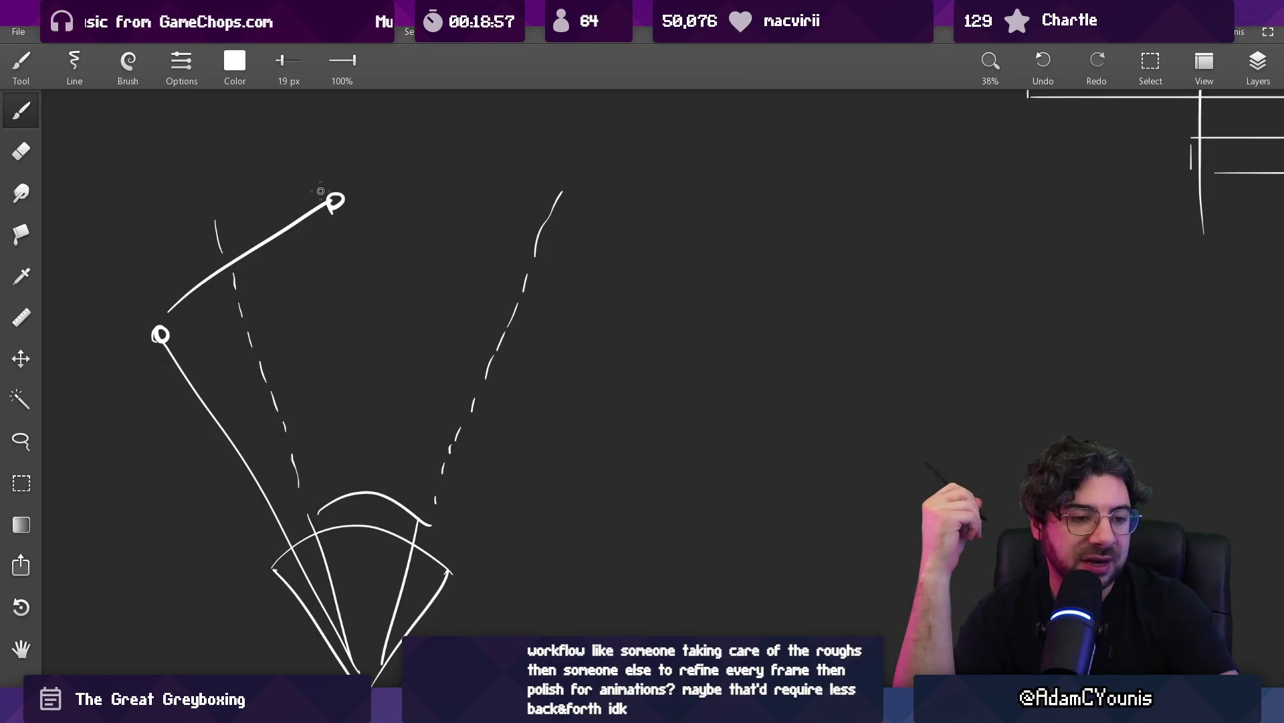
Hatch the fan's left corner, then undo all the hatching strokes
{"action": "scroll", "coordinate": [275, 403], "scroll_direction": "down", "scroll_amount": 3}
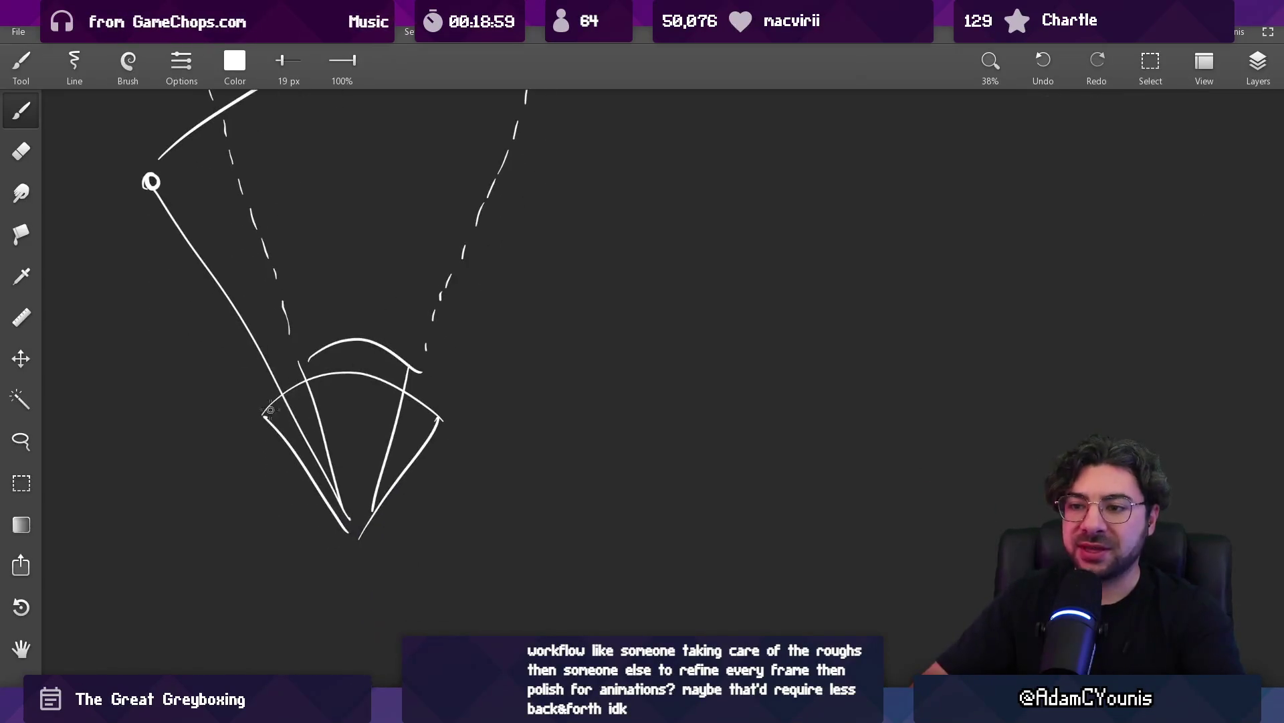
{"action": "mouse_move", "coordinate": [271, 420]}
{"action": "left_mouse_down"}
{"action": "mouse_move", "coordinate": [278, 399]}
{"action": "mouse_move", "coordinate": [328, 378]}
{"action": "mouse_move", "coordinate": [371, 381]}
{"action": "mouse_move", "coordinate": [411, 405]}
{"action": "mouse_move", "coordinate": [387, 373]}
{"action": "left_mouse_up"}
{"action": "key", "text": "ctrl+z"}
{"action": "key", "text": "ctrl+z"}
{"action": "key", "text": "ctrl+z"}
{"action": "key", "text": "ctrl+z"}
{"action": "key", "text": "ctrl+z"}
{"action": "key", "text": "ctrl+z"}
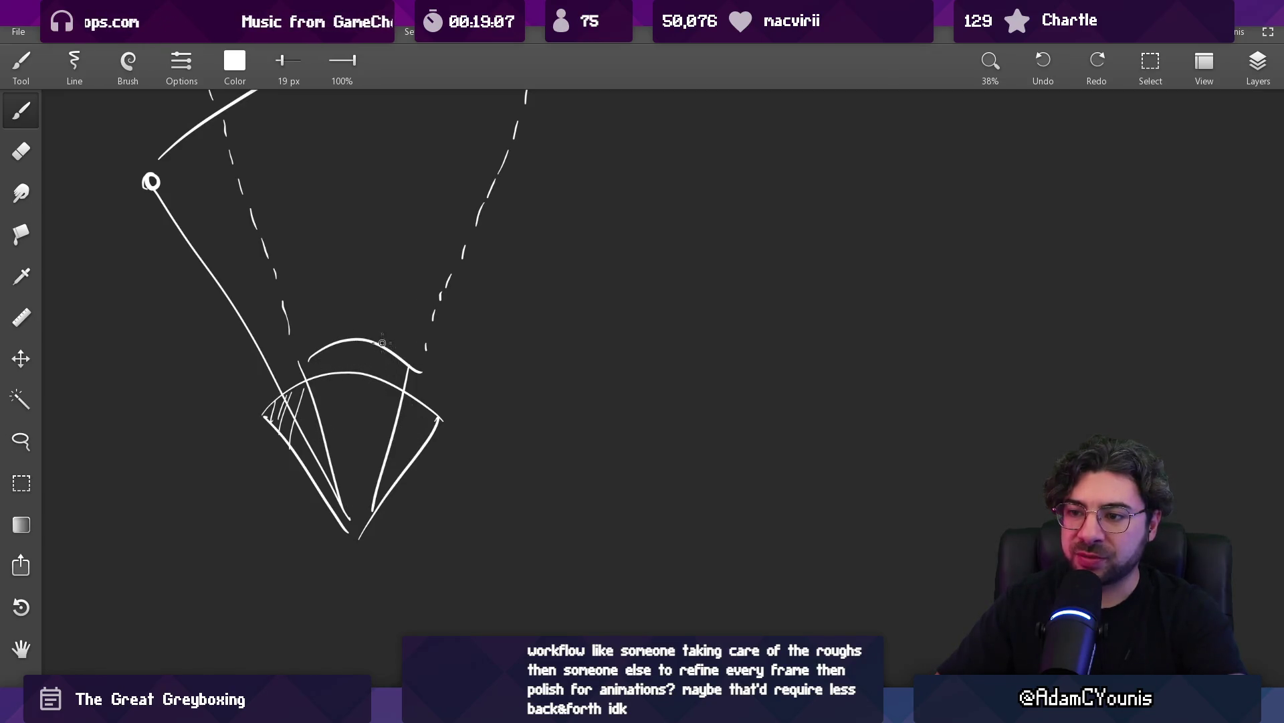
{"action": "key", "text": "ctrl+z"}
{"action": "key", "text": "ctrl+z"}
{"action": "key", "text": "ctrl+z"}
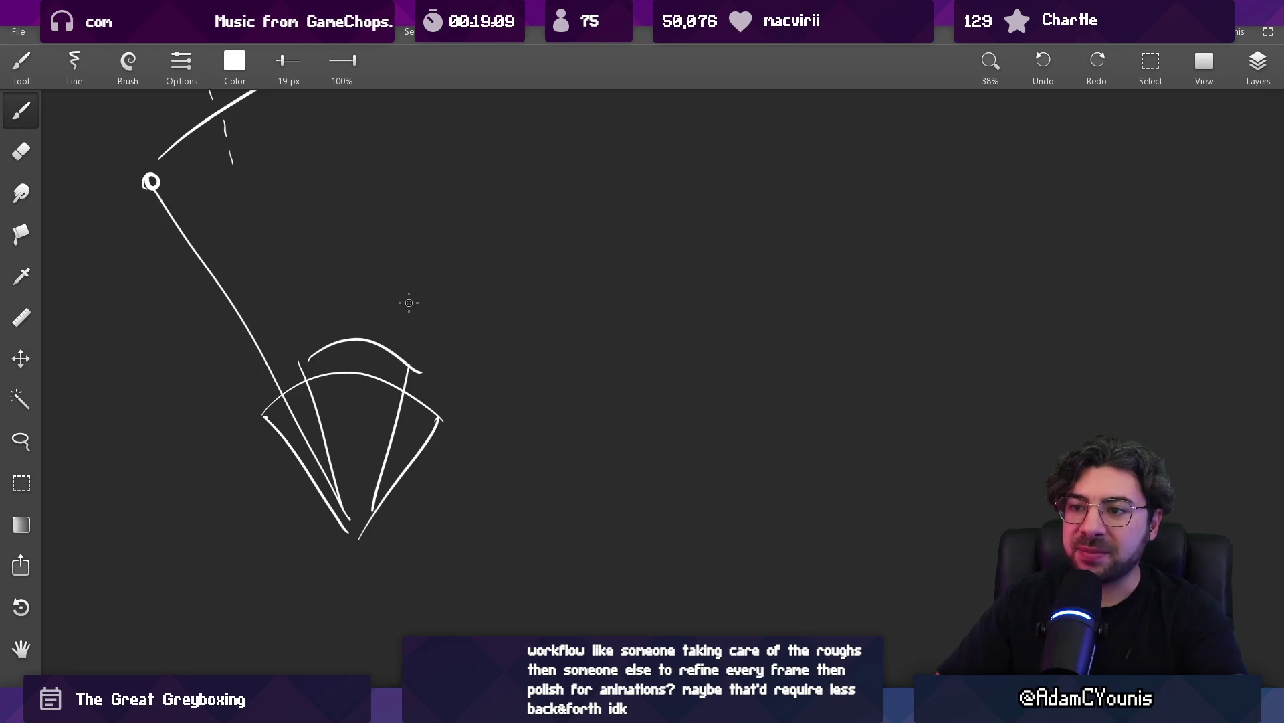
{"action": "scroll", "coordinate": [355, 376], "scroll_direction": "up", "scroll_amount": 5}
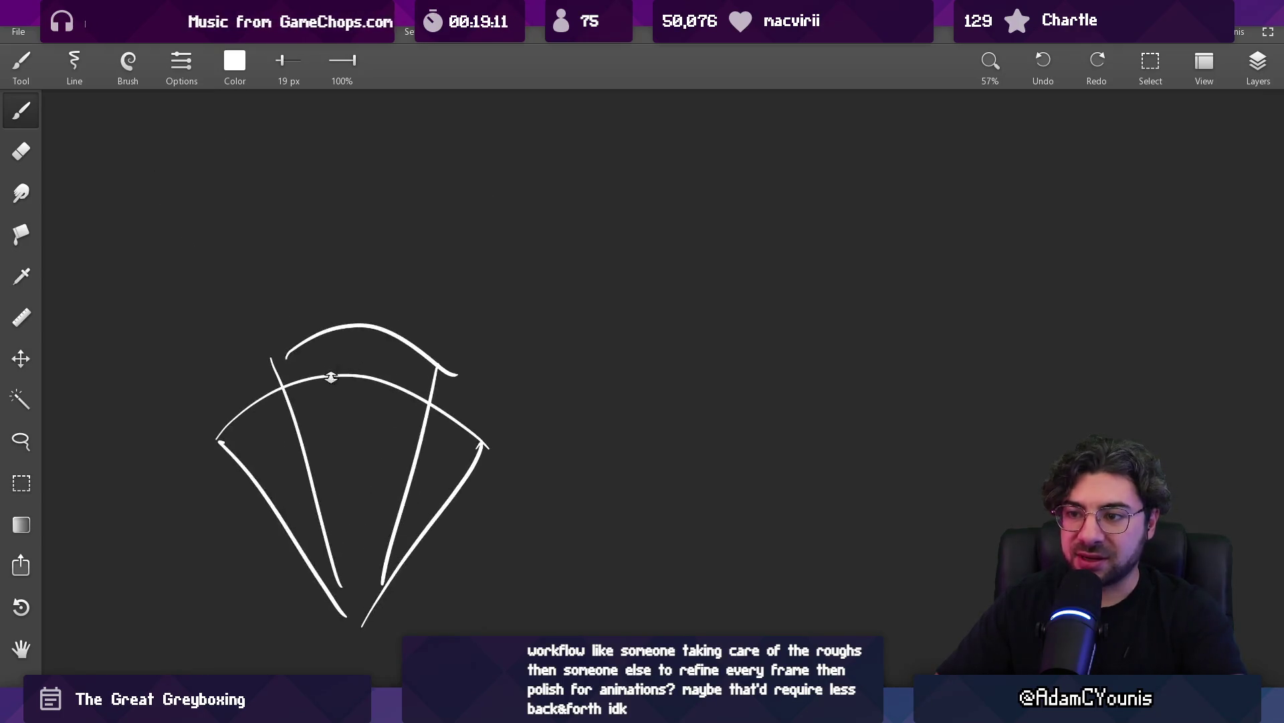
Erase the fan's top arc, redraw it, and hatch its inside
{"action": "key", "text": "e"}
{"action": "left_click_drag", "start_coordinate": [286, 344], "coordinate": [435, 337]}
{"action": "key", "text": "b"}
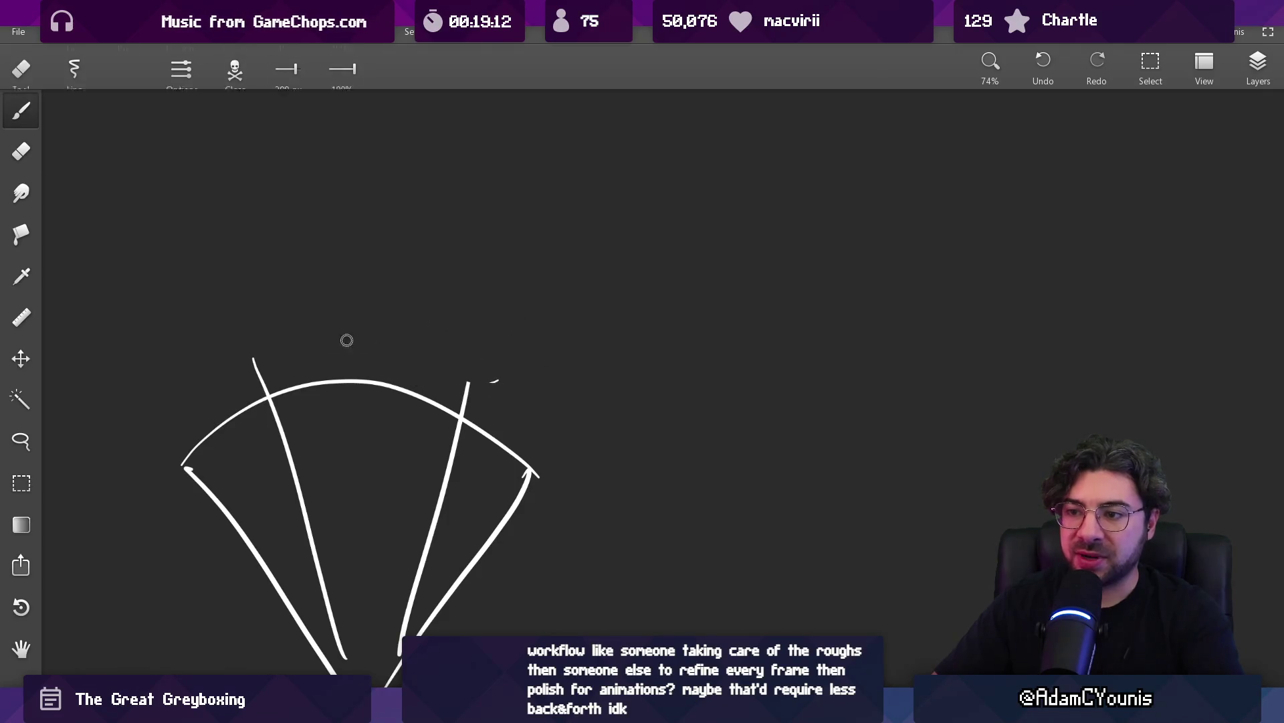
{"action": "mouse_move", "coordinate": [256, 353]}
{"action": "left_mouse_down"}
{"action": "mouse_move", "coordinate": [458, 336]}
{"action": "mouse_move", "coordinate": [474, 366]}
{"action": "mouse_move", "coordinate": [277, 381]}
{"action": "mouse_move", "coordinate": [292, 378]}
{"action": "left_mouse_up"}
{"action": "mouse_move", "coordinate": [299, 338]}
{"action": "left_mouse_down"}
{"action": "mouse_move", "coordinate": [307, 377]}
{"action": "mouse_move", "coordinate": [325, 369]}
{"action": "left_mouse_up"}
{"action": "mouse_move", "coordinate": [346, 321]}
{"action": "left_mouse_down"}
{"action": "mouse_move", "coordinate": [347, 373]}
{"action": "mouse_move", "coordinate": [374, 376]}
{"action": "left_mouse_up"}
{"action": "mouse_move", "coordinate": [404, 328]}
{"action": "left_mouse_down"}
{"action": "mouse_move", "coordinate": [395, 372]}
{"action": "mouse_move", "coordinate": [412, 372]}
{"action": "left_mouse_up"}
{"action": "left_click_drag", "start_coordinate": [434, 334], "coordinate": [426, 374]}
{"action": "mouse_move", "coordinate": [449, 340]}
{"action": "left_mouse_down"}
{"action": "mouse_move", "coordinate": [441, 379]}
{"action": "mouse_move", "coordinate": [455, 382]}
{"action": "left_mouse_up"}
Redraw the arm line, replacing its looped top with an arrow tip
{"action": "key", "text": "e"}
{"action": "mouse_move", "coordinate": [475, 361]}
{"action": "left_mouse_down"}
{"action": "mouse_move", "coordinate": [470, 384]}
{"action": "mouse_move", "coordinate": [525, 451]}
{"action": "left_mouse_up"}
{"action": "scroll", "coordinate": [542, 370], "scroll_direction": "down", "scroll_amount": 3}
{"action": "key", "text": "b"}
{"action": "mouse_move", "coordinate": [337, 510]}
{"action": "left_mouse_down"}
{"action": "mouse_move", "coordinate": [187, 287]}
{"action": "mouse_move", "coordinate": [295, 178]}
{"action": "mouse_move", "coordinate": [308, 197]}
{"action": "mouse_move", "coordinate": [321, 178]}
{"action": "left_mouse_up"}
{"action": "key", "text": "ctrl+z"}
{"action": "left_click_drag", "start_coordinate": [386, 434], "coordinate": [359, 321]}
Mark the arm's joint with a small loop, undoing the arc outline and arm trace
{"action": "mouse_move", "coordinate": [294, 289]}
{"action": "left_mouse_down"}
{"action": "mouse_move", "coordinate": [426, 353]}
{"action": "mouse_move", "coordinate": [292, 276]}
{"action": "left_mouse_up"}
{"action": "key", "text": "ctrl+z"}
{"action": "scroll", "coordinate": [404, 252], "scroll_direction": "down", "scroll_amount": 2}
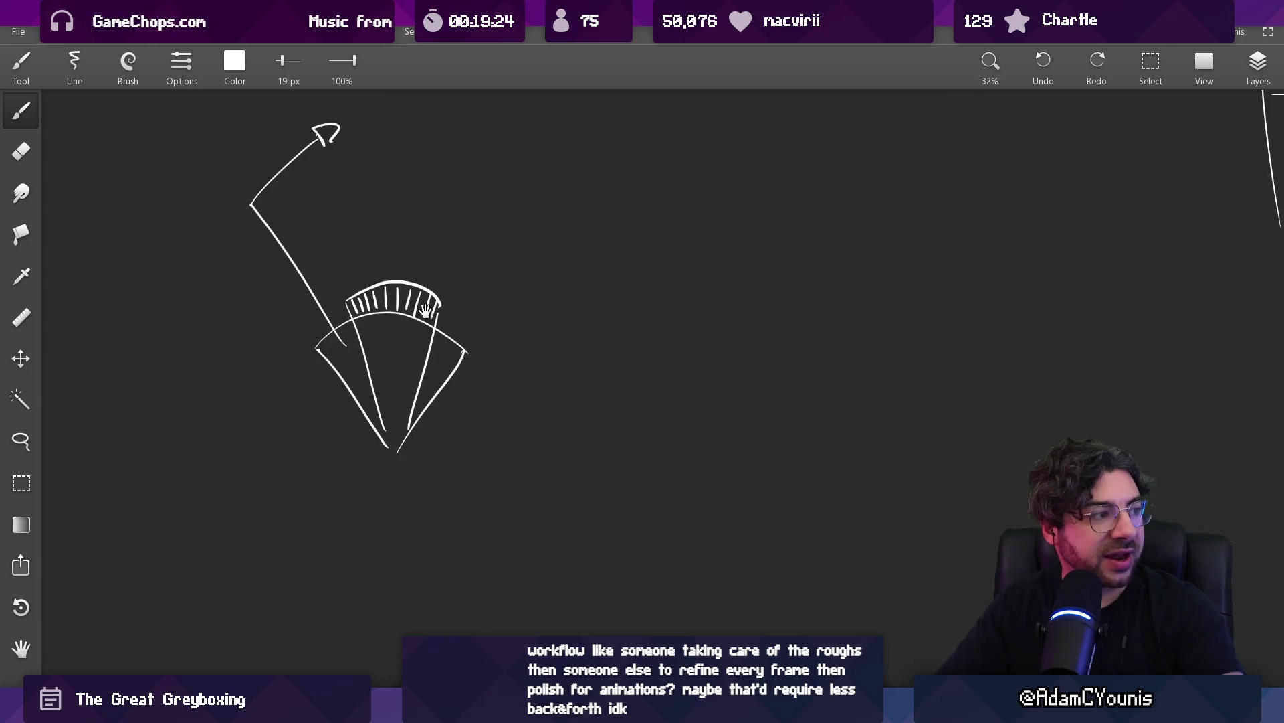
{"action": "key", "text": "ctrl+z"}
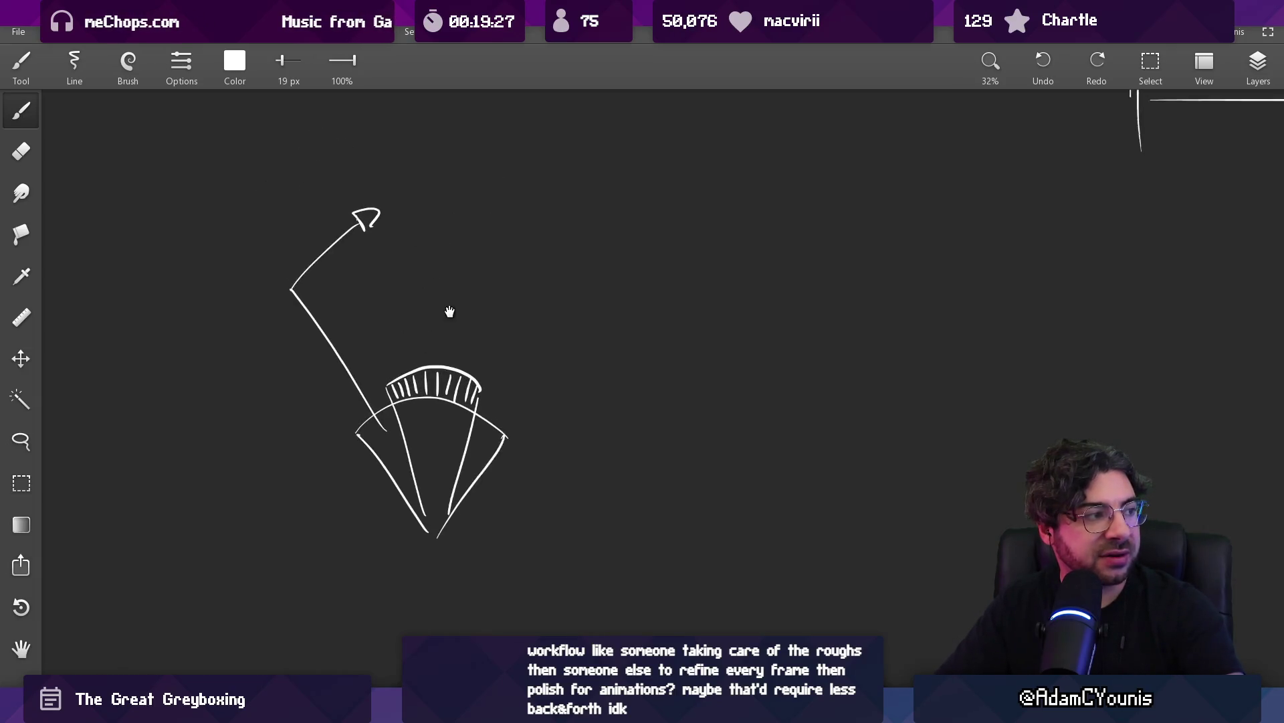
{"action": "left_click_drag", "start_coordinate": [289, 295], "coordinate": [292, 299]}
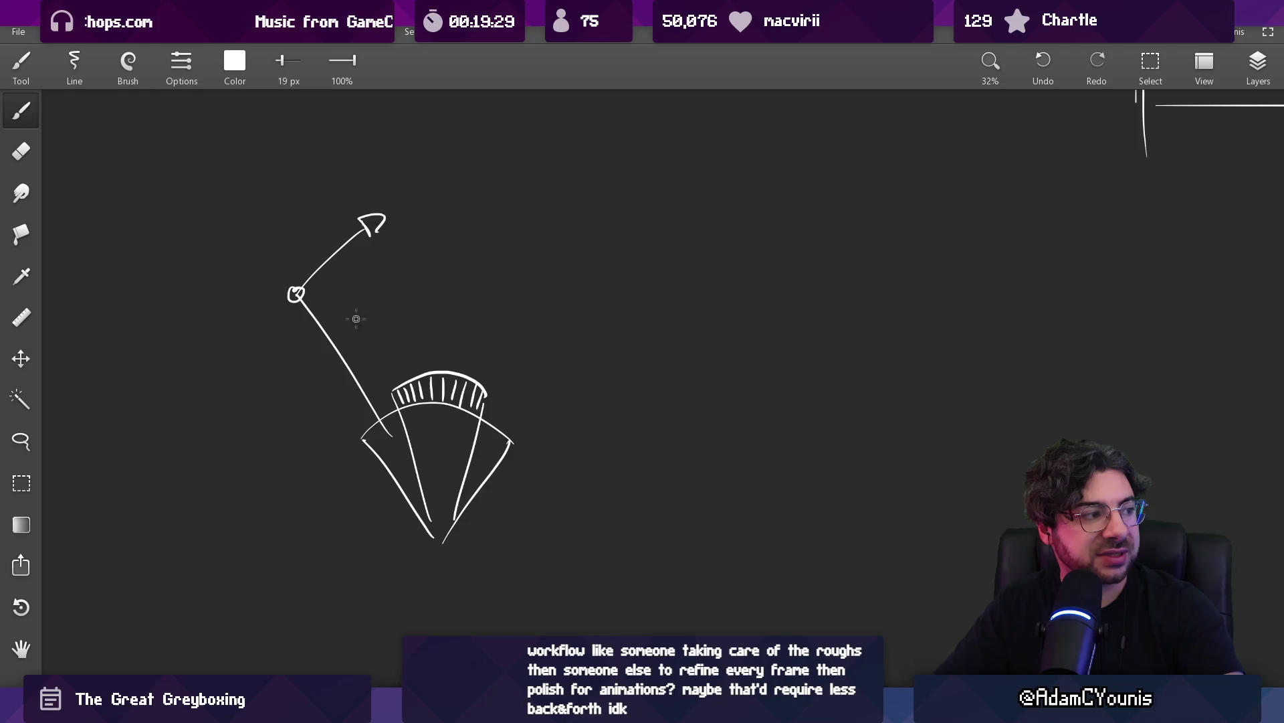
{"action": "left_click_drag", "start_coordinate": [376, 394], "coordinate": [429, 168]}
{"action": "key", "text": "ctrl+z"}
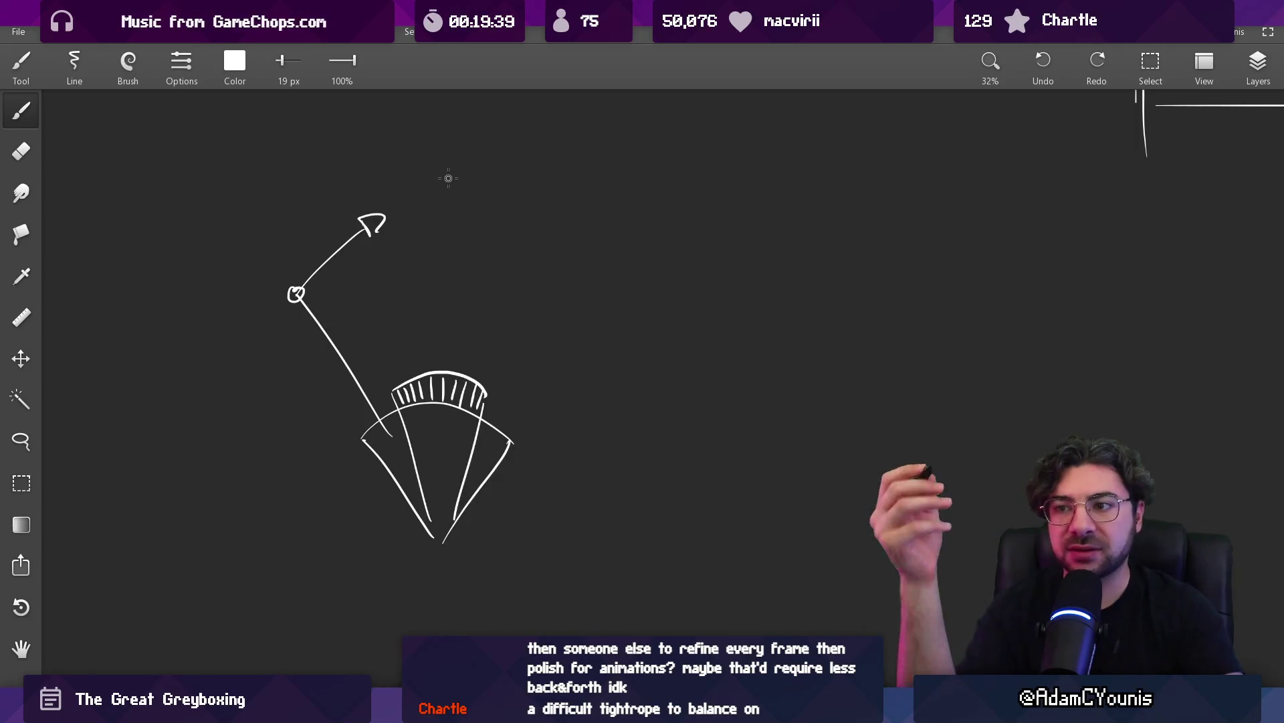
Resize the eraser to 45 px then 167 px, and set the brush to 28 px
{"action": "key", "text": "e"}
{"action": "mouse_move", "coordinate": [454, 353]}
{"action": "left_mouse_down"}
{"action": "mouse_move", "coordinate": [479, 355]}
{"action": "mouse_move", "coordinate": [413, 372]}
{"action": "left_mouse_up"}
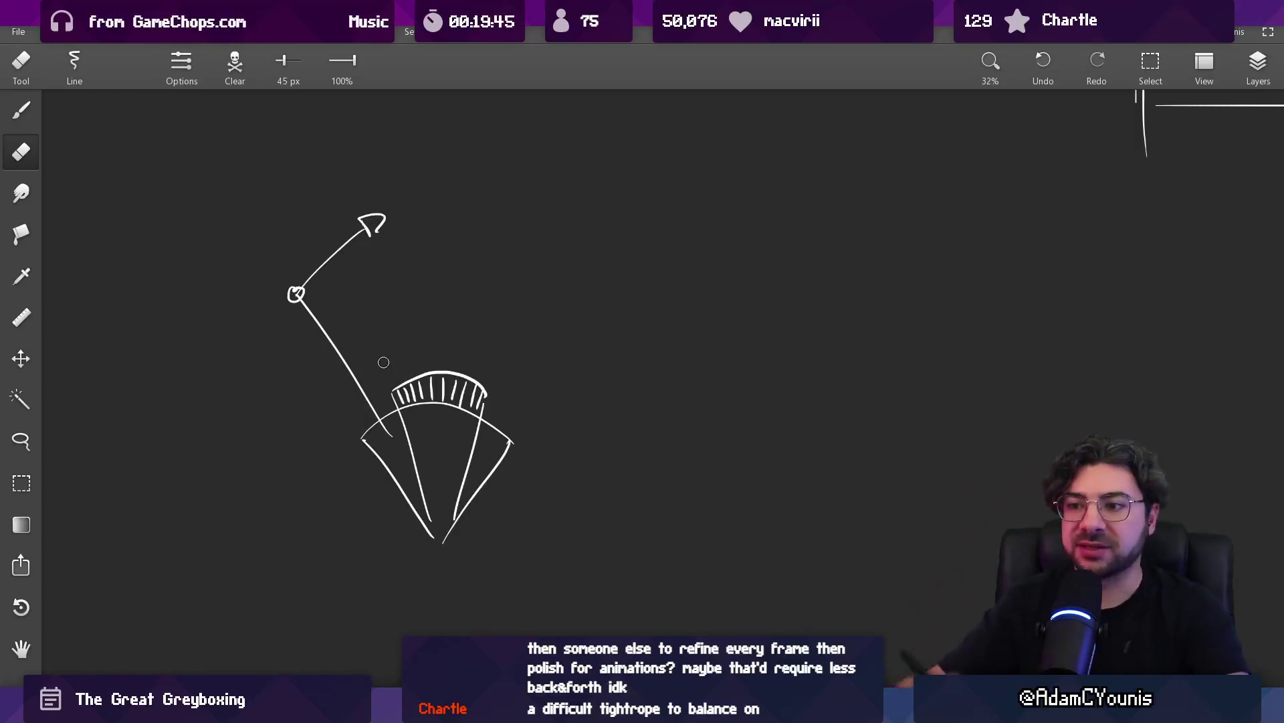
{"action": "mouse_move", "coordinate": [401, 355]}
{"action": "left_mouse_down"}
{"action": "mouse_move", "coordinate": [386, 396]}
{"action": "mouse_move", "coordinate": [502, 381]}
{"action": "mouse_move", "coordinate": [421, 410]}
{"action": "mouse_move", "coordinate": [424, 487]}
{"action": "mouse_move", "coordinate": [455, 470]}
{"action": "mouse_move", "coordinate": [393, 467]}
{"action": "mouse_move", "coordinate": [388, 344]}
{"action": "mouse_move", "coordinate": [424, 488]}
{"action": "mouse_move", "coordinate": [307, 221]}
{"action": "left_mouse_up"}
{"action": "key", "text": "b"}
{"action": "mouse_move", "coordinate": [383, 431]}
{"action": "left_mouse_down"}
{"action": "mouse_move", "coordinate": [378, 502]}
{"action": "mouse_move", "coordinate": [380, 295]}
{"action": "left_mouse_up"}
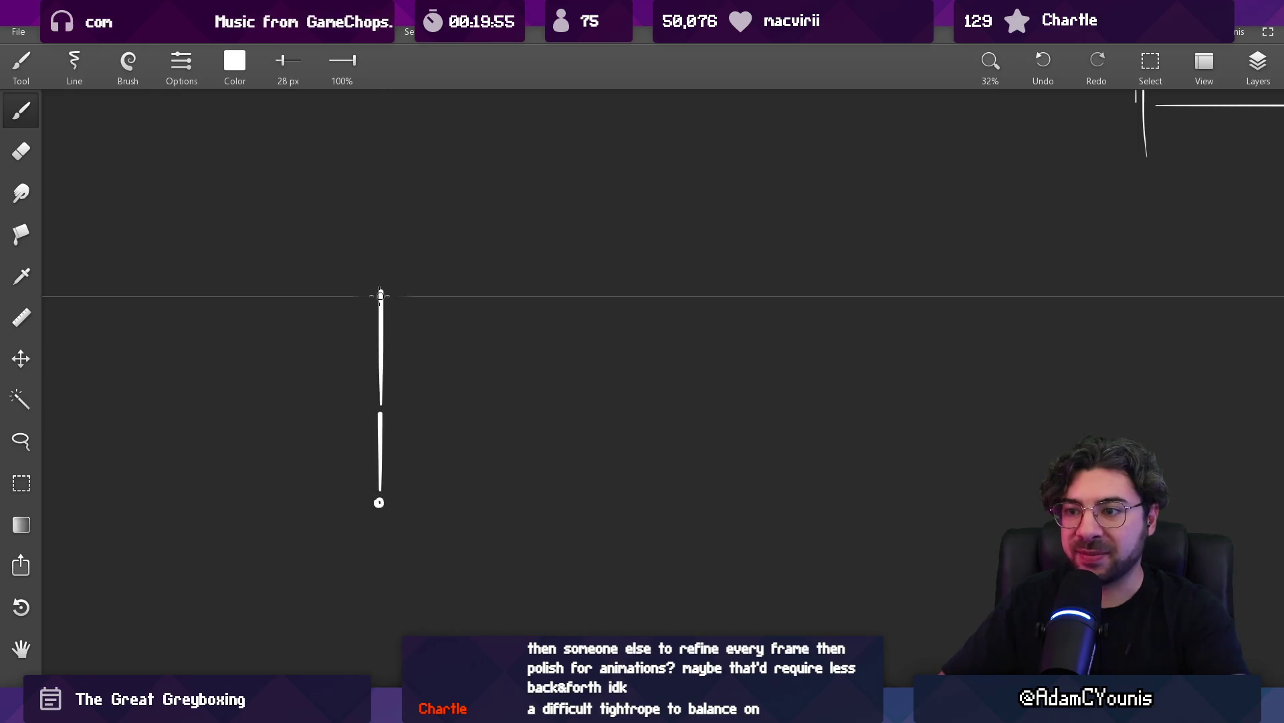
Sketch a cone around the vertical line with a wide arc and two curves beneath it
{"action": "key", "text": "e"}
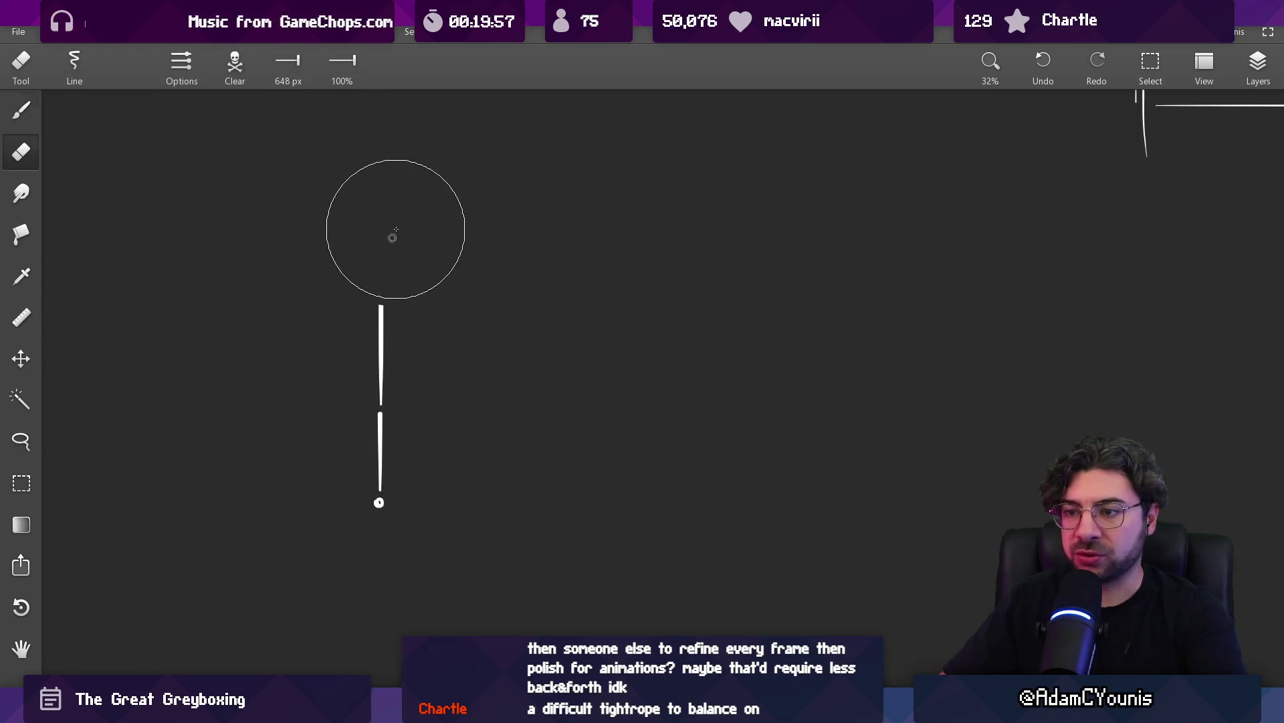
{"action": "key", "text": "b"}
{"action": "mouse_move", "coordinate": [317, 306]}
{"action": "left_mouse_down"}
{"action": "mouse_move", "coordinate": [368, 506]}
{"action": "mouse_move", "coordinate": [451, 321]}
{"action": "mouse_move", "coordinate": [437, 319]}
{"action": "left_mouse_up"}
{"action": "left_click_drag", "start_coordinate": [313, 428], "coordinate": [475, 438]}
{"action": "key", "text": "ctrl+z"}
{"action": "left_click_drag", "start_coordinate": [249, 467], "coordinate": [484, 440]}
{"action": "left_click_drag", "start_coordinate": [404, 508], "coordinate": [483, 449]}
{"action": "left_click_drag", "start_coordinate": [272, 467], "coordinate": [353, 509]}
Hatch the cone's top-left and upper part
{"action": "left_click_drag", "start_coordinate": [351, 294], "coordinate": [327, 336]}
{"action": "mouse_move", "coordinate": [370, 289]}
{"action": "left_mouse_down"}
{"action": "mouse_move", "coordinate": [342, 367]}
{"action": "mouse_move", "coordinate": [352, 380]}
{"action": "left_mouse_up"}
{"action": "mouse_move", "coordinate": [401, 299]}
{"action": "left_mouse_down"}
{"action": "mouse_move", "coordinate": [382, 387]}
{"action": "mouse_move", "coordinate": [406, 402]}
{"action": "left_mouse_up"}
{"action": "left_click_drag", "start_coordinate": [440, 314], "coordinate": [414, 378]}
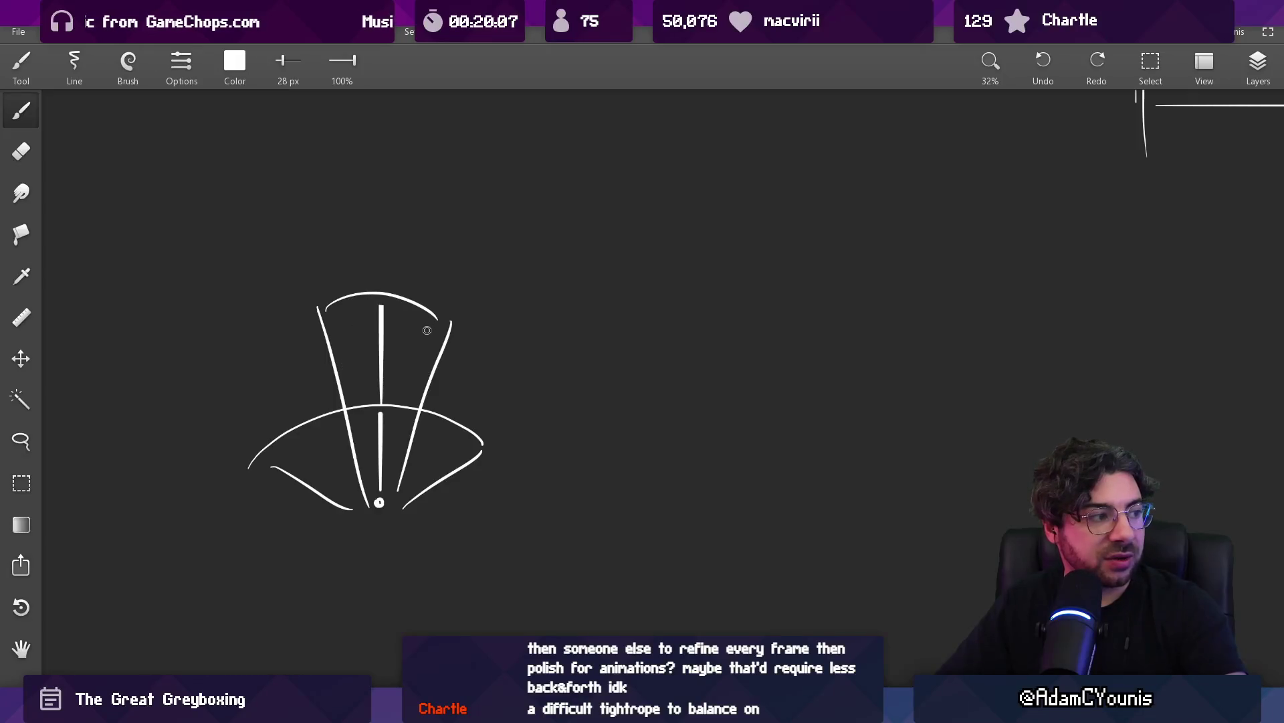
Erase the lower strokes and trim the arc tips on both sides of the cone
{"action": "key", "text": "e"}
{"action": "mouse_move", "coordinate": [267, 455]}
{"action": "left_mouse_down"}
{"action": "mouse_move", "coordinate": [244, 468]}
{"action": "mouse_move", "coordinate": [330, 519]}
{"action": "left_mouse_up"}
{"action": "mouse_move", "coordinate": [482, 455]}
{"action": "left_mouse_down"}
{"action": "mouse_move", "coordinate": [429, 482]}
{"action": "mouse_move", "coordinate": [449, 429]}
{"action": "left_mouse_up"}
{"action": "key", "text": "b"}
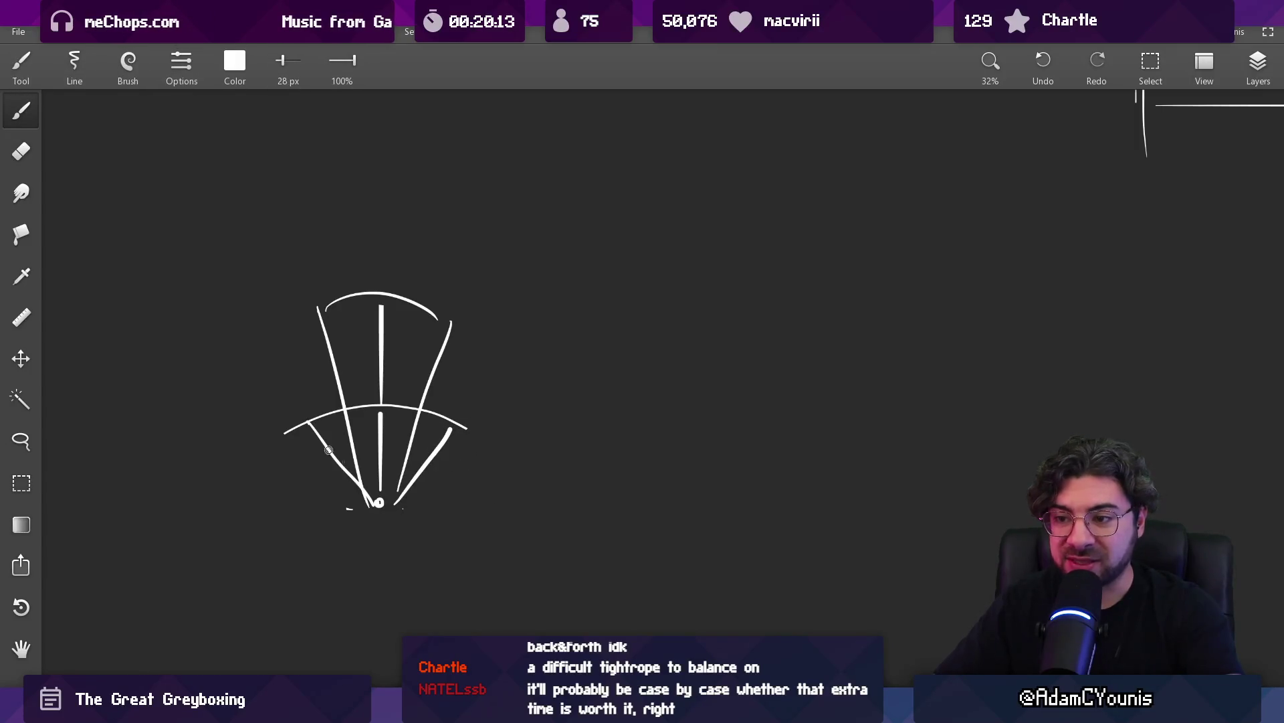
{"action": "key", "text": "e"}
{"action": "left_click_drag", "start_coordinate": [268, 436], "coordinate": [276, 439]}
{"action": "left_click_drag", "start_coordinate": [482, 415], "coordinate": [430, 459]}
{"action": "key", "text": "b"}
Extend the right stroke, redraw the lower-left stroke, and add a long outer line rising right
{"action": "left_click_drag", "start_coordinate": [395, 505], "coordinate": [459, 405]}
{"action": "key", "text": "e"}
{"action": "left_click_drag", "start_coordinate": [305, 422], "coordinate": [328, 472]}
{"action": "key", "text": "b"}
{"action": "left_click_drag", "start_coordinate": [316, 416], "coordinate": [367, 505]}
{"action": "left_click_drag", "start_coordinate": [234, 229], "coordinate": [253, 282]}
{"action": "left_click_drag", "start_coordinate": [447, 423], "coordinate": [564, 227]}
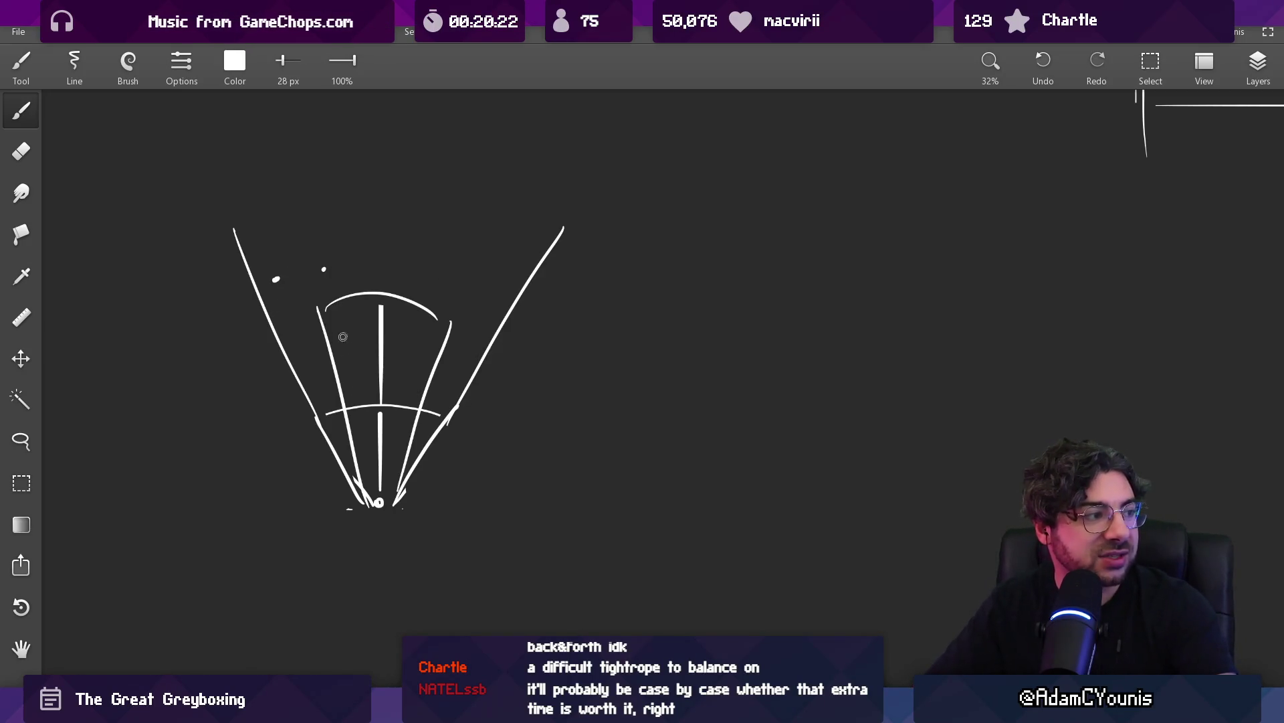
Zigzag-hatch the cone top, then wipe out most of the sketch with a large eraser
{"action": "left_click_drag", "start_coordinate": [378, 310], "coordinate": [438, 356]}
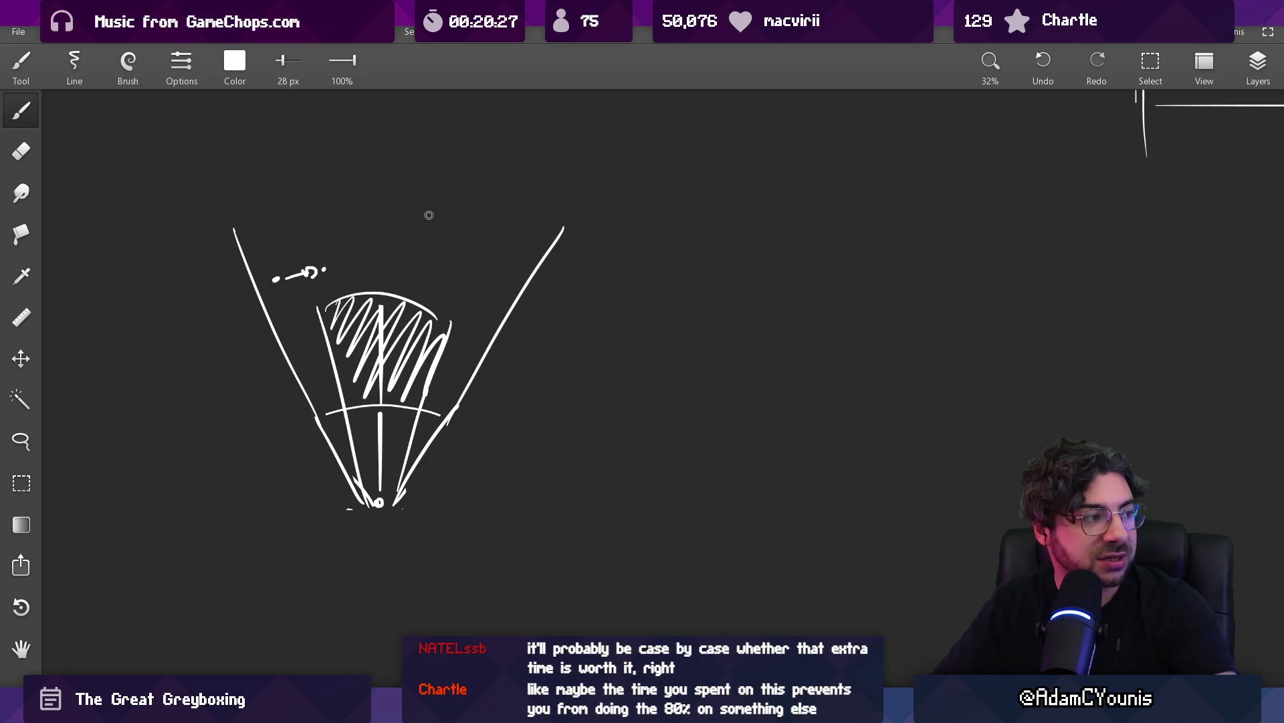
{"action": "key", "text": "e"}
{"action": "mouse_move", "coordinate": [330, 253]}
{"action": "left_mouse_down"}
{"action": "mouse_move", "coordinate": [362, 210]}
{"action": "mouse_move", "coordinate": [598, 162]}
{"action": "mouse_move", "coordinate": [352, 286]}
{"action": "mouse_move", "coordinate": [401, 299]}
{"action": "left_mouse_up"}
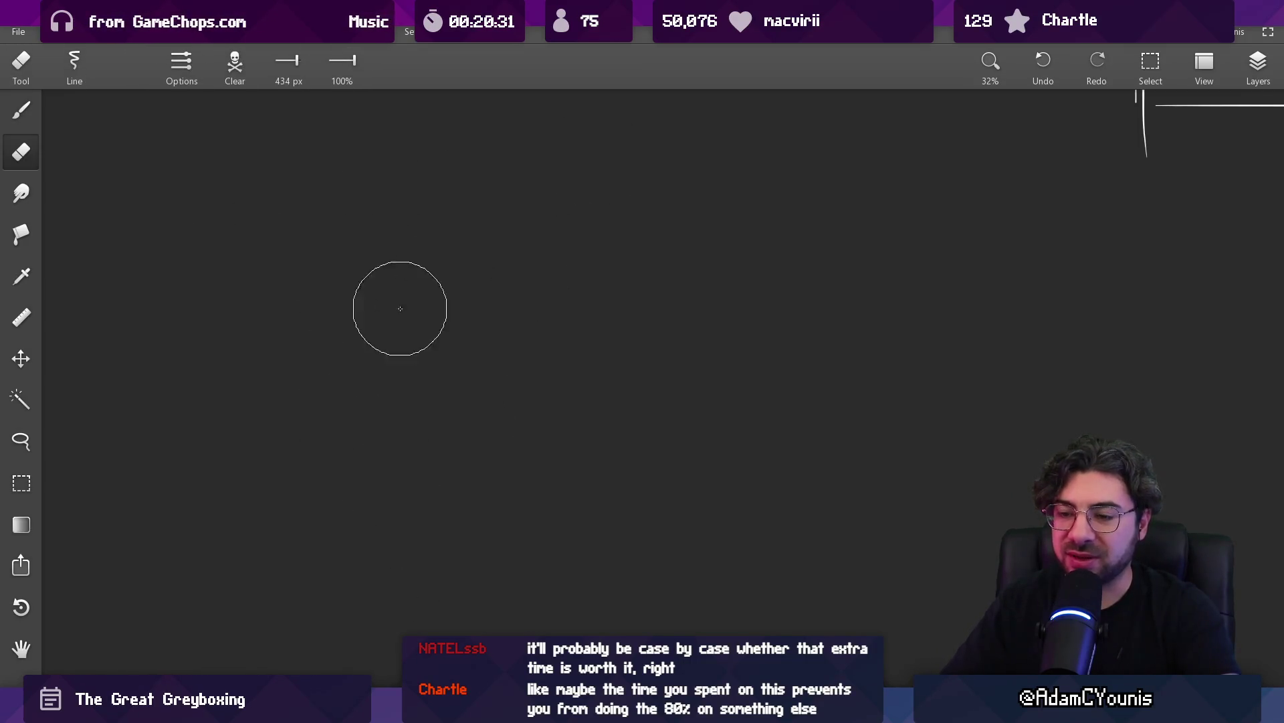
Zoom the canvas out to 25%, then bring up the Google Meet window maximized
{"action": "scroll", "coordinate": [393, 323], "scroll_direction": "down", "scroll_amount": 2}
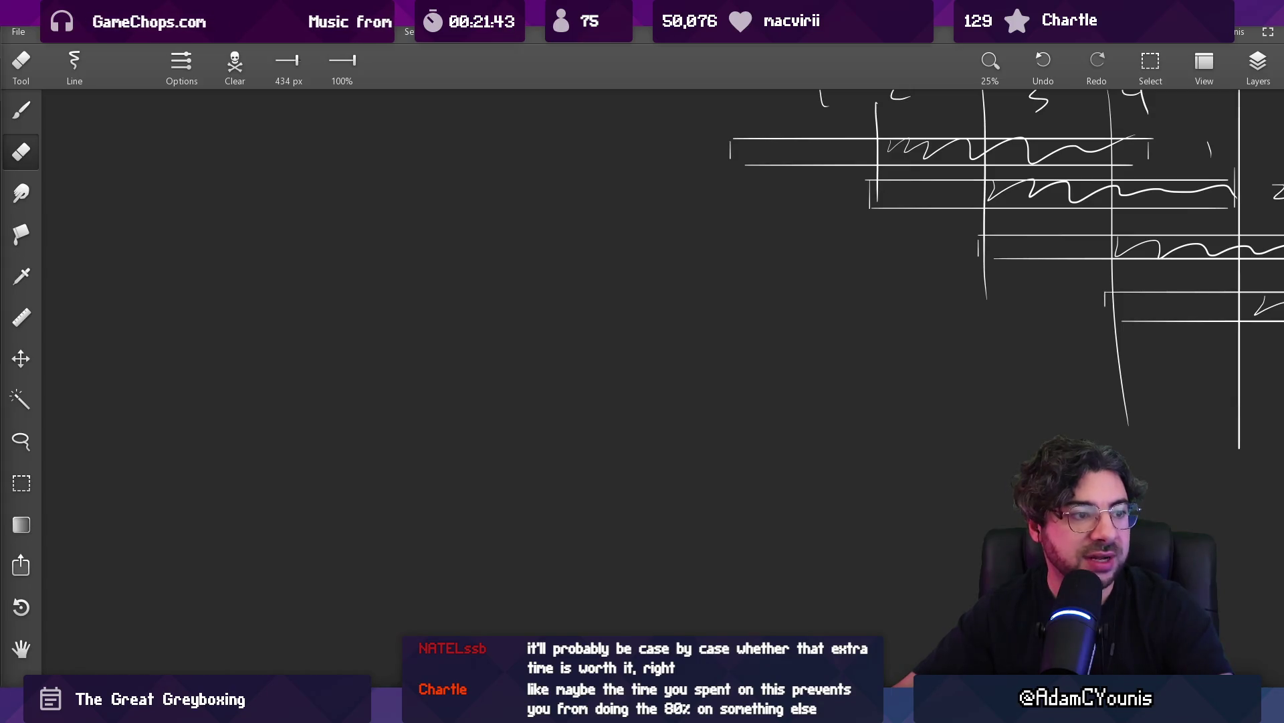
{"action": "key", "text": "alt+Tab"}
{"action": "double_click", "coordinate": [653, 202]}
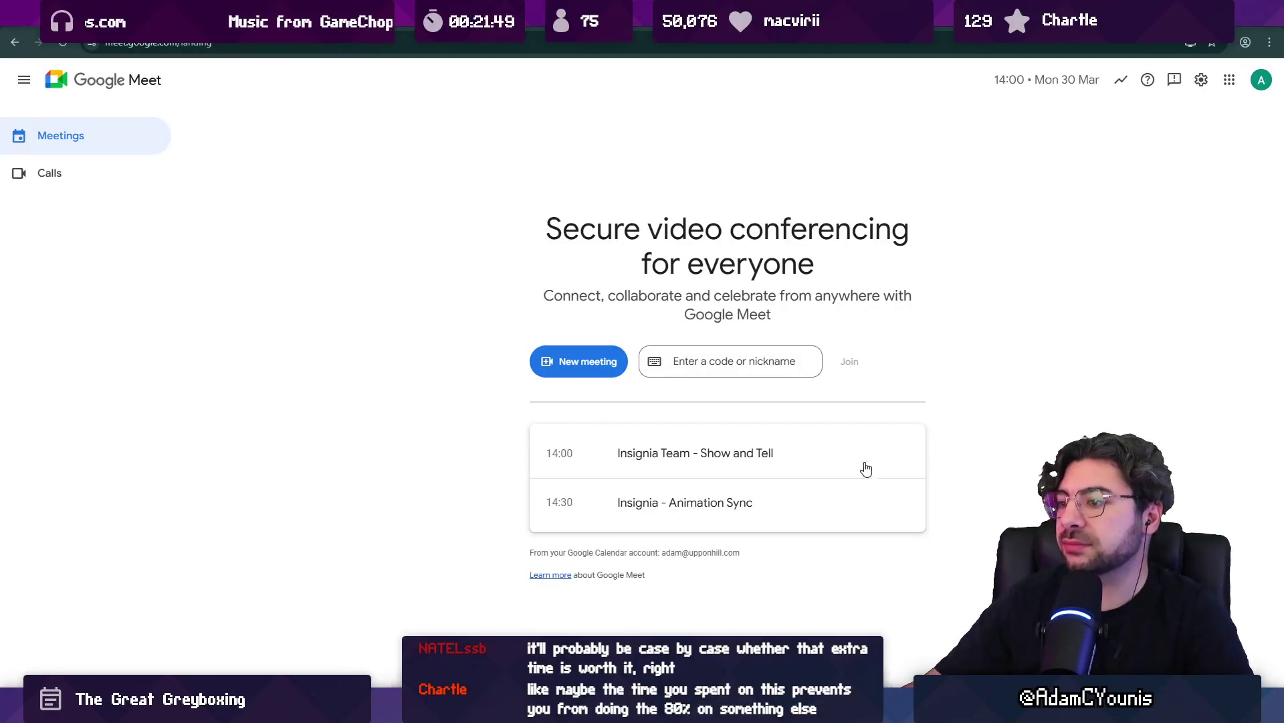
Join the 14:00 Insignia Team - Show and Tell meeting
{"action": "left_click", "coordinate": [620, 455]}
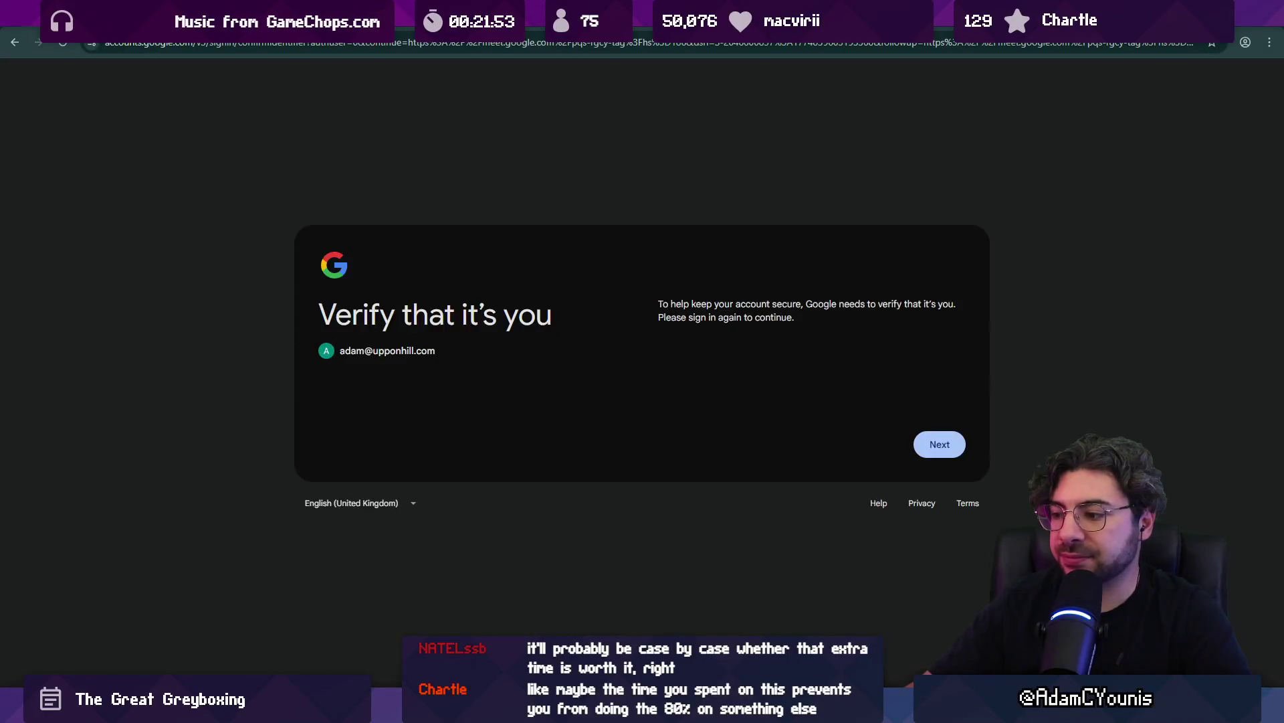
{"action": "key", "text": "alt+Tab"}
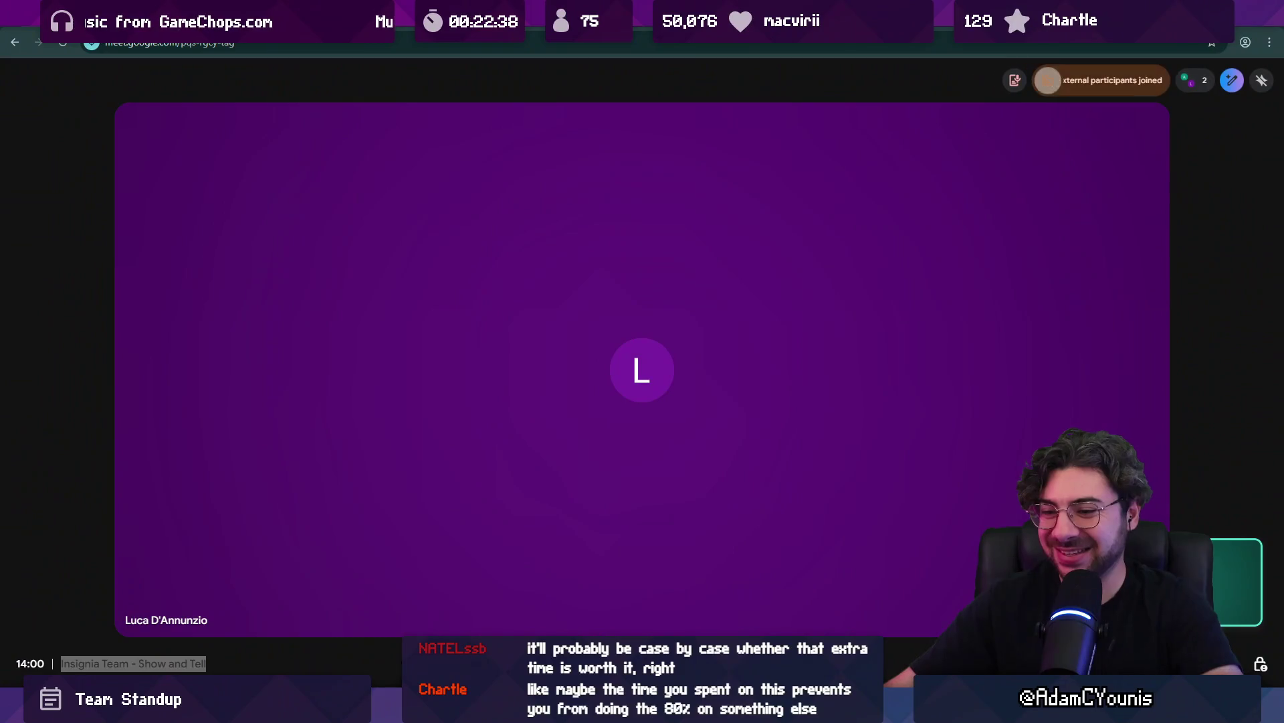
Select and deselect the meeting title text, then dismiss the Ask Gemini tip
{"action": "left_click_drag", "start_coordinate": [59, 663], "coordinate": [350, 664]}
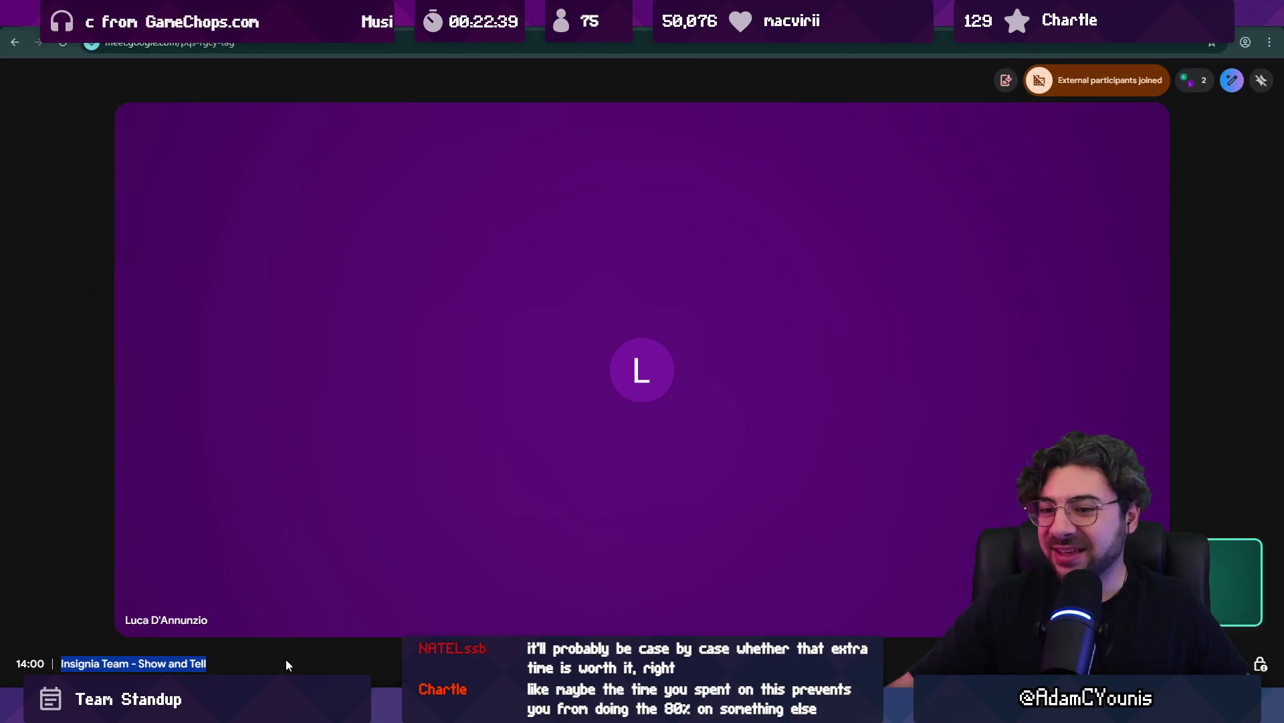
{"action": "left_click", "coordinate": [221, 665]}
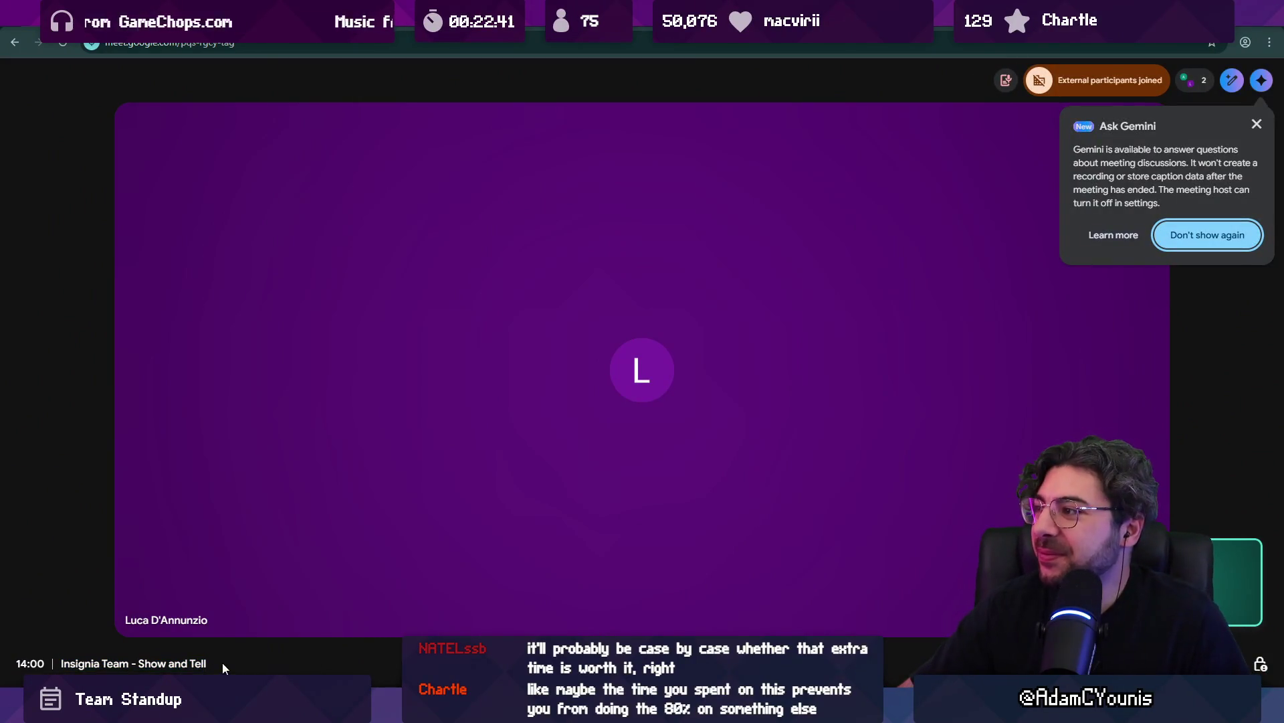
{"action": "left_click", "coordinate": [1258, 126]}
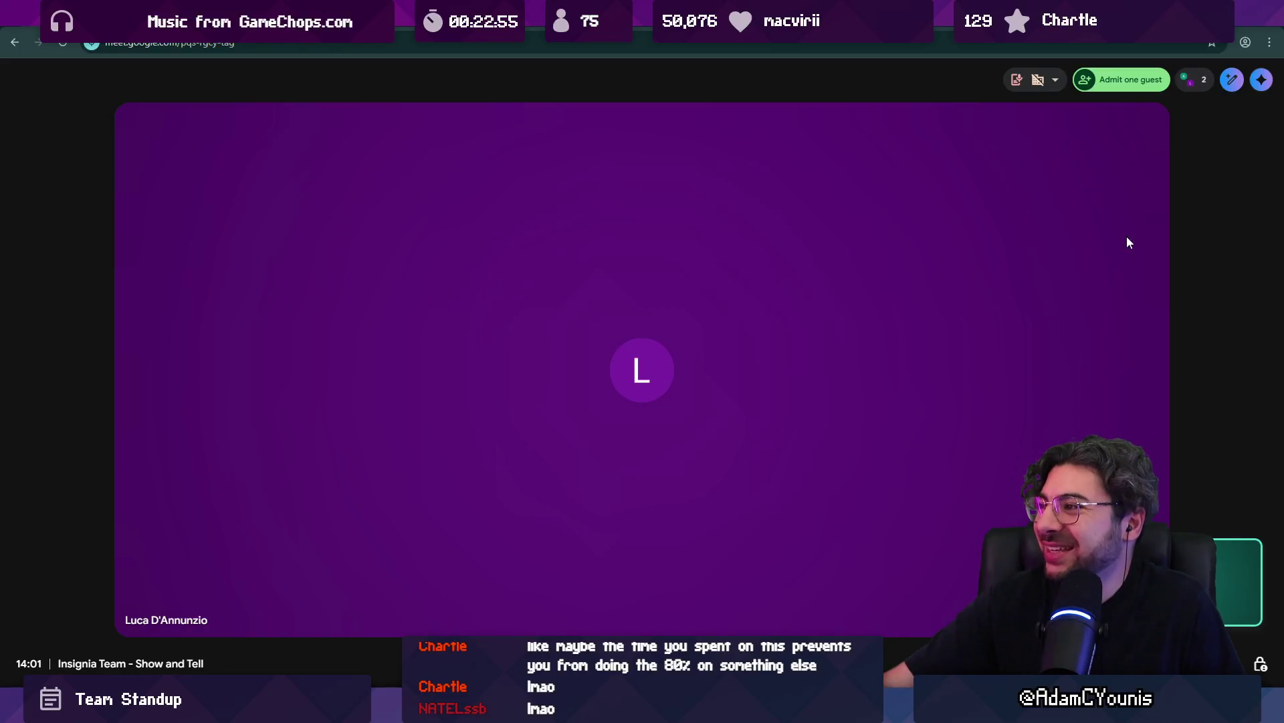
Admit the waiting guest from the People panel and close the panel
{"action": "left_click", "coordinate": [1129, 80]}
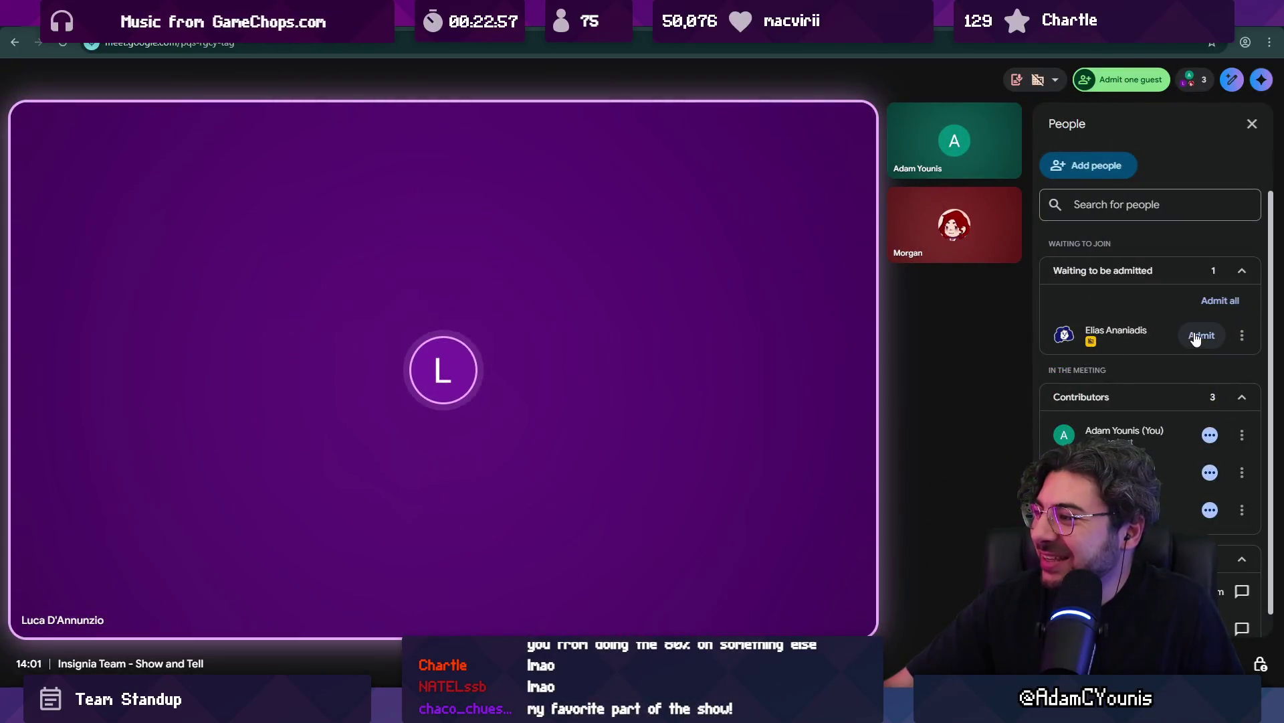
{"action": "left_click", "coordinate": [1202, 335]}
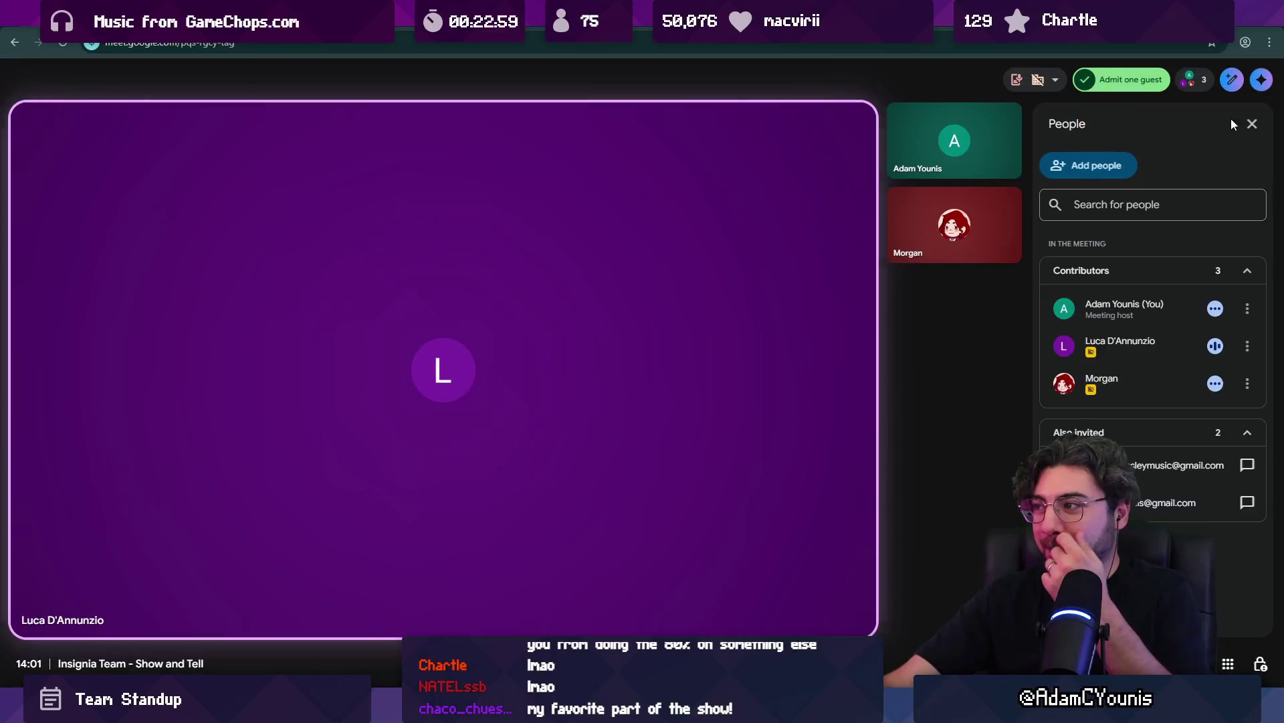
{"action": "left_click", "coordinate": [1251, 123]}
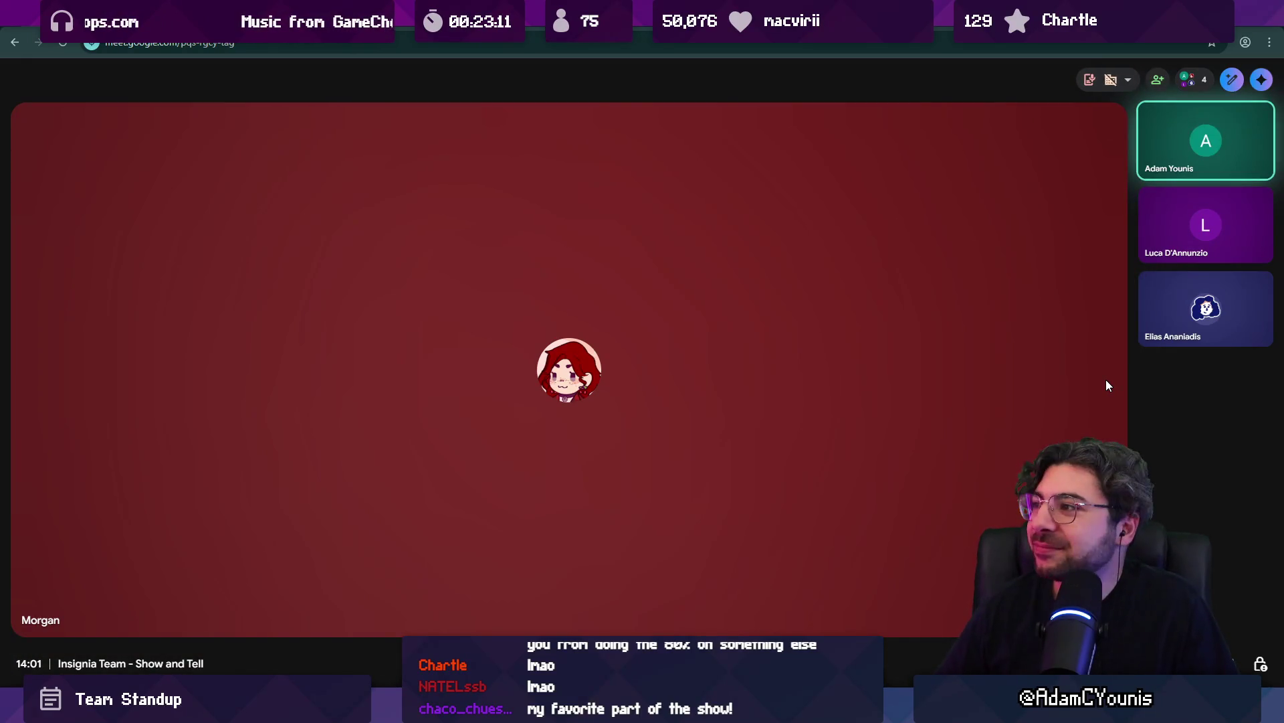
Admit the second waiting guest from the People panel and close the panel
{"action": "left_click", "coordinate": [1191, 81]}
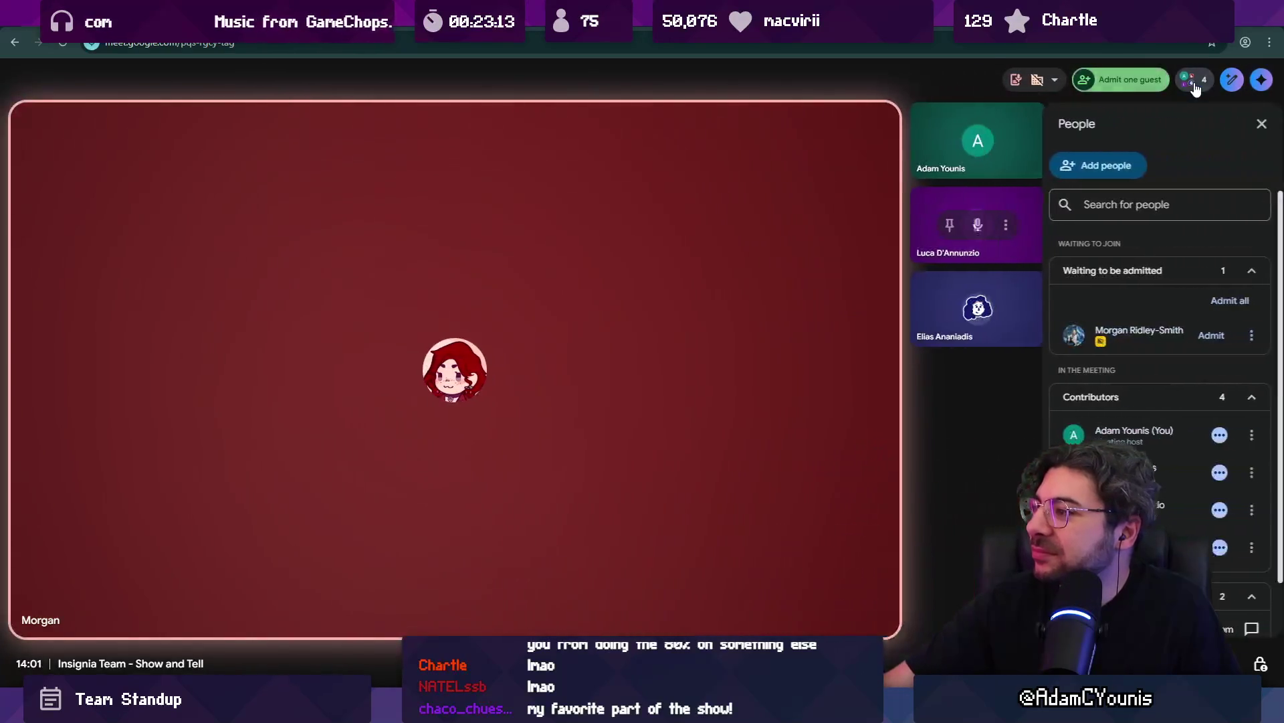
{"action": "left_click", "coordinate": [1214, 335]}
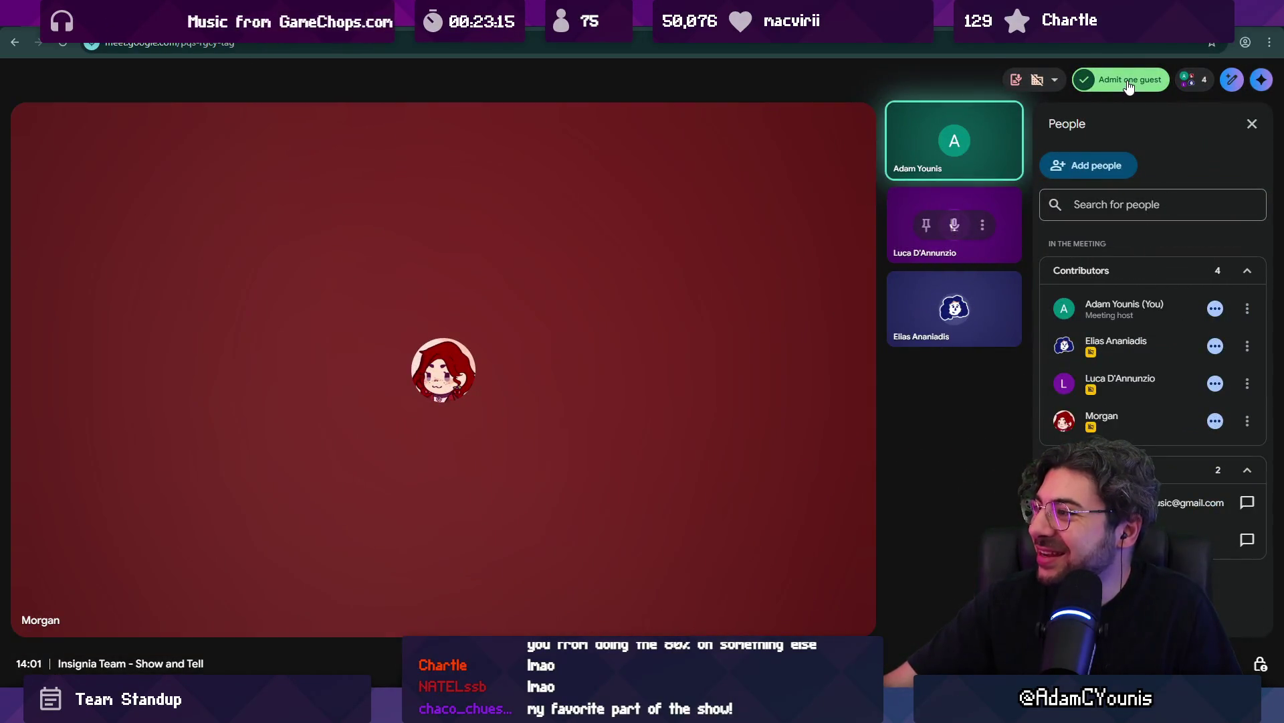
{"action": "left_click", "coordinate": [1251, 125]}
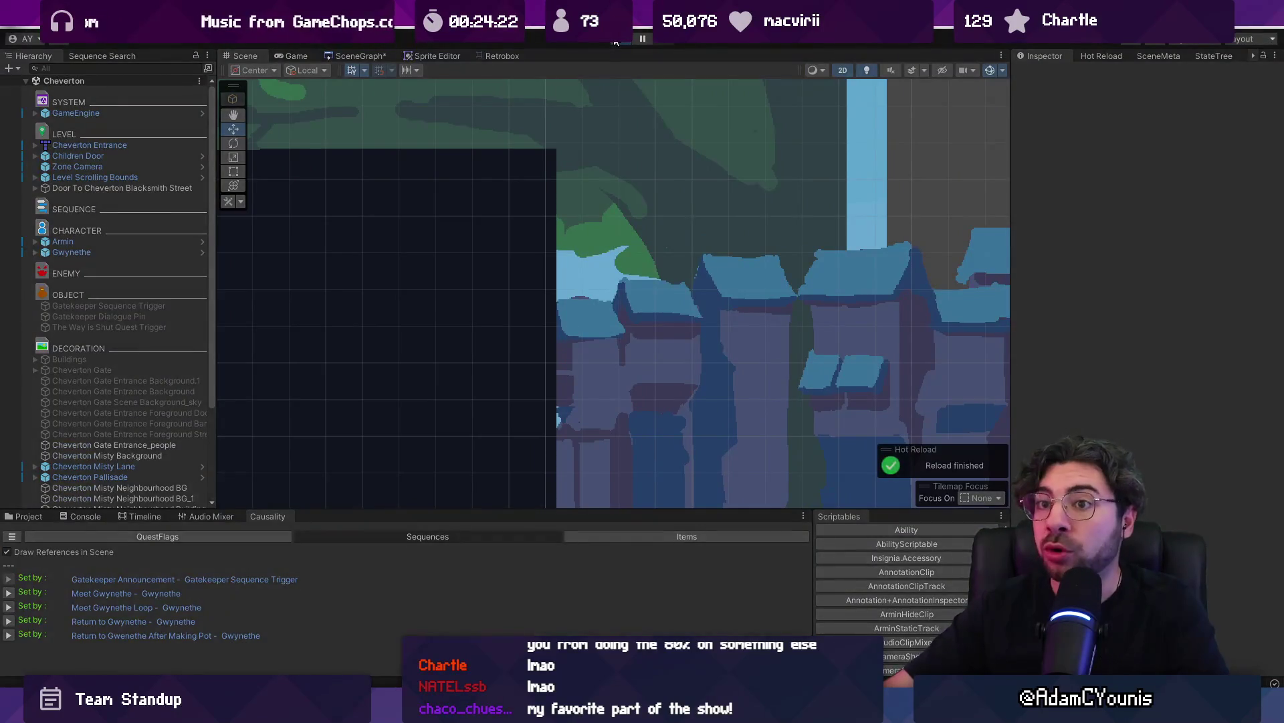
Playtest Cheverton, running the hero left and right, then exit play and show the SceneGraph
{"action": "left_click", "coordinate": [616, 42]}
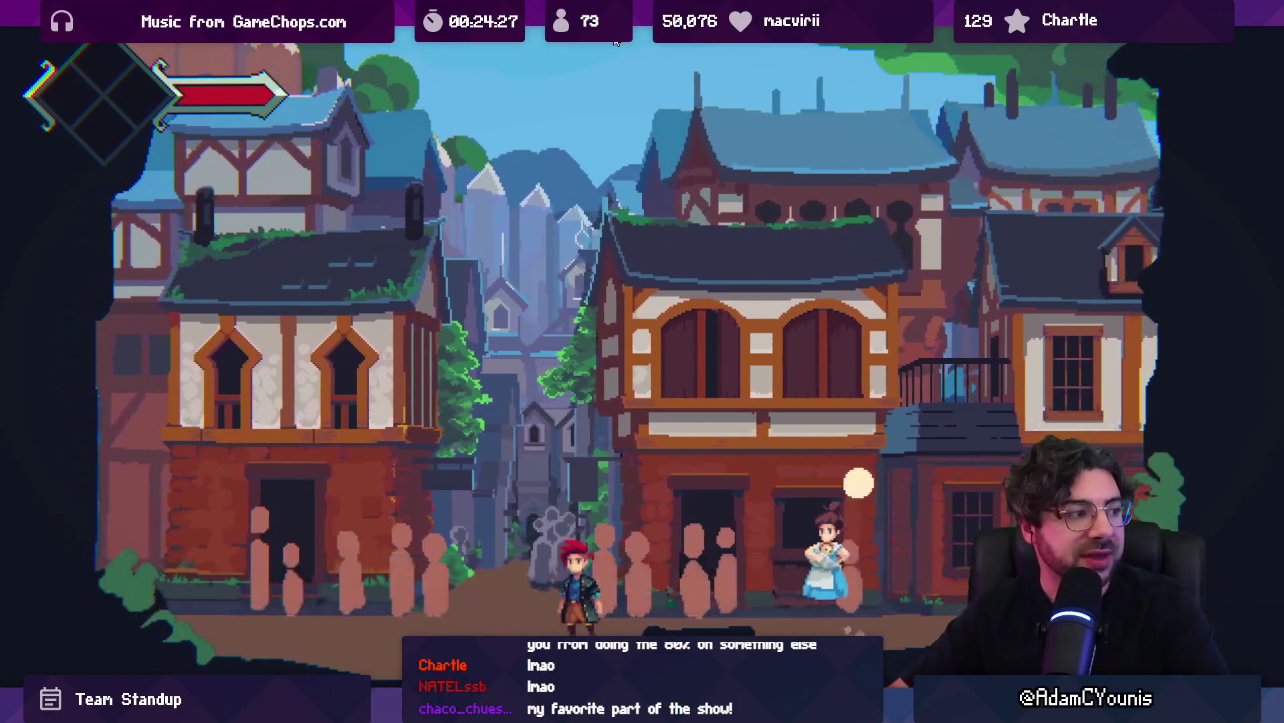
{"action": "key", "text": "Left"}
{"action": "key", "text": "Right"}
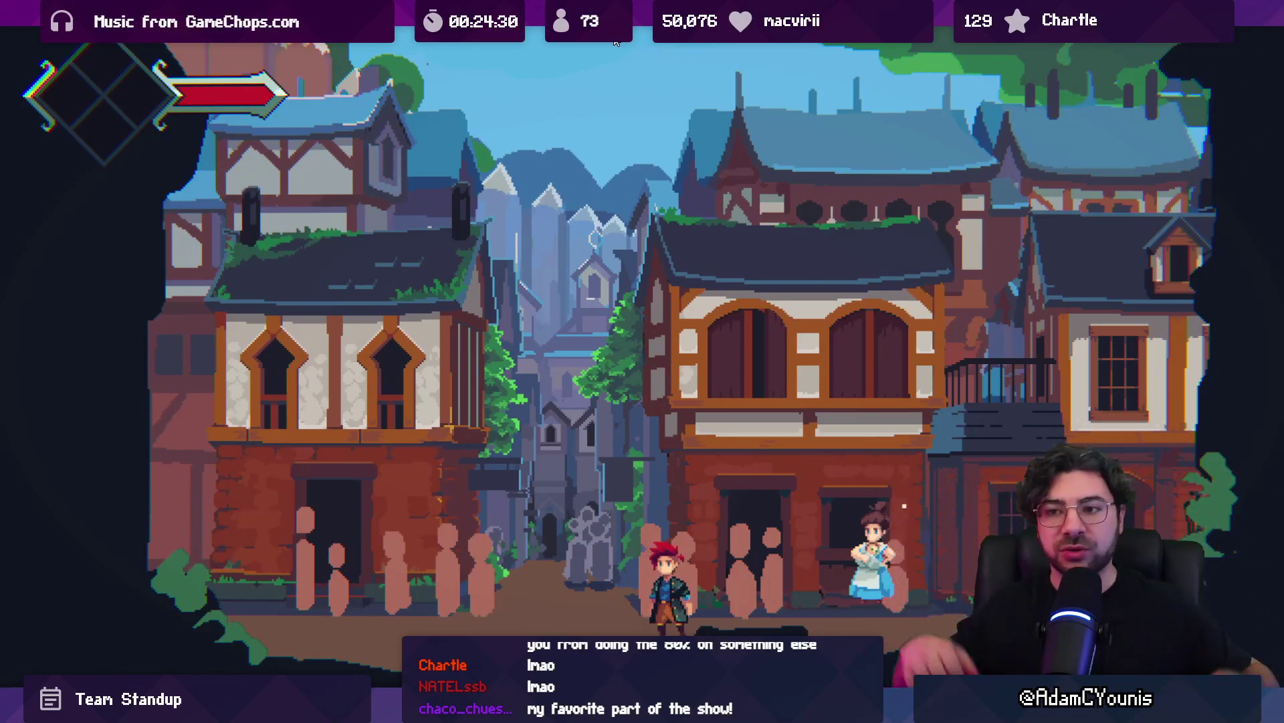
{"action": "key", "text": "shift+space"}
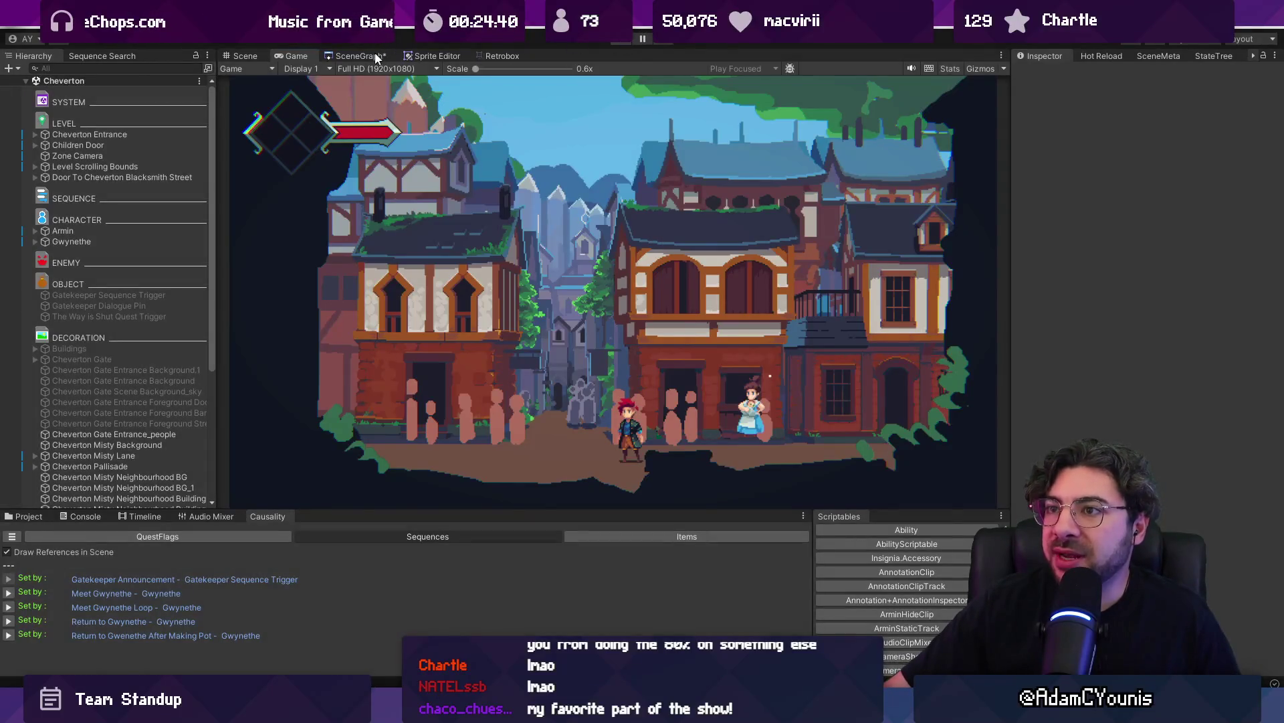
{"action": "left_click", "coordinate": [375, 56]}
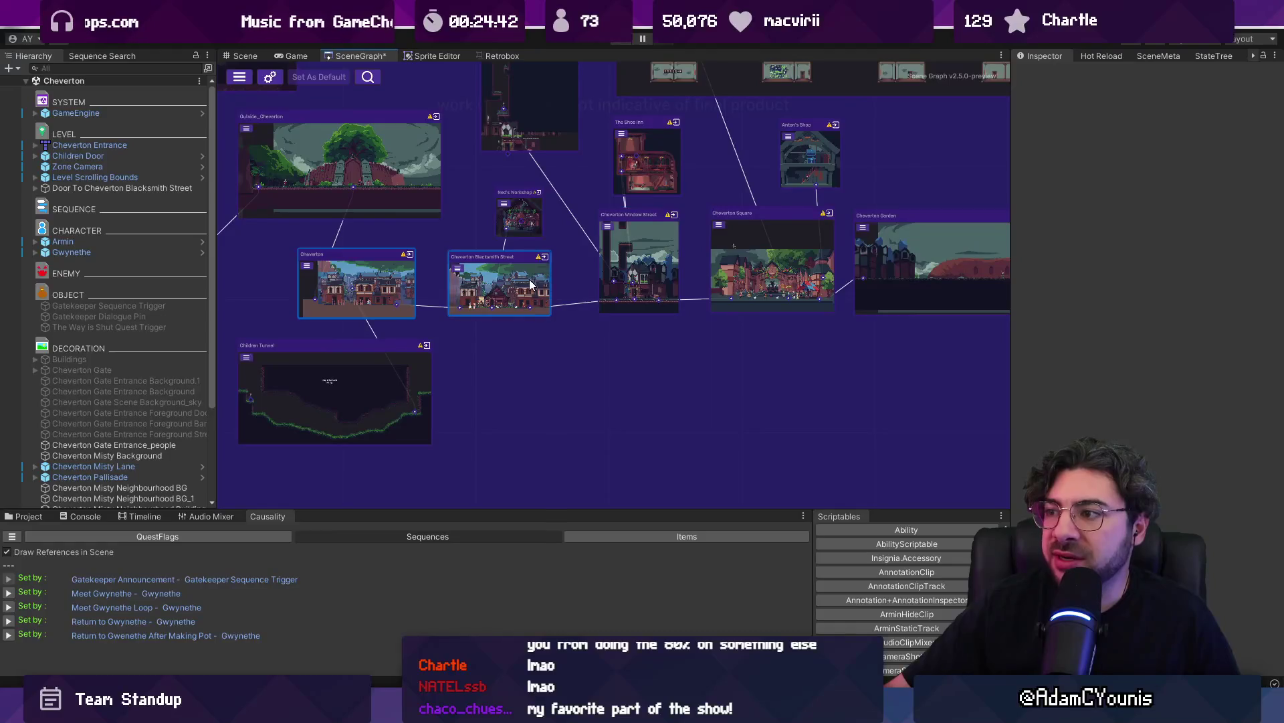
Search sequences for 'hello' and open the Armin Enters sequence's 'Hello? Sir?' line
{"action": "scroll", "coordinate": [428, 281], "scroll_direction": "up", "scroll_amount": 5}
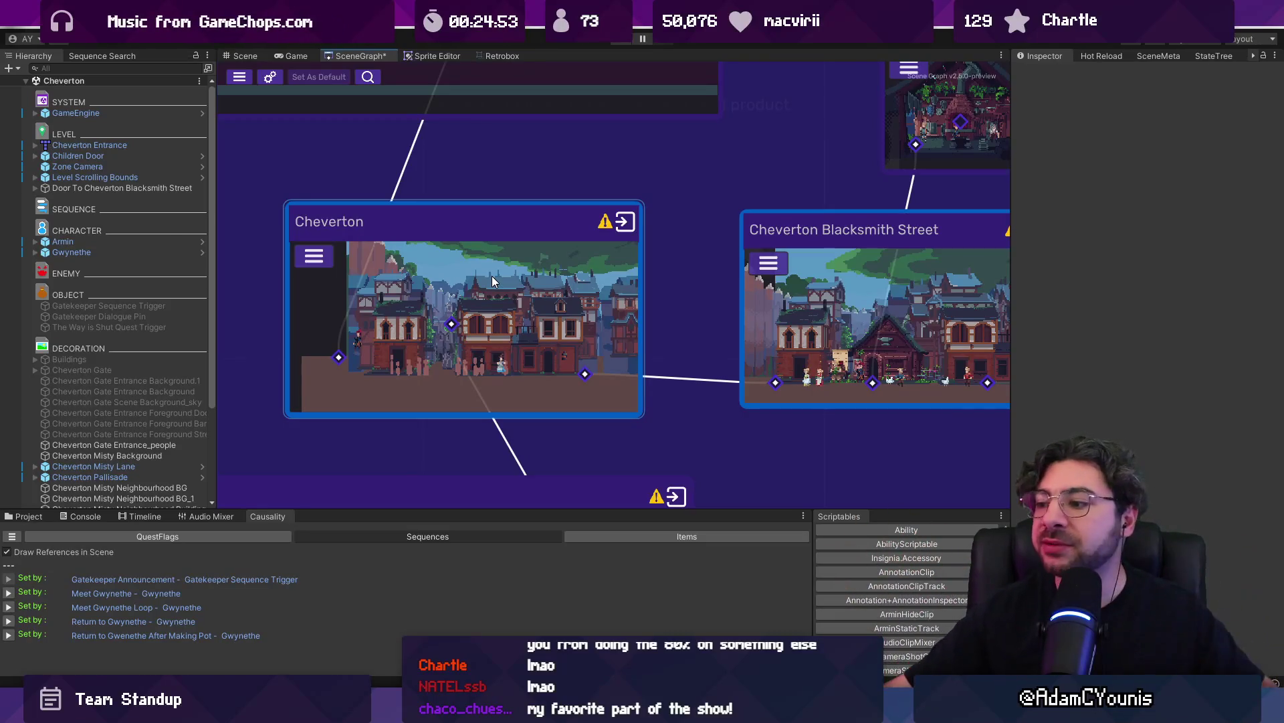
{"action": "left_click", "coordinate": [129, 57]}
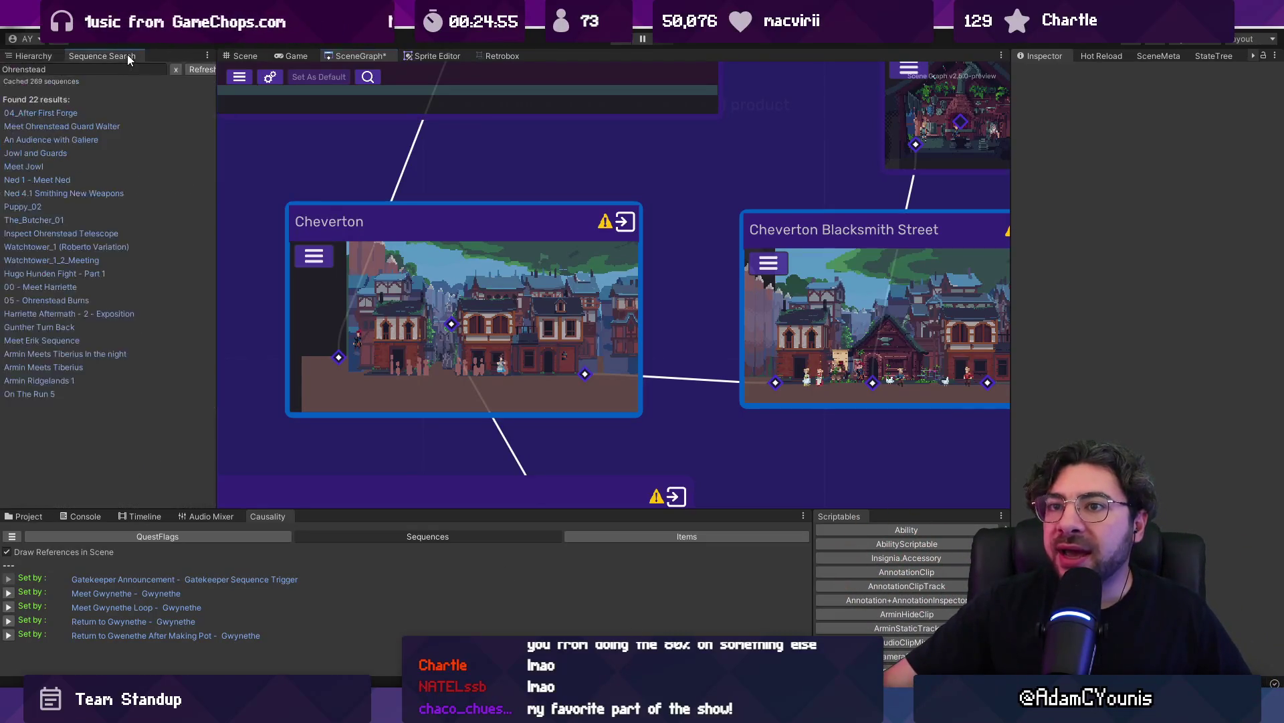
{"action": "left_click_drag", "start_coordinate": [216, 267], "coordinate": [264, 268]}
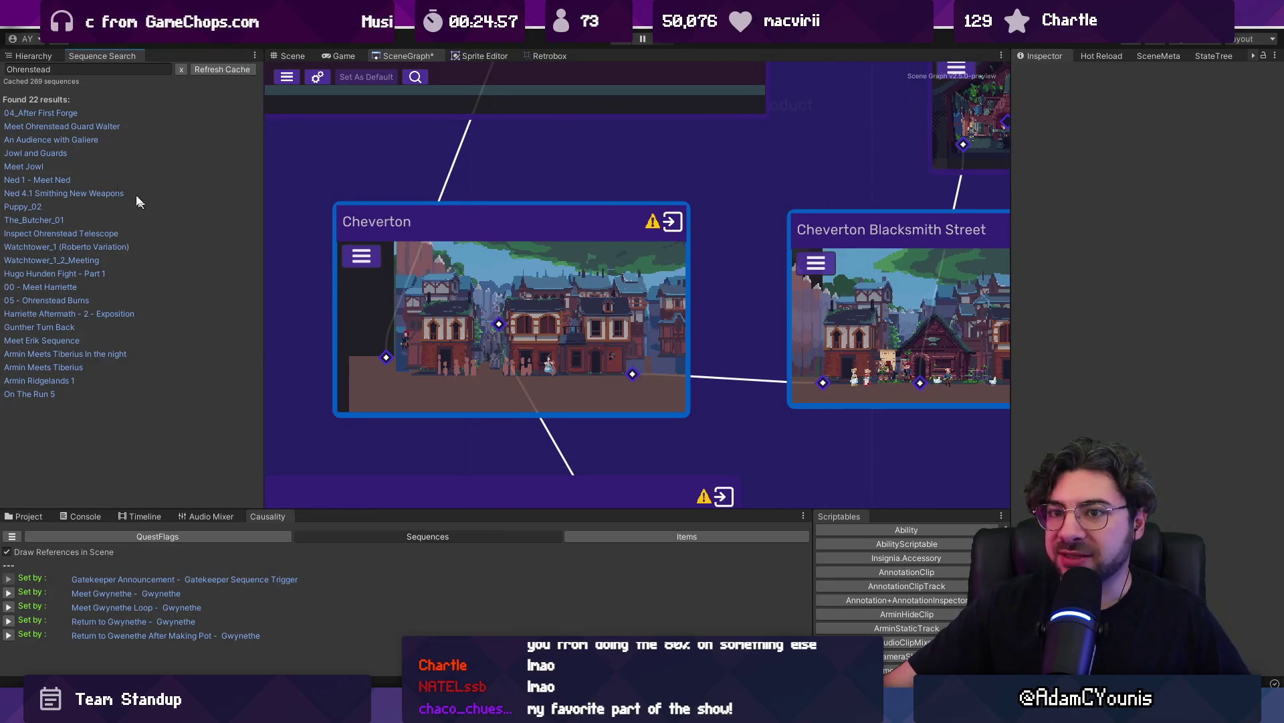
{"action": "left_click", "coordinate": [83, 70]}
{"action": "key", "text": "ctrl+a"}
{"action": "key", "text": "BackSpace"}
{"action": "type", "text": "hello"}
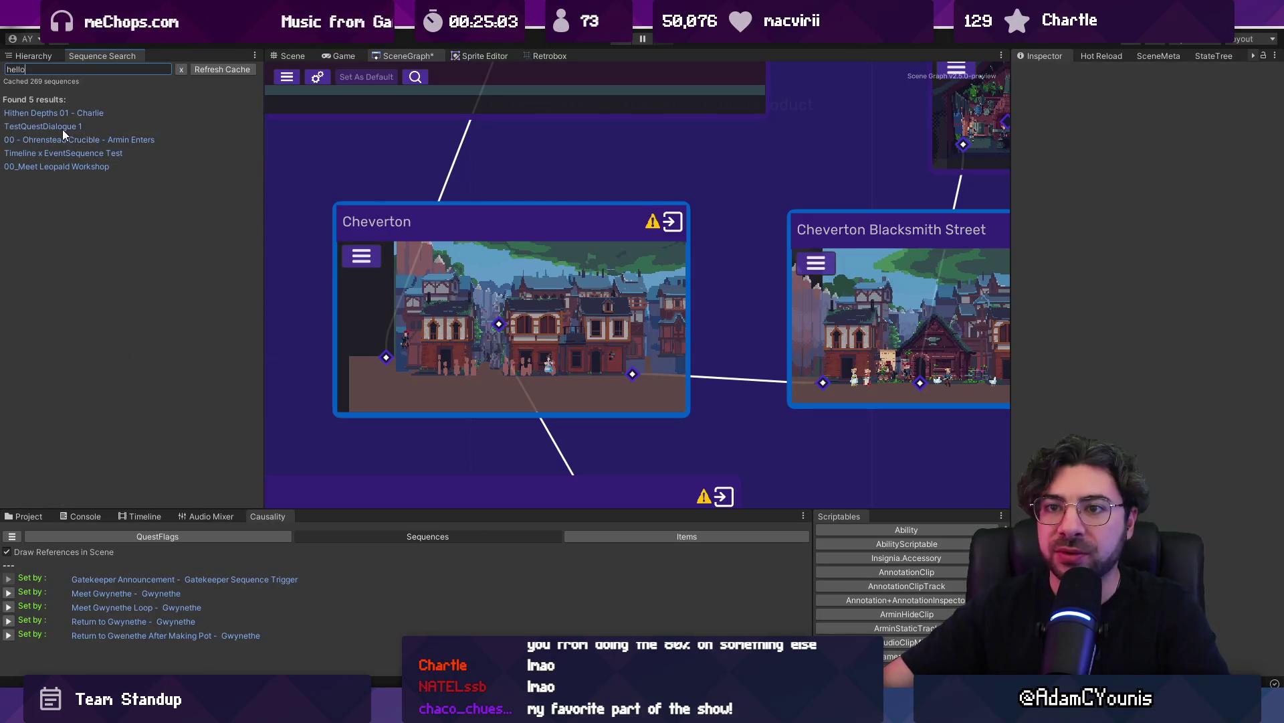
{"action": "left_click", "coordinate": [87, 139]}
{"action": "left_click", "coordinate": [1152, 357]}
Change the sequence search to 'Rosie]' and open the 01_Rose_3 sequence's details
{"action": "left_click", "coordinate": [49, 70]}
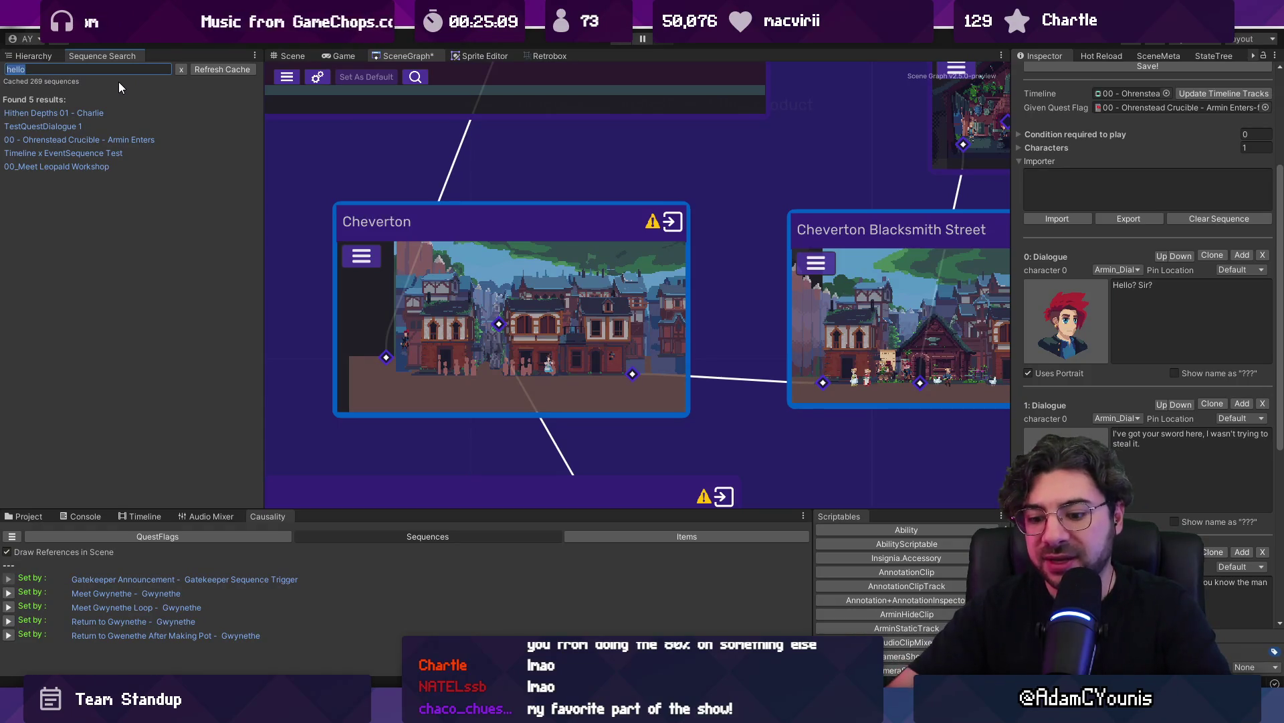
{"action": "key", "text": "BackSpace"}
{"action": "type", "text": "Rosie]"}
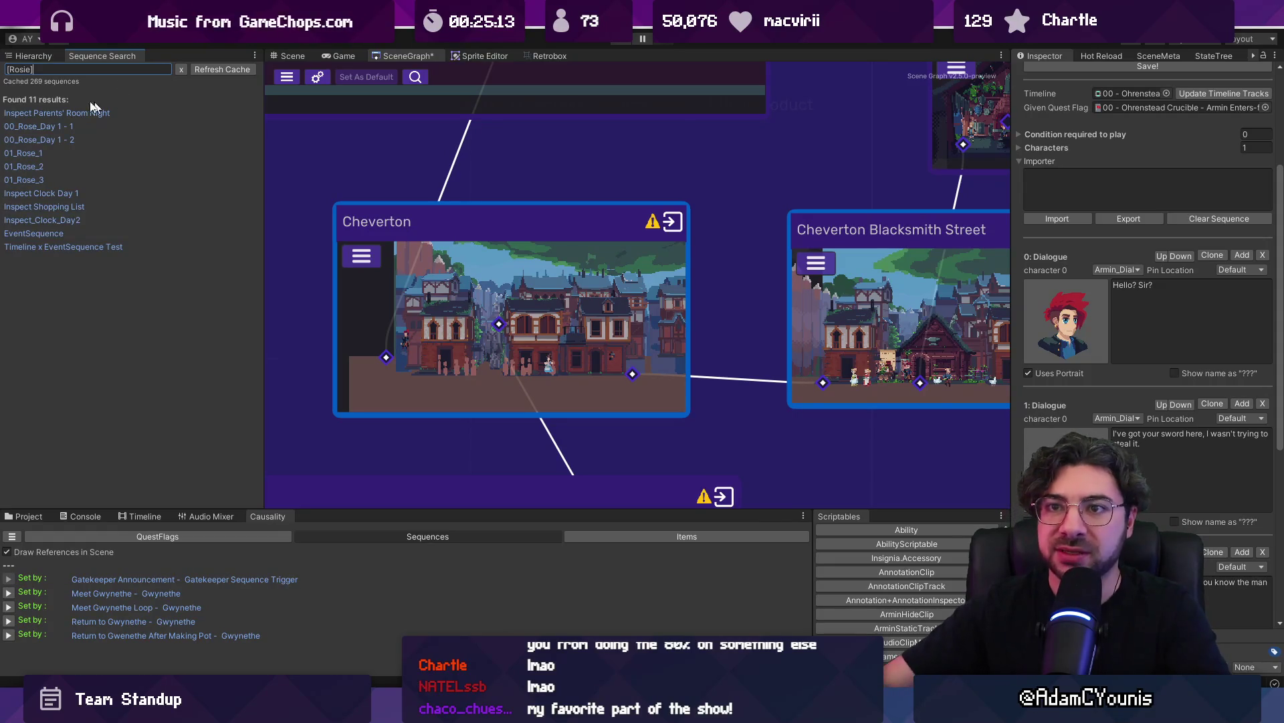
{"action": "left_click", "coordinate": [30, 179]}
Open the Armins House scene and show its Hierarchy object tree
{"action": "scroll", "coordinate": [1166, 371], "scroll_direction": "up", "scroll_amount": 3}
{"action": "scroll", "coordinate": [1114, 156], "scroll_direction": "up", "scroll_amount": 2}
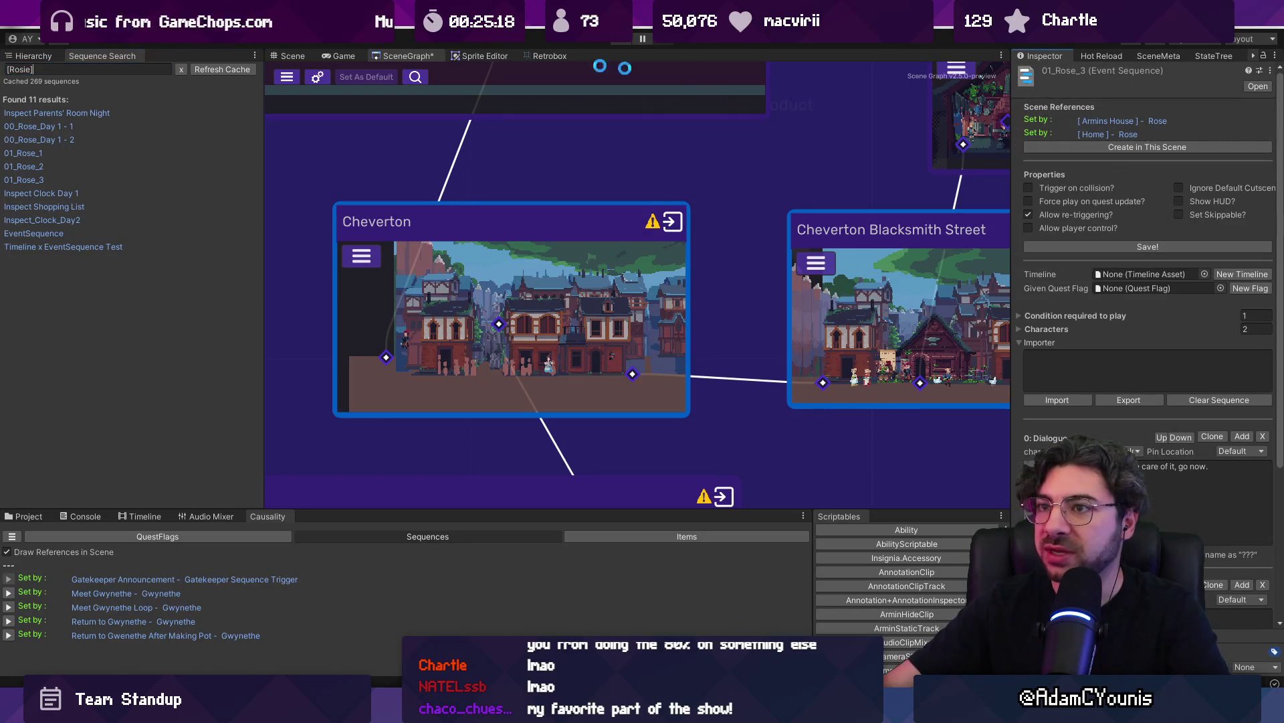
{"action": "left_click", "coordinate": [1109, 122]}
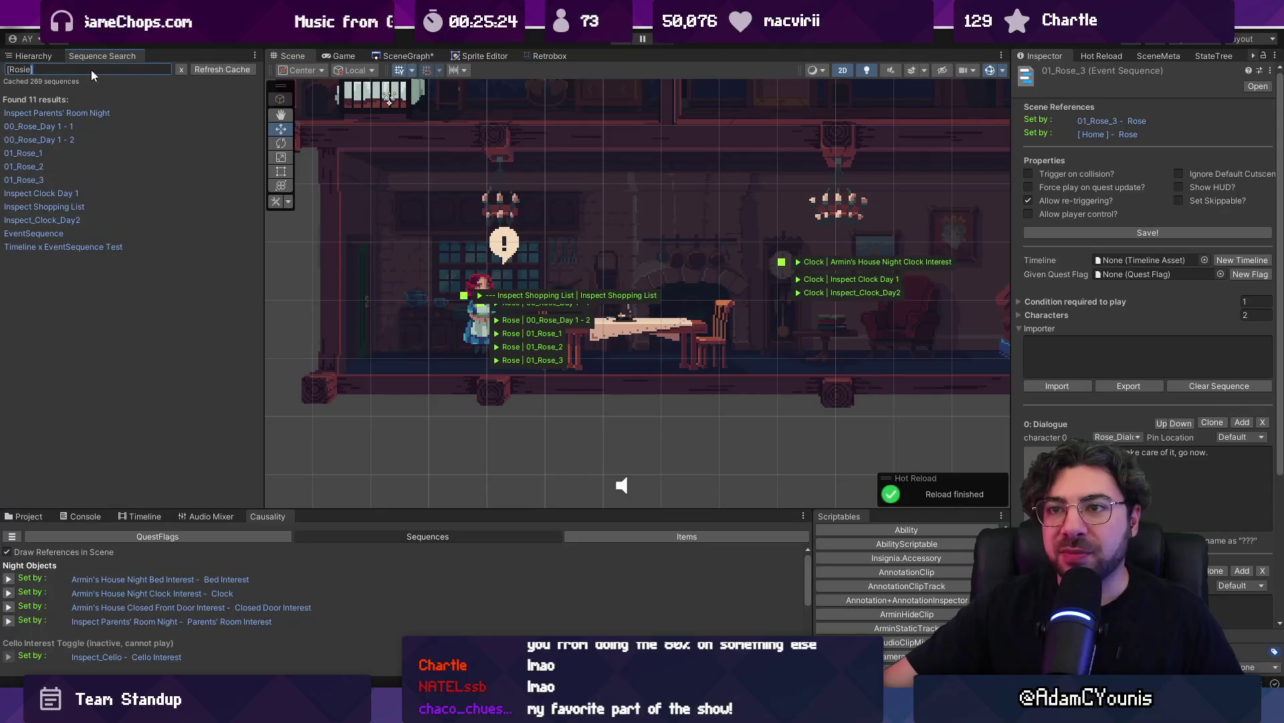
{"action": "left_click", "coordinate": [42, 56]}
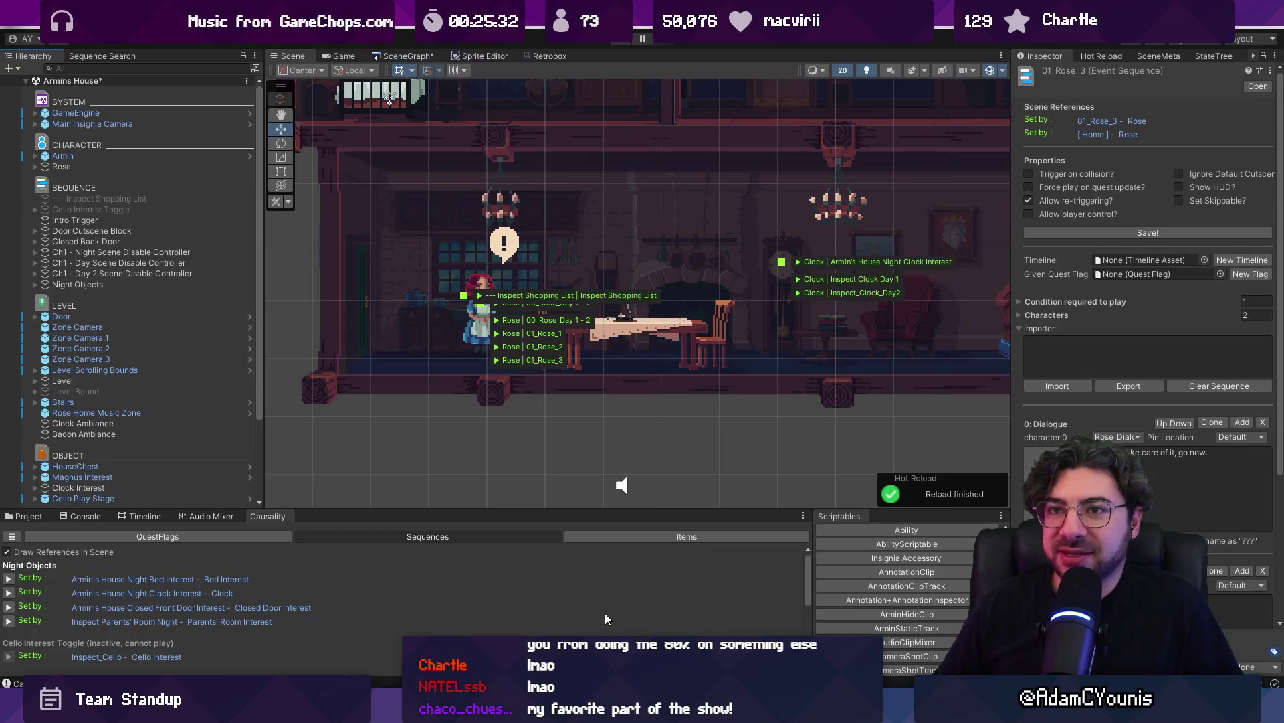
Bring up the Insignia Production design file from the taskbar
{"action": "mouse_move", "coordinate": [554, 709]}
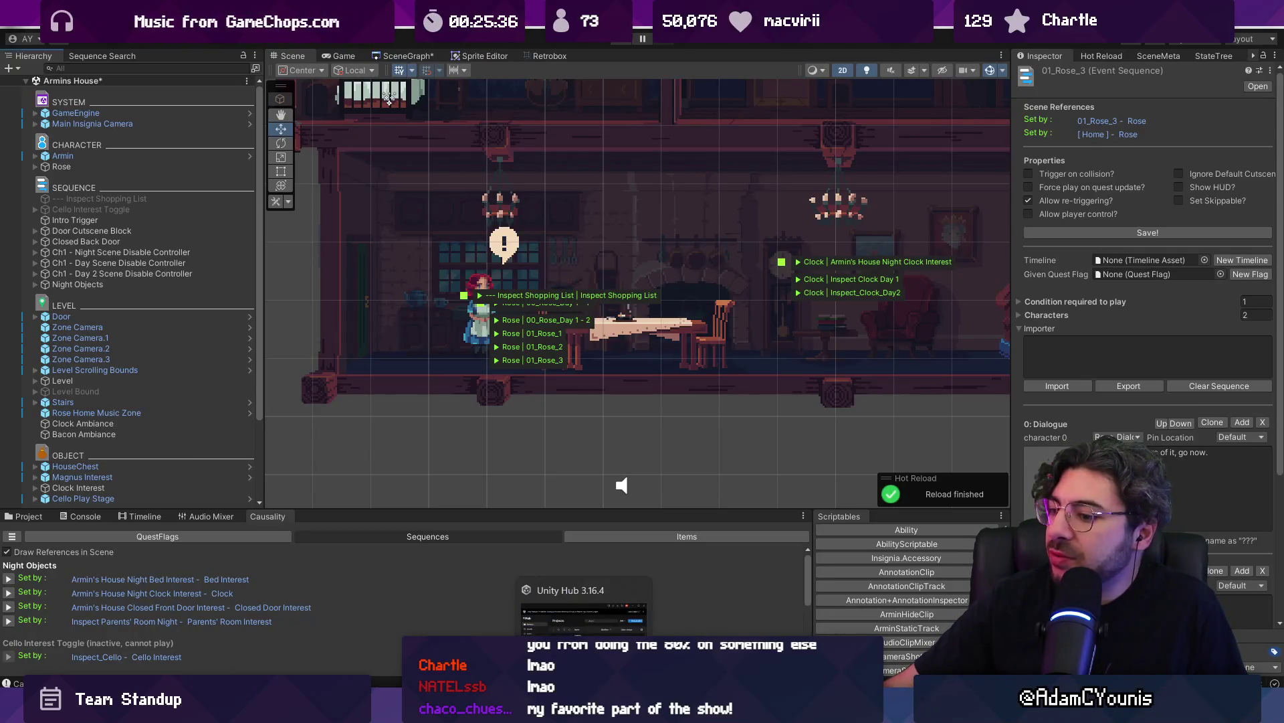
{"action": "mouse_move", "coordinate": [876, 710]}
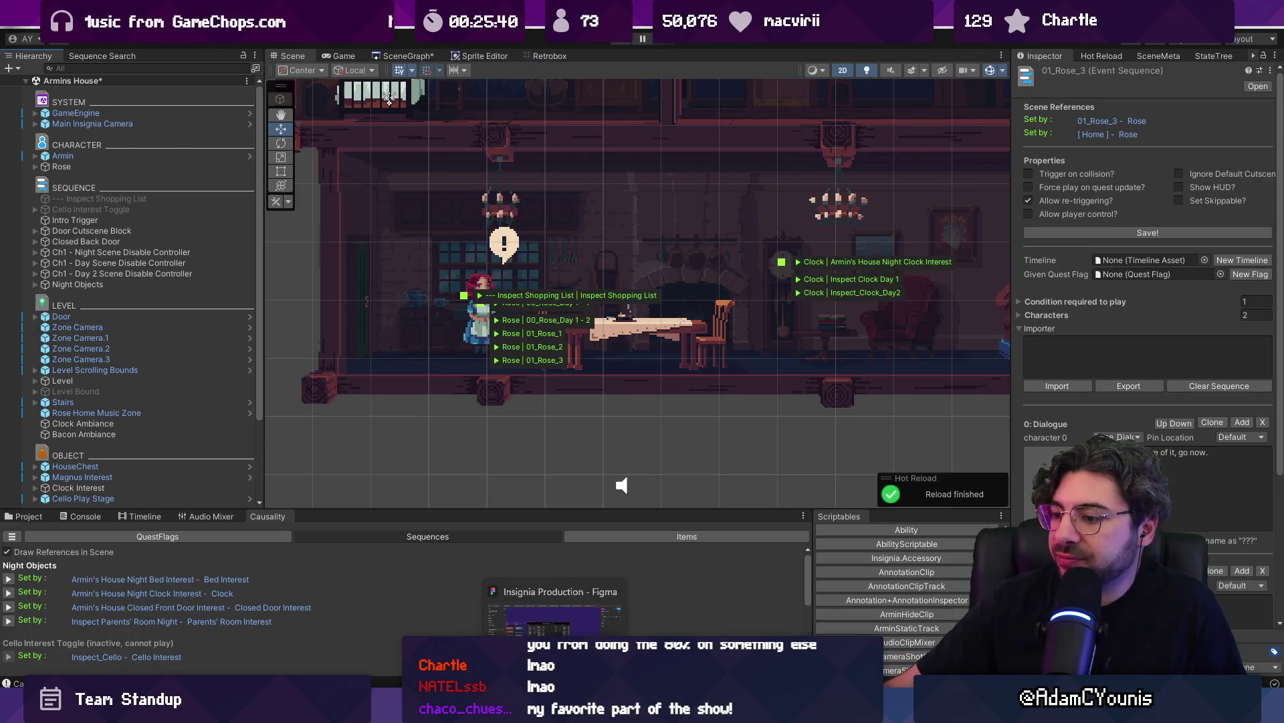
{"action": "left_click", "coordinate": [554, 709]}
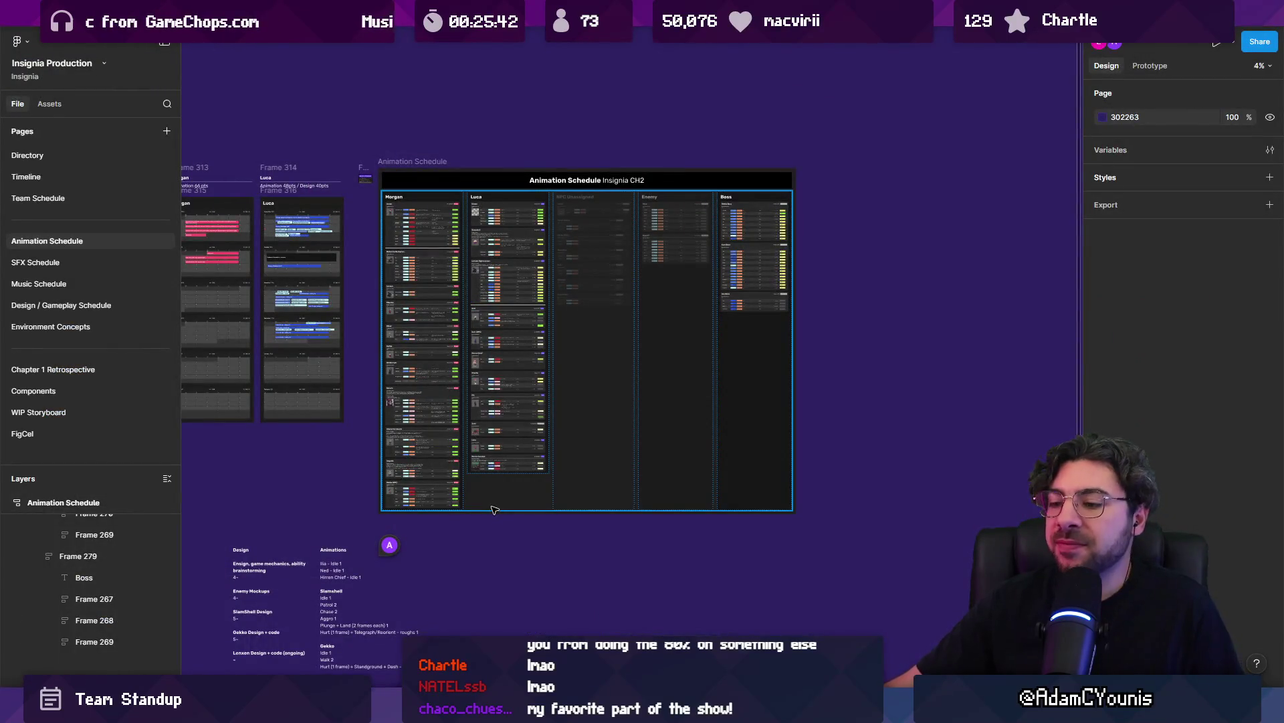
Switch windows with Alt+Tab to reach the Insignia Music Board's gameplay clips
{"action": "key", "text": "alt+Tab"}
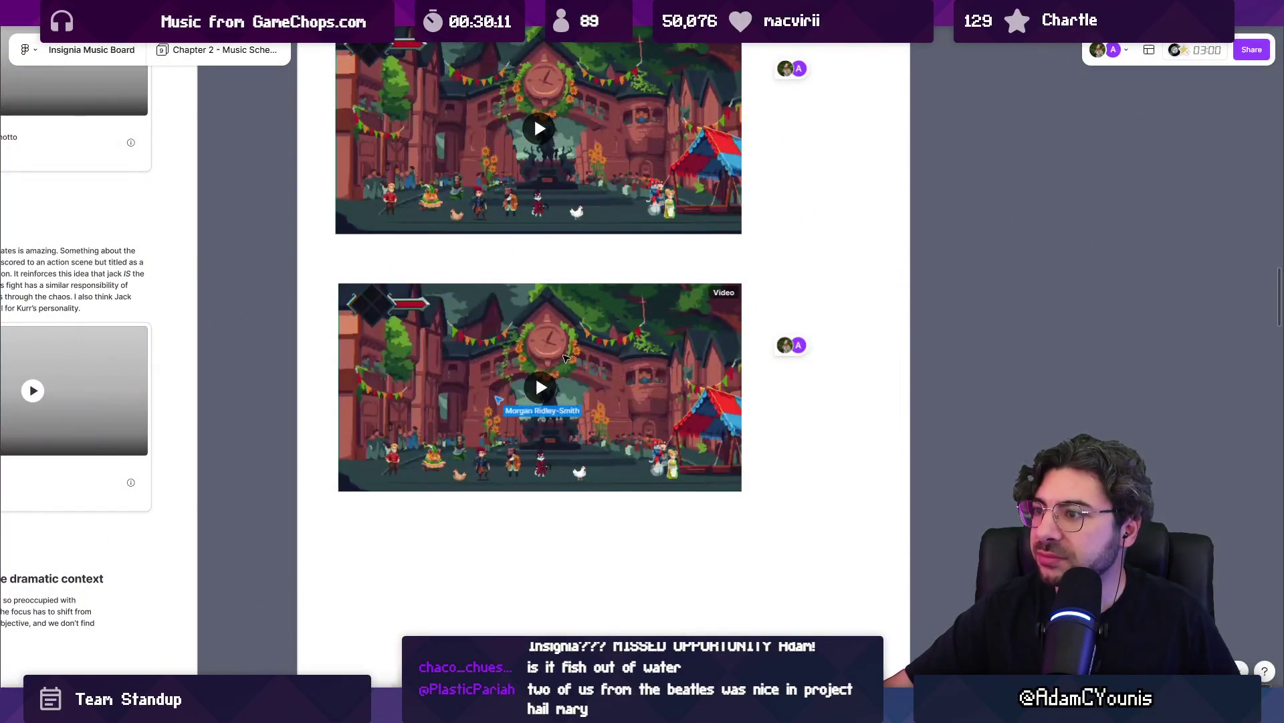
{"action": "scroll", "coordinate": [575, 362], "scroll_direction": "up", "scroll_amount": 1}
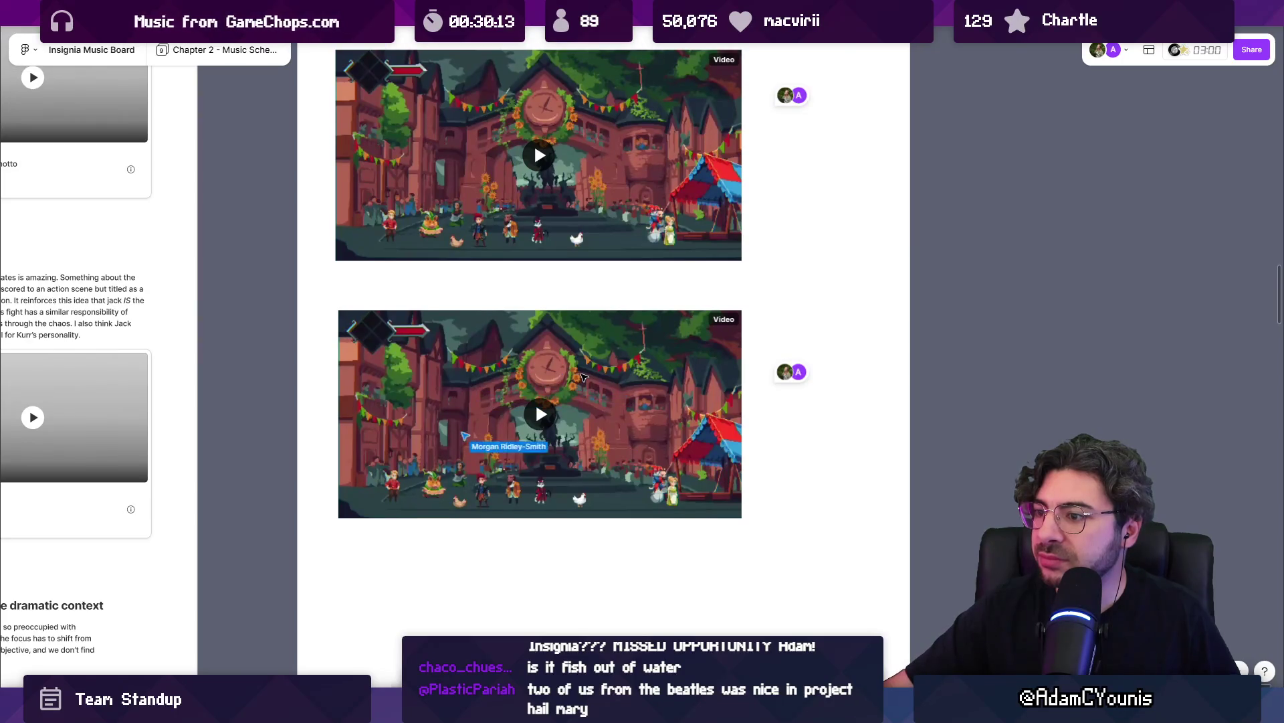
{"action": "scroll", "coordinate": [582, 377], "scroll_direction": "up", "scroll_amount": 2}
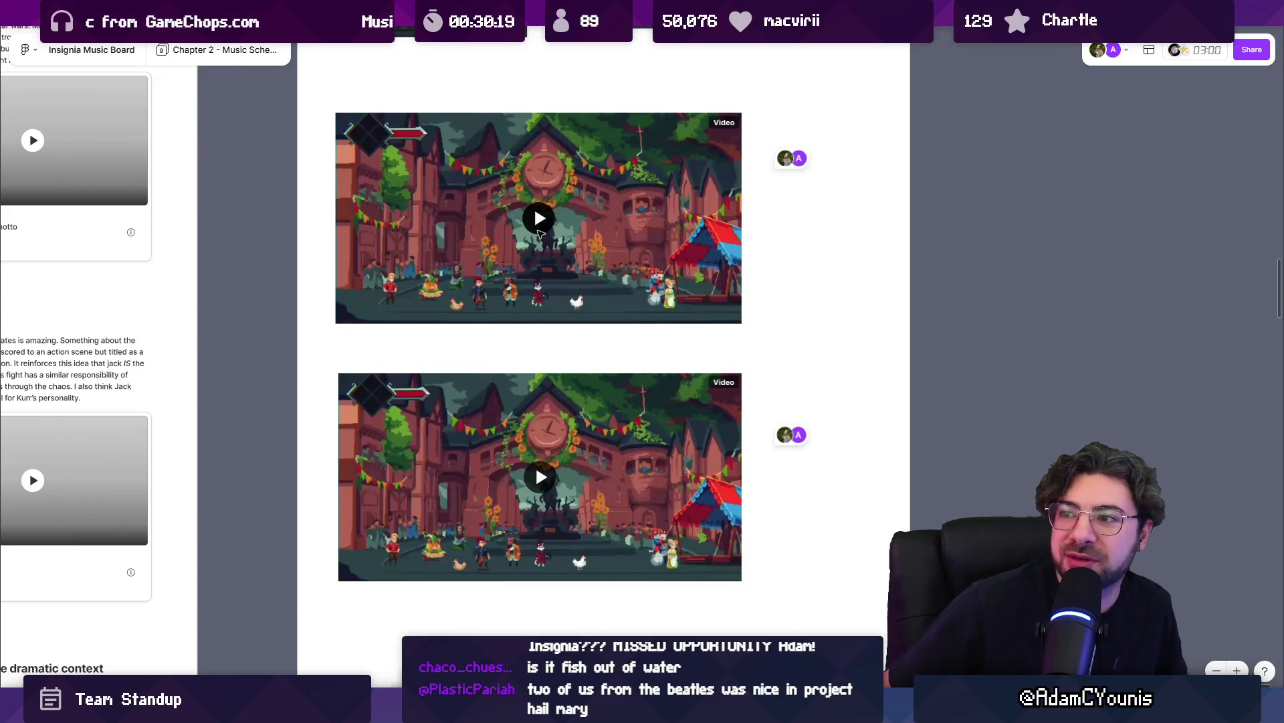
{"action": "left_click", "coordinate": [539, 230]}
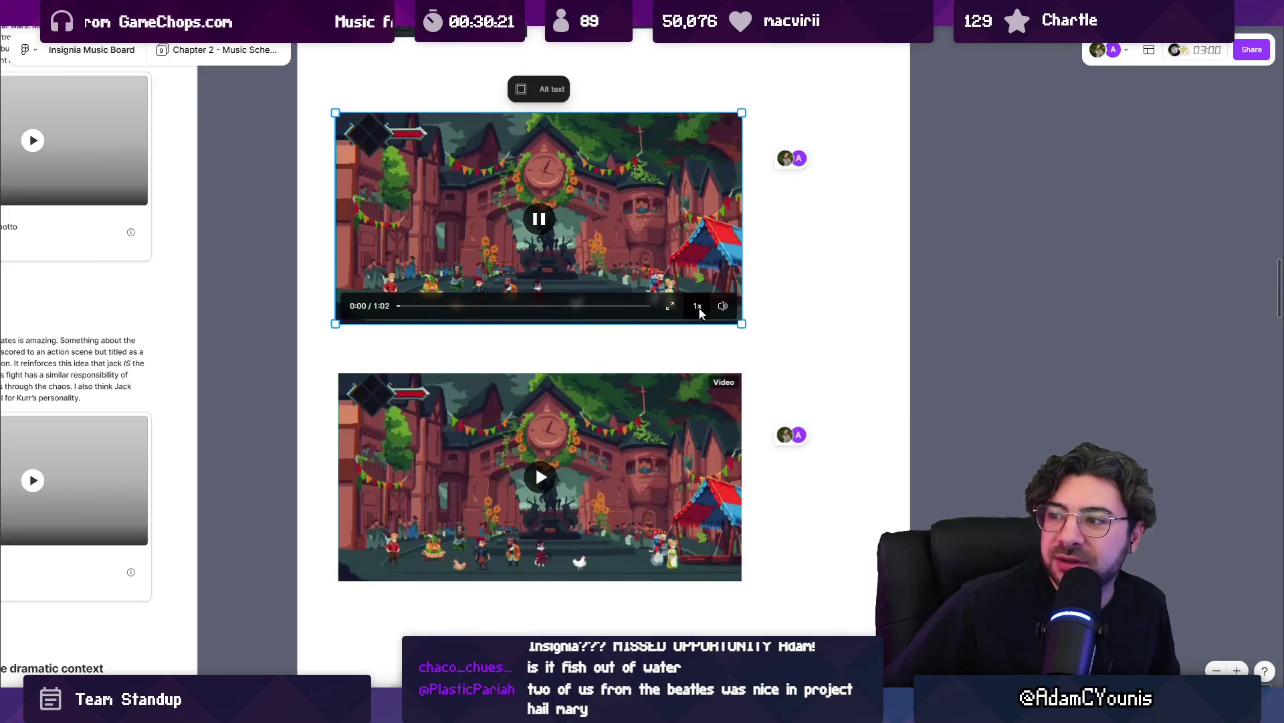
{"action": "mouse_move", "coordinate": [724, 306]}
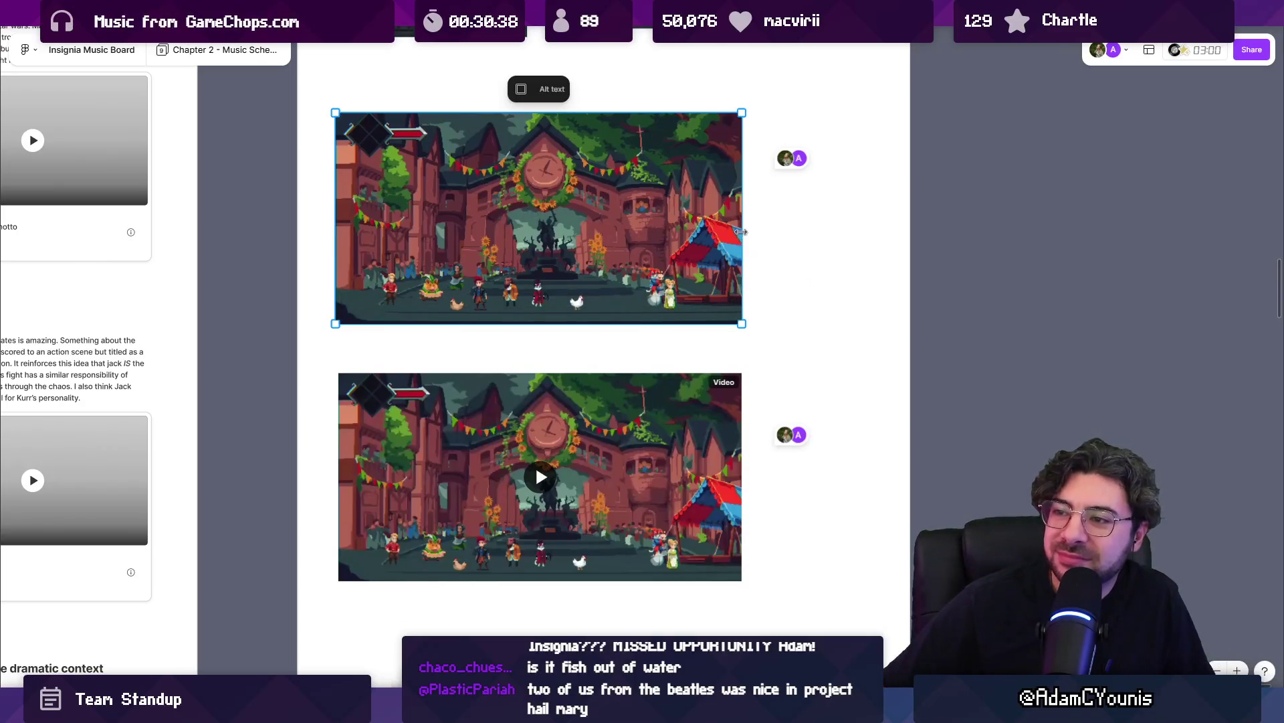
{"action": "mouse_move", "coordinate": [736, 208]}
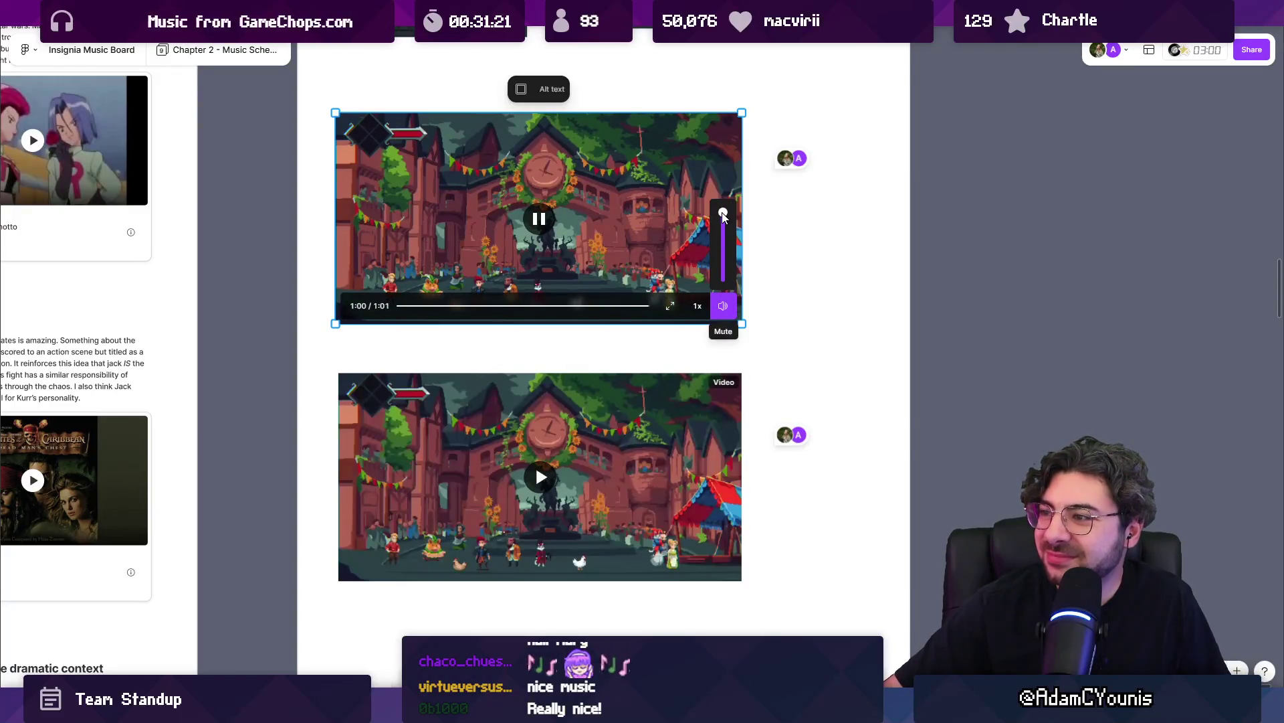
{"action": "left_click", "coordinate": [764, 229]}
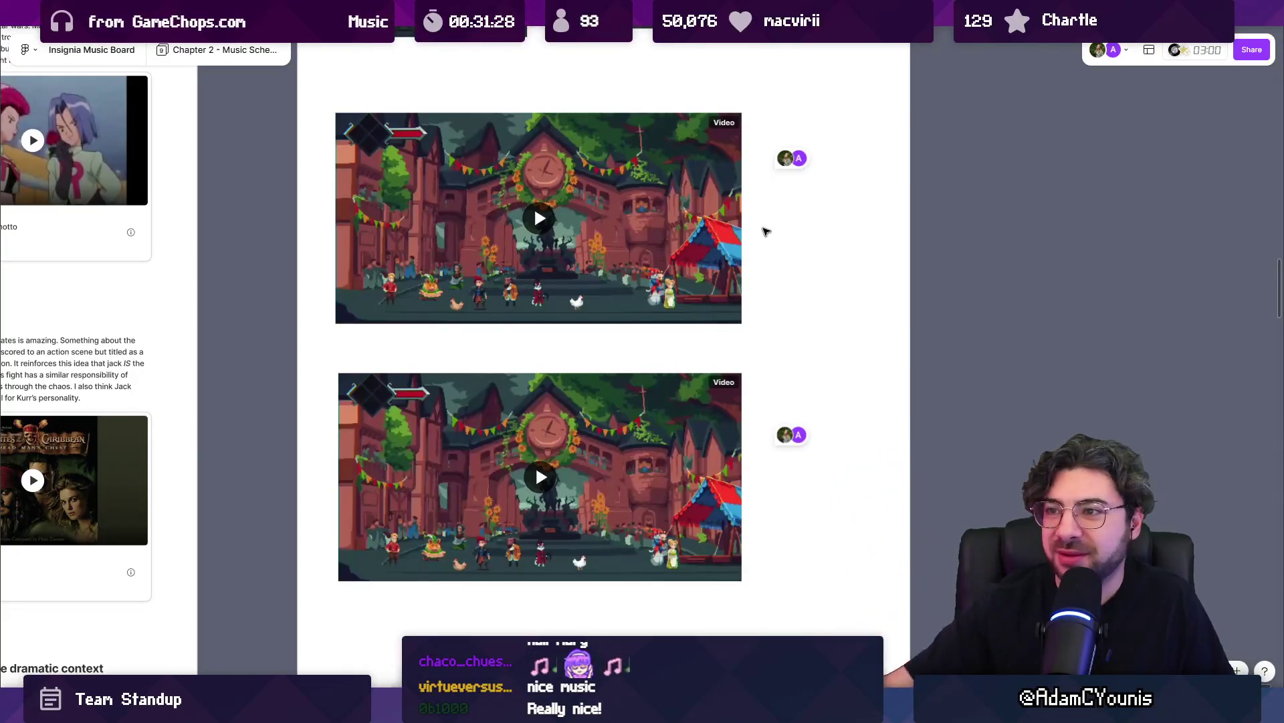
{"action": "scroll", "coordinate": [764, 230], "scroll_direction": "up", "scroll_amount": 10}
{"action": "scroll", "coordinate": [803, 291], "scroll_direction": "down", "scroll_amount": 10}
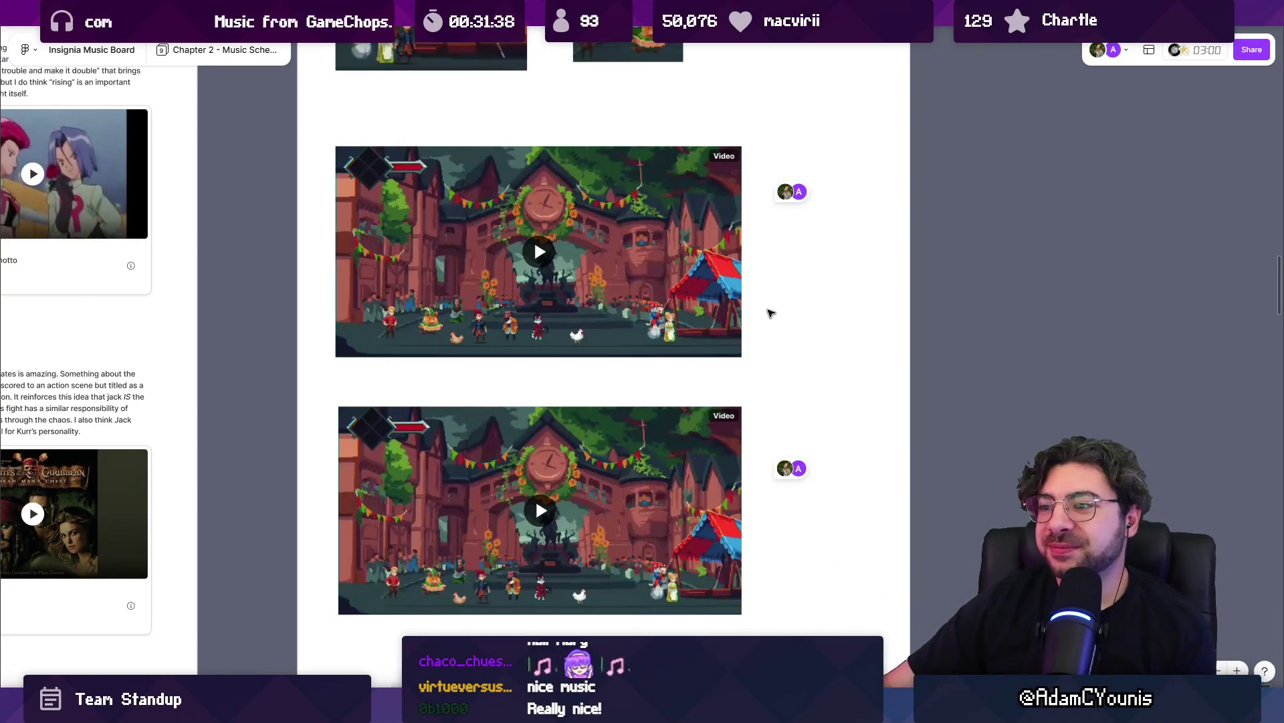
{"action": "scroll", "coordinate": [760, 383], "scroll_direction": "down", "scroll_amount": 1}
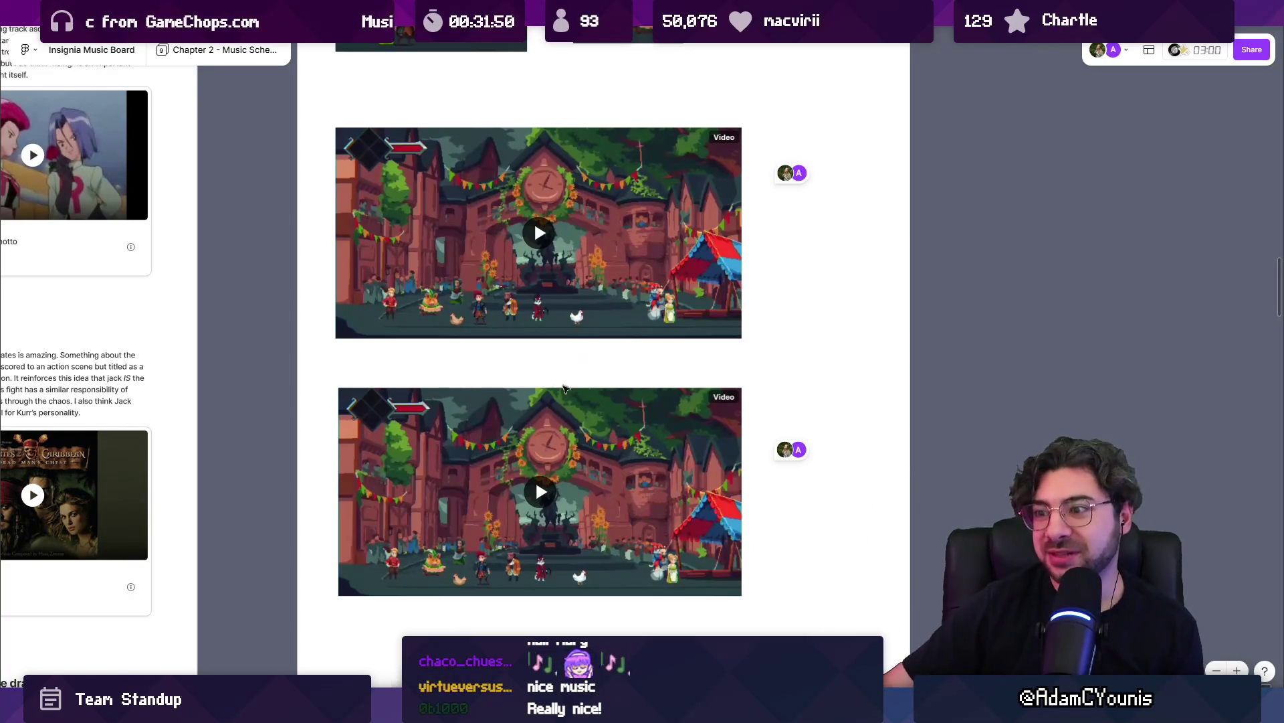
{"action": "scroll", "coordinate": [573, 449], "scroll_direction": "down", "scroll_amount": 1}
{"action": "scroll", "coordinate": [548, 454], "scroll_direction": "down", "scroll_amount": 1}
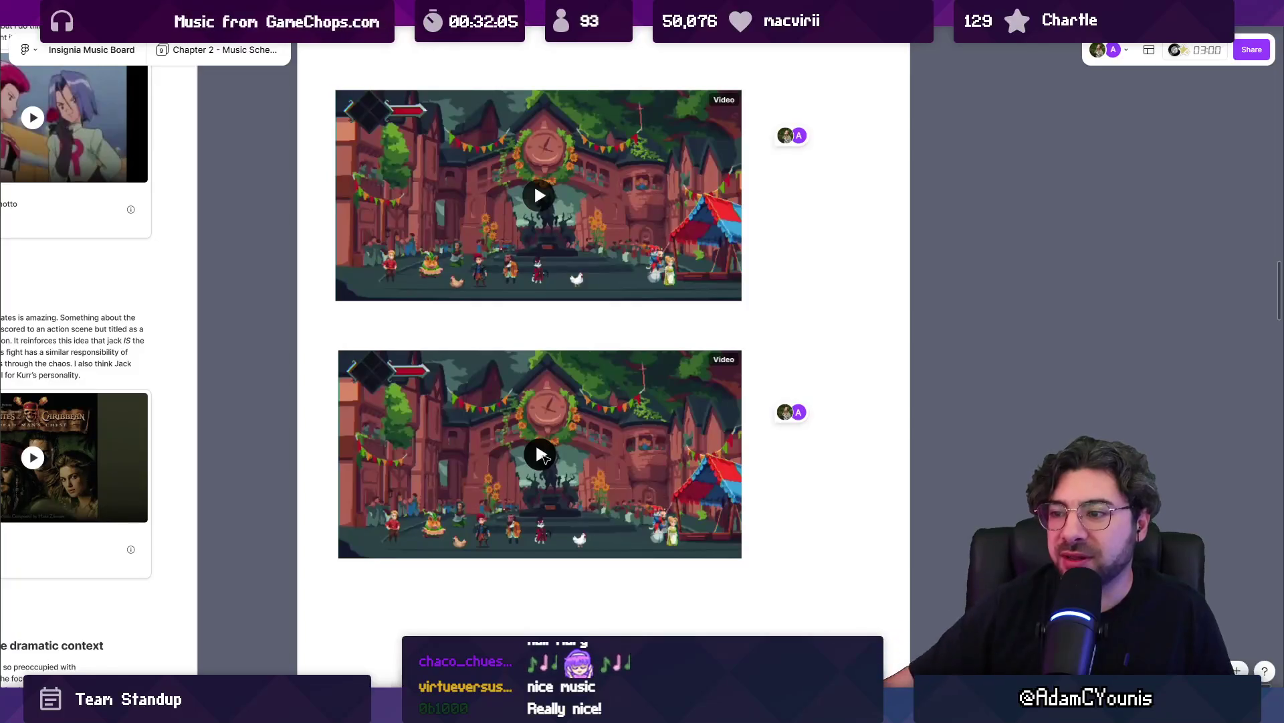
Select the second town-square gameplay clip and let it play to the end
{"action": "left_click", "coordinate": [544, 457]}
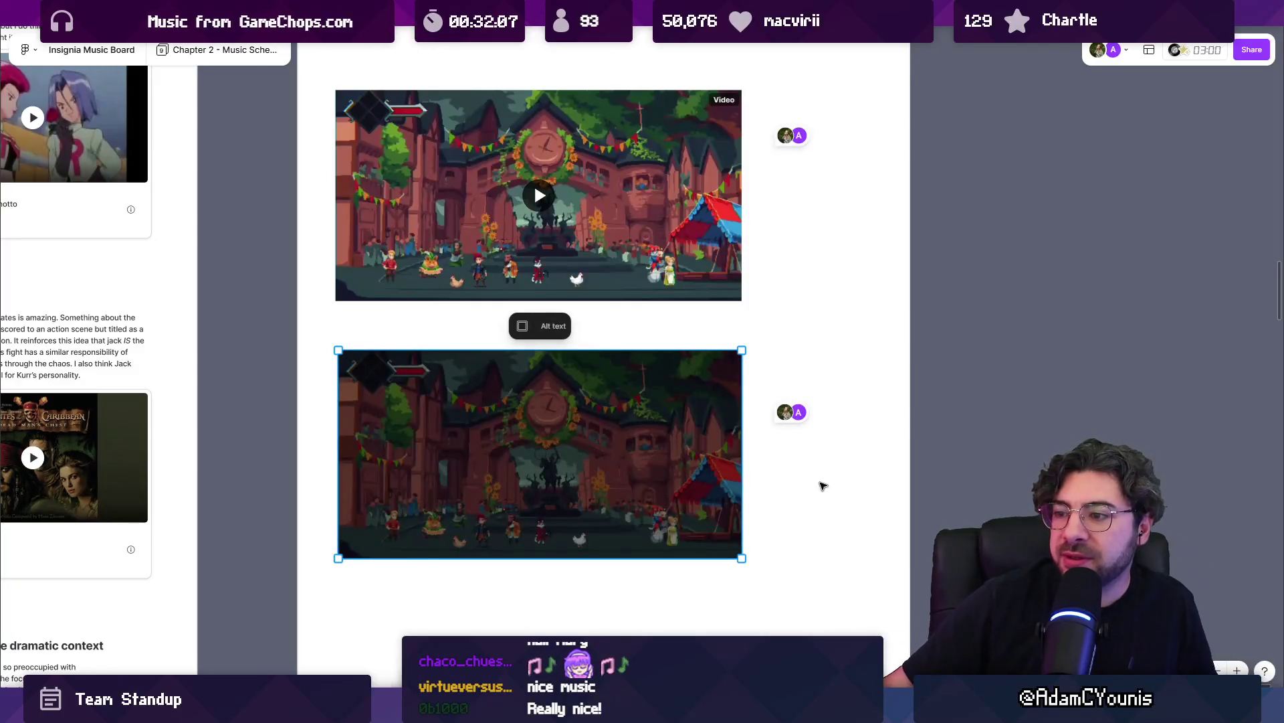
{"action": "mouse_move", "coordinate": [720, 542]}
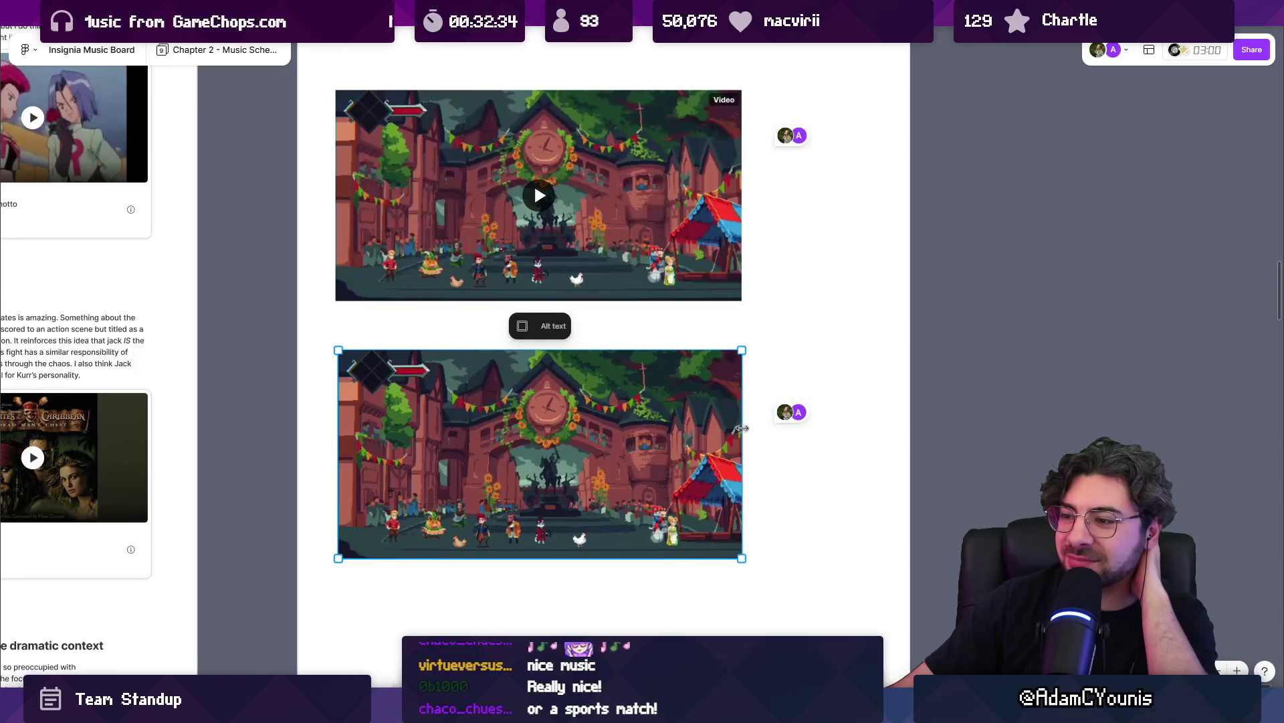
{"action": "mouse_move", "coordinate": [727, 427]}
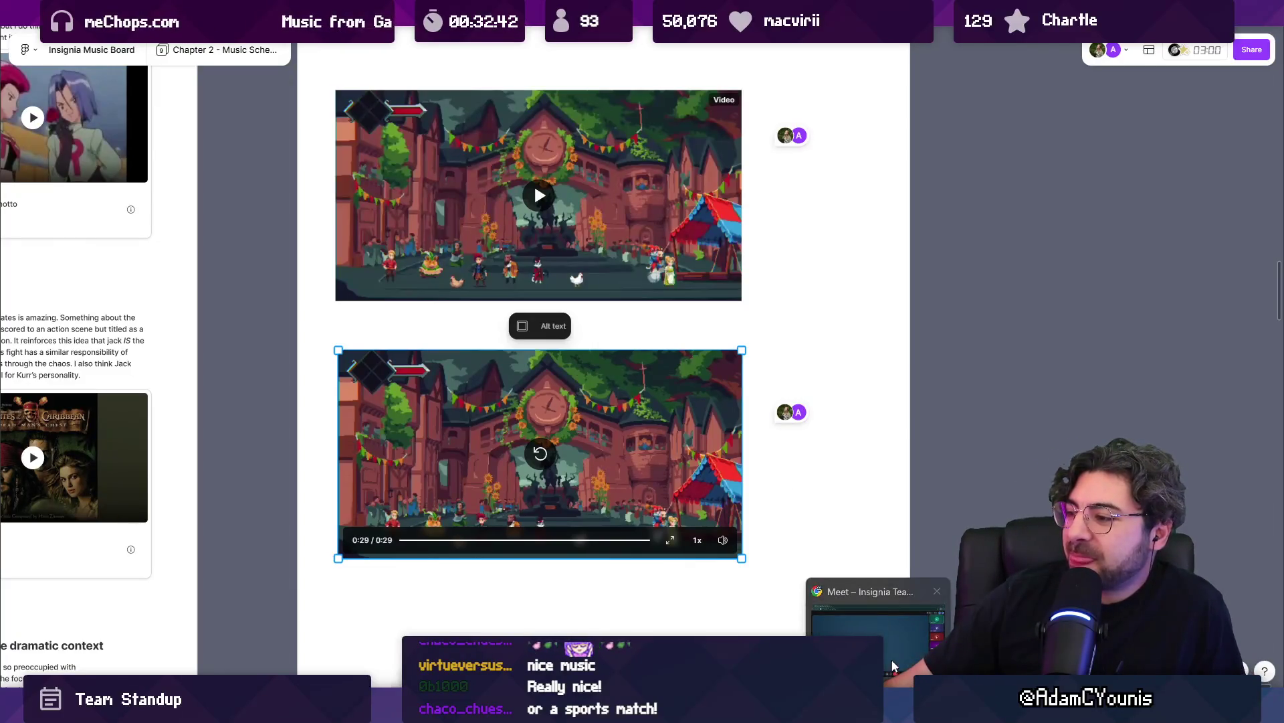
Bring the Google Meet show-and-tell call forward, then switch to the Discord sprite preview
{"action": "left_click", "coordinate": [892, 669]}
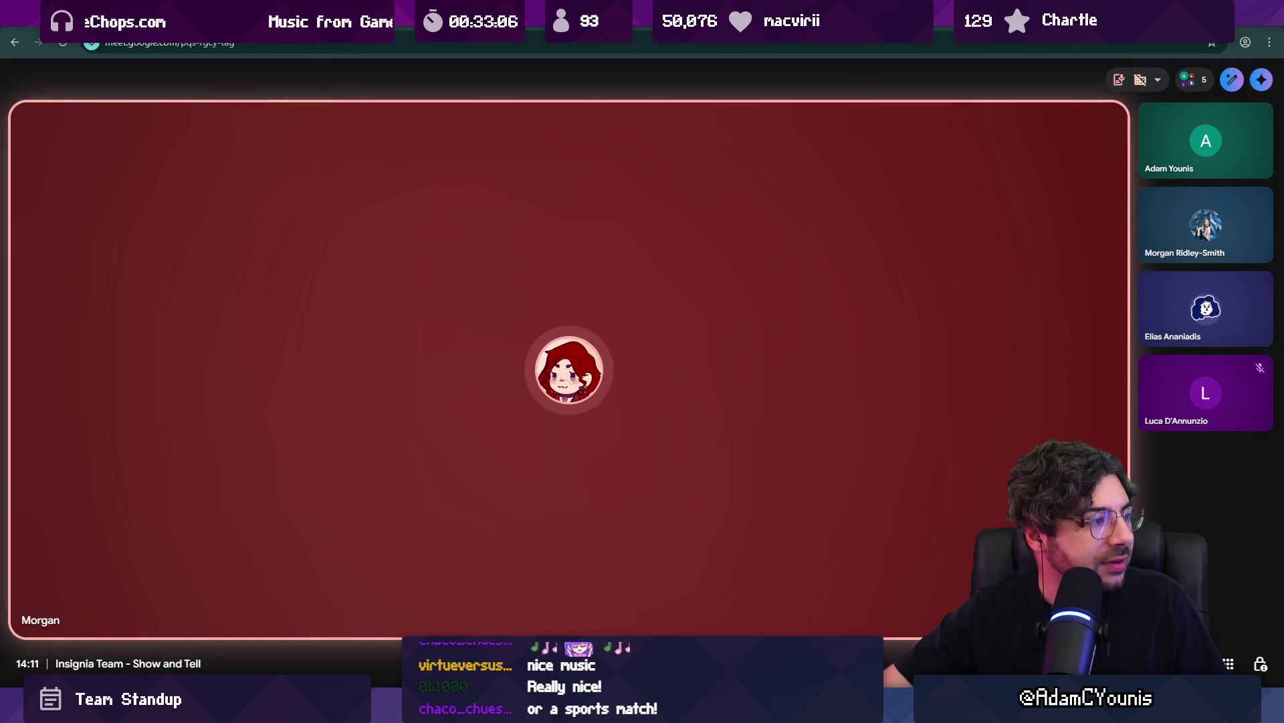
{"action": "key", "text": "alt+Tab"}
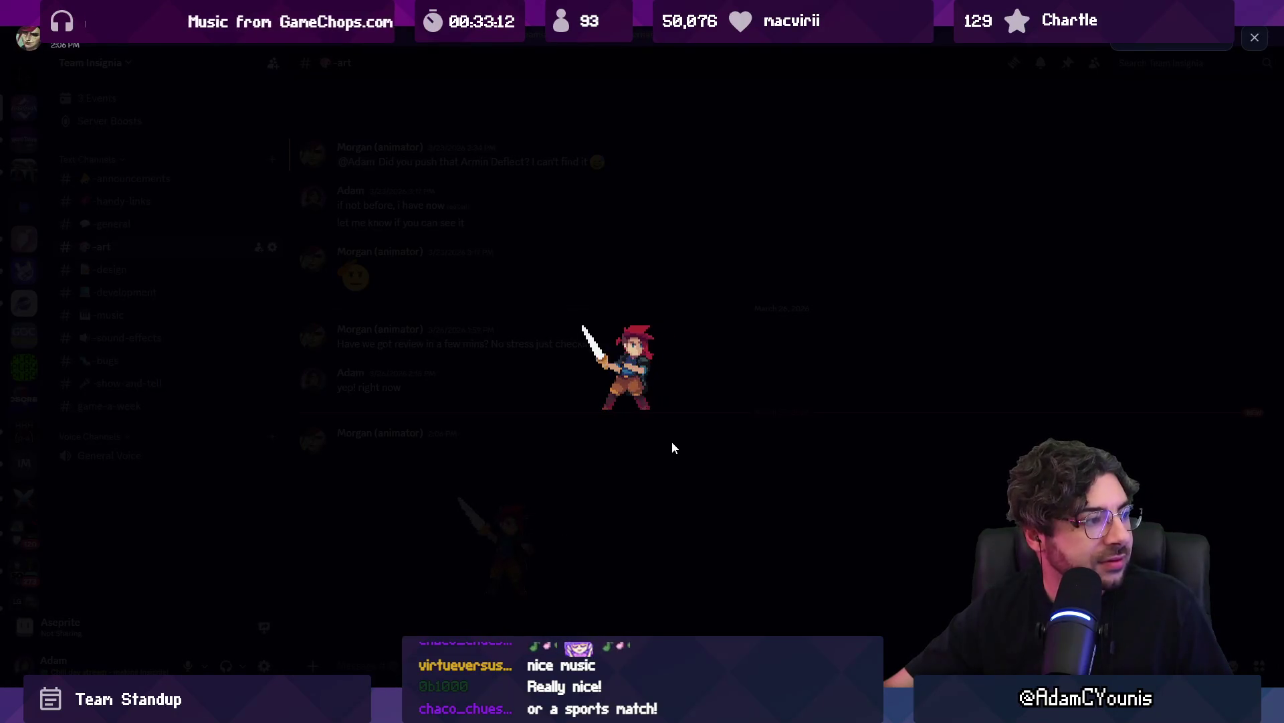
Leave the Discord sprite preview and return to the Google Meet call
{"action": "key", "text": "alt+Tab"}
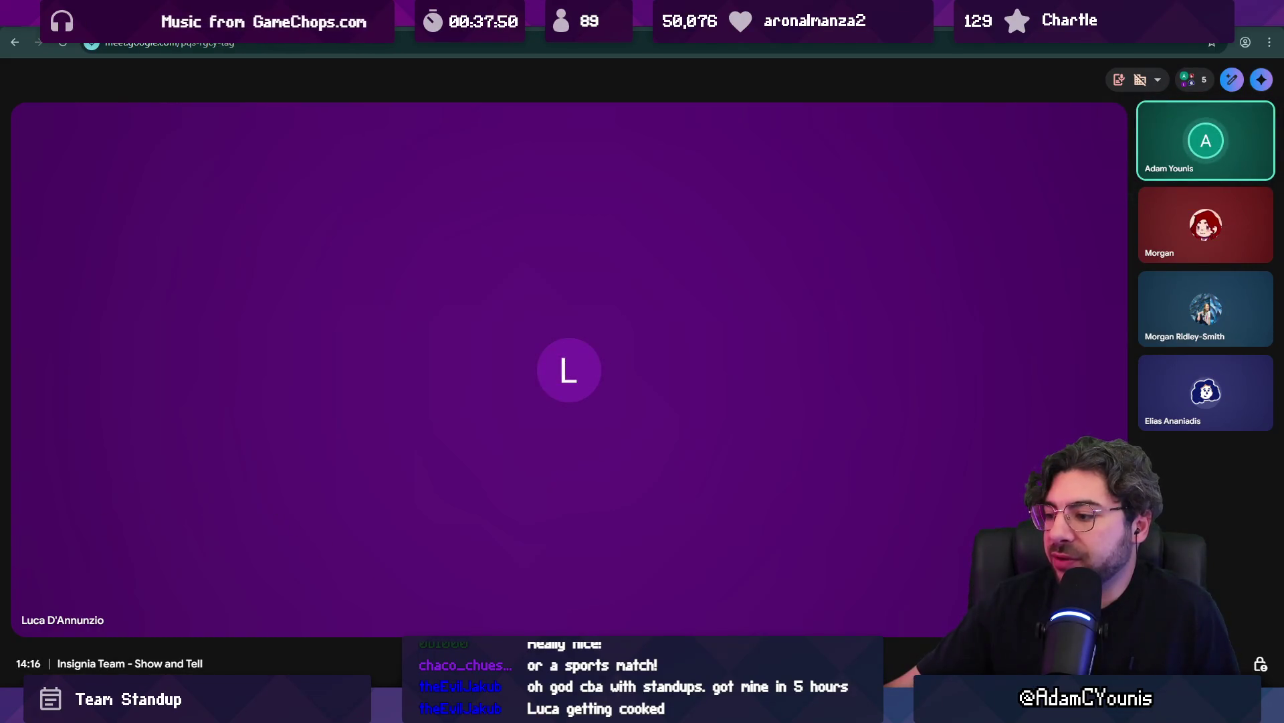
Move from the call to Figma's Animation Schedule page and pan across the CH2 board
{"action": "key", "text": "alt+Tab"}
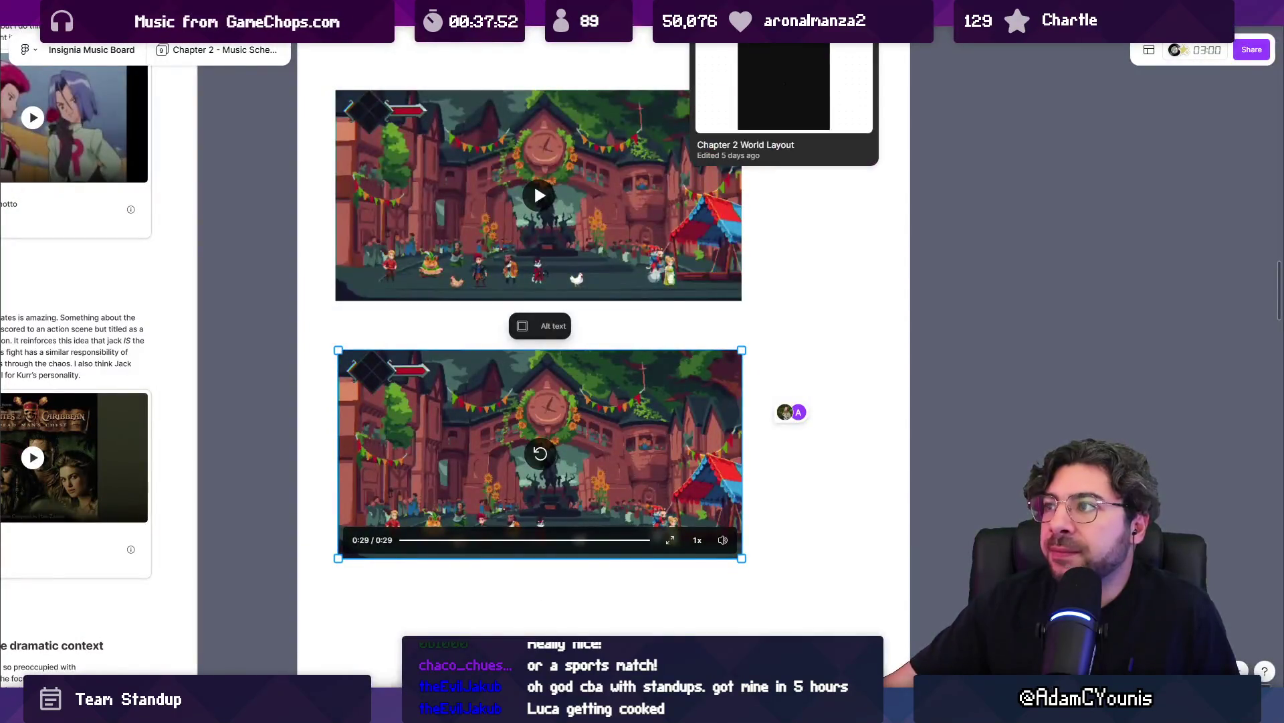
{"action": "key", "text": "ctrl+Tab"}
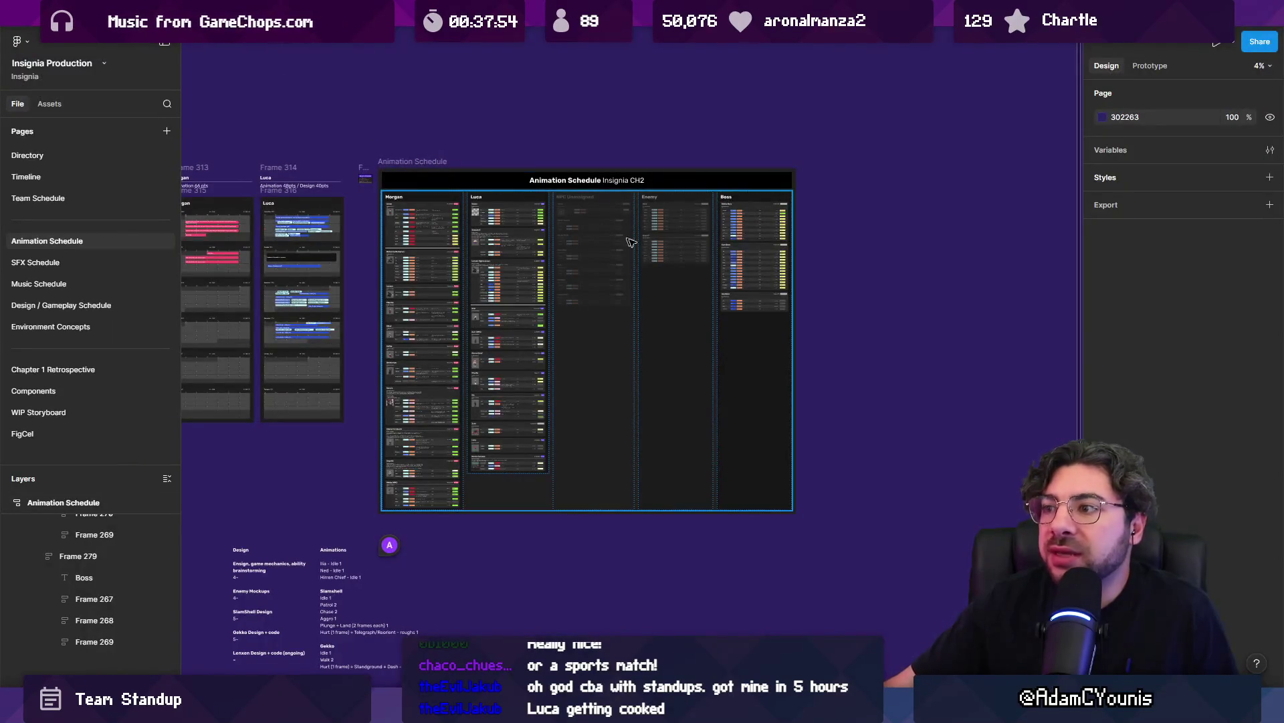
{"action": "scroll", "coordinate": [692, 260], "scroll_direction": "up", "scroll_amount": 5}
{"action": "scroll", "coordinate": [420, 226], "scroll_direction": "left", "scroll_amount": 5}
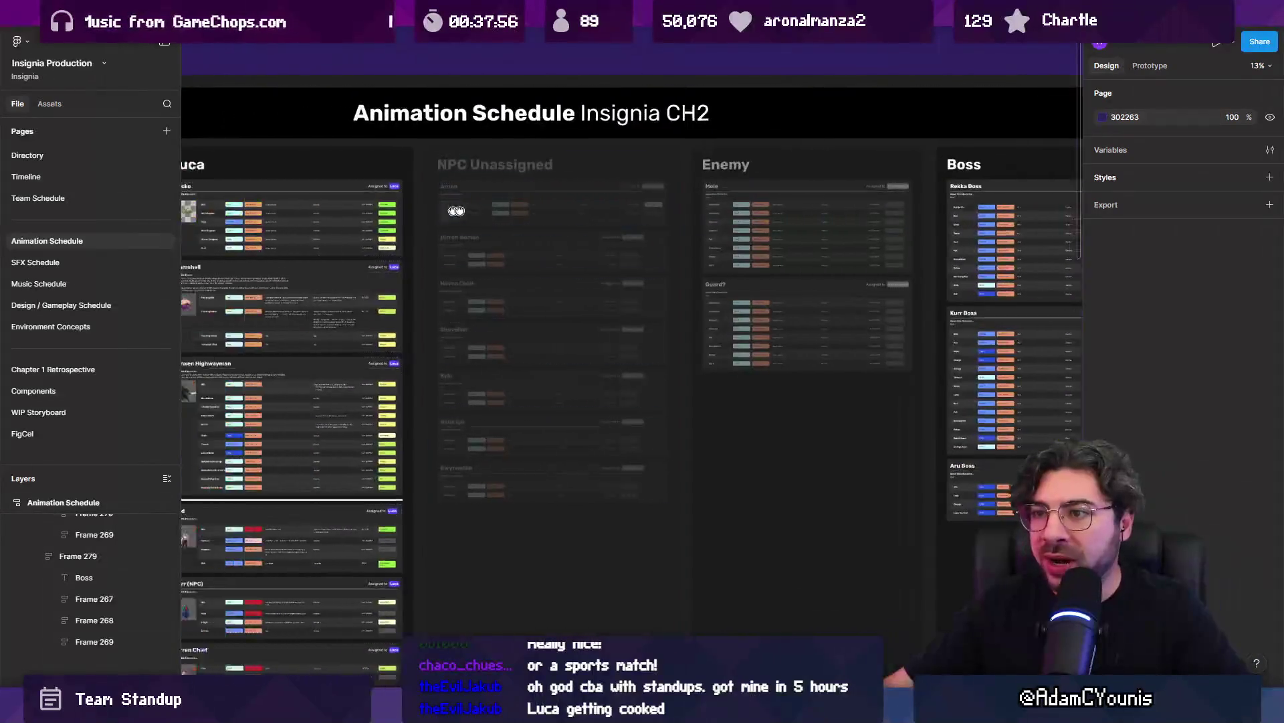
{"action": "scroll", "coordinate": [420, 225], "scroll_direction": "up", "scroll_amount": 5}
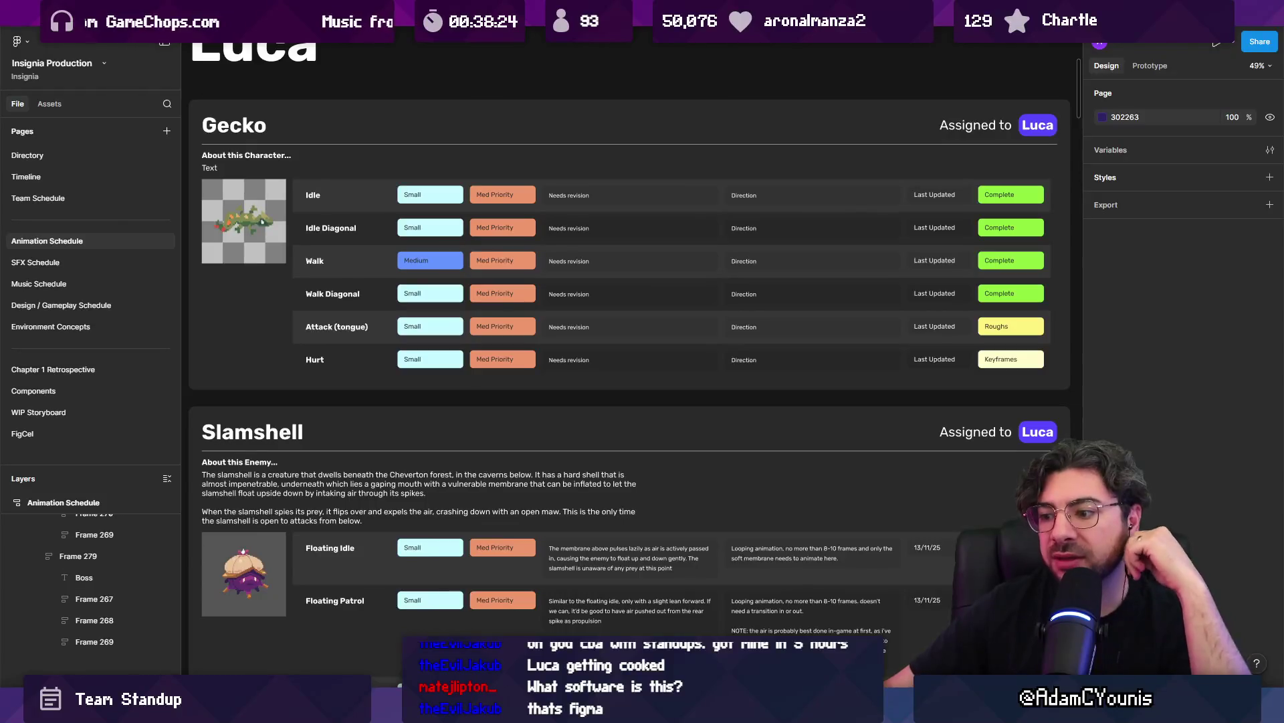
Check back on the Google Meet call, then reposition the Animation Schedule board view
{"action": "mouse_move", "coordinate": [555, 710]}
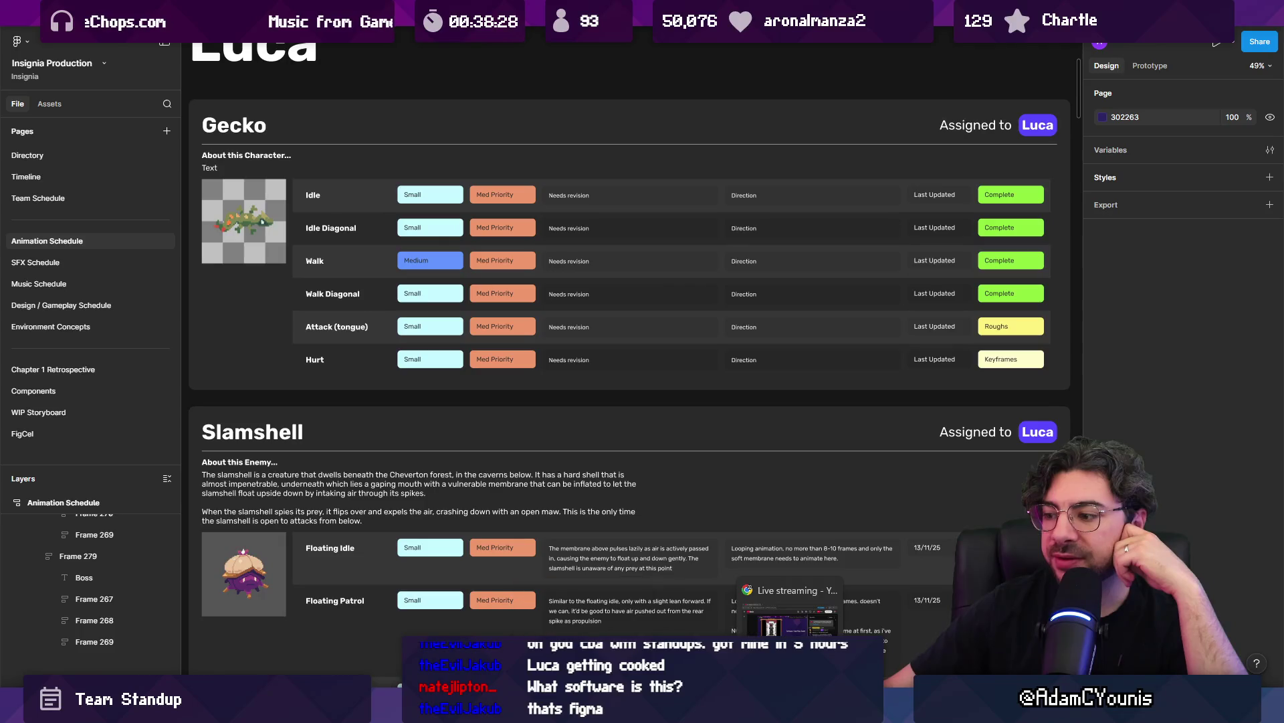
{"action": "left_click", "coordinate": [790, 710]}
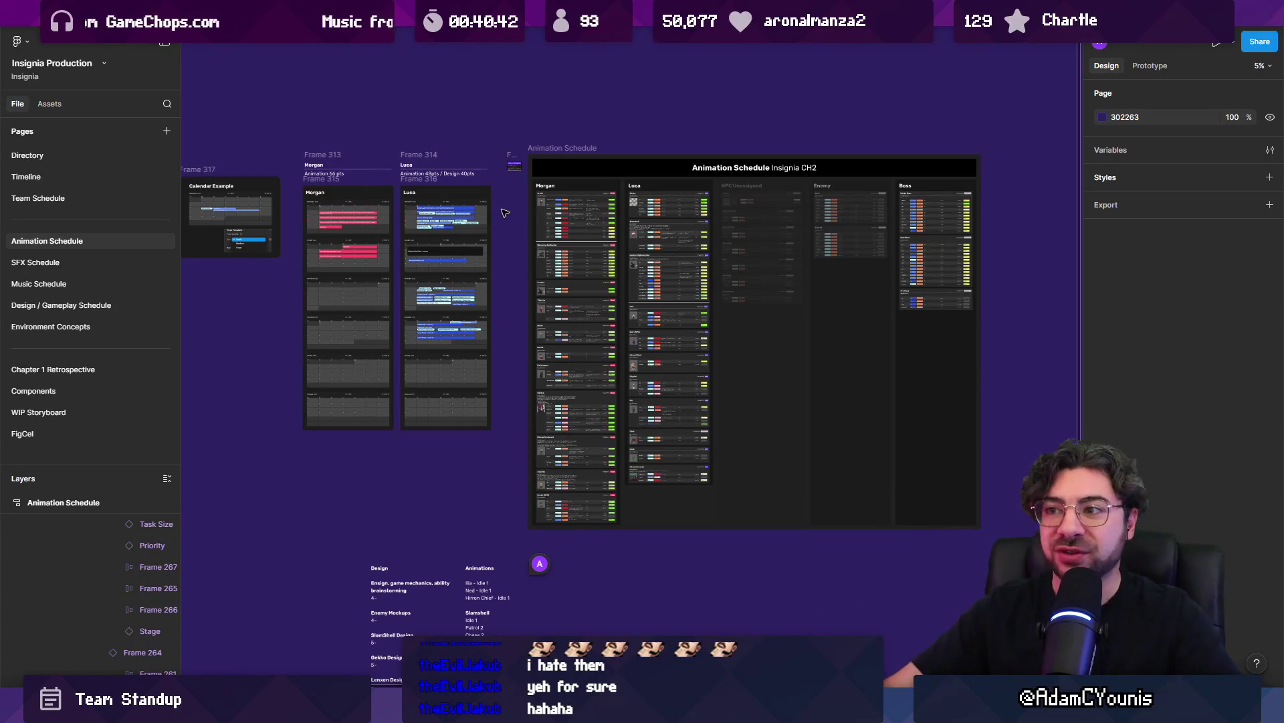
{"action": "mouse_move", "coordinate": [507, 225]}
{"action": "left_mouse_down"}
{"action": "mouse_move", "coordinate": [597, 198]}
{"action": "mouse_move", "coordinate": [853, 204]}
{"action": "mouse_move", "coordinate": [588, 206]}
{"action": "mouse_move", "coordinate": [473, 190]}
{"action": "left_mouse_up"}
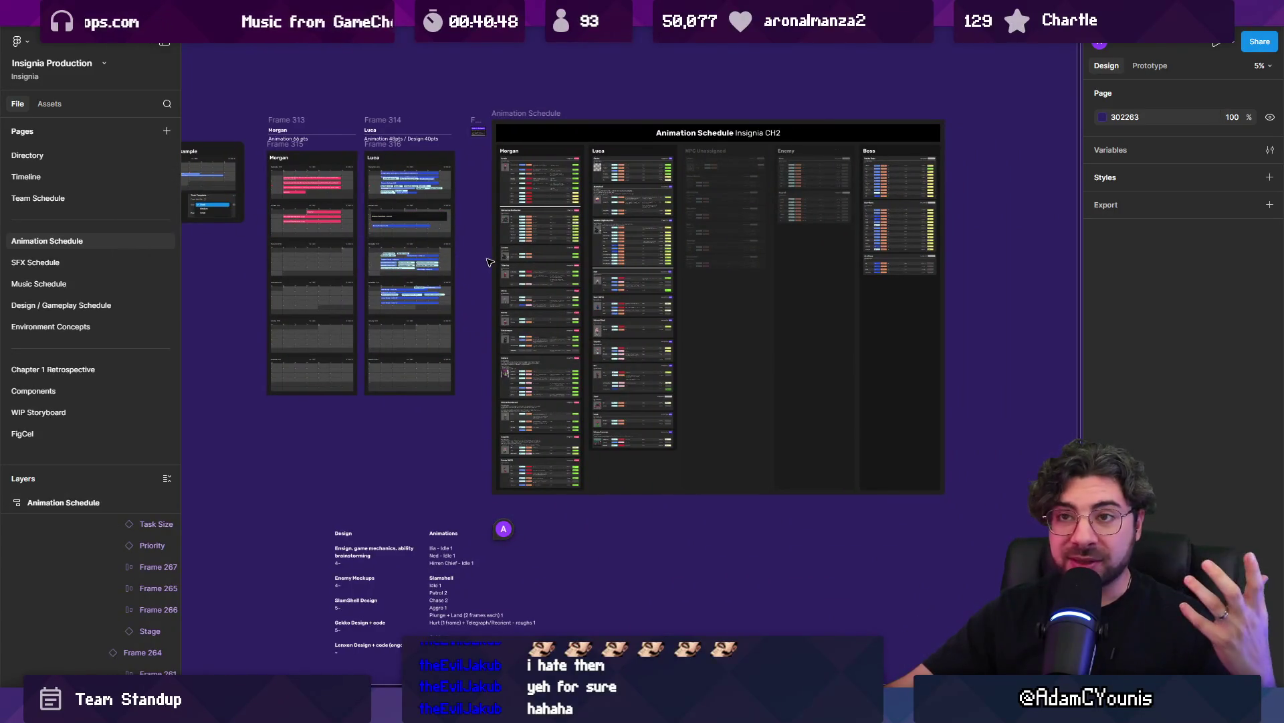
{"action": "mouse_move", "coordinate": [101, 14]}
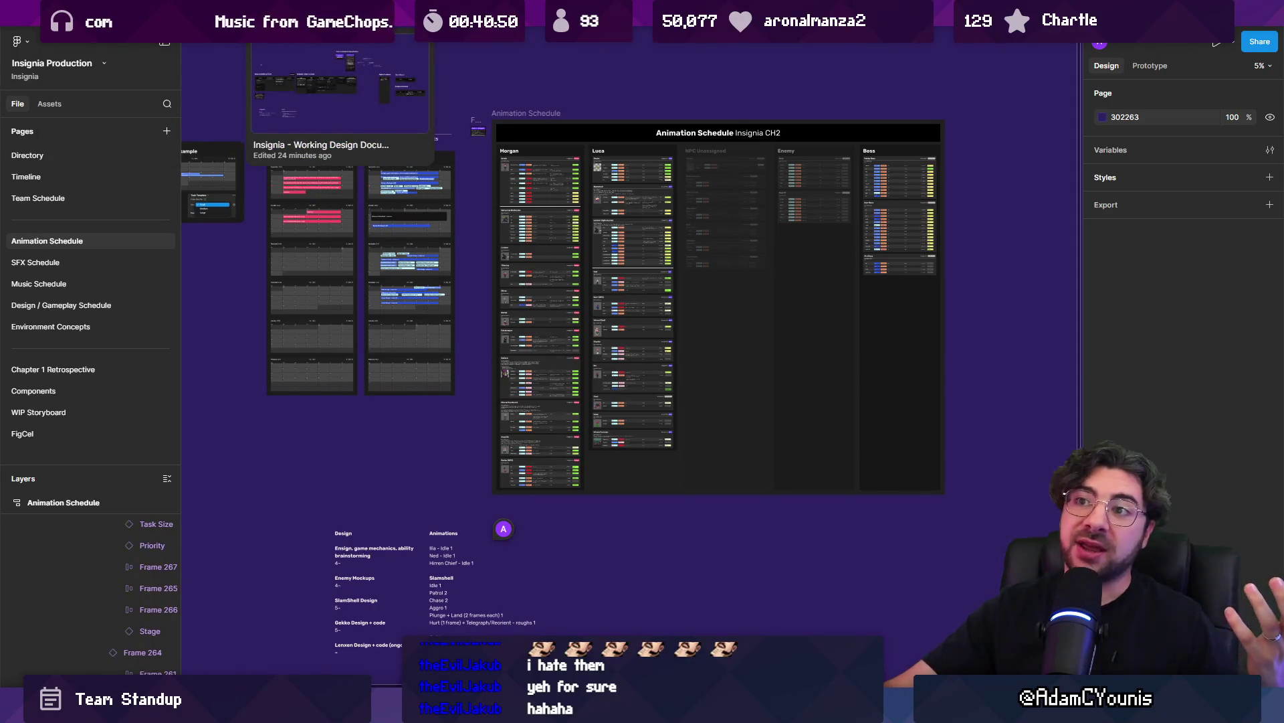
Open the Insignia - Working Design Document, zoom over the Demo Timelines, and select all layers
{"action": "left_click", "coordinate": [321, 13]}
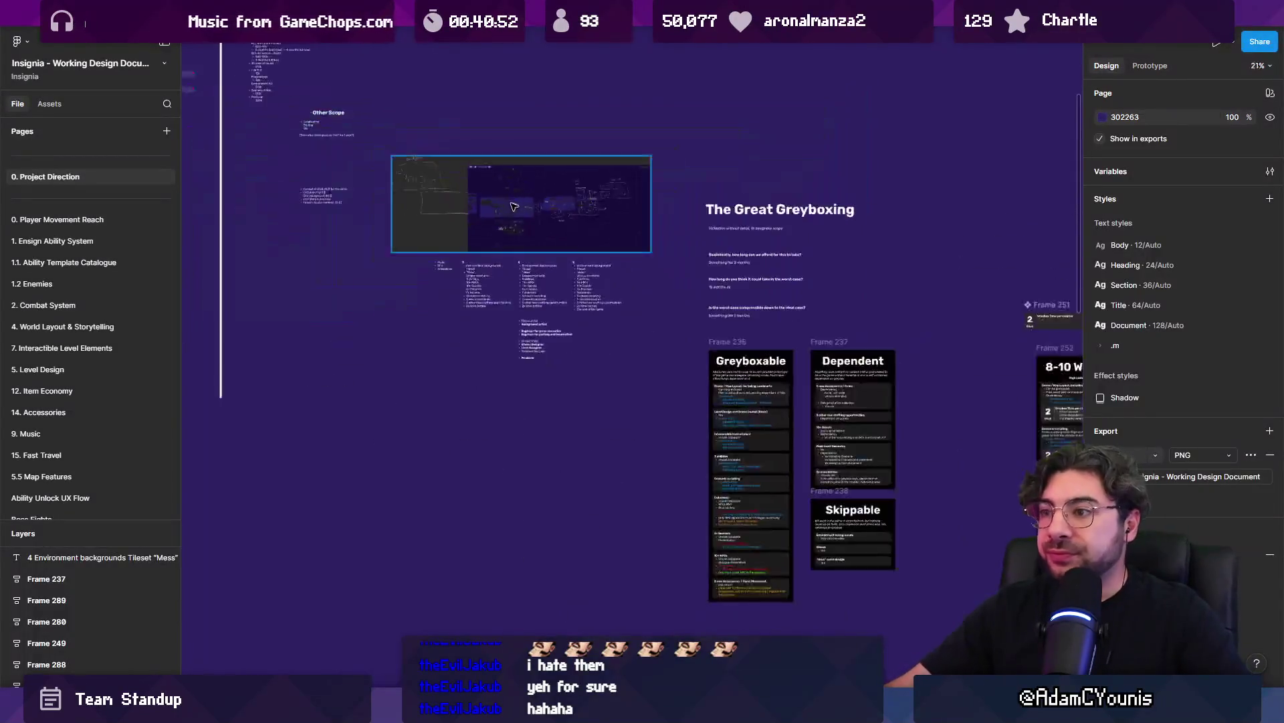
{"action": "scroll", "coordinate": [352, 125], "scroll_direction": "down", "scroll_amount": 3}
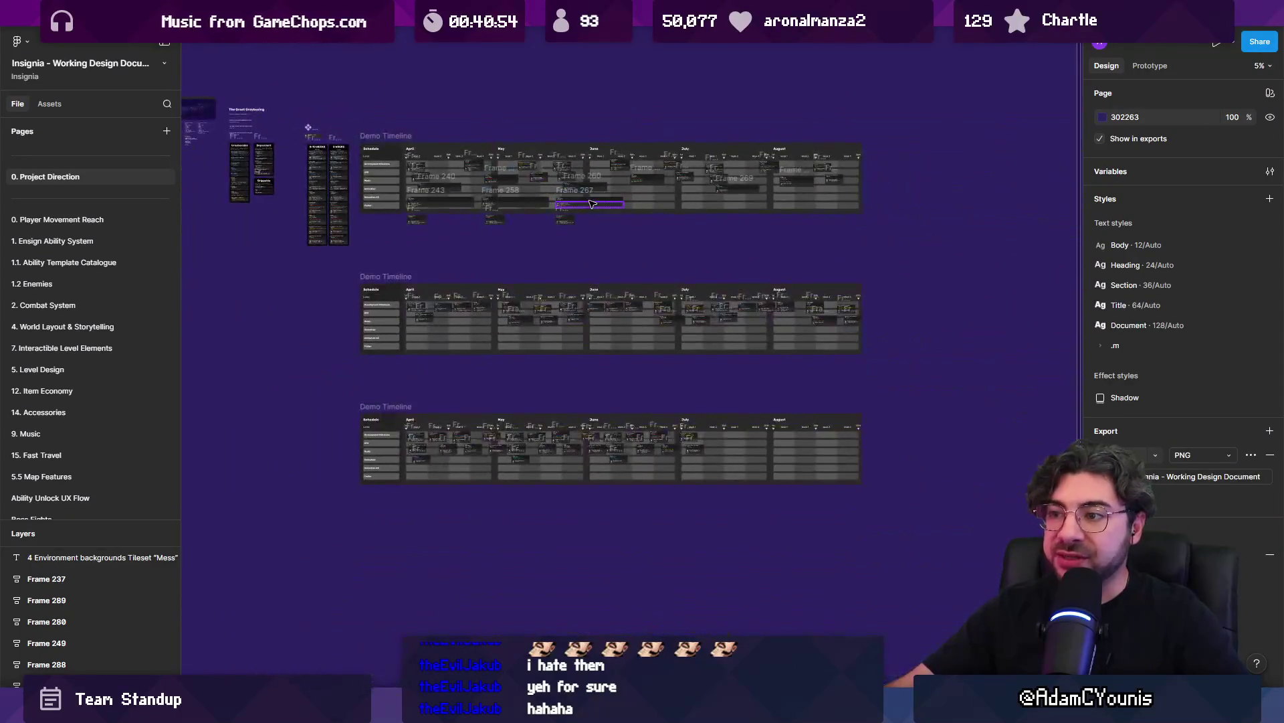
{"action": "scroll", "coordinate": [353, 125], "scroll_direction": "up", "scroll_amount": 10}
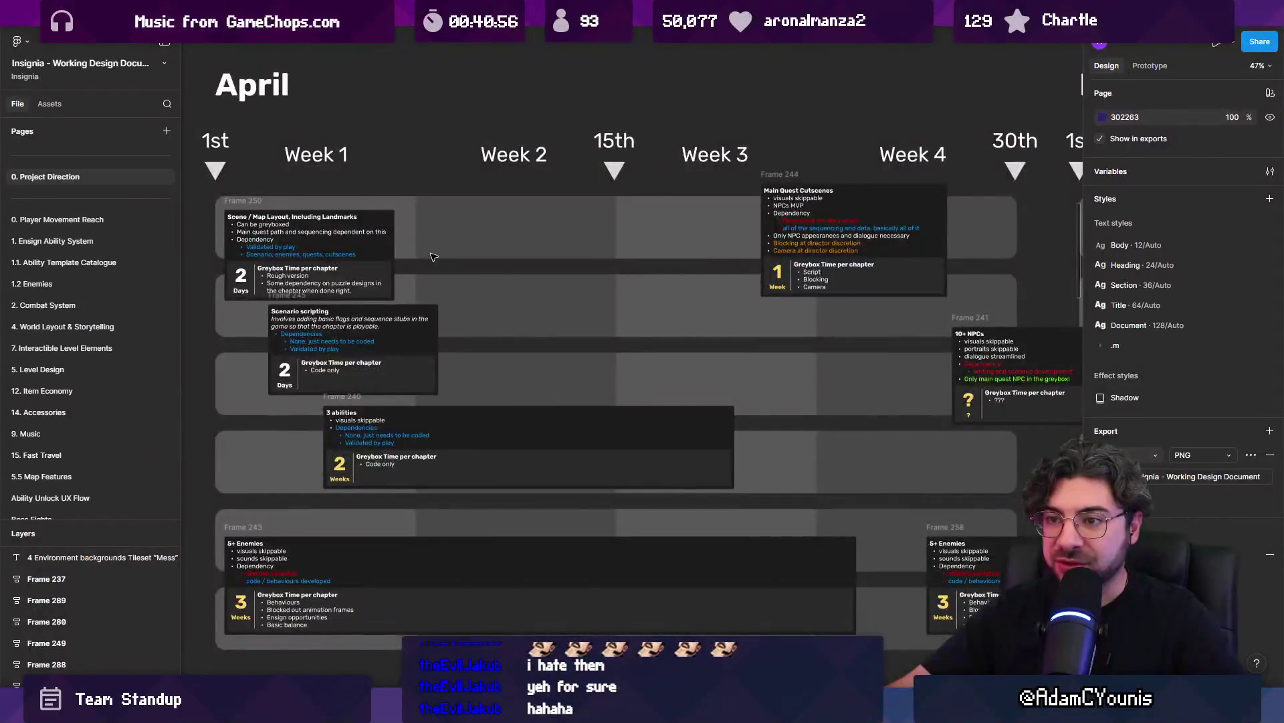
{"action": "scroll", "coordinate": [352, 126], "scroll_direction": "down", "scroll_amount": 2}
{"action": "scroll", "coordinate": [738, 211], "scroll_direction": "left", "scroll_amount": 3}
{"action": "scroll", "coordinate": [738, 210], "scroll_direction": "down", "scroll_amount": 5}
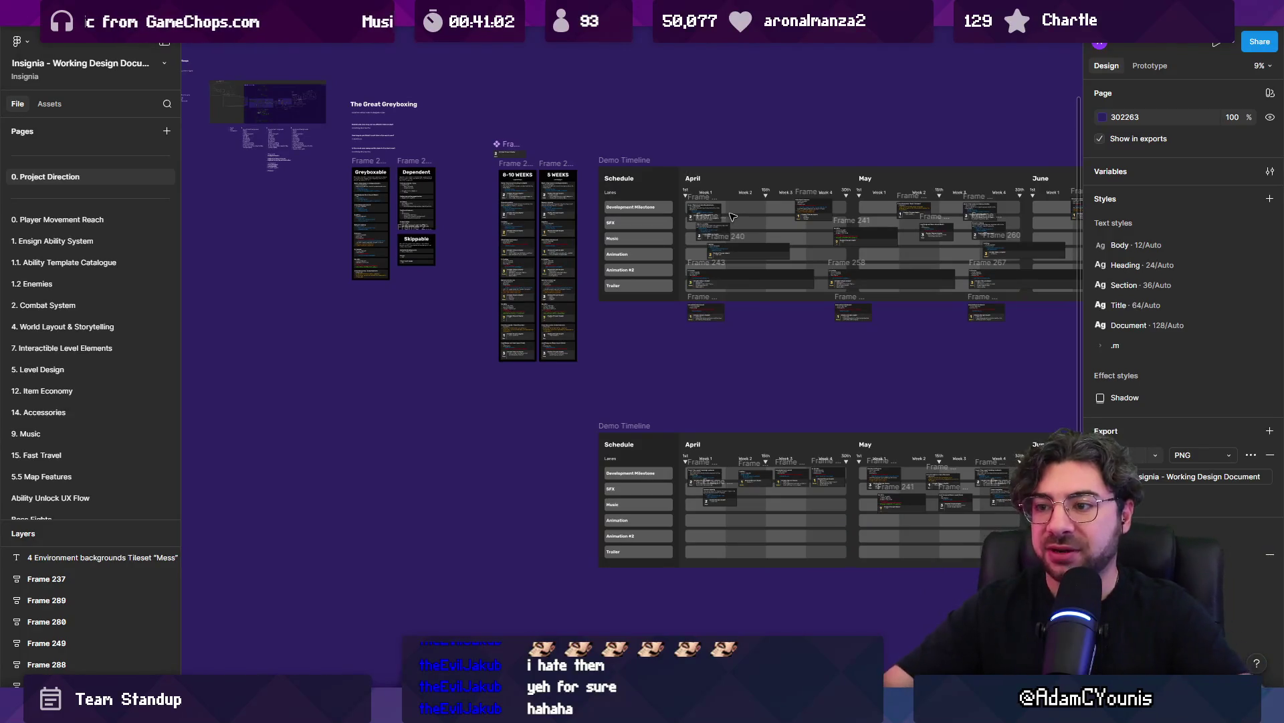
{"action": "key", "text": "ctrl+a"}
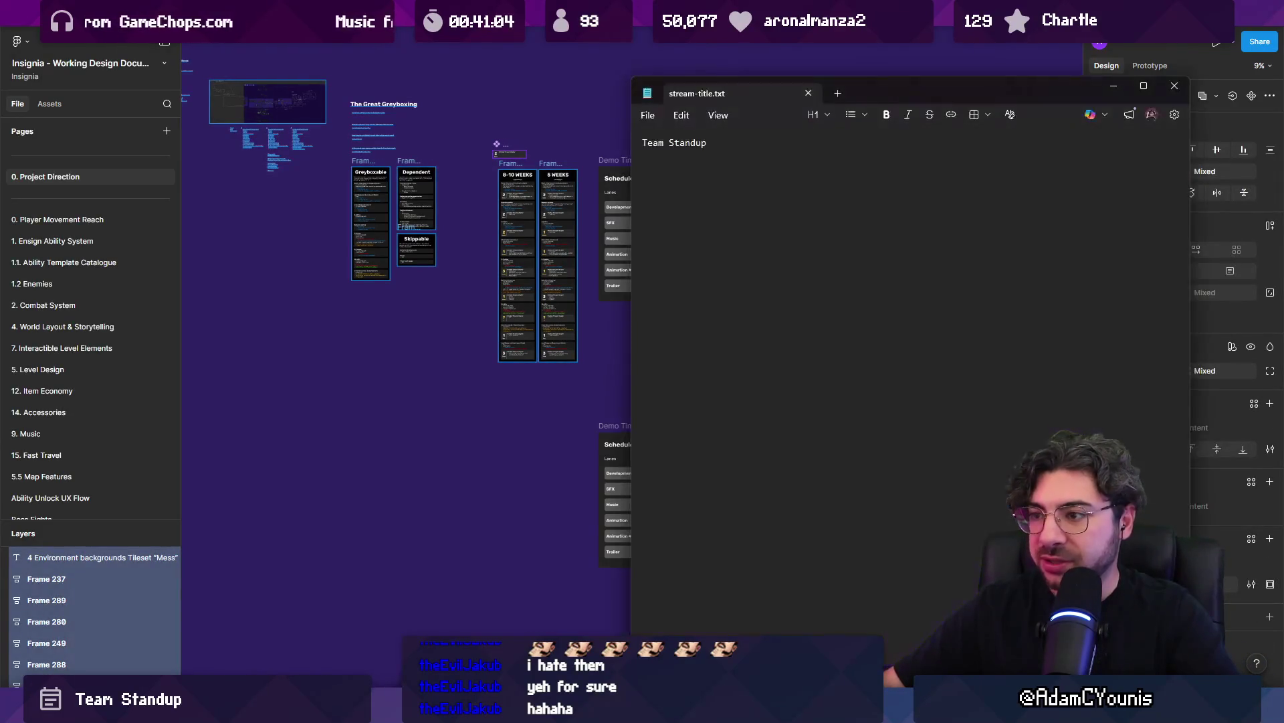
Replace 'Team Standup' in stream-title.txt with 'The Great Greyboxing', save, and return to Figma
{"action": "key", "text": "ctrl+a"}
{"action": "type", "text": "The"}
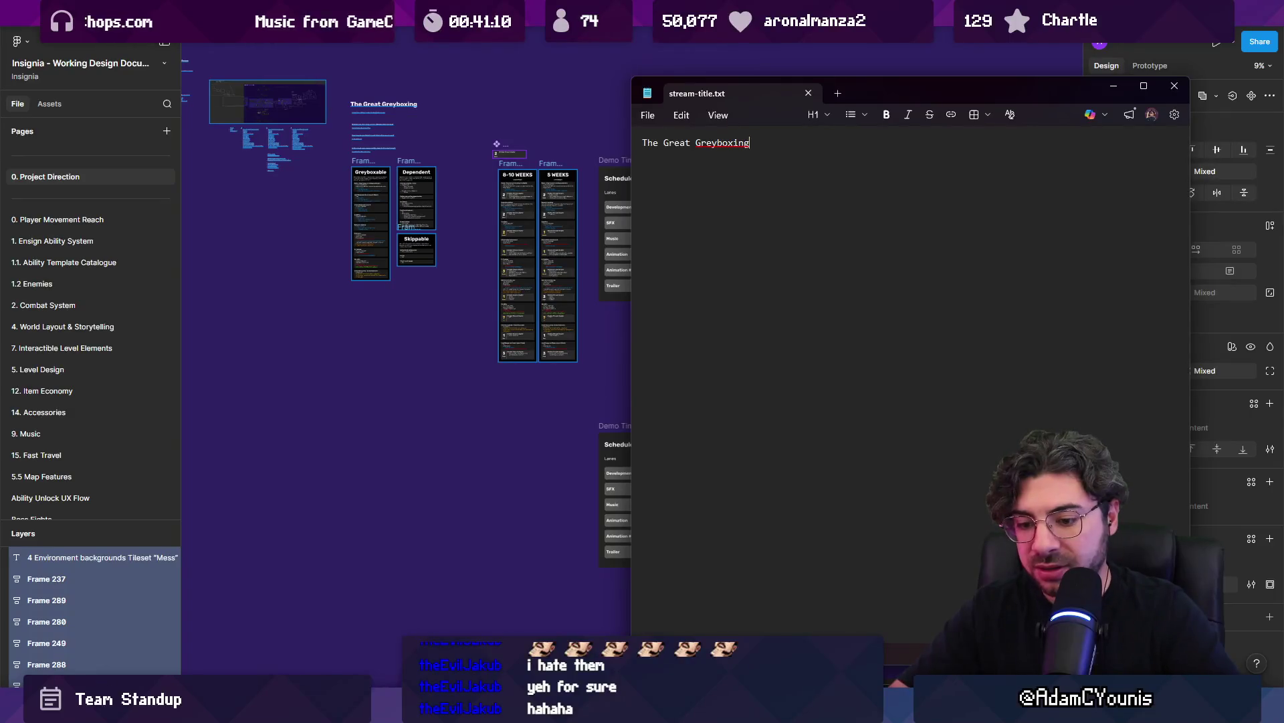
{"action": "key", "text": "alt+Tab"}
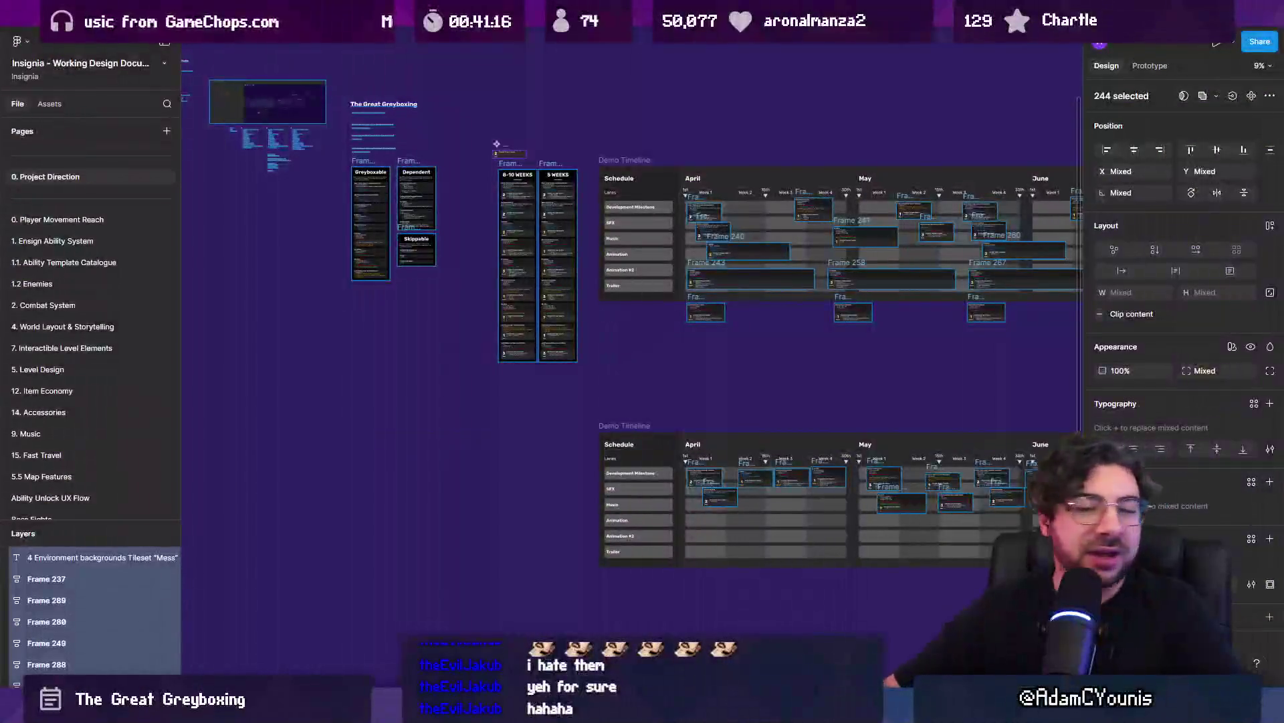
{"action": "left_click", "coordinate": [498, 361]}
{"action": "left_click", "coordinate": [453, 303]}
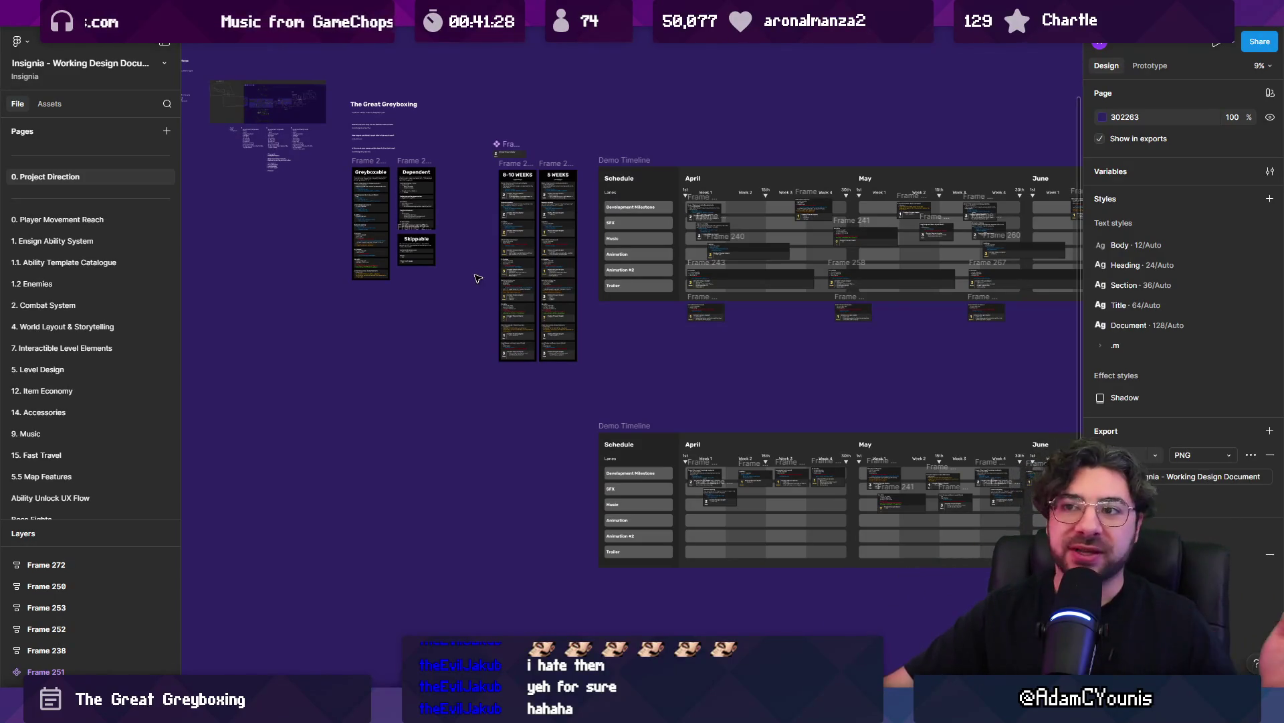
{"action": "scroll", "coordinate": [491, 258], "scroll_direction": "down", "scroll_amount": 5}
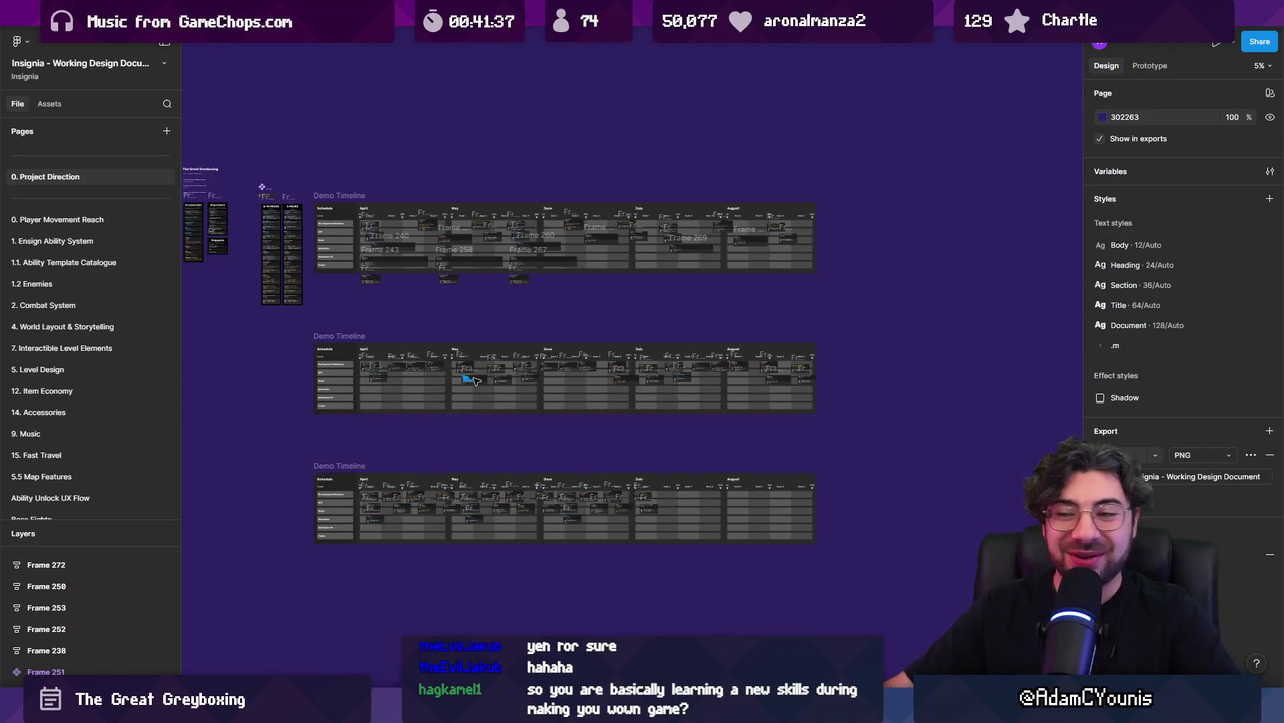
{"action": "left_click_drag", "start_coordinate": [378, 320], "coordinate": [748, 329]}
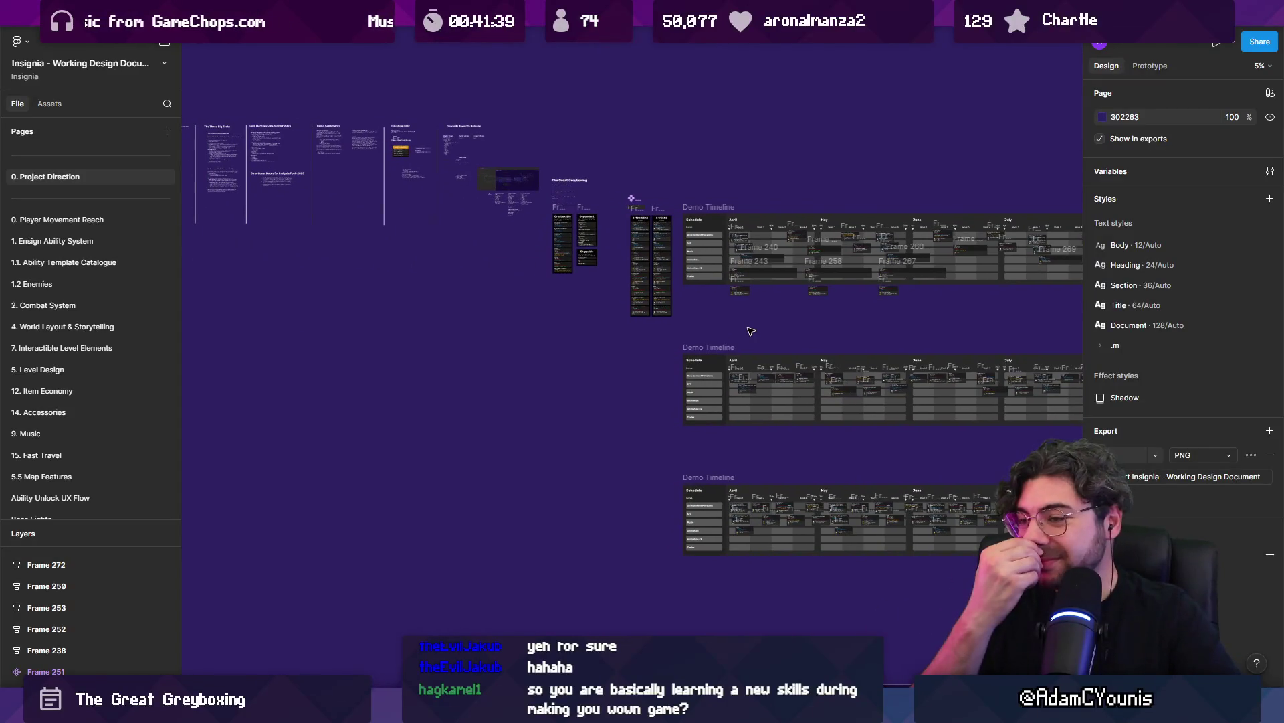
{"action": "scroll", "coordinate": [663, 218], "scroll_direction": "up", "scroll_amount": 3}
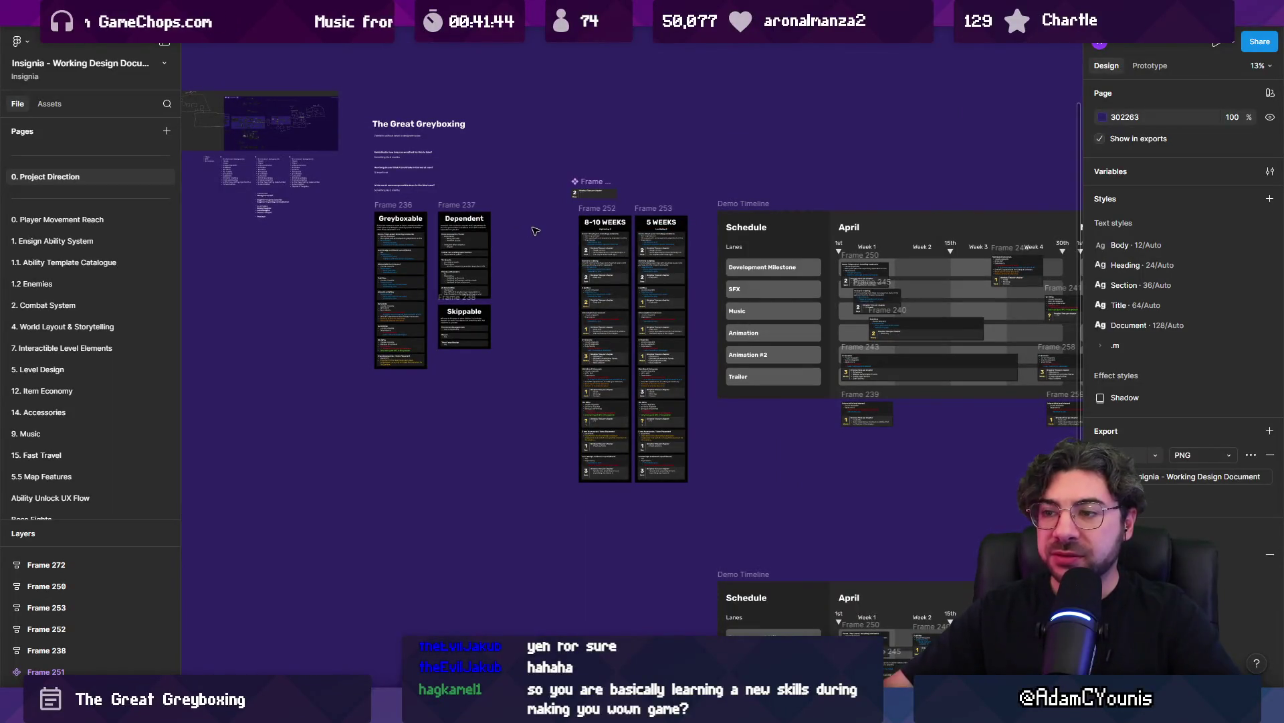
{"action": "scroll", "coordinate": [385, 395], "scroll_direction": "up", "scroll_amount": 5}
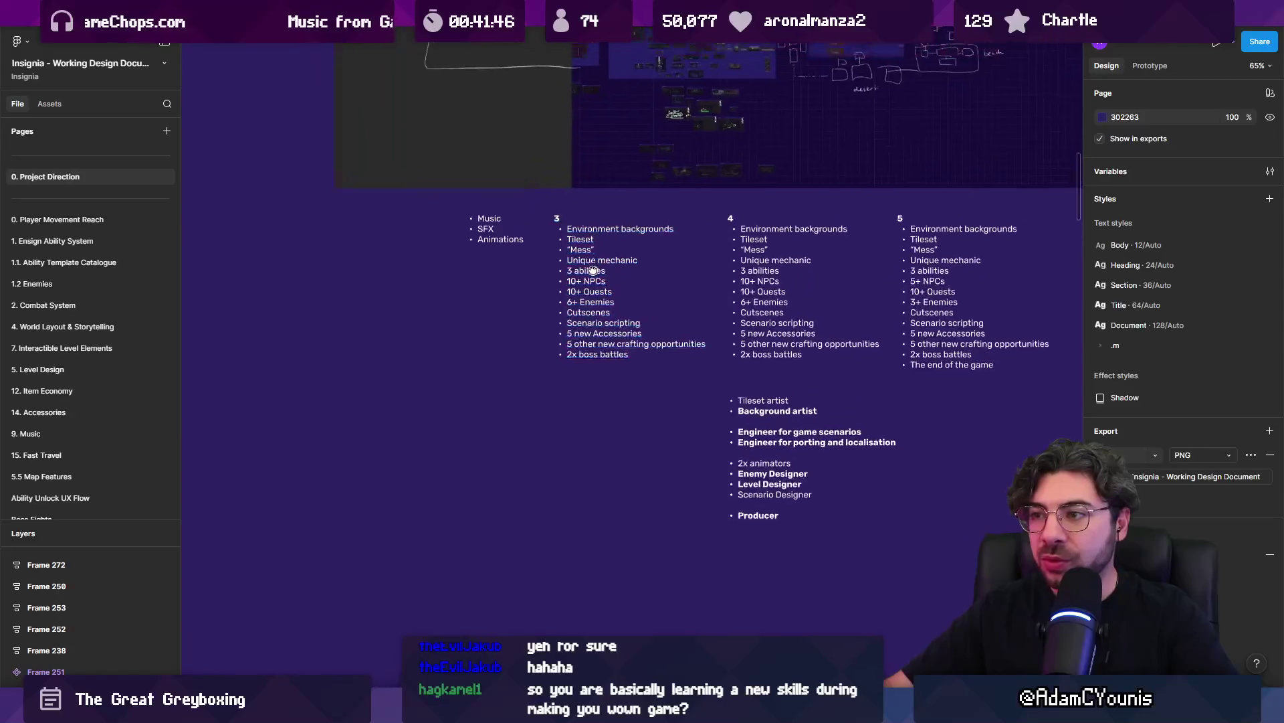
{"action": "left_click", "coordinate": [386, 377]}
{"action": "scroll", "coordinate": [386, 378], "scroll_direction": "left", "scroll_amount": 5}
{"action": "scroll", "coordinate": [535, 434], "scroll_direction": "up", "scroll_amount": 2}
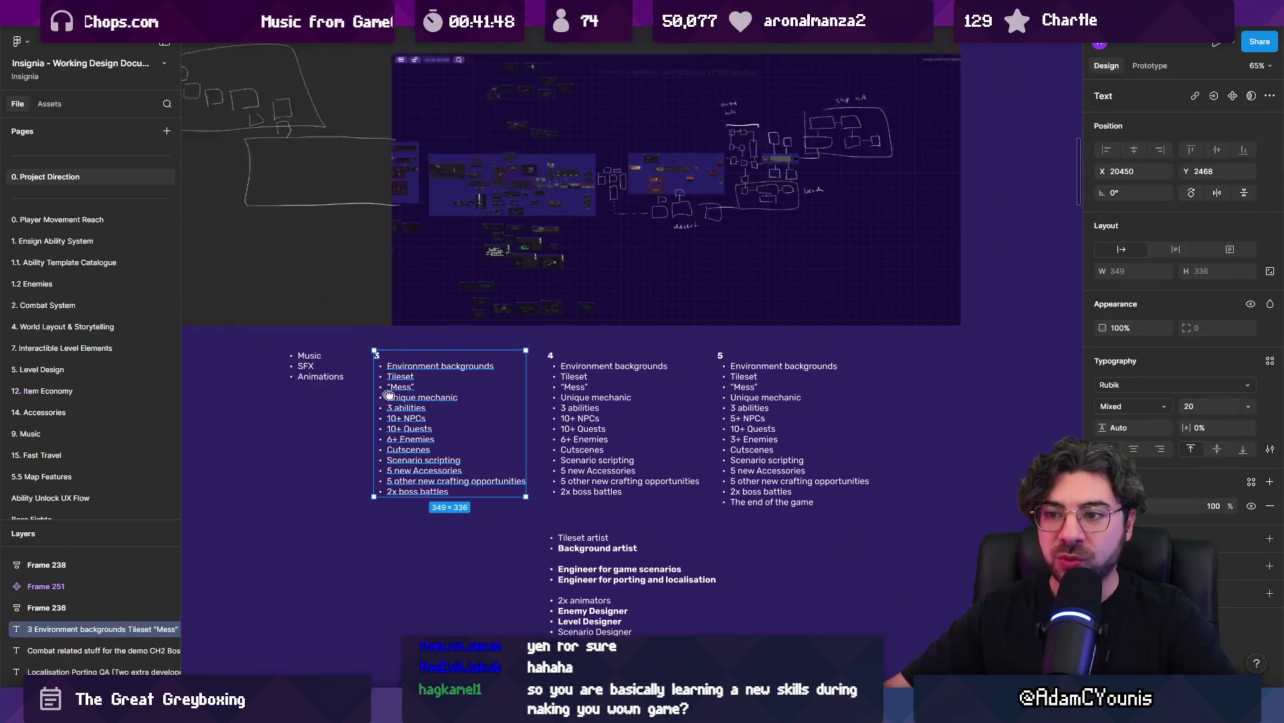
{"action": "scroll", "coordinate": [642, 468], "scroll_direction": "down", "scroll_amount": 3}
{"action": "scroll", "coordinate": [642, 469], "scroll_direction": "right", "scroll_amount": 2}
{"action": "left_click", "coordinate": [614, 380]}
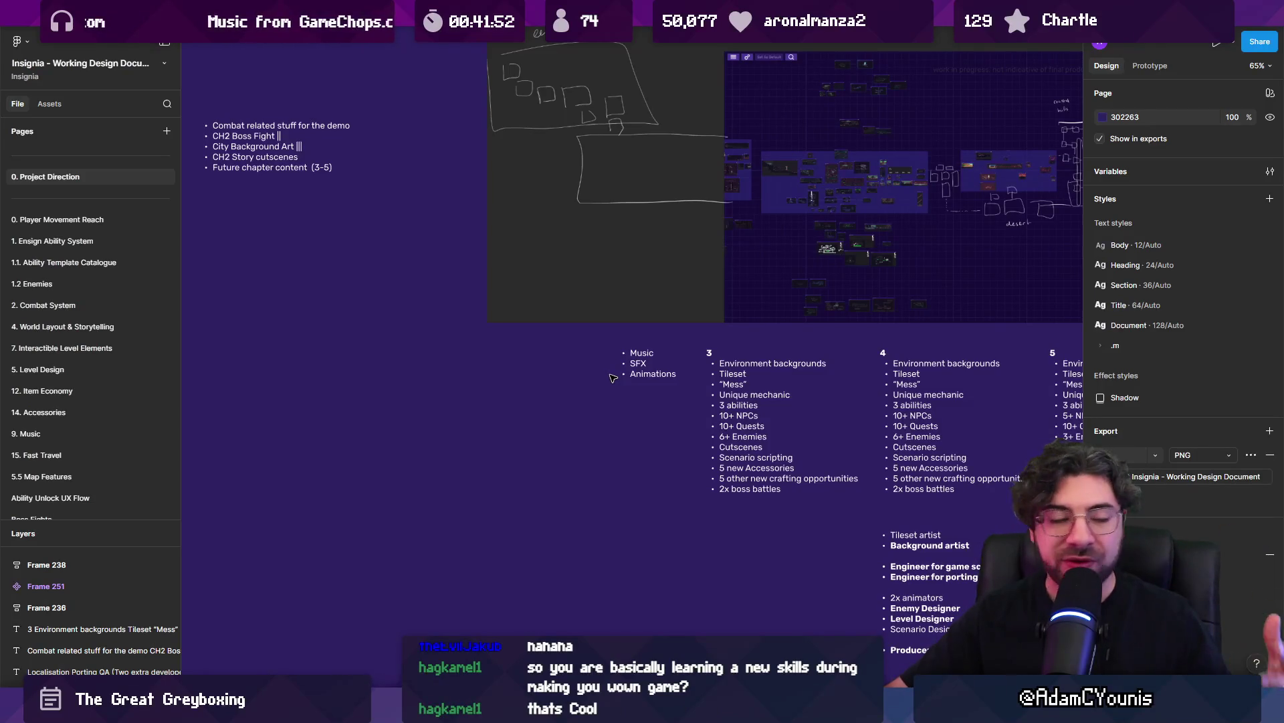
{"action": "scroll", "coordinate": [606, 381], "scroll_direction": "down", "scroll_amount": 5}
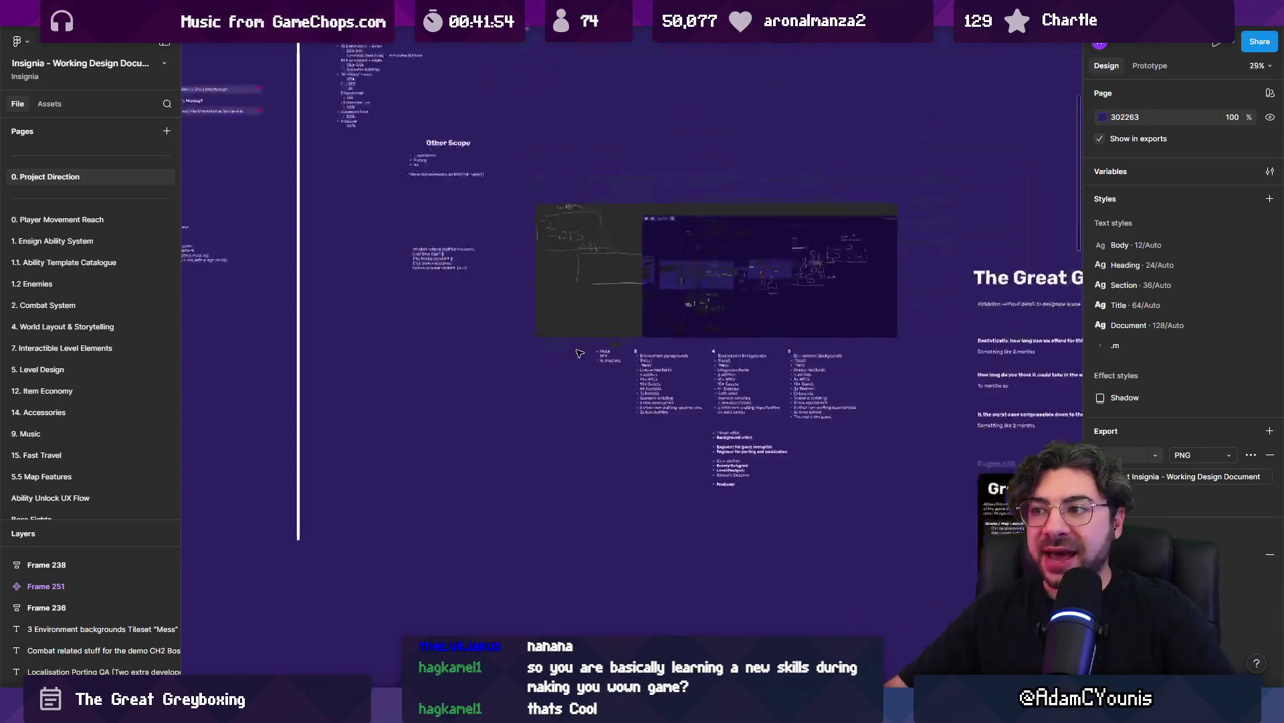
{"action": "scroll", "coordinate": [525, 303], "scroll_direction": "up", "scroll_amount": 5}
{"action": "left_click", "coordinate": [528, 348]}
{"action": "double_click", "coordinate": [509, 375]}
{"action": "scroll", "coordinate": [491, 415], "scroll_direction": "up", "scroll_amount": 3}
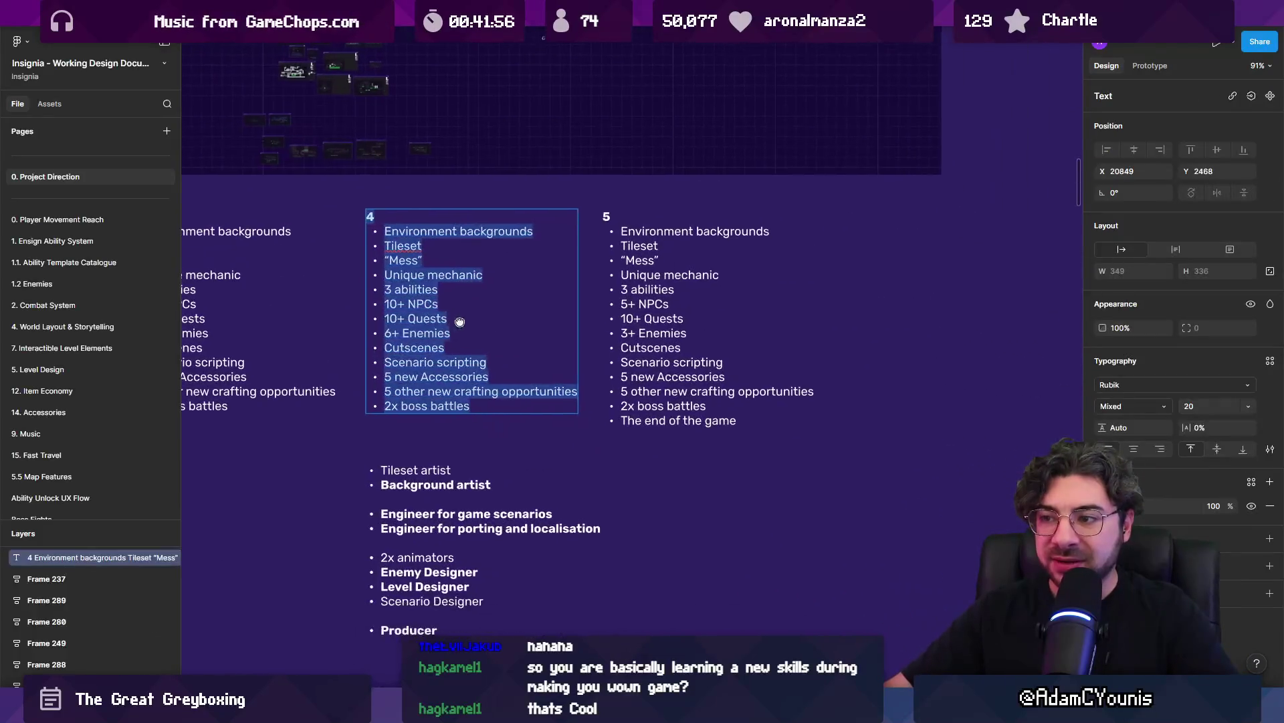
{"action": "mouse_move", "coordinate": [478, 431]}
{"action": "left_mouse_down"}
{"action": "mouse_move", "coordinate": [315, 100]}
{"action": "mouse_move", "coordinate": [509, 107]}
{"action": "left_mouse_up"}
{"action": "scroll", "coordinate": [348, 124], "scroll_direction": "down", "scroll_amount": 3}
{"action": "left_click", "coordinate": [331, 112]}
{"action": "key", "text": "Escape"}
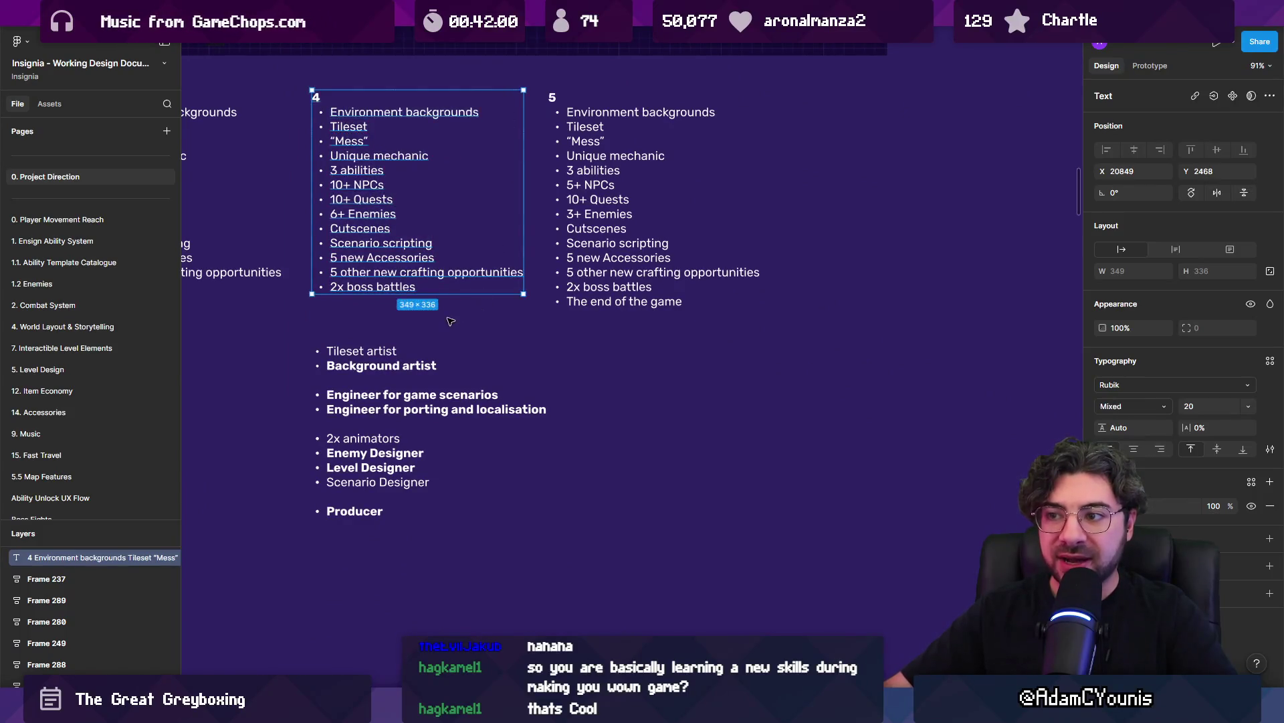
{"action": "key", "text": "Escape"}
{"action": "scroll", "coordinate": [493, 313], "scroll_direction": "down", "scroll_amount": 5}
{"action": "scroll", "coordinate": [494, 313], "scroll_direction": "down", "scroll_amount": 3}
{"action": "scroll", "coordinate": [494, 313], "scroll_direction": "right", "scroll_amount": 3}
{"action": "mouse_move", "coordinate": [370, 215]}
{"action": "left_mouse_down"}
{"action": "mouse_move", "coordinate": [577, 285]}
{"action": "mouse_move", "coordinate": [595, 321]}
{"action": "left_mouse_up"}
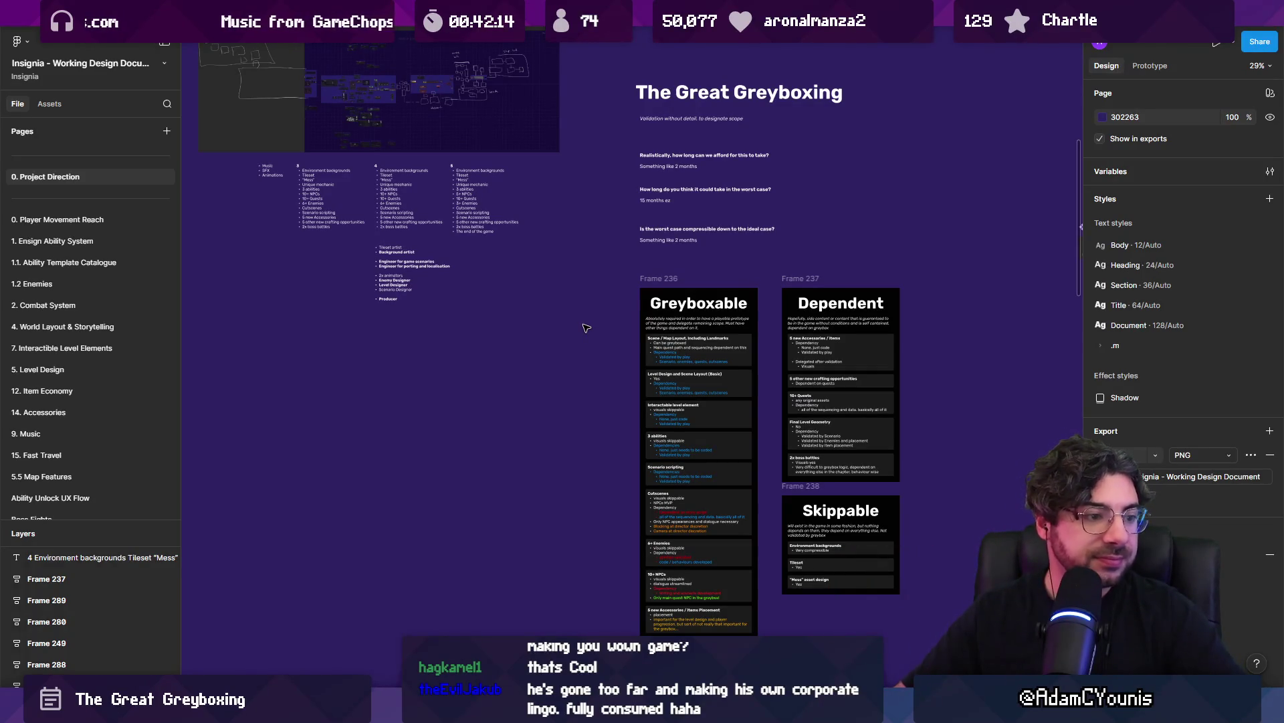
{"action": "scroll", "coordinate": [605, 348], "scroll_direction": "down", "scroll_amount": 3}
{"action": "scroll", "coordinate": [605, 348], "scroll_direction": "right", "scroll_amount": 3}
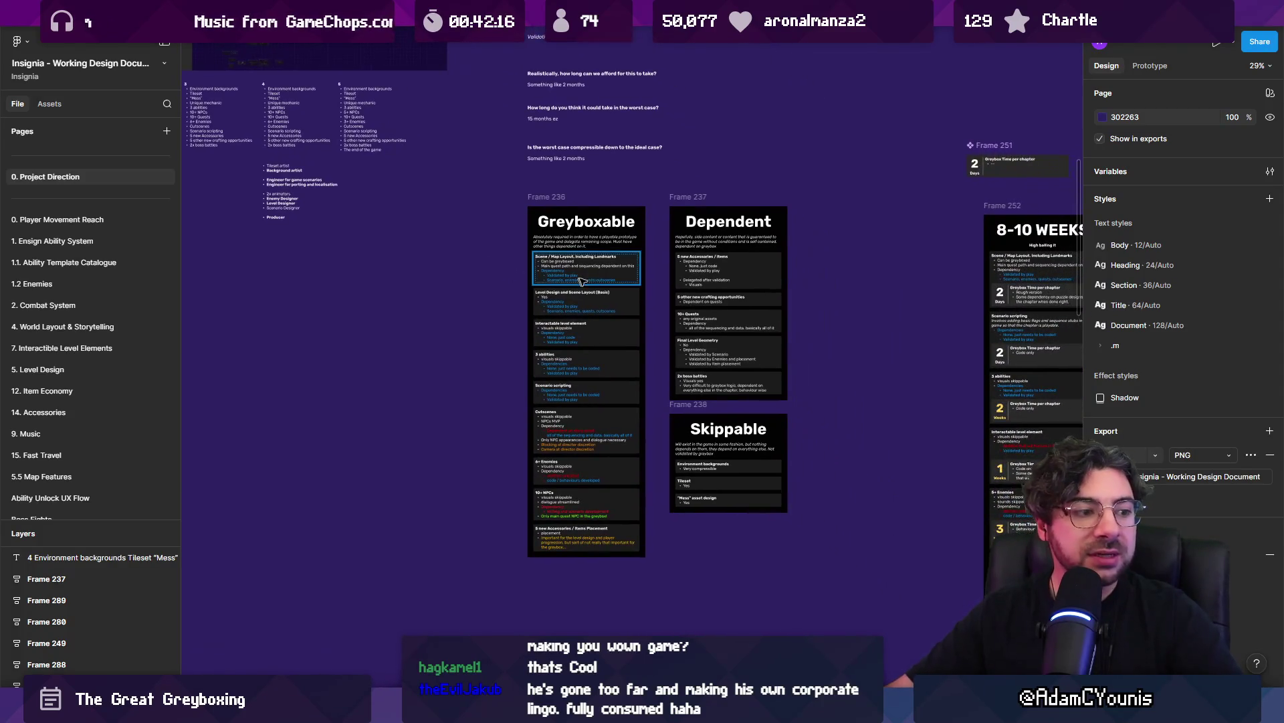
{"action": "scroll", "coordinate": [663, 284], "scroll_direction": "up", "scroll_amount": 3}
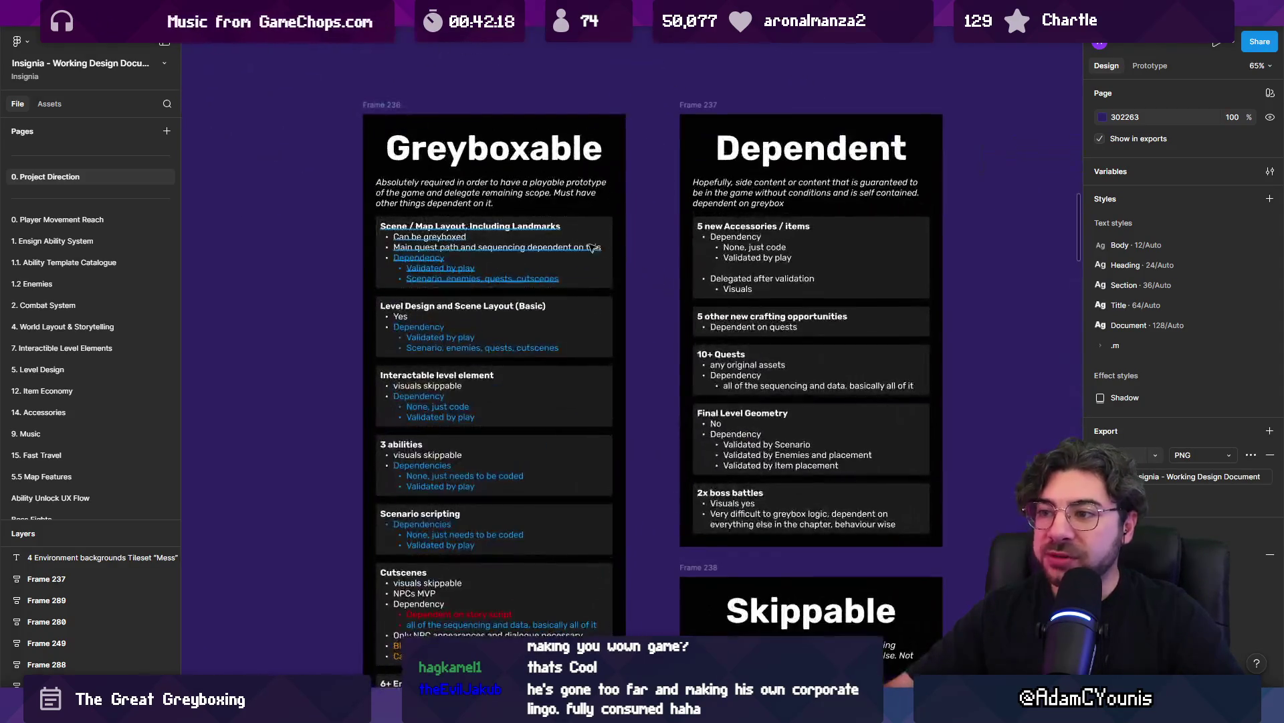
{"action": "scroll", "coordinate": [500, 324], "scroll_direction": "down", "scroll_amount": 3}
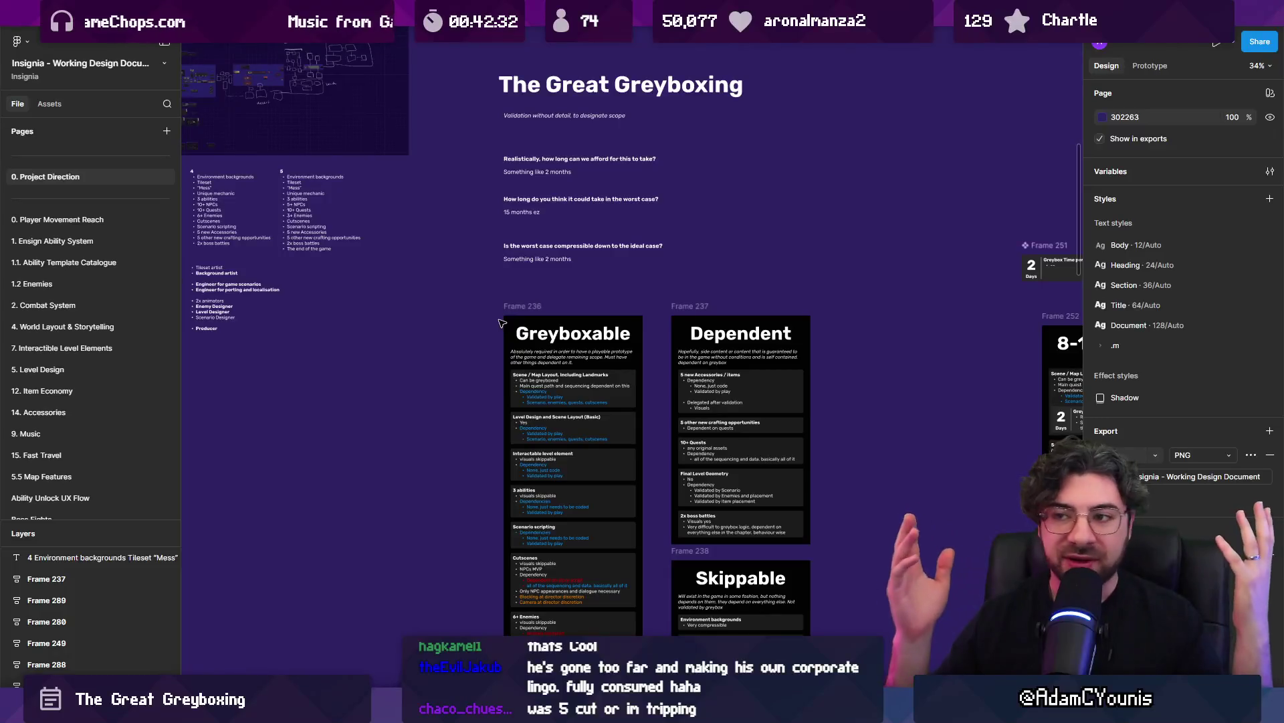
{"action": "scroll", "coordinate": [438, 280], "scroll_direction": "up", "scroll_amount": 8}
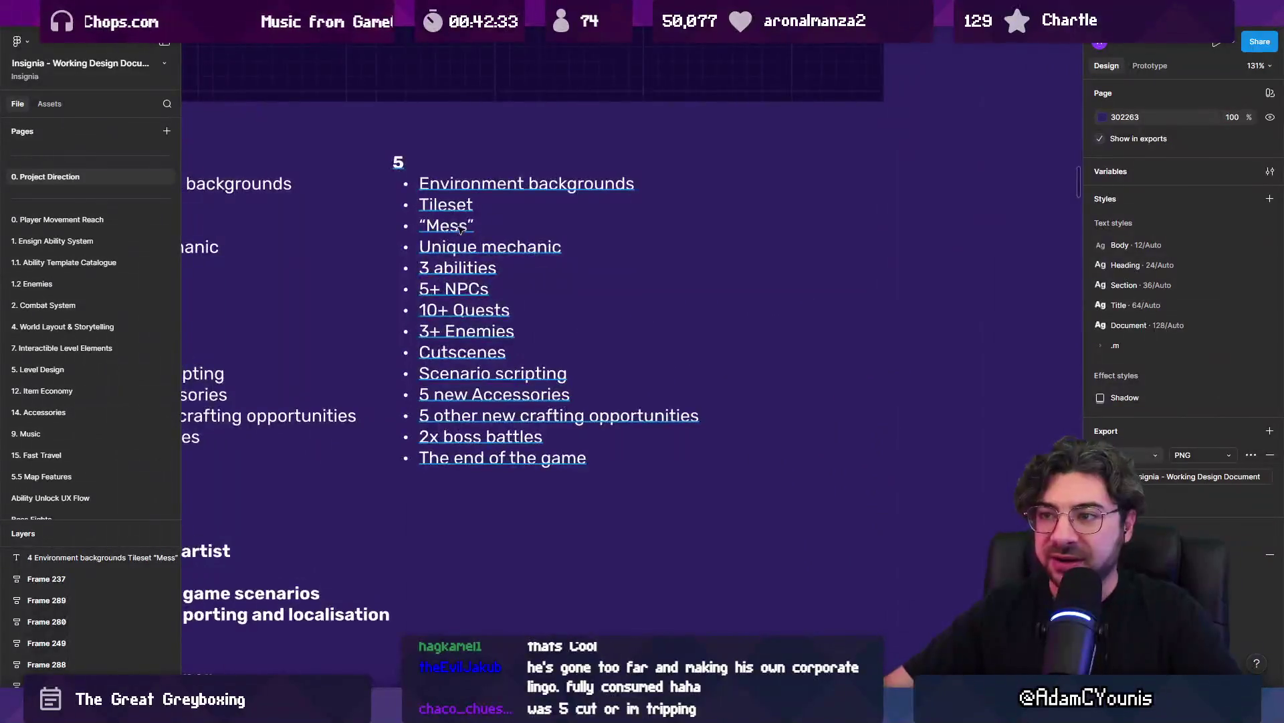
{"action": "left_click", "coordinate": [345, 265]}
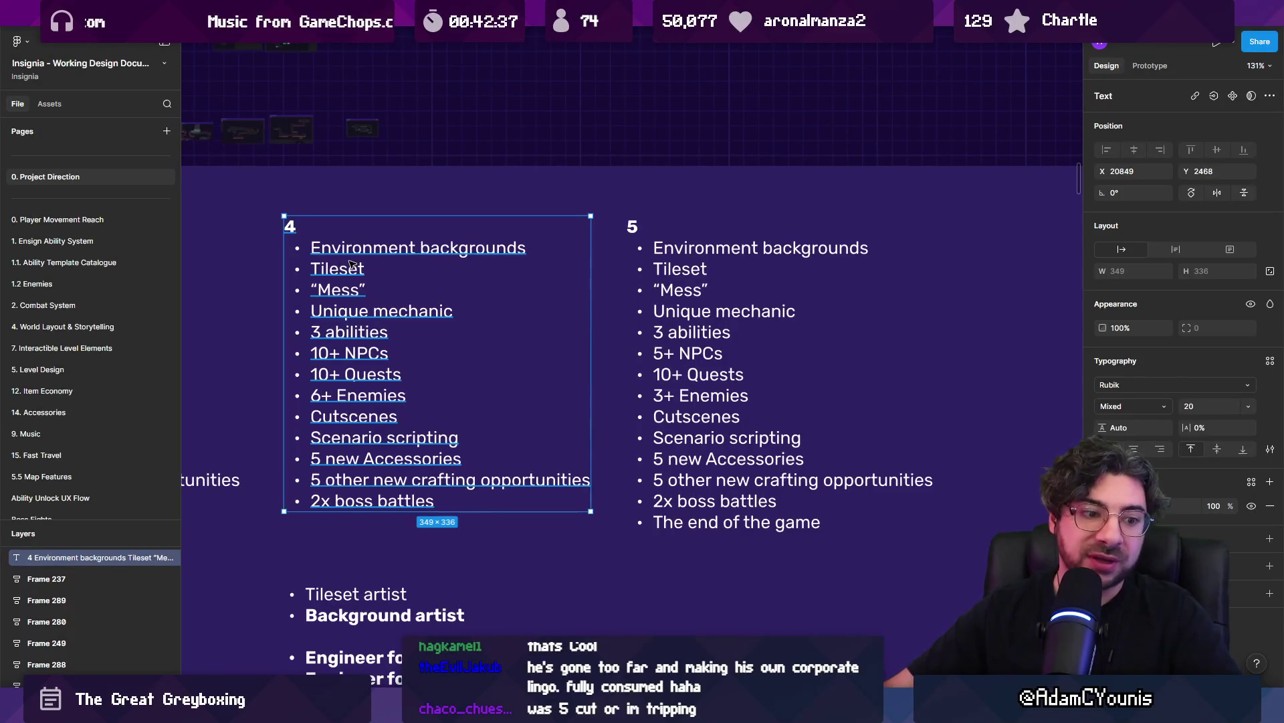
{"action": "scroll", "coordinate": [351, 264], "scroll_direction": "down", "scroll_amount": 8}
{"action": "key", "text": "Escape"}
{"action": "scroll", "coordinate": [513, 339], "scroll_direction": "down", "scroll_amount": 1}
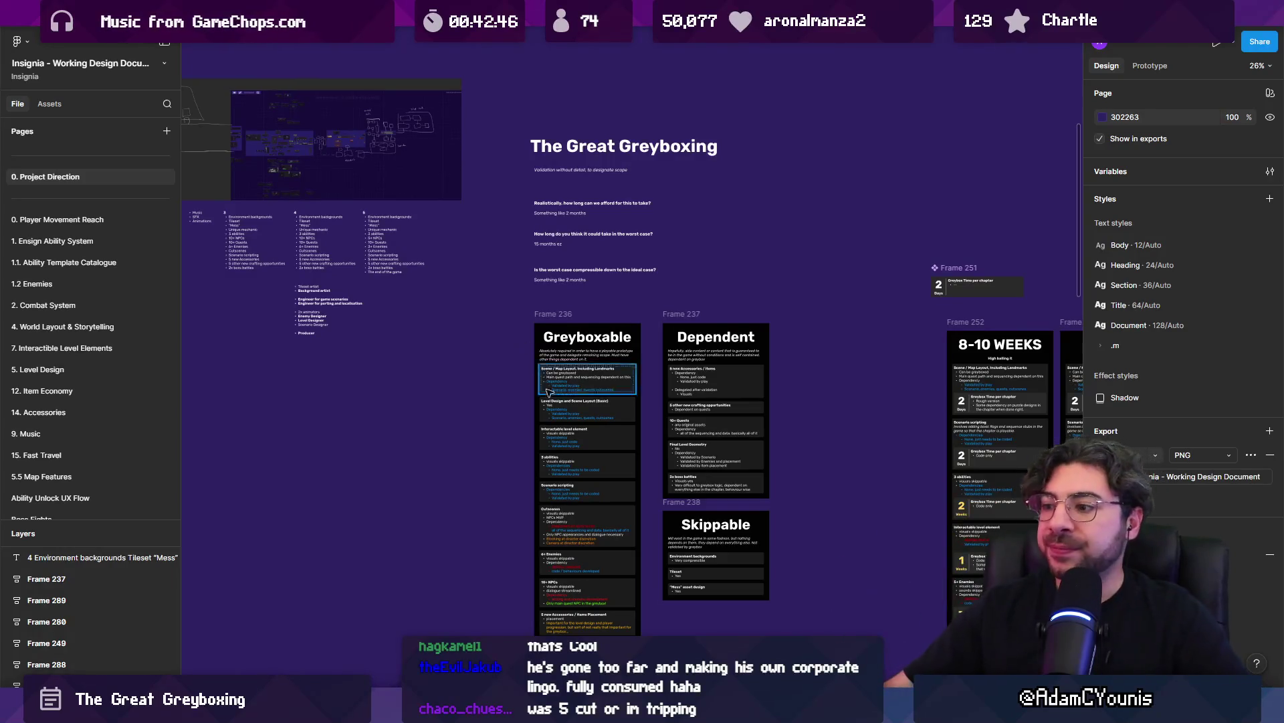
{"action": "scroll", "coordinate": [585, 274], "scroll_direction": "up", "scroll_amount": 3}
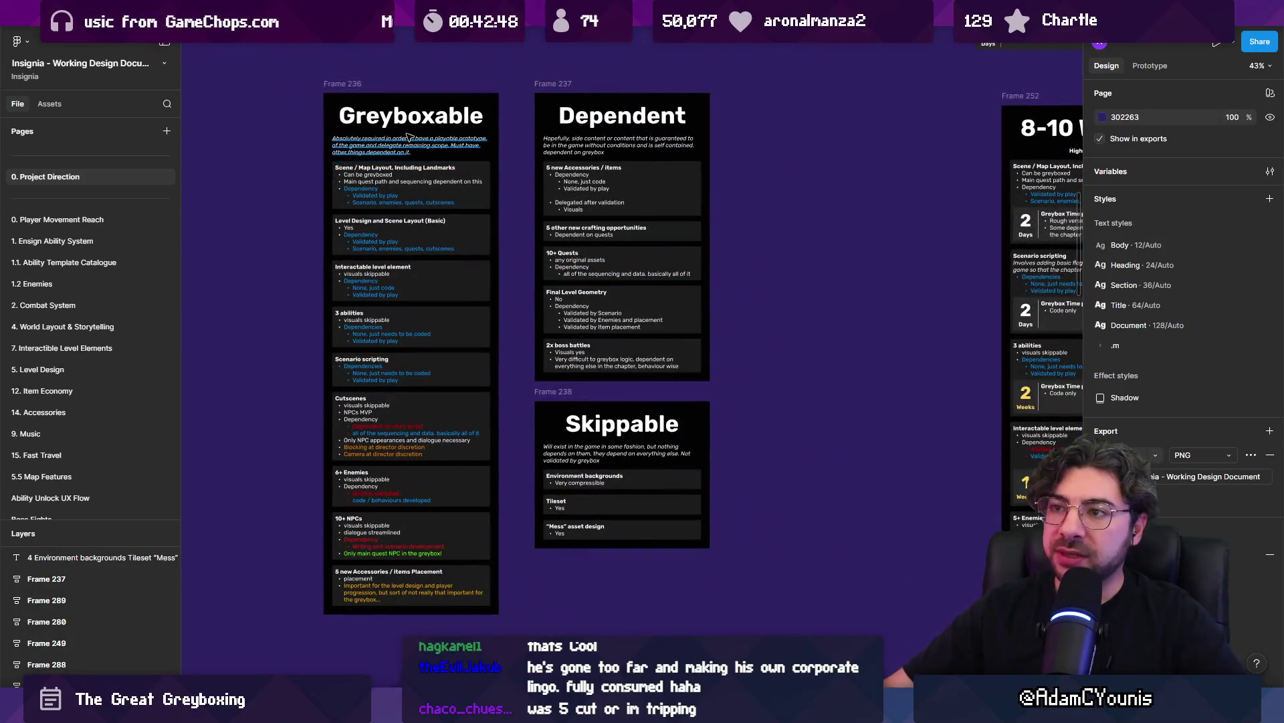
{"action": "scroll", "coordinate": [416, 146], "scroll_direction": "up", "scroll_amount": 3}
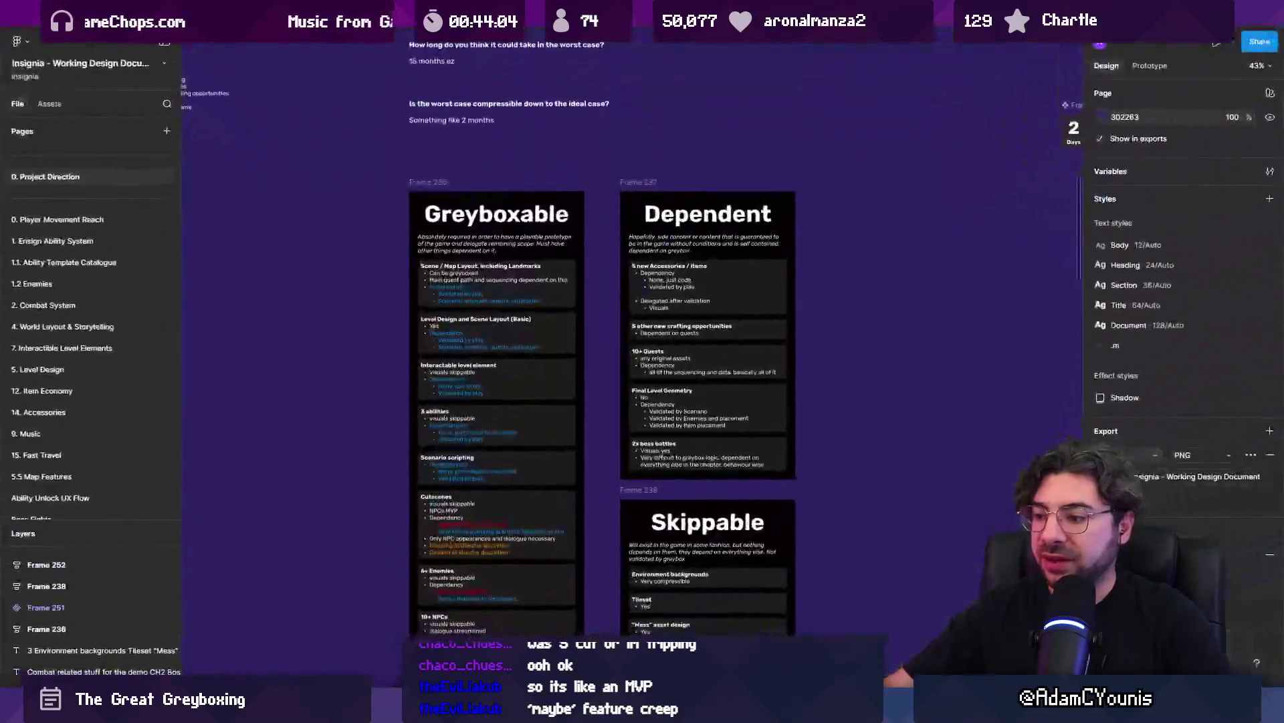
{"action": "scroll", "coordinate": [641, 369], "scroll_direction": "down", "scroll_amount": 5}
{"action": "scroll", "coordinate": [598, 299], "scroll_direction": "down", "scroll_amount": 1}
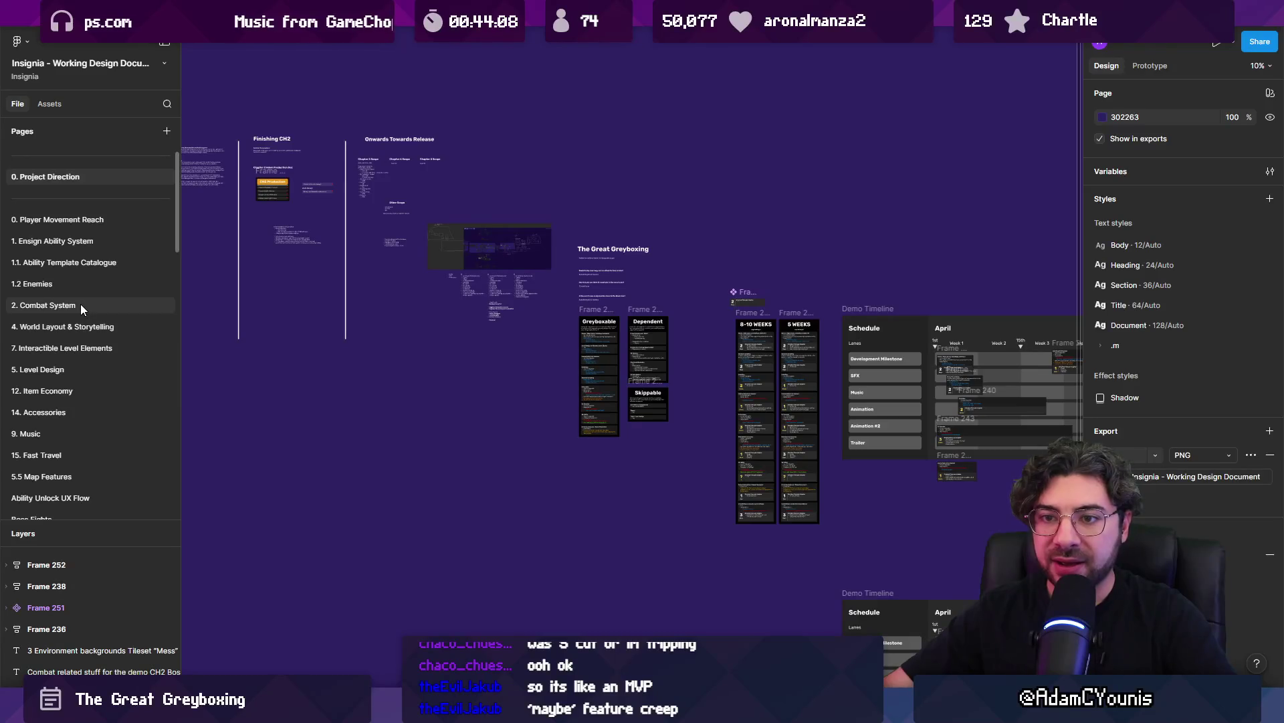
{"action": "left_click", "coordinate": [82, 262]}
{"action": "scroll", "coordinate": [279, 330], "scroll_direction": "up", "scroll_amount": 10}
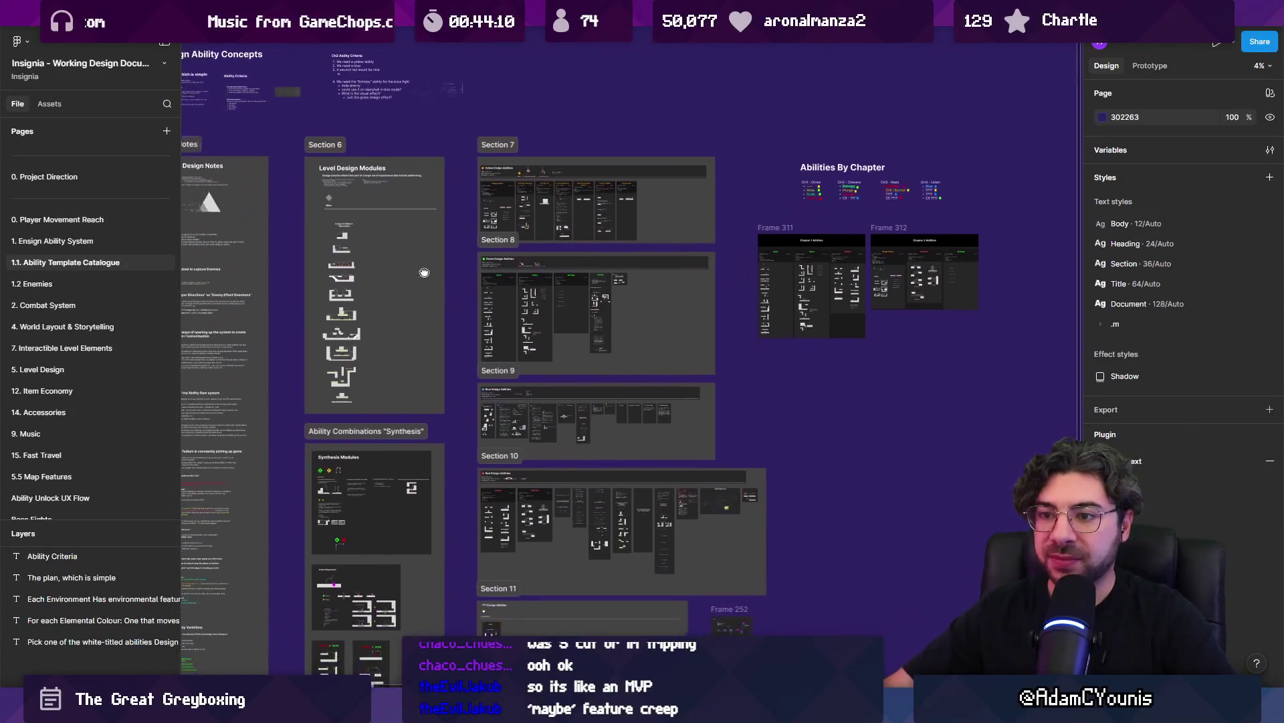
{"action": "scroll", "coordinate": [367, 277], "scroll_direction": "up", "scroll_amount": 3}
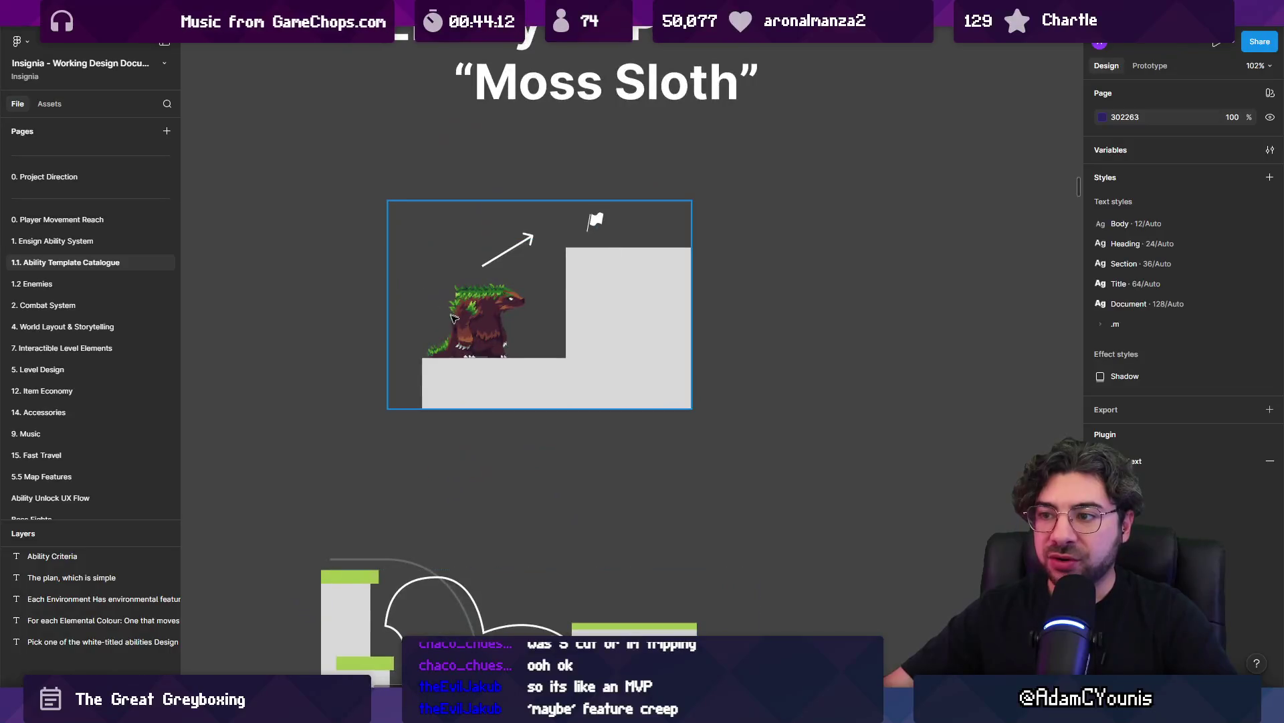
{"action": "scroll", "coordinate": [473, 352], "scroll_direction": "down", "scroll_amount": 5}
{"action": "scroll", "coordinate": [473, 352], "scroll_direction": "down", "scroll_amount": 10}
{"action": "scroll", "coordinate": [475, 343], "scroll_direction": "up", "scroll_amount": 5}
{"action": "scroll", "coordinate": [473, 342], "scroll_direction": "up", "scroll_amount": 3}
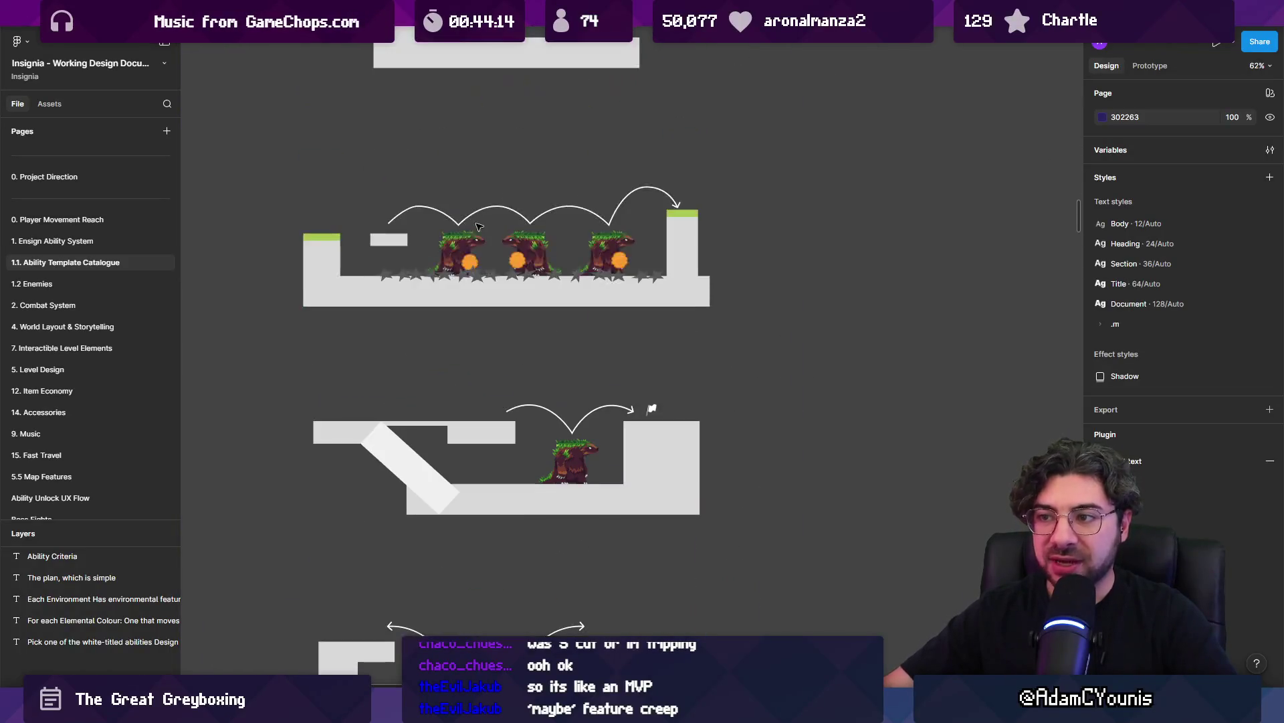
{"action": "scroll", "coordinate": [466, 275], "scroll_direction": "down", "scroll_amount": 10}
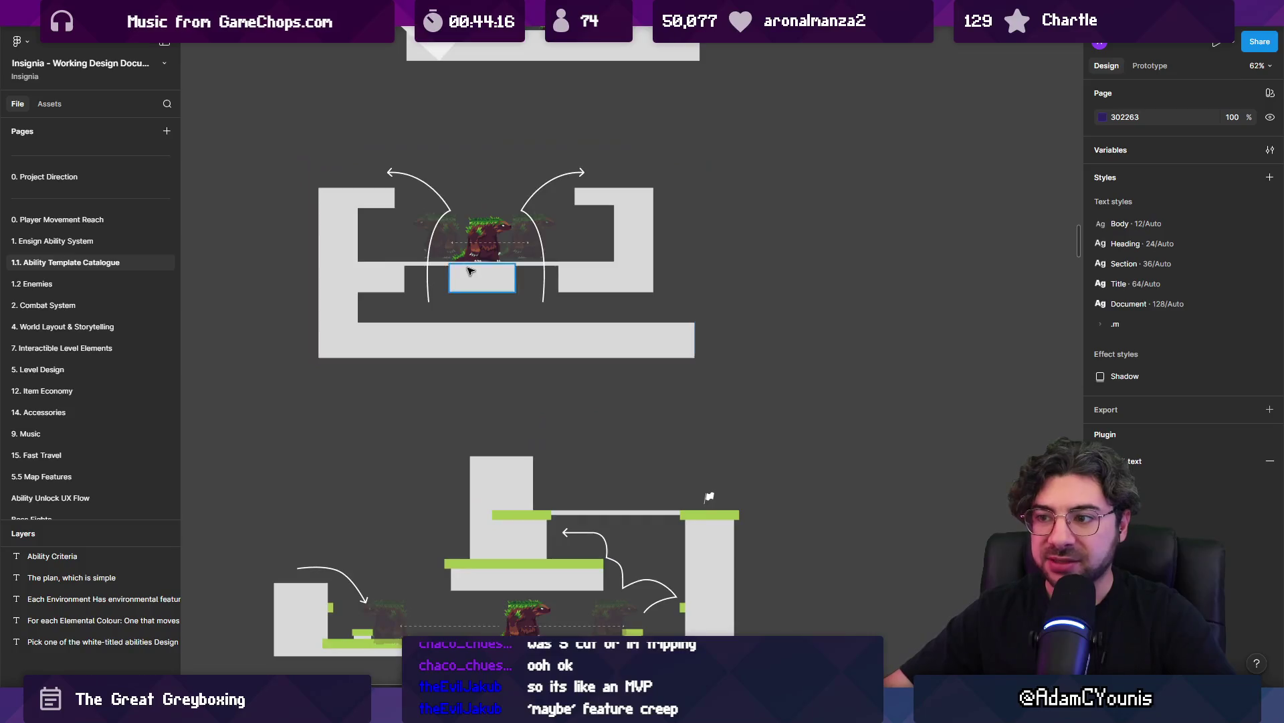
{"action": "scroll", "coordinate": [559, 289], "scroll_direction": "up", "scroll_amount": 10}
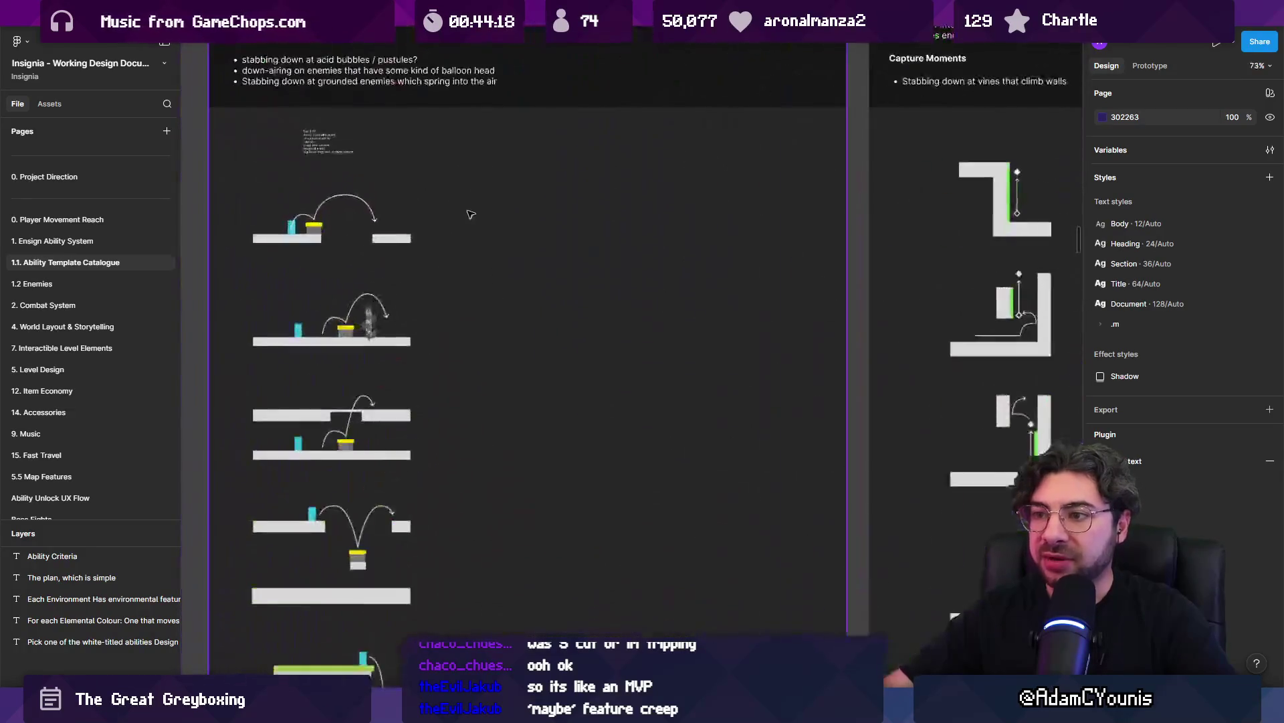
{"action": "scroll", "coordinate": [467, 212], "scroll_direction": "up", "scroll_amount": 5}
{"action": "scroll", "coordinate": [333, 277], "scroll_direction": "down", "scroll_amount": 3}
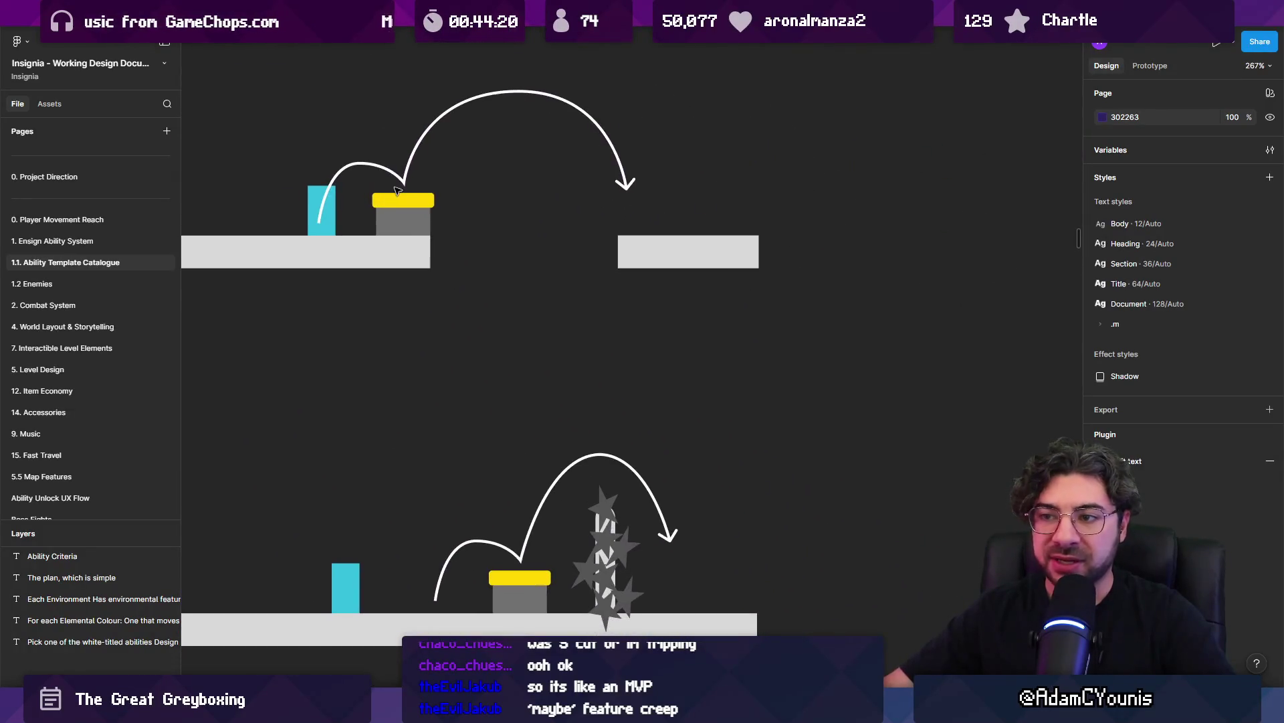
{"action": "scroll", "coordinate": [414, 216], "scroll_direction": "down", "scroll_amount": 1}
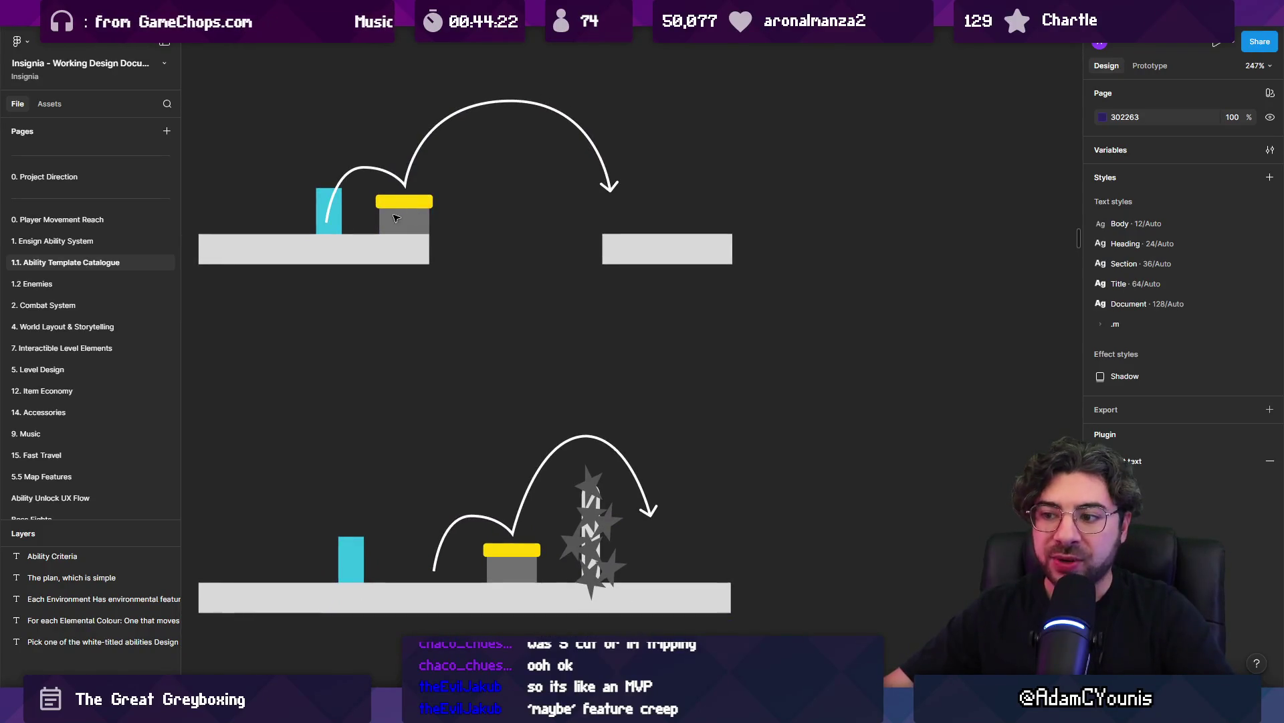
{"action": "scroll", "coordinate": [455, 302], "scroll_direction": "down", "scroll_amount": 4}
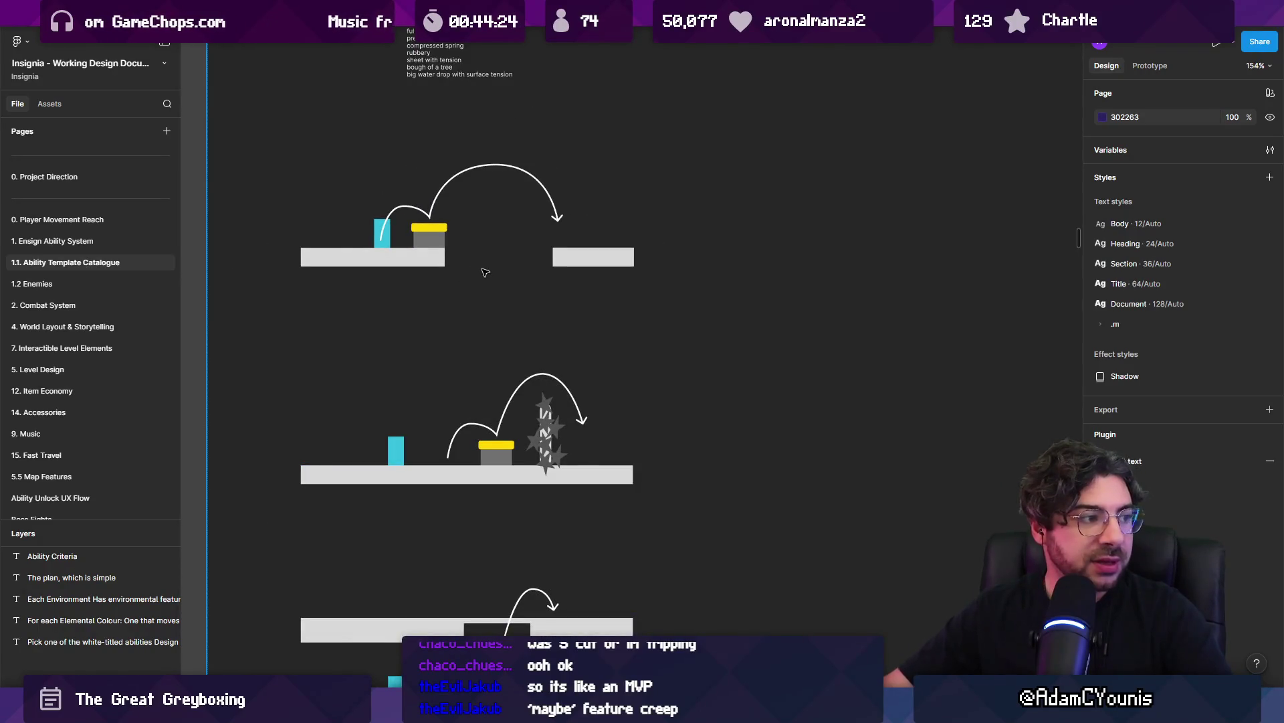
{"action": "scroll", "coordinate": [473, 216], "scroll_direction": "down", "scroll_amount": 10}
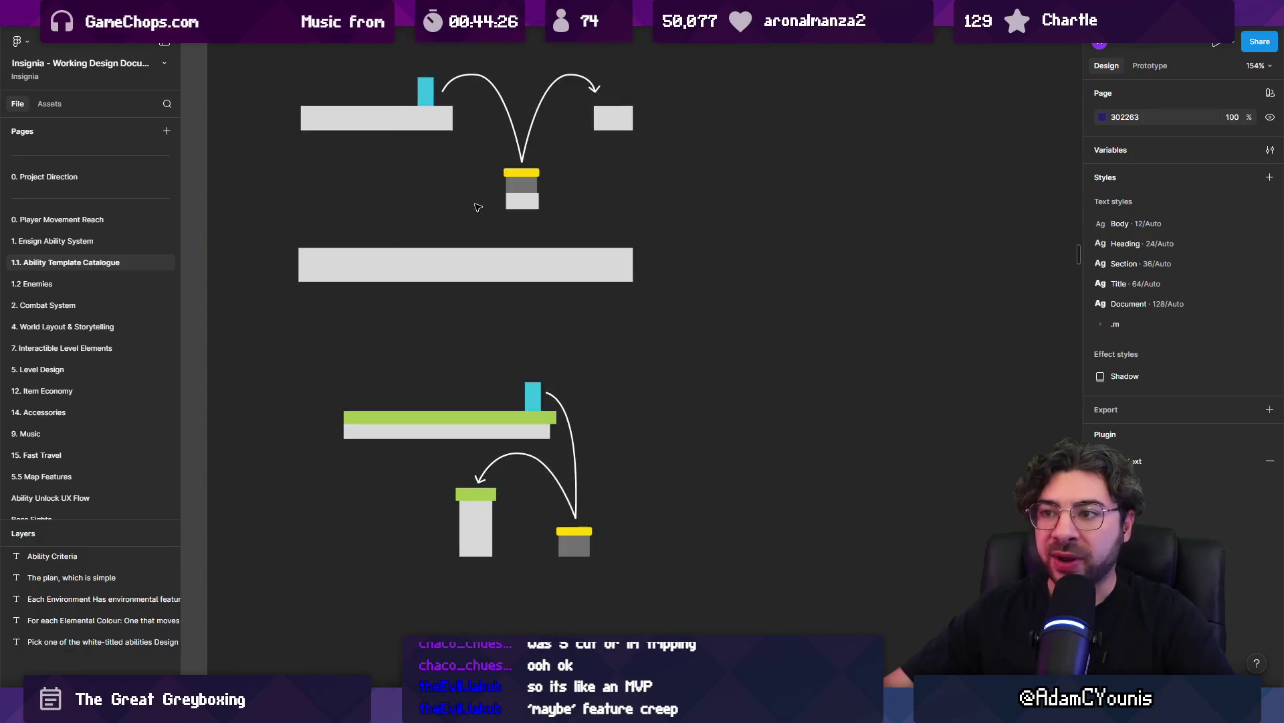
{"action": "scroll", "coordinate": [477, 212], "scroll_direction": "down", "scroll_amount": 5}
{"action": "scroll", "coordinate": [482, 253], "scroll_direction": "down", "scroll_amount": 5}
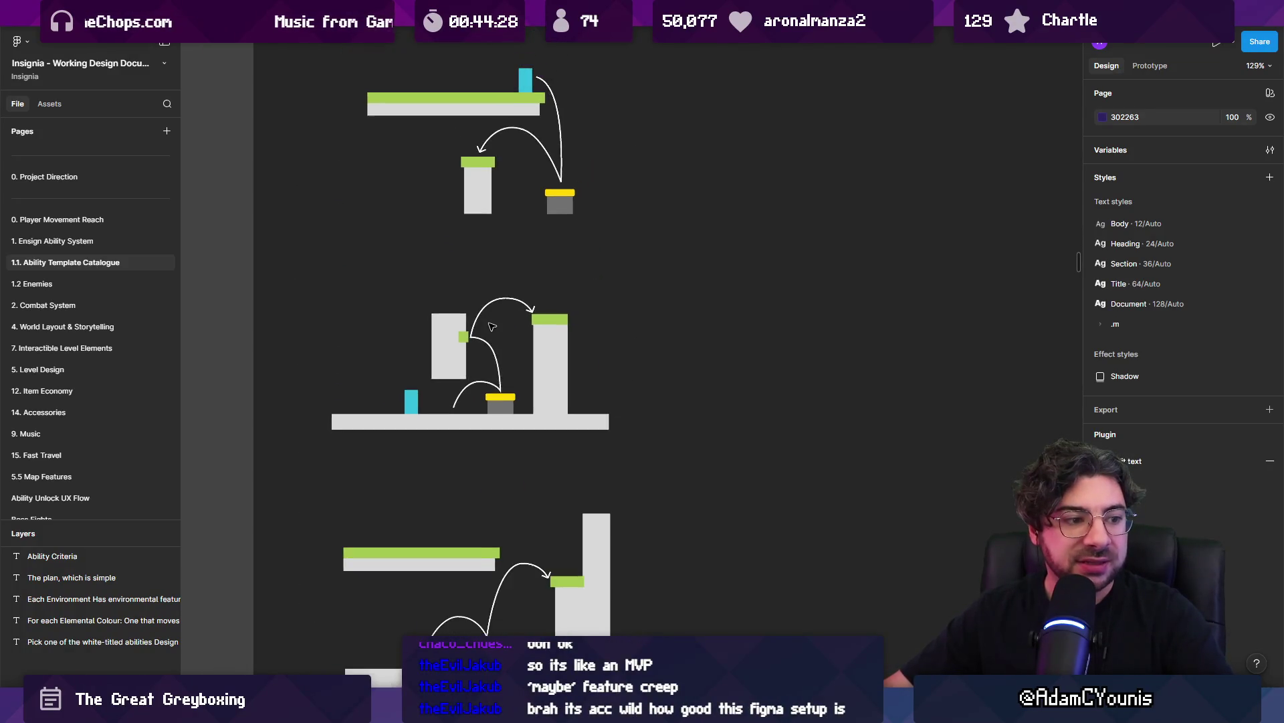
{"action": "scroll", "coordinate": [492, 326], "scroll_direction": "down", "scroll_amount": 10}
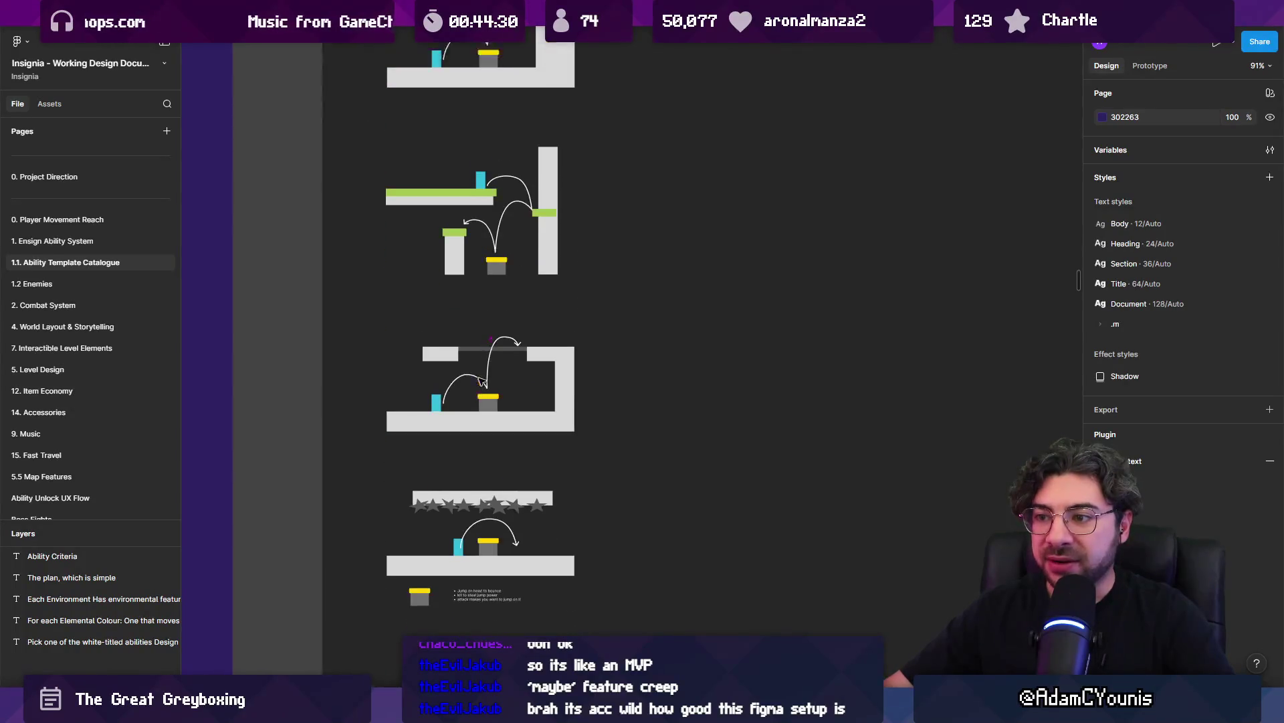
{"action": "scroll", "coordinate": [480, 305], "scroll_direction": "down", "scroll_amount": 5}
{"action": "scroll", "coordinate": [493, 304], "scroll_direction": "up", "scroll_amount": 8}
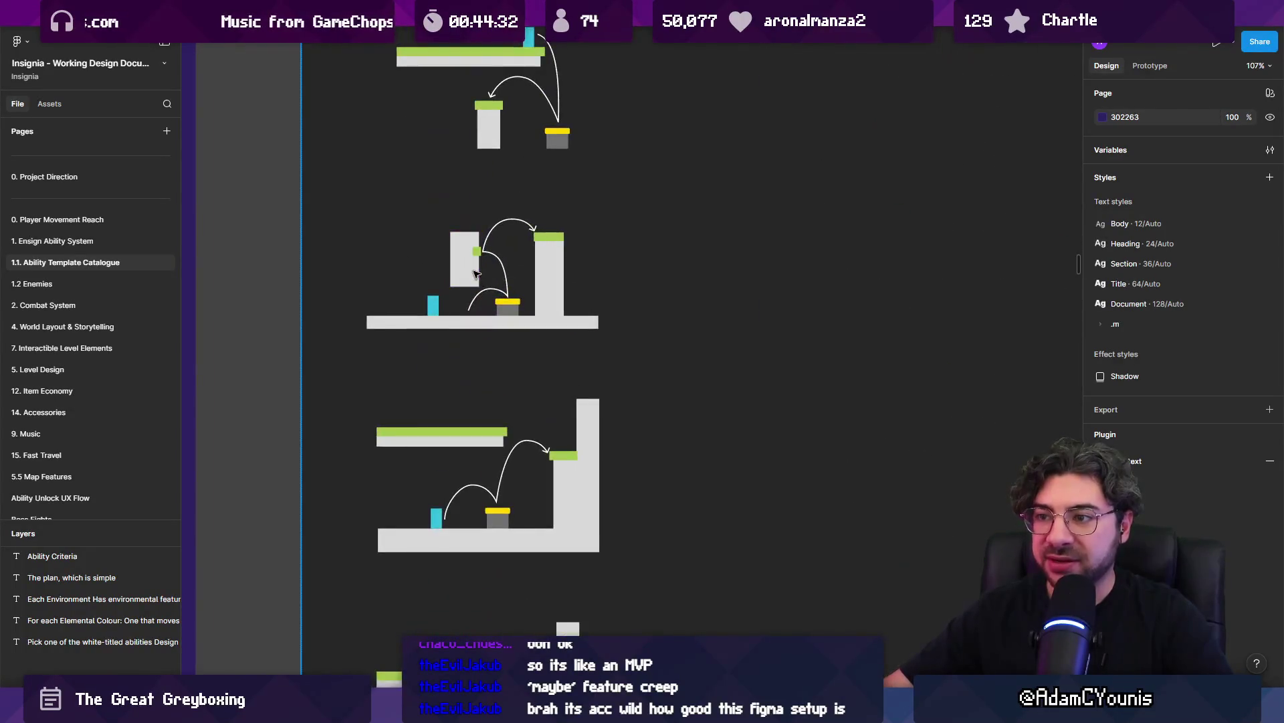
{"action": "scroll", "coordinate": [494, 304], "scroll_direction": "down", "scroll_amount": 5}
{"action": "scroll", "coordinate": [489, 314], "scroll_direction": "down", "scroll_amount": 5}
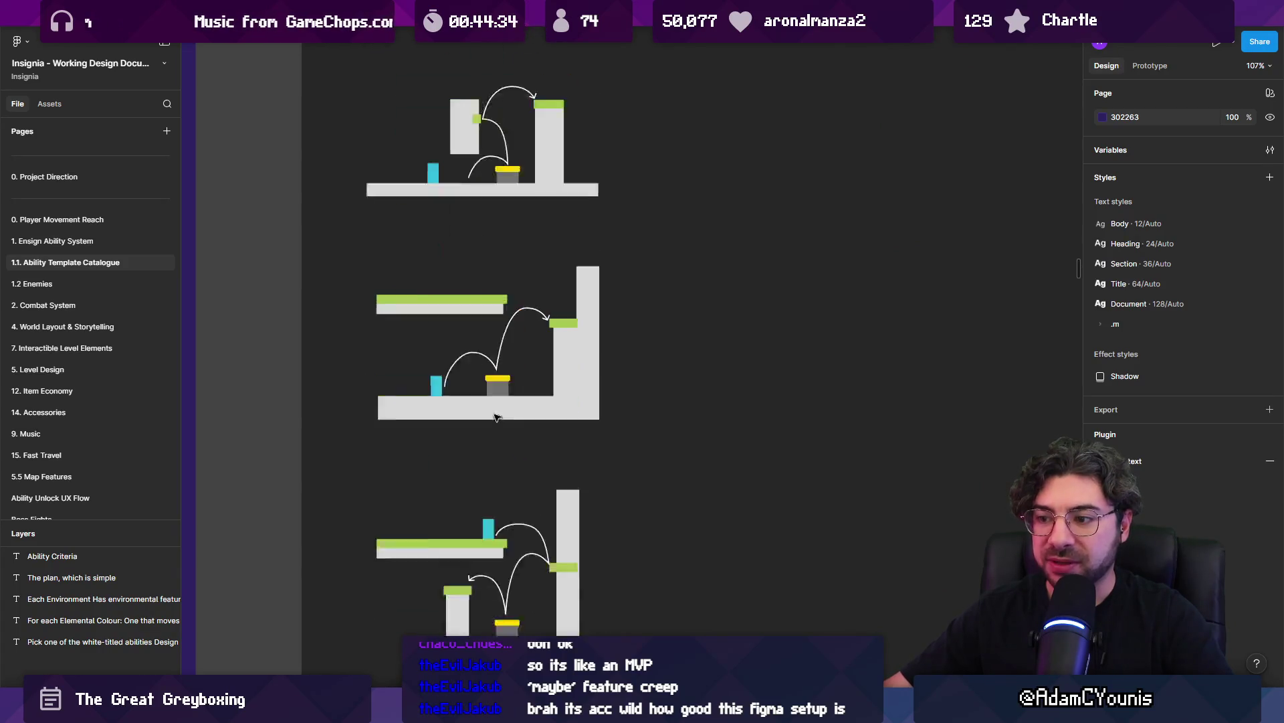
{"action": "scroll", "coordinate": [481, 324], "scroll_direction": "up", "scroll_amount": 2}
{"action": "scroll", "coordinate": [480, 324], "scroll_direction": "up", "scroll_amount": 2}
{"action": "scroll", "coordinate": [469, 268], "scroll_direction": "down", "scroll_amount": 10}
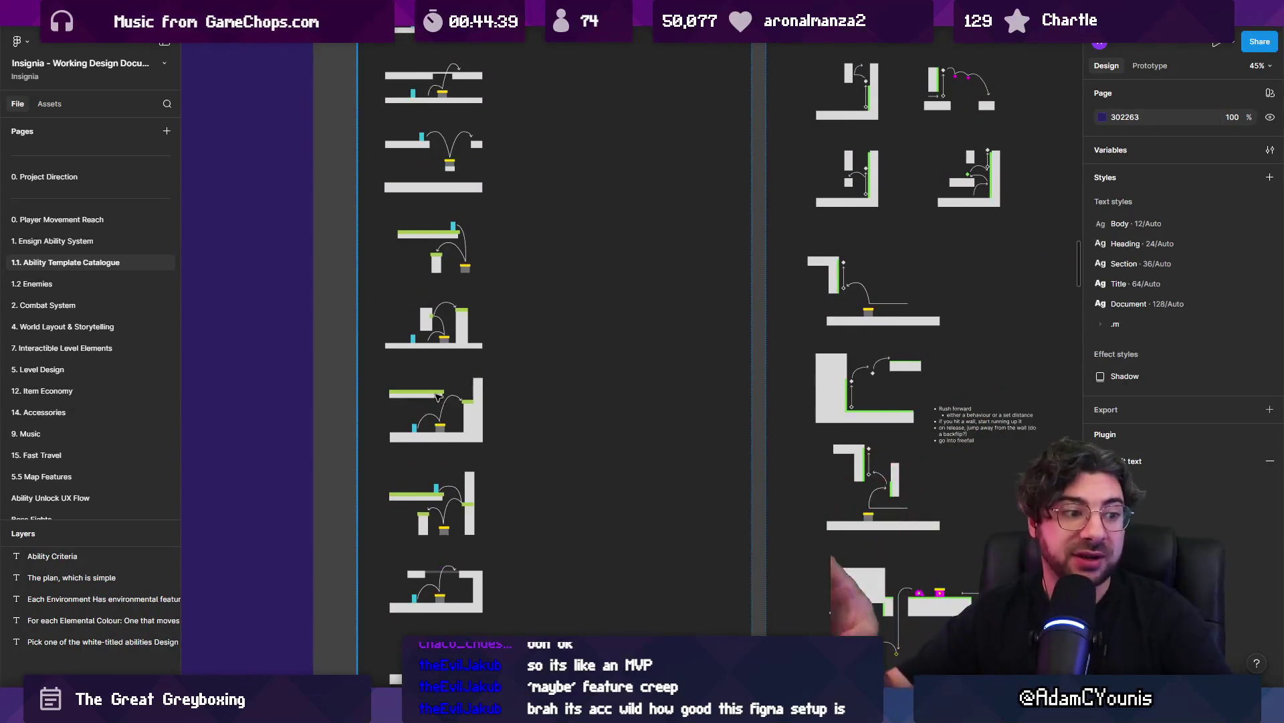
{"action": "scroll", "coordinate": [429, 326], "scroll_direction": "up", "scroll_amount": 5}
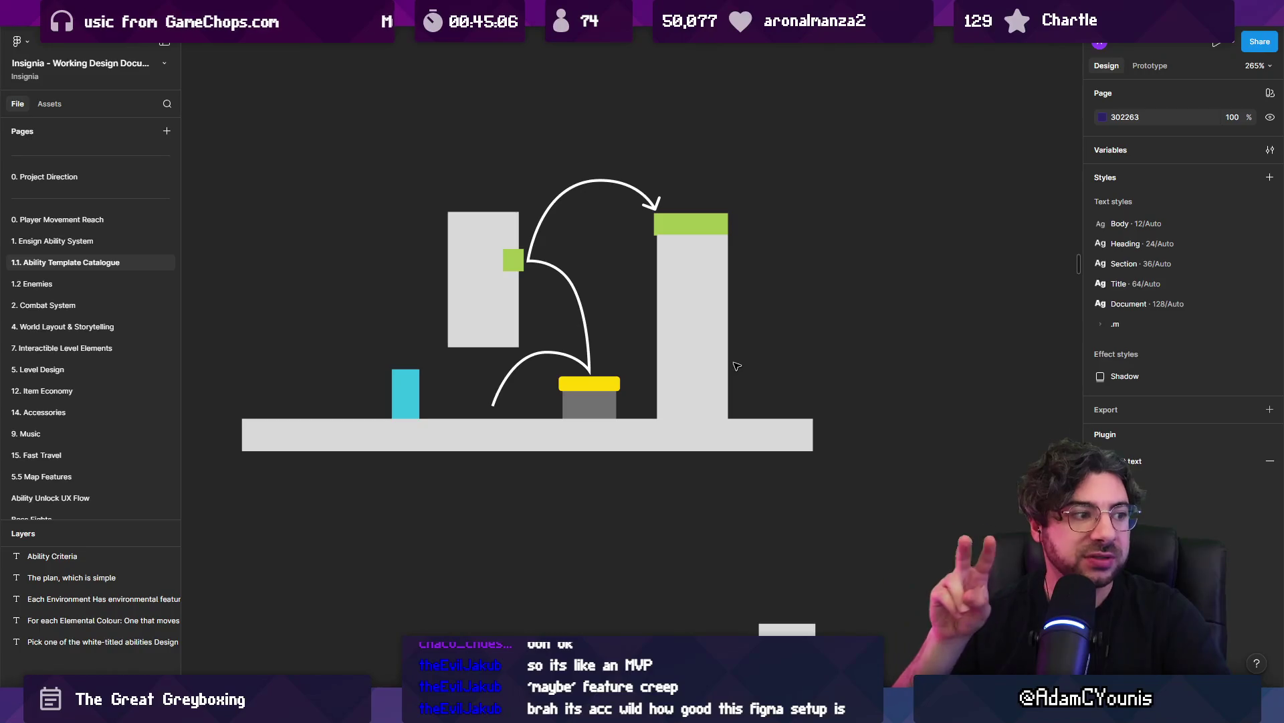
{"action": "scroll", "coordinate": [505, 296], "scroll_direction": "down", "scroll_amount": 10}
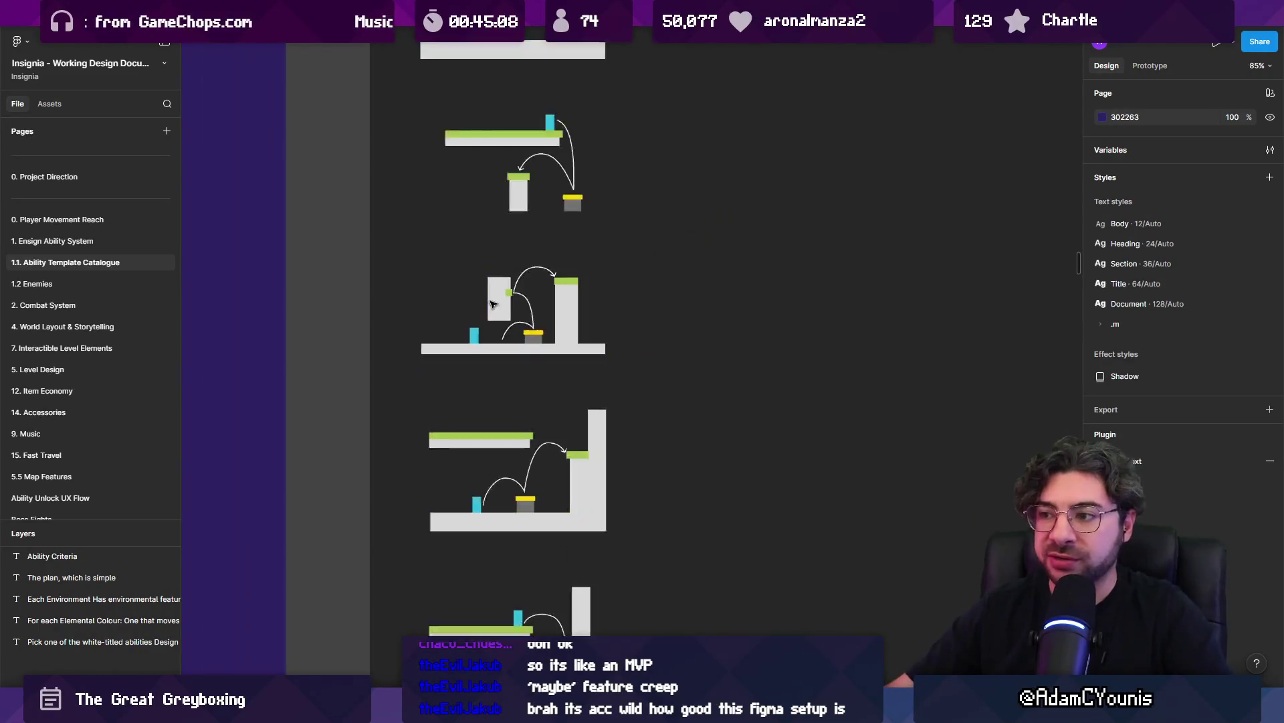
{"action": "mouse_move", "coordinate": [613, 212]}
{"action": "left_mouse_down"}
{"action": "mouse_move", "coordinate": [453, 287]}
{"action": "mouse_move", "coordinate": [343, 272]}
{"action": "left_mouse_up"}
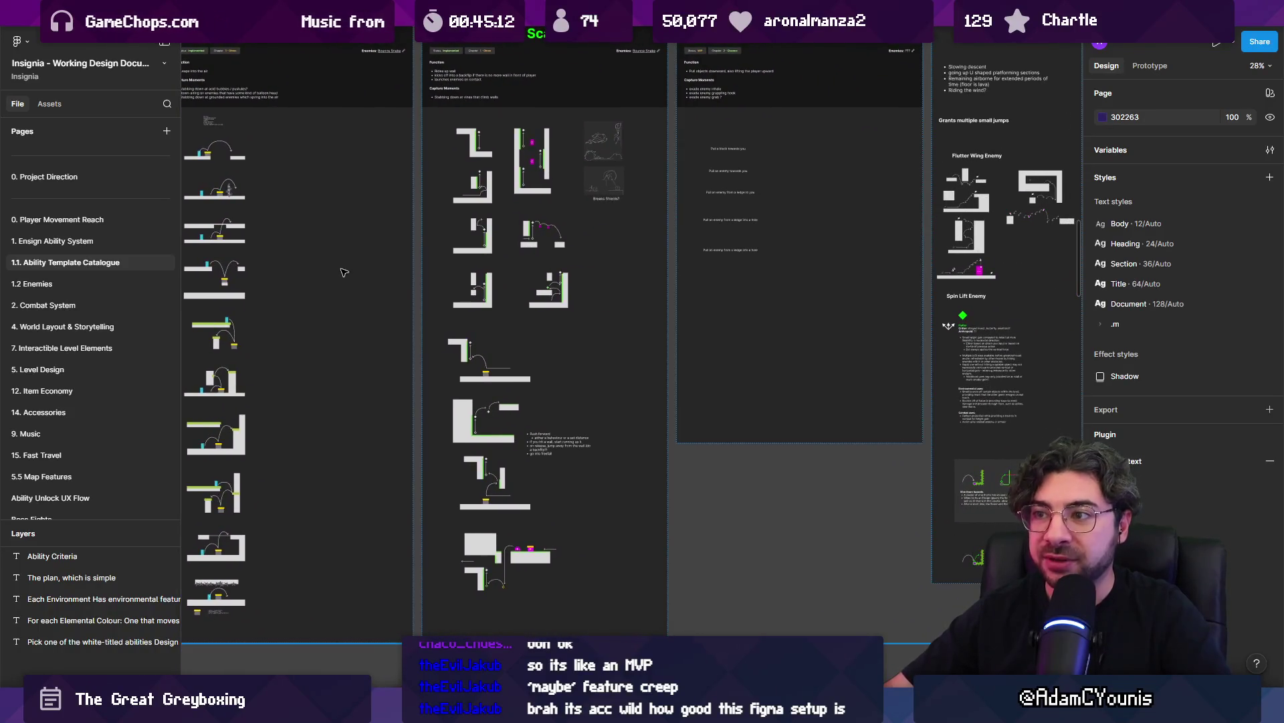
{"action": "scroll", "coordinate": [499, 228], "scroll_direction": "down", "scroll_amount": 10}
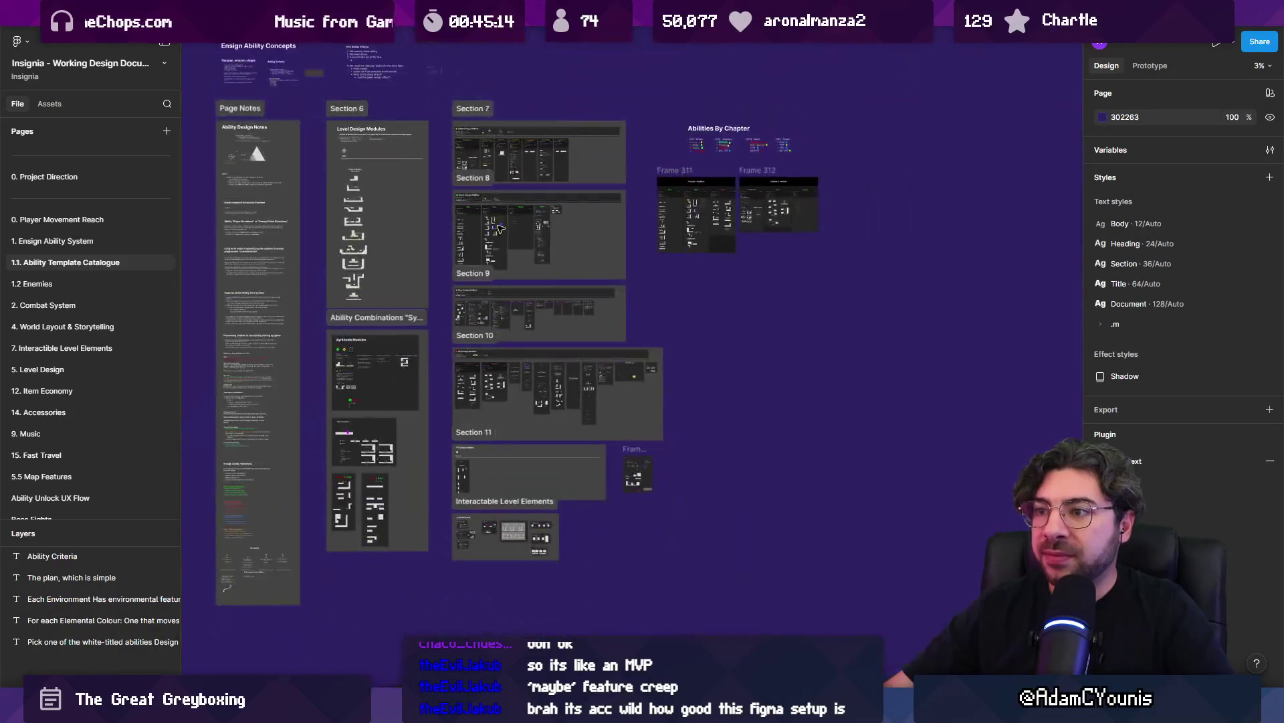
{"action": "scroll", "coordinate": [513, 227], "scroll_direction": "down", "scroll_amount": 2}
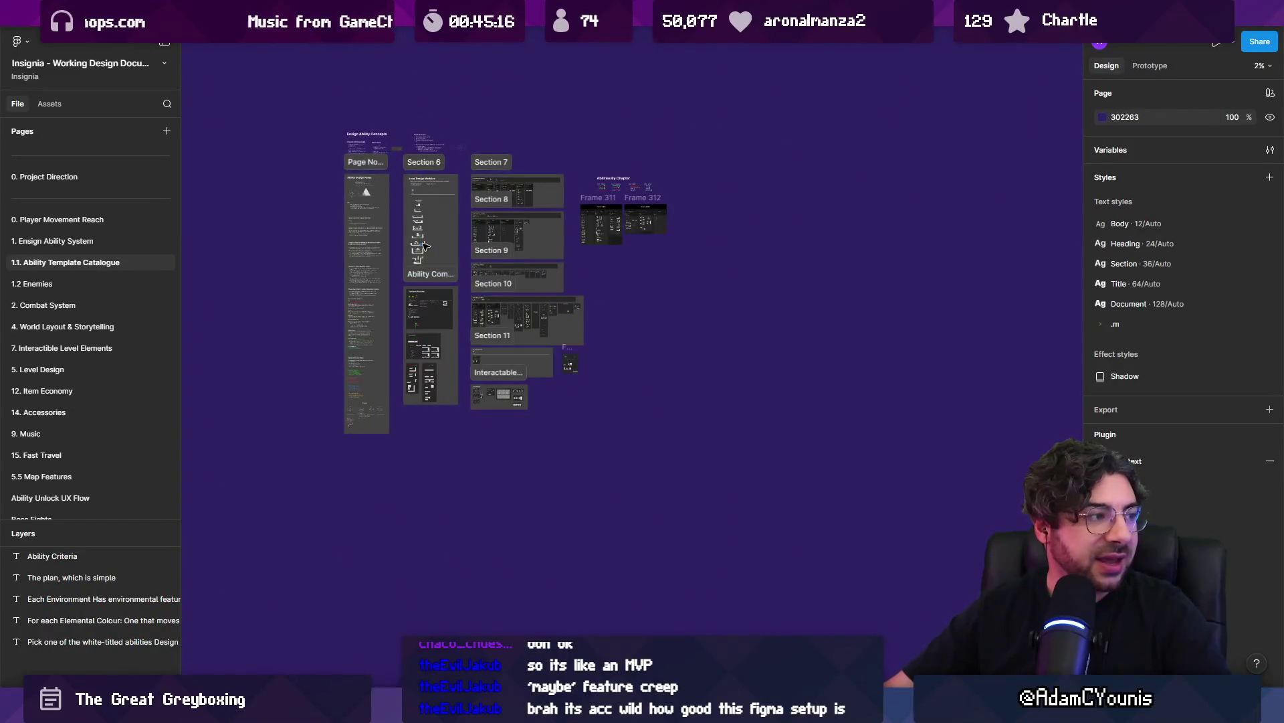
{"action": "scroll", "coordinate": [407, 206], "scroll_direction": "up", "scroll_amount": 20}
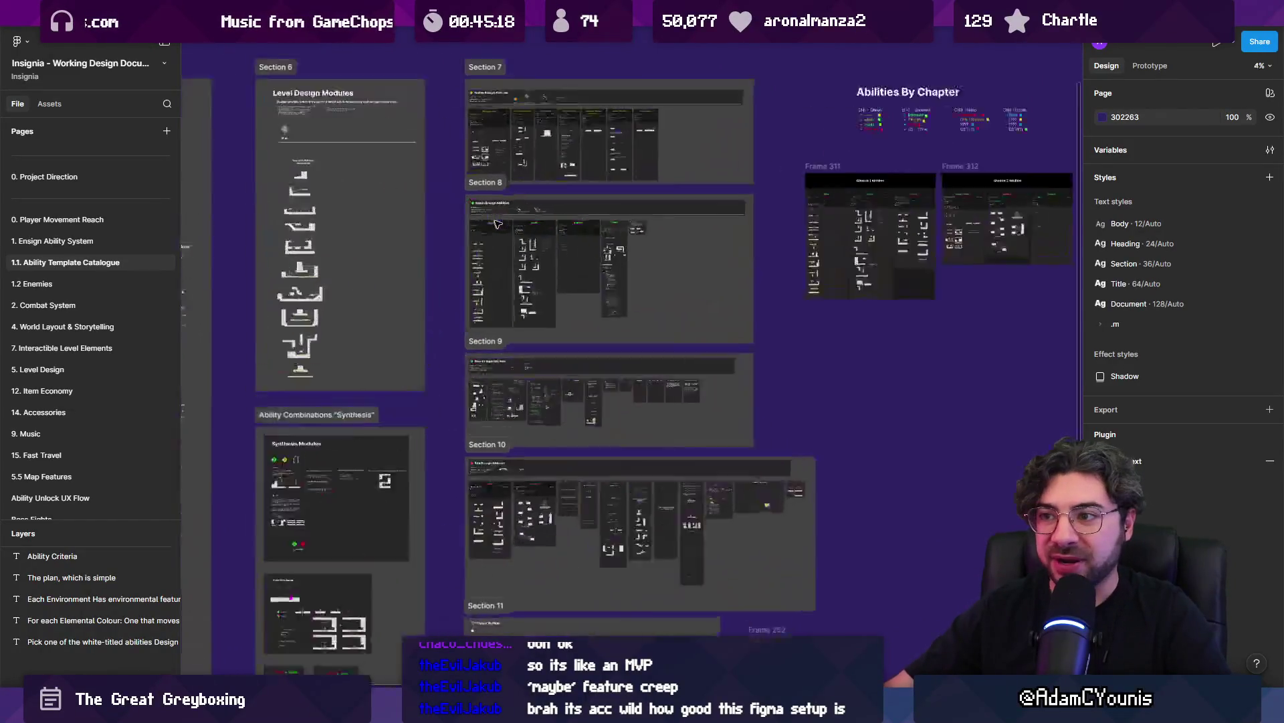
{"action": "scroll", "coordinate": [466, 136], "scroll_direction": "down", "scroll_amount": 15}
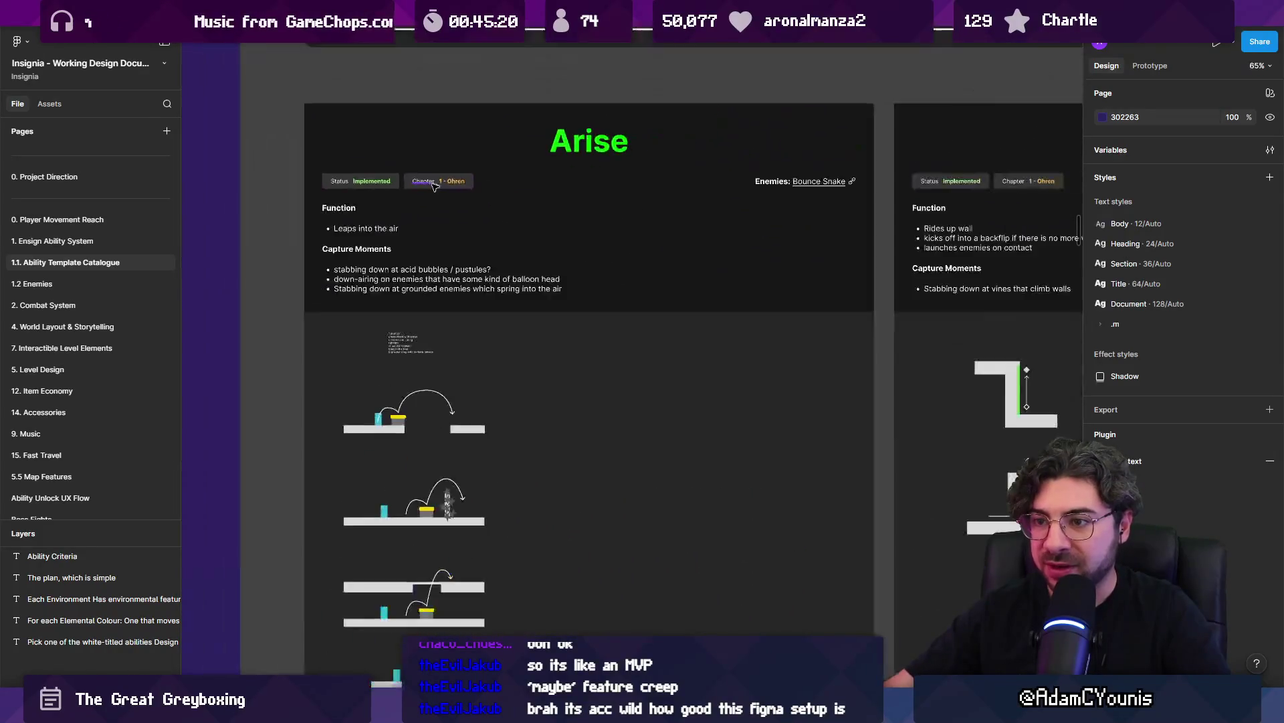
{"action": "scroll", "coordinate": [466, 202], "scroll_direction": "right", "scroll_amount": 3}
{"action": "scroll", "coordinate": [466, 202], "scroll_direction": "up", "scroll_amount": 2}
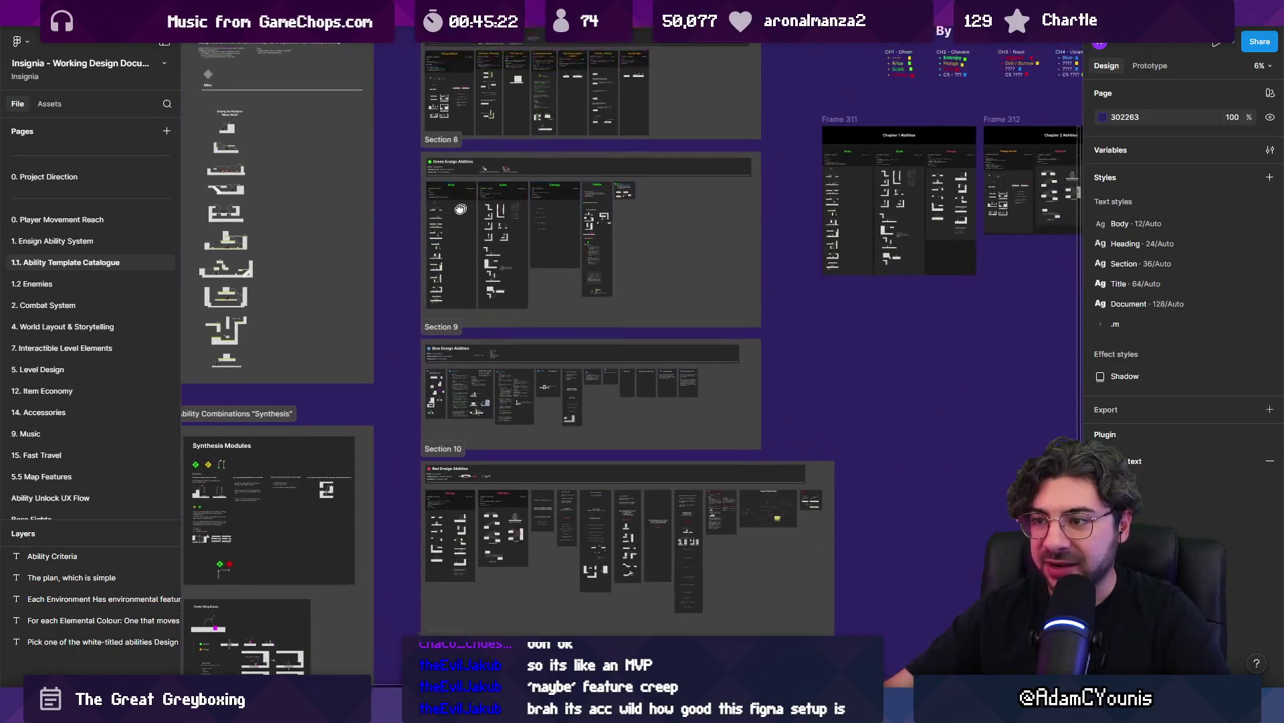
{"action": "scroll", "coordinate": [538, 220], "scroll_direction": "down", "scroll_amount": 5}
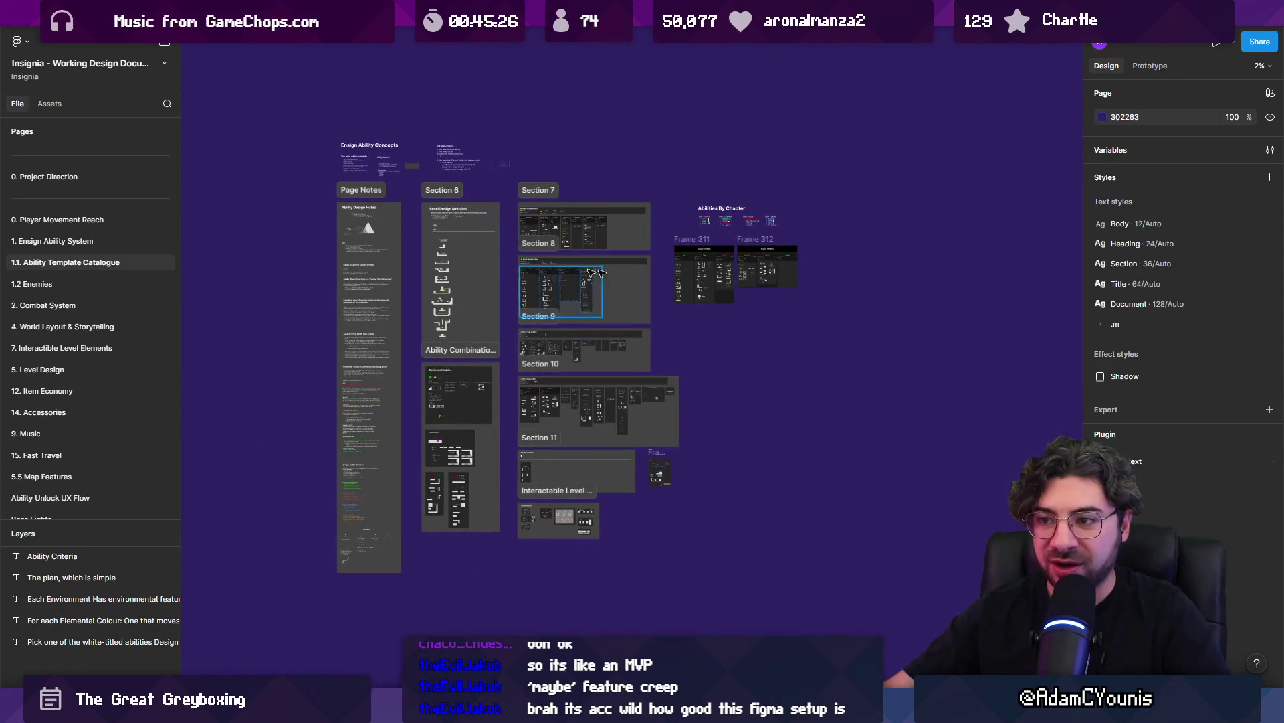
Zoom the canvas in and out across the Ability Template Catalogue page
{"action": "scroll", "coordinate": [769, 274], "scroll_direction": "up", "scroll_amount": 5}
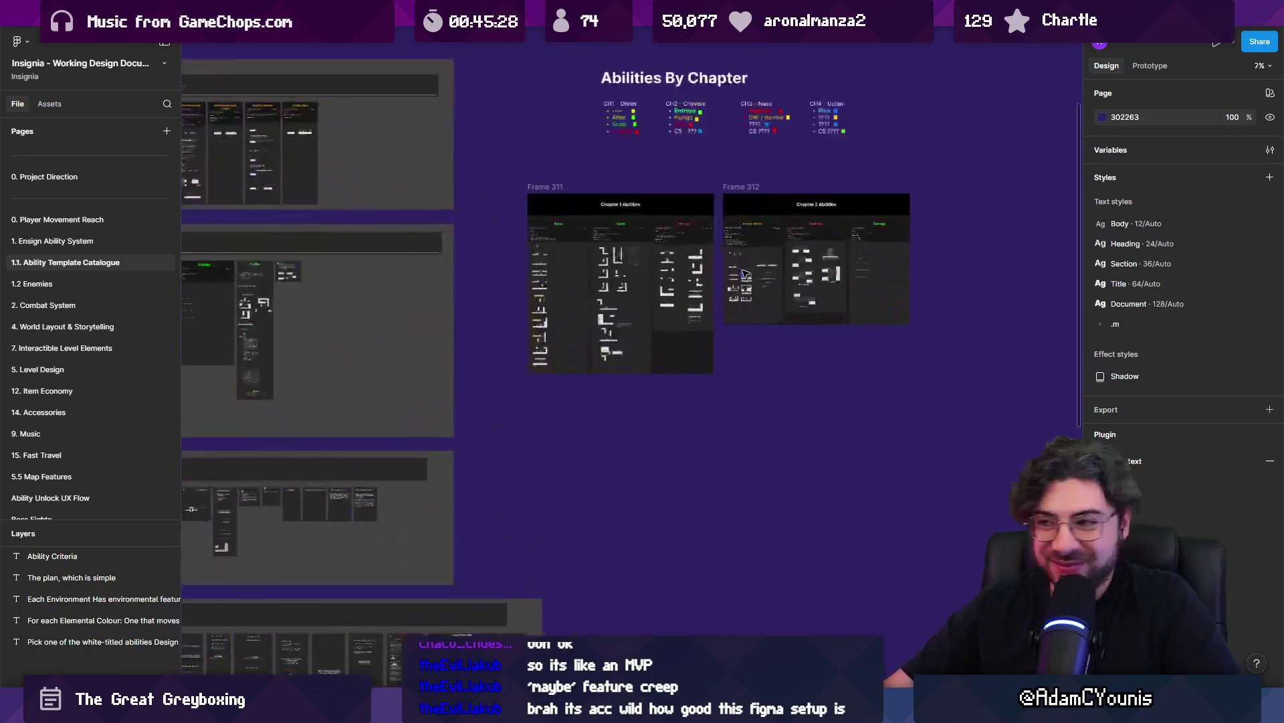
{"action": "scroll", "coordinate": [582, 264], "scroll_direction": "up", "scroll_amount": 5}
{"action": "scroll", "coordinate": [477, 216], "scroll_direction": "up", "scroll_amount": 5}
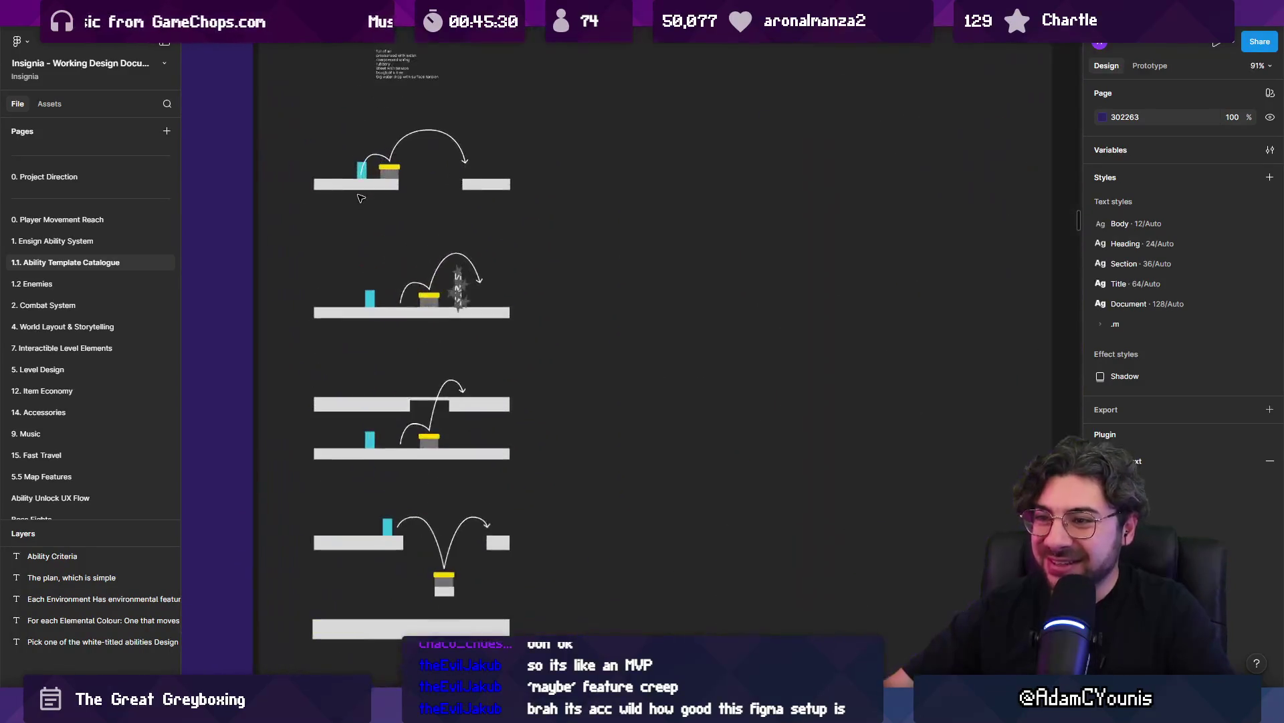
{"action": "scroll", "coordinate": [435, 224], "scroll_direction": "down", "scroll_amount": 5}
{"action": "scroll", "coordinate": [430, 228], "scroll_direction": "down", "scroll_amount": 3}
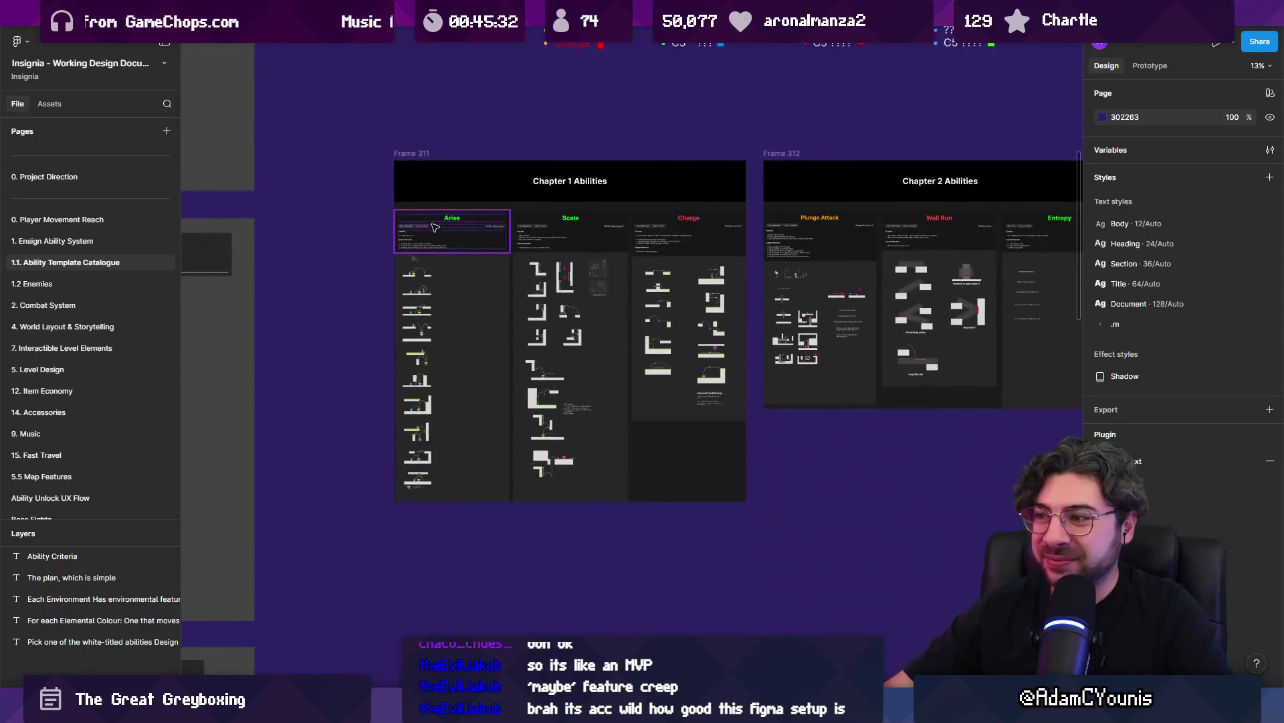
{"action": "scroll", "coordinate": [534, 359], "scroll_direction": "down", "scroll_amount": 2}
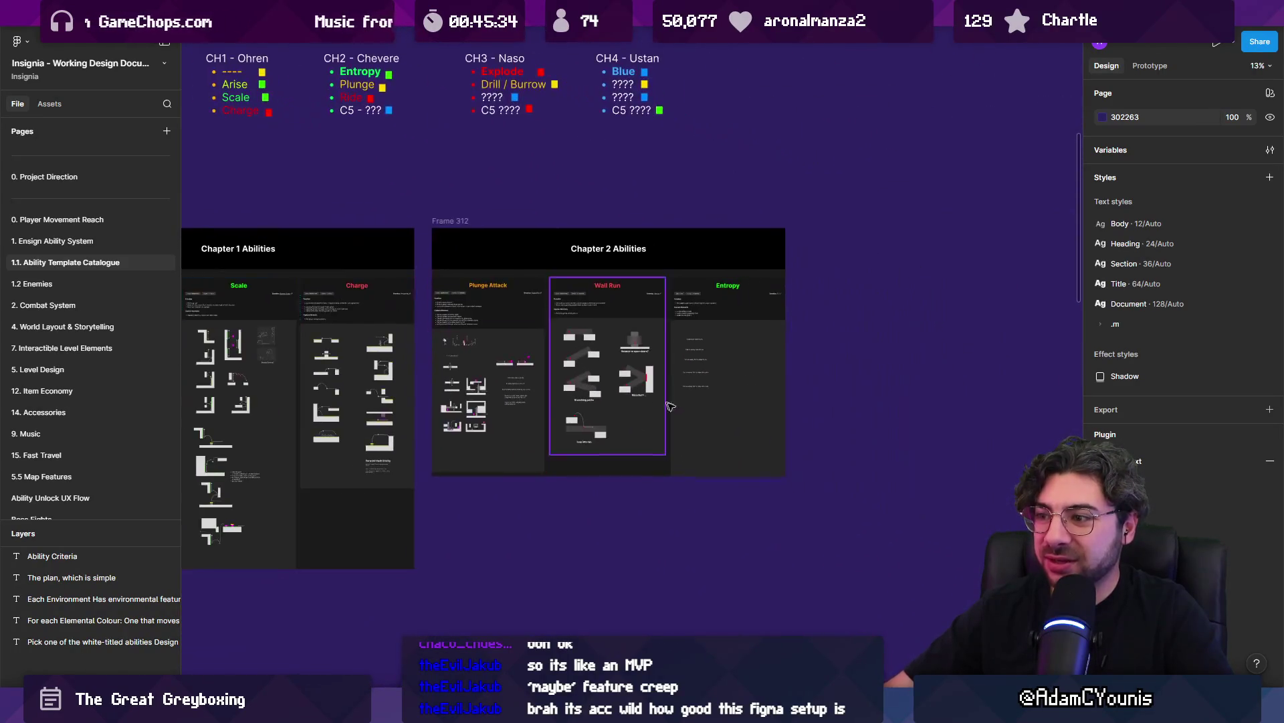
{"action": "scroll", "coordinate": [539, 308], "scroll_direction": "up", "scroll_amount": 5}
{"action": "scroll", "coordinate": [482, 370], "scroll_direction": "down", "scroll_amount": 3}
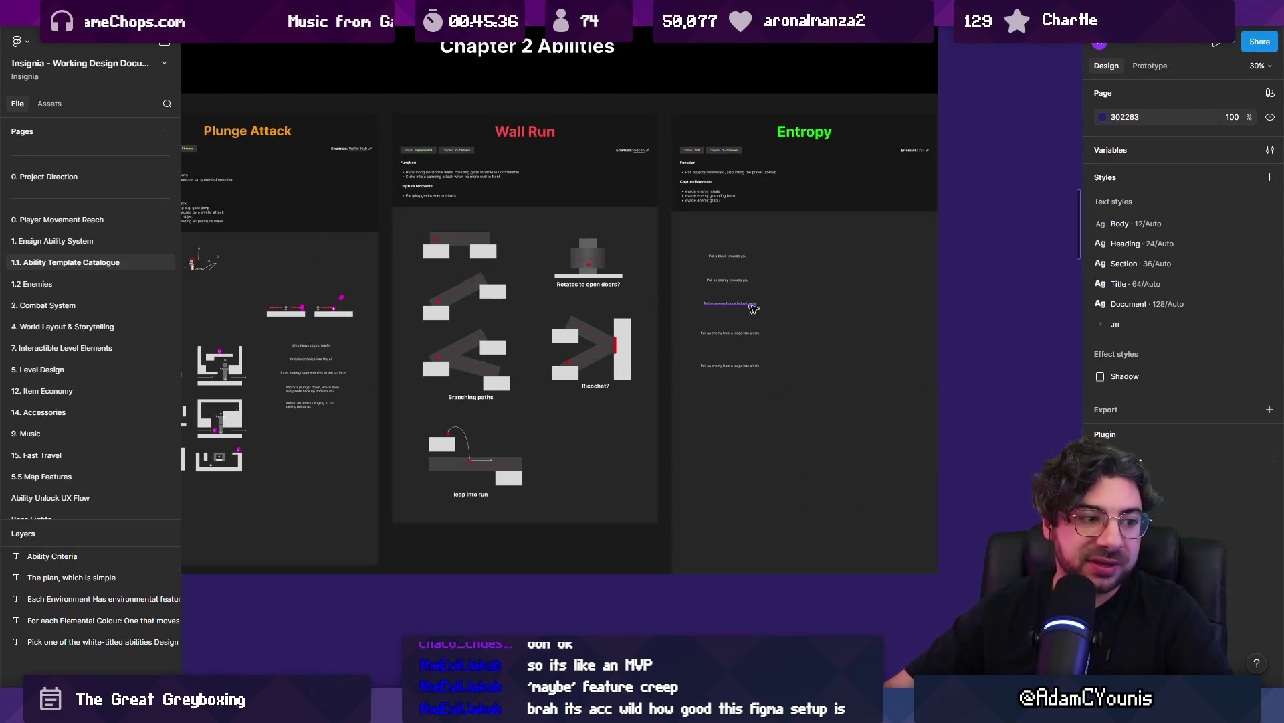
{"action": "scroll", "coordinate": [689, 274], "scroll_direction": "up", "scroll_amount": 5}
Select and deselect the Wall Run diagrams frame, then zoom out to about 3%
{"action": "left_click", "coordinate": [689, 274]}
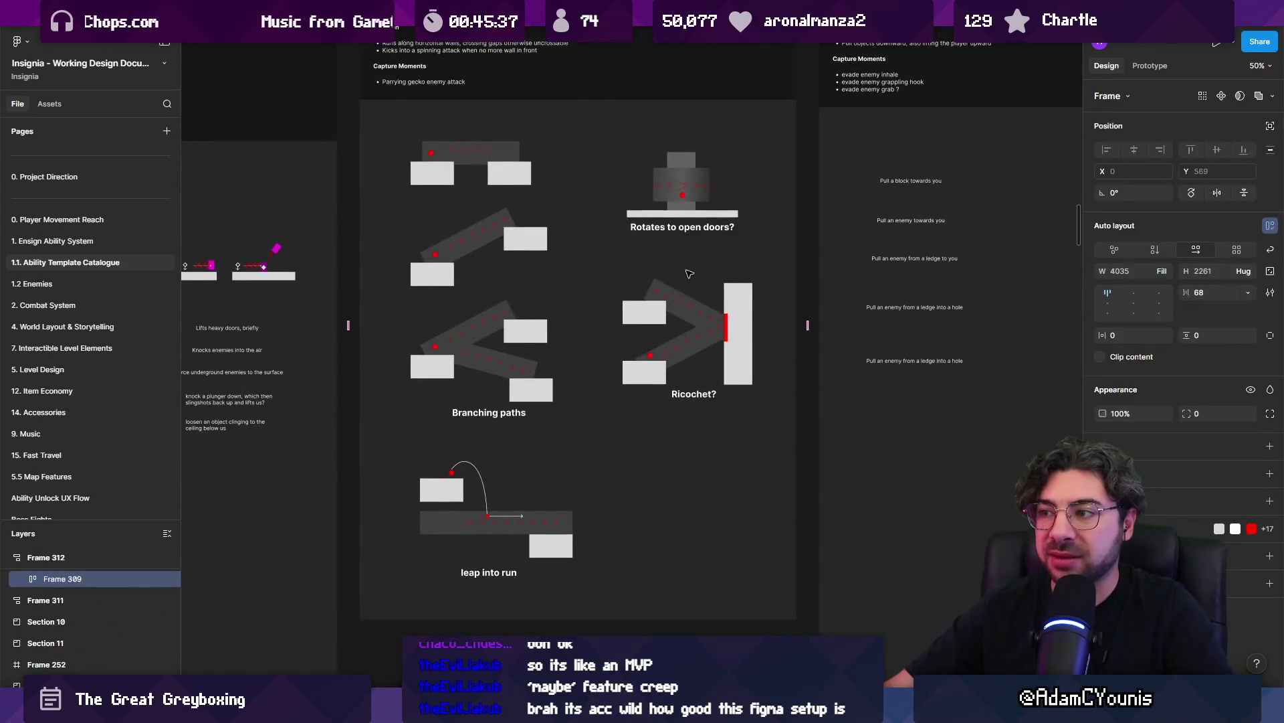
{"action": "scroll", "coordinate": [693, 273], "scroll_direction": "down", "scroll_amount": 4}
{"action": "left_click", "coordinate": [595, 530]}
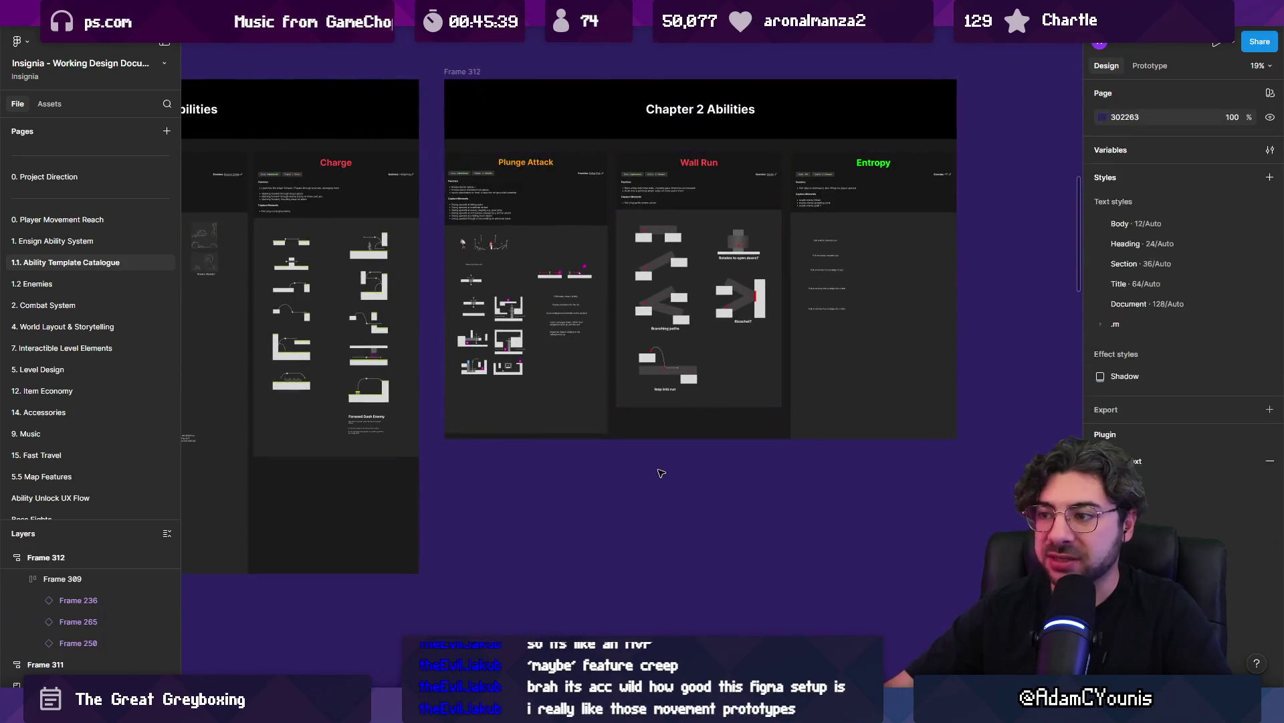
{"action": "scroll", "coordinate": [595, 531], "scroll_direction": "up", "scroll_amount": 3}
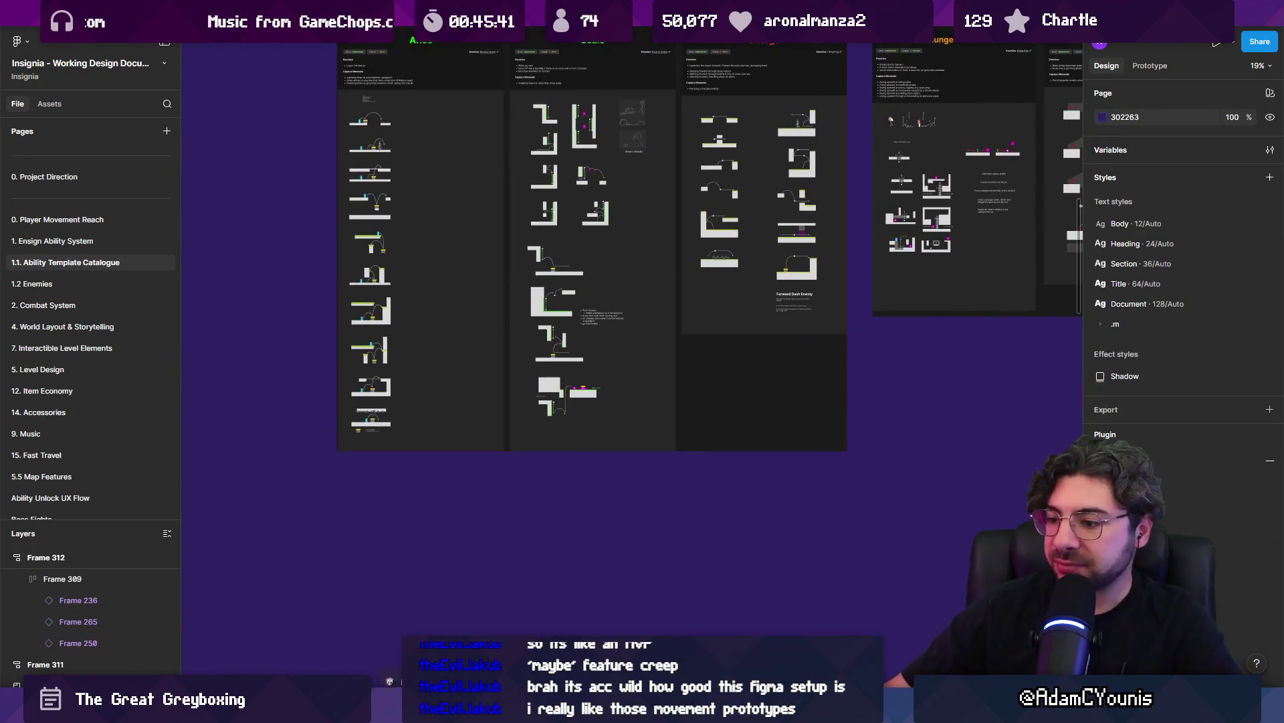
{"action": "scroll", "coordinate": [649, 405], "scroll_direction": "down", "scroll_amount": 5}
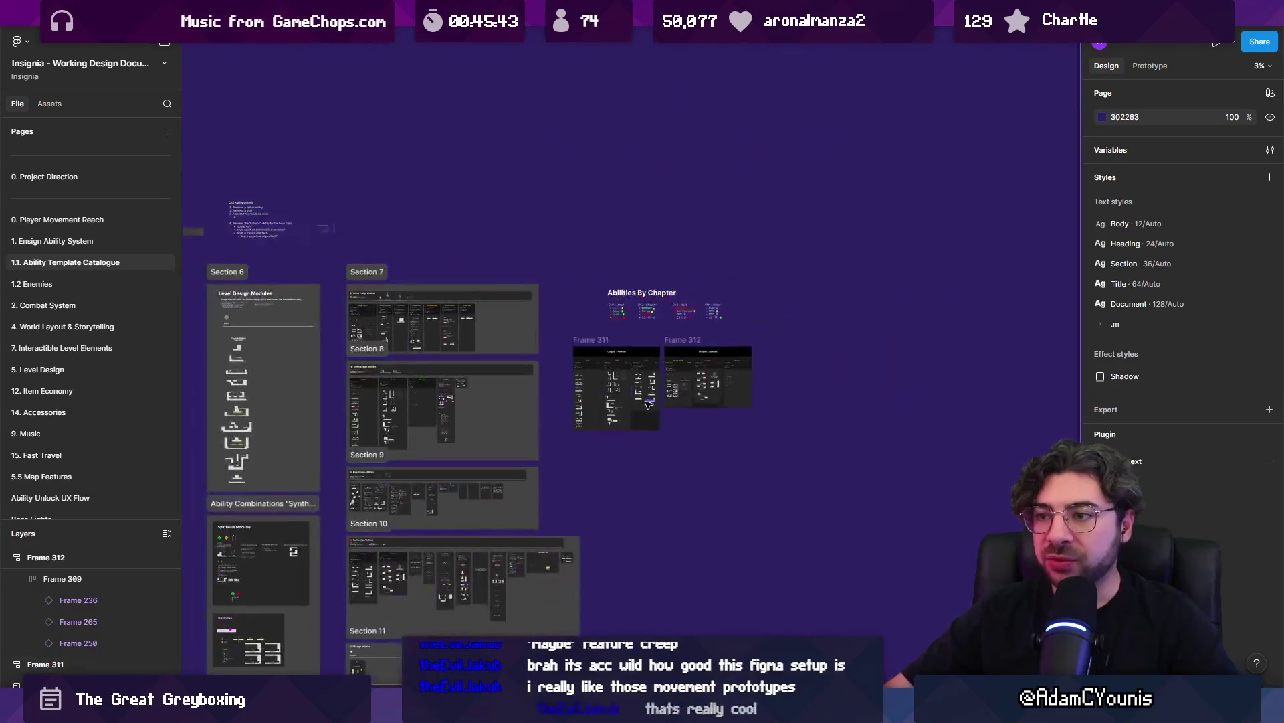
{"action": "scroll", "coordinate": [87, 160], "scroll_direction": "up", "scroll_amount": 1}
Open the 0. Project Direction page, zoom into the 8-10 WEEKS column, and select the left Scene / Map Layout card
{"action": "left_click", "coordinate": [91, 154]}
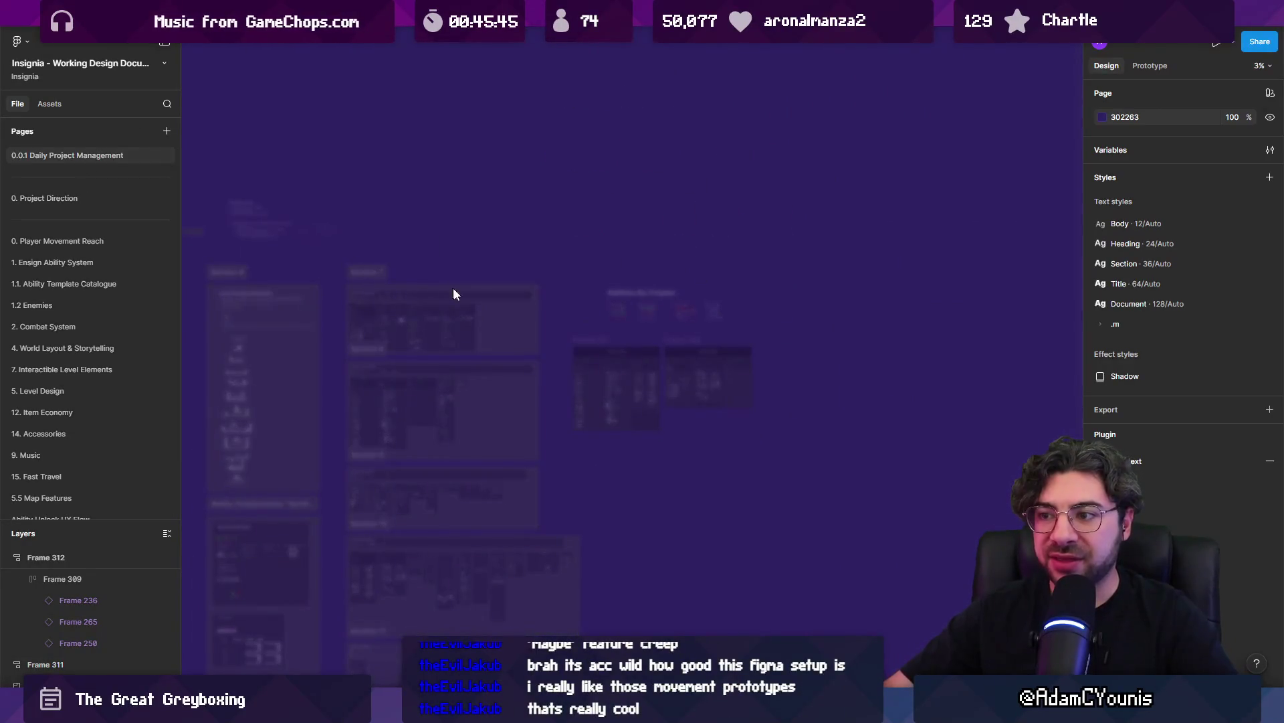
{"action": "scroll", "coordinate": [401, 281], "scroll_direction": "right", "scroll_amount": 2}
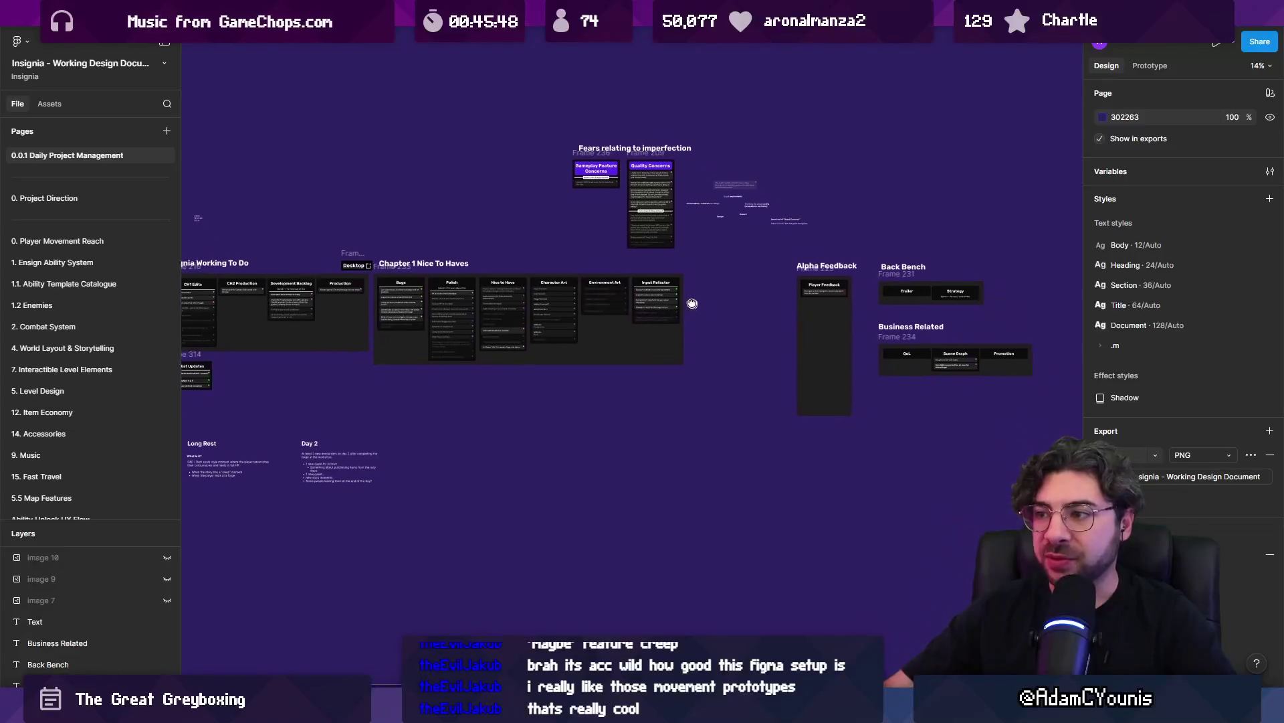
{"action": "left_click", "coordinate": [79, 195]}
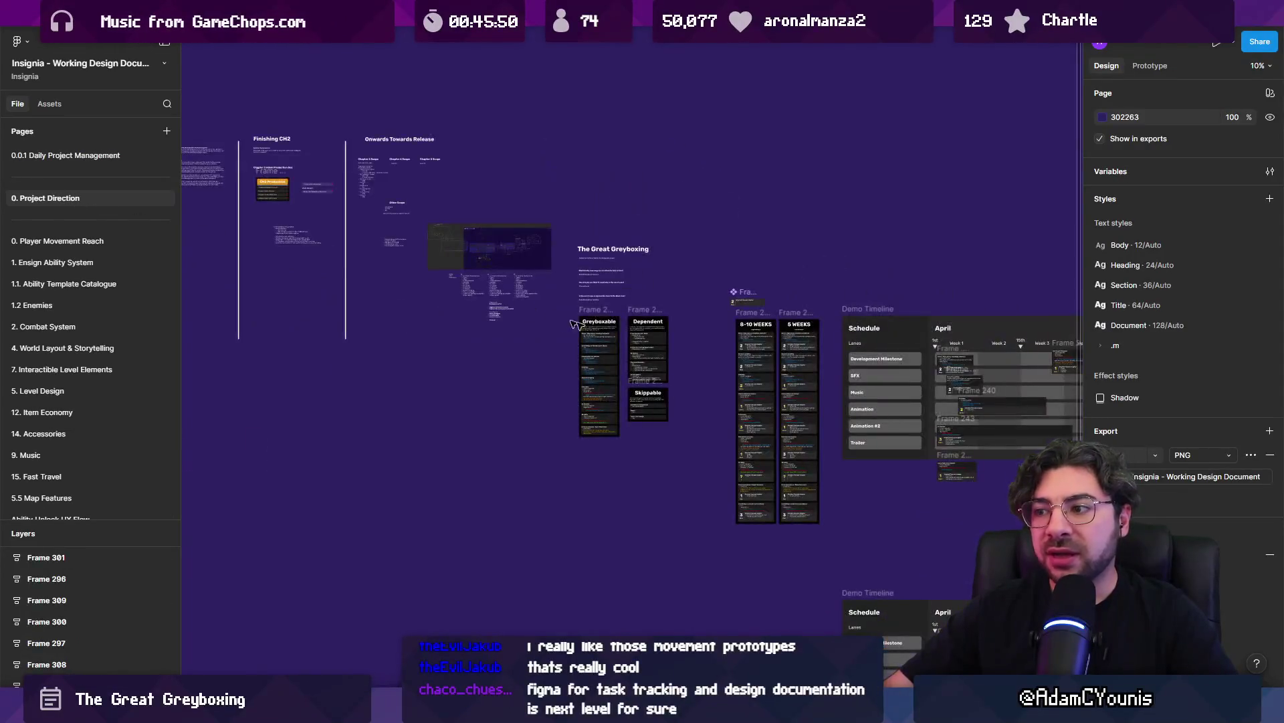
{"action": "scroll", "coordinate": [562, 337], "scroll_direction": "up", "scroll_amount": 6}
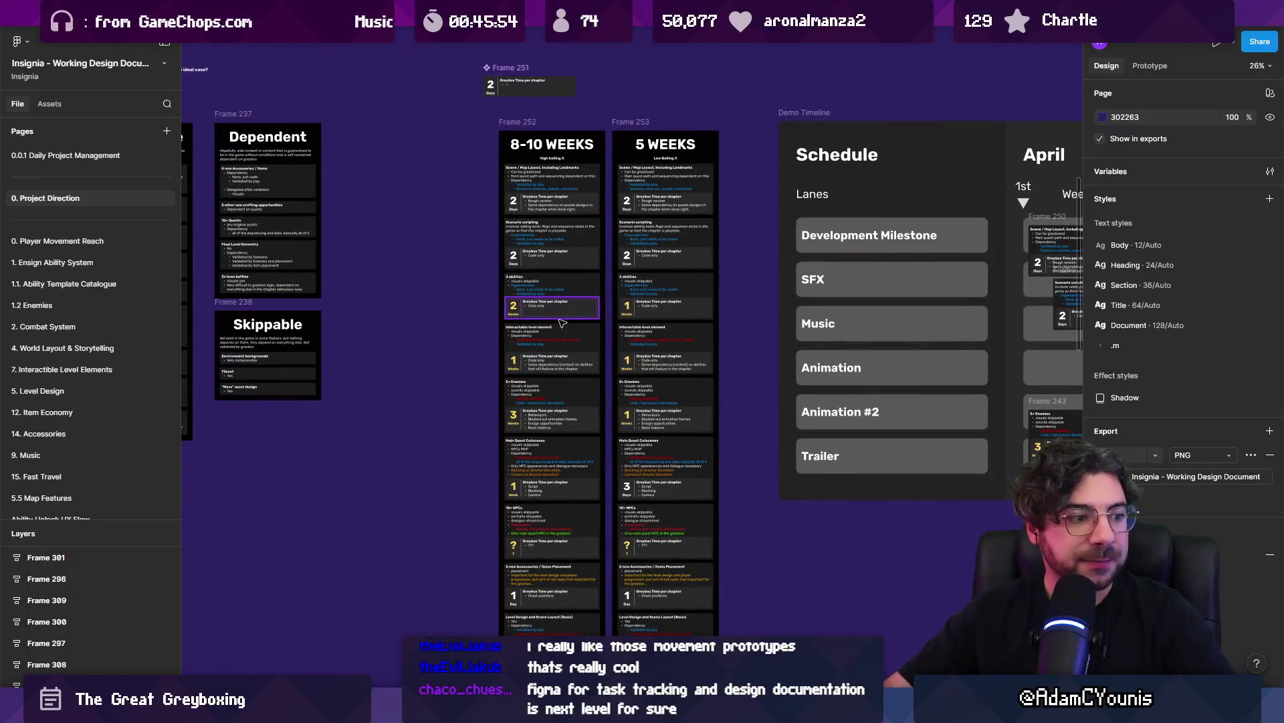
{"action": "scroll", "coordinate": [529, 208], "scroll_direction": "up", "scroll_amount": 5}
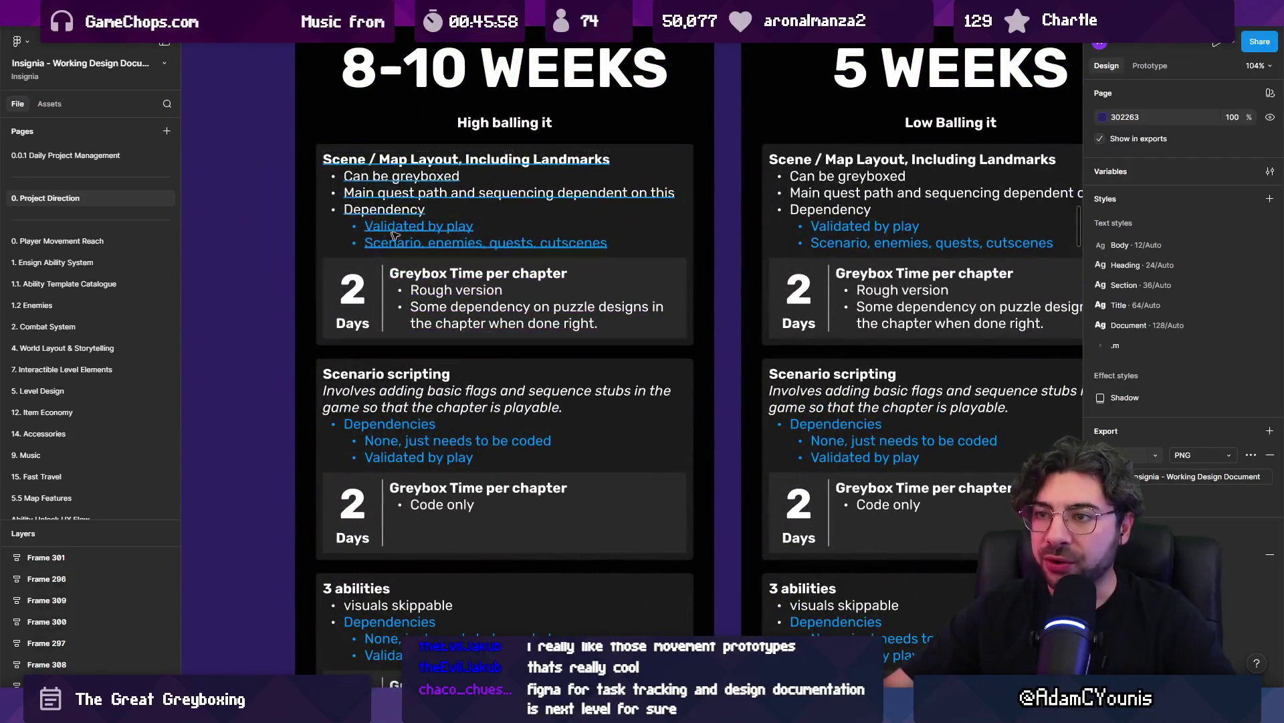
{"action": "scroll", "coordinate": [466, 224], "scroll_direction": "down", "scroll_amount": 4}
{"action": "scroll", "coordinate": [740, 207], "scroll_direction": "up", "scroll_amount": 3}
{"action": "scroll", "coordinate": [741, 207], "scroll_direction": "up", "scroll_amount": 1}
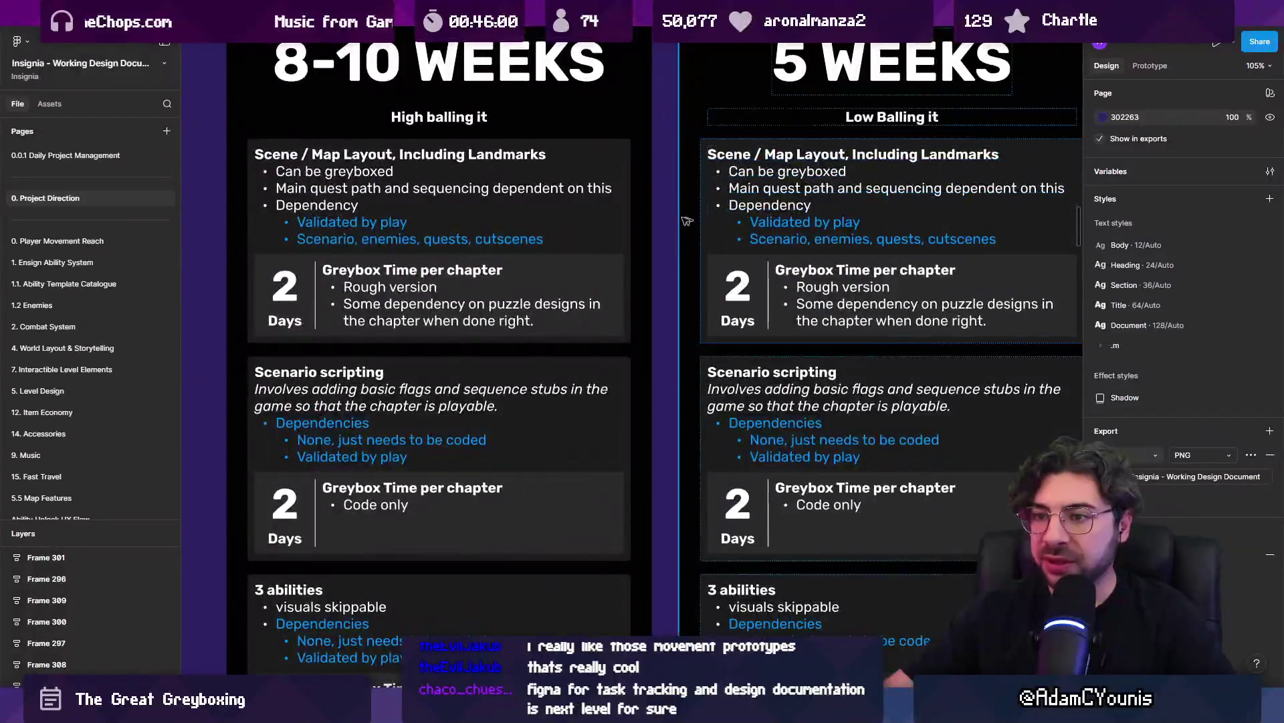
{"action": "left_click", "coordinate": [268, 161]}
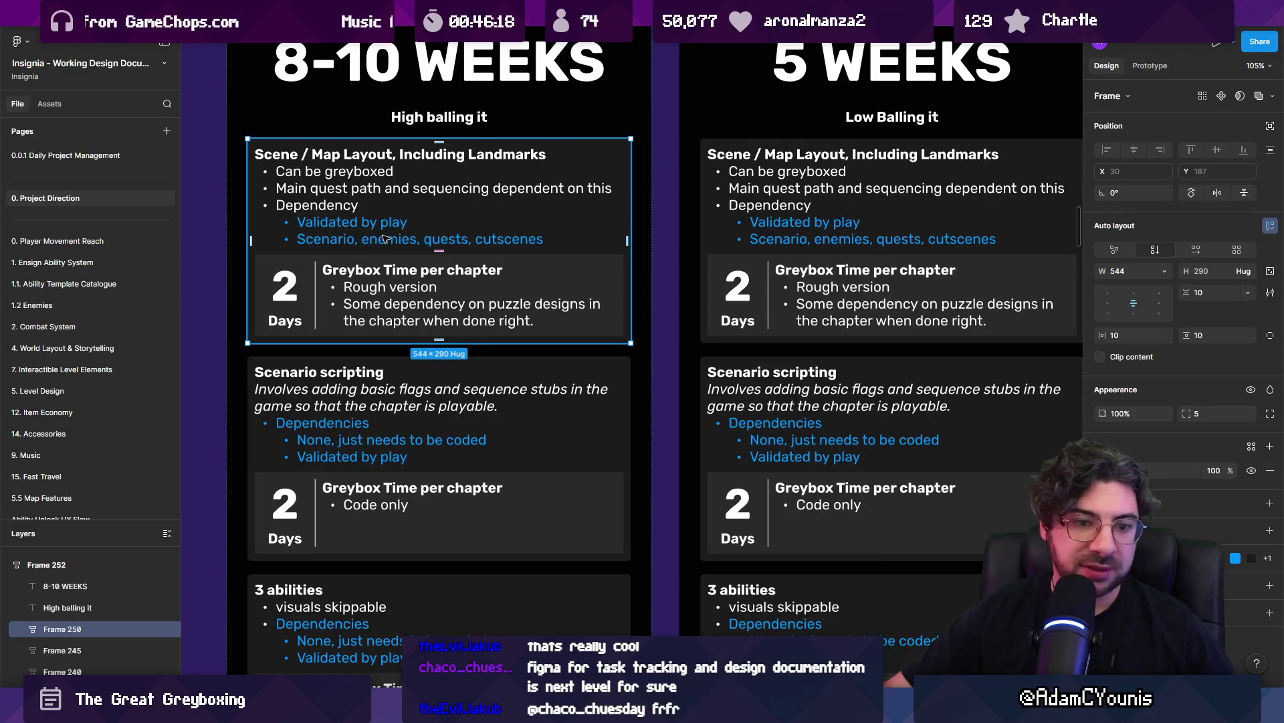
Check Unity's graph of all level scenes, then return to the Figma design document
{"action": "key", "text": "alt+Tab"}
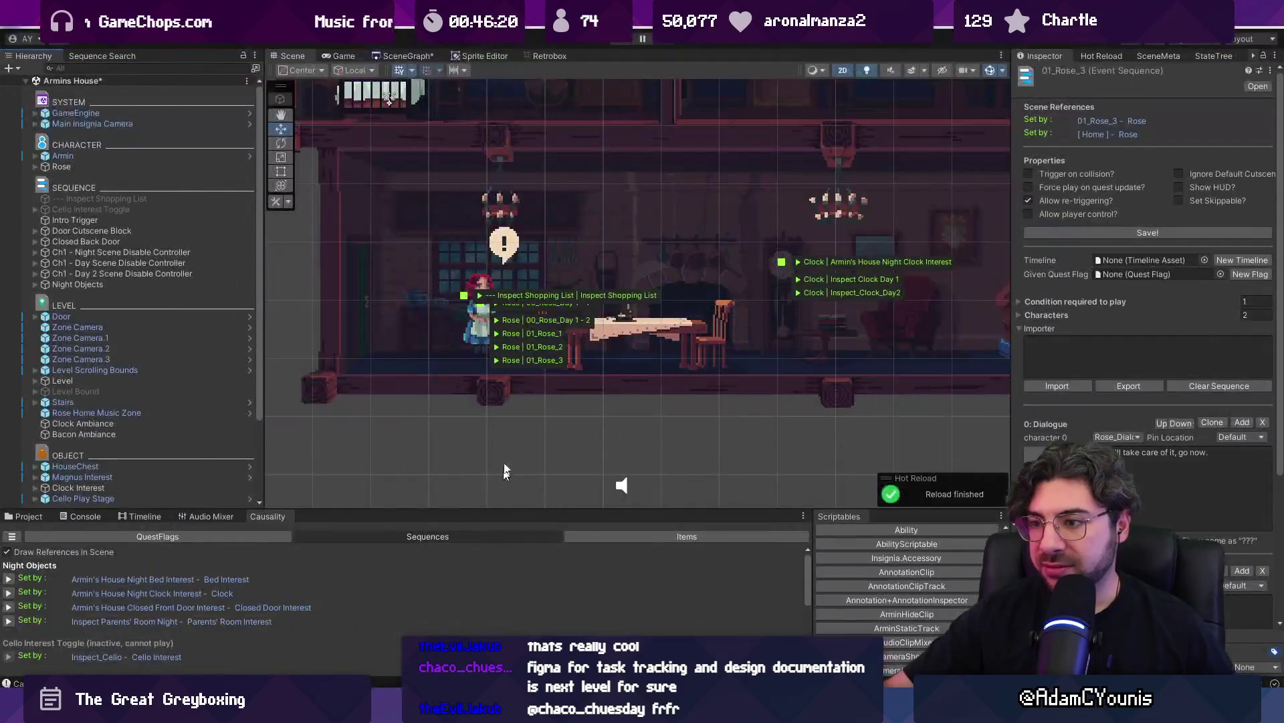
{"action": "left_click", "coordinate": [408, 56]}
{"action": "scroll", "coordinate": [546, 289], "scroll_direction": "down", "scroll_amount": 5}
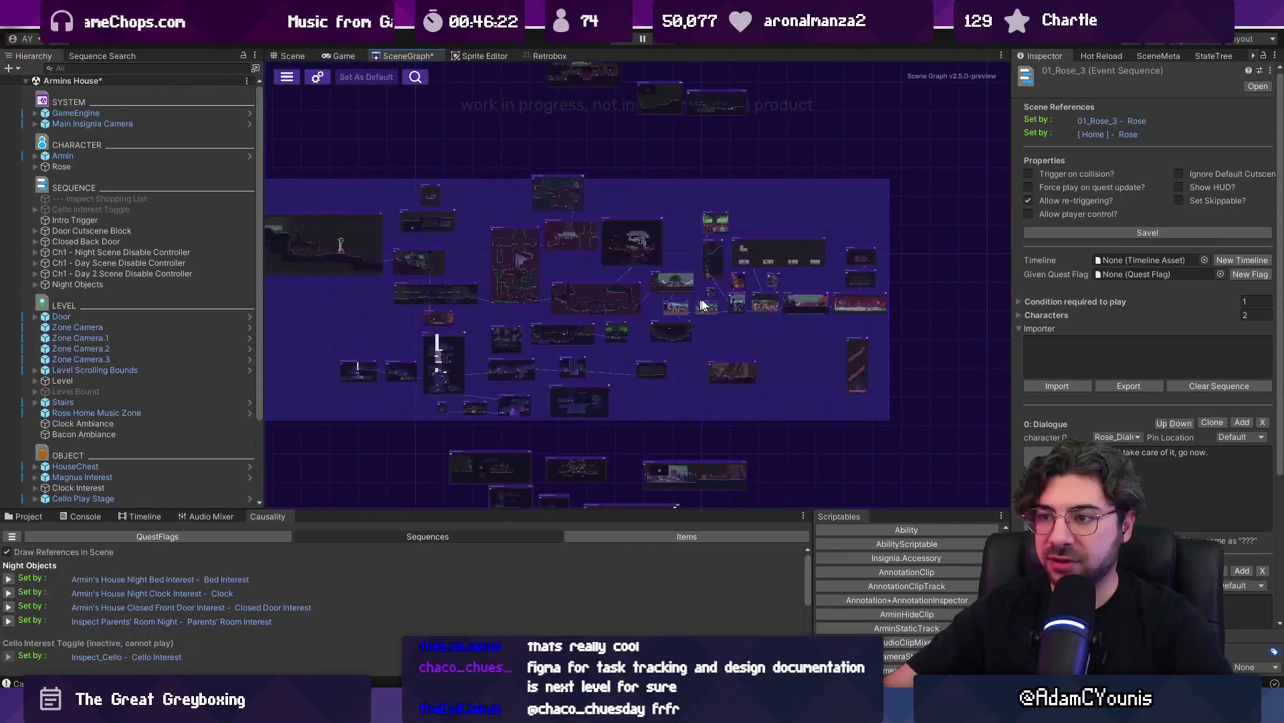
{"action": "key", "text": "alt+Tab"}
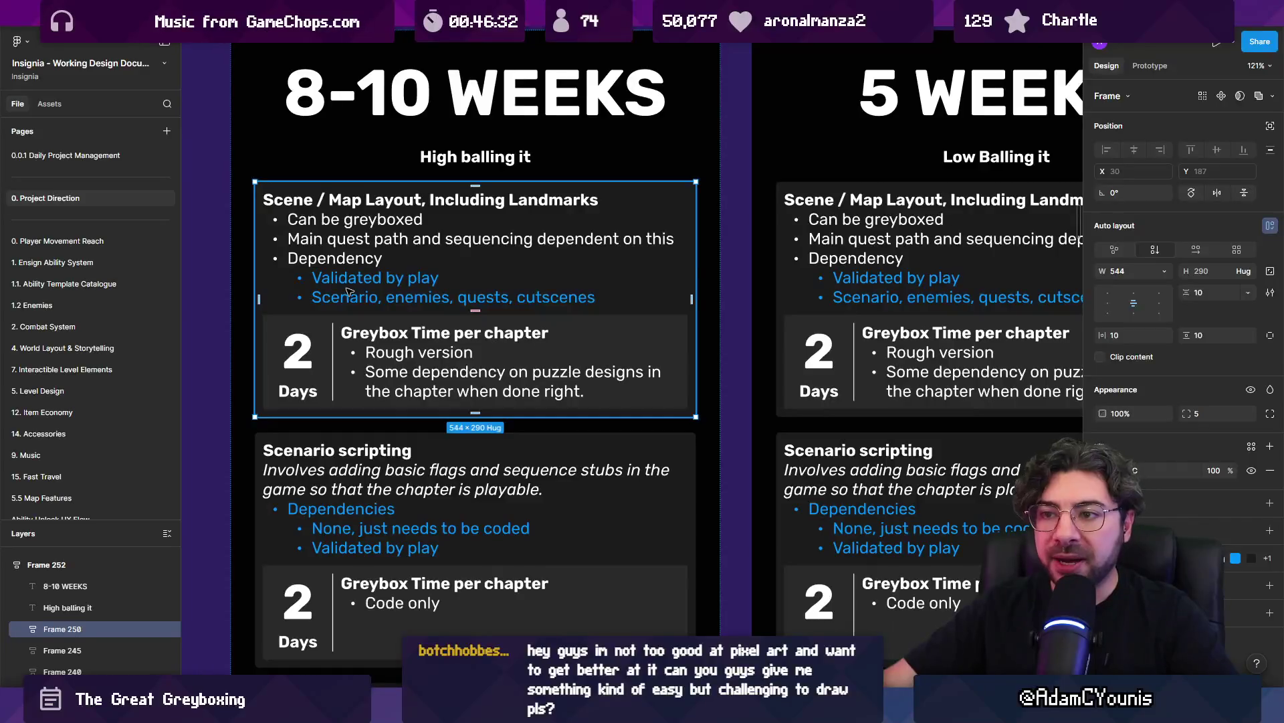
Highlight the Validated by play, cutscenes and red Abilities dependency lines in the estimate card
{"action": "mouse_move", "coordinate": [603, 298]}
{"action": "left_mouse_down"}
{"action": "mouse_move", "coordinate": [365, 297]}
{"action": "mouse_move", "coordinate": [310, 280]}
{"action": "left_mouse_up"}
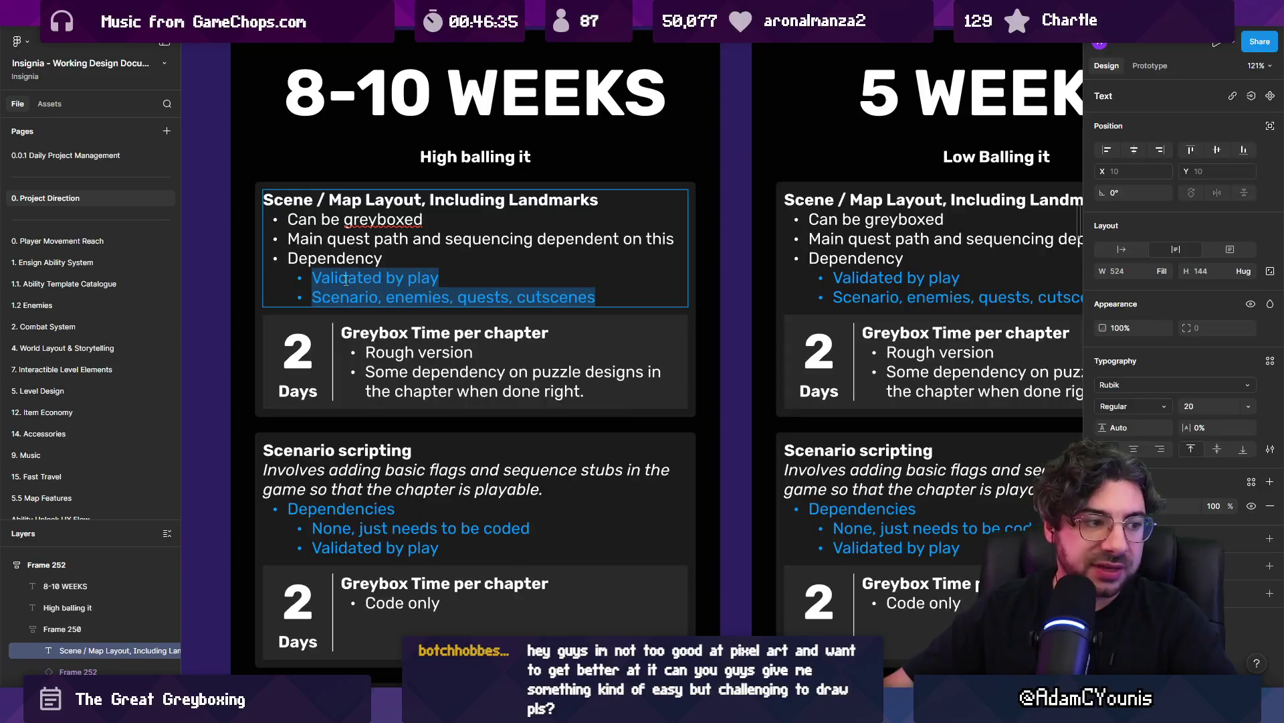
{"action": "scroll", "coordinate": [349, 289], "scroll_direction": "down", "scroll_amount": 5}
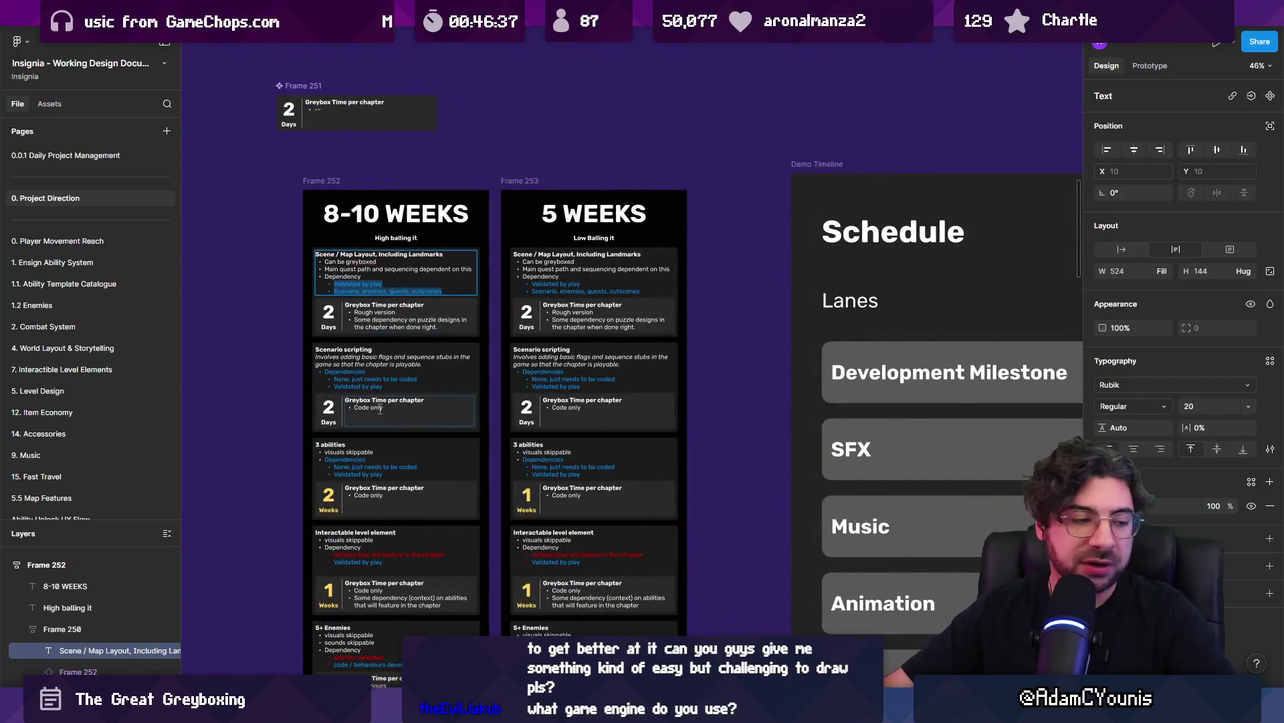
{"action": "scroll", "coordinate": [380, 409], "scroll_direction": "down", "scroll_amount": 5}
{"action": "scroll", "coordinate": [354, 370], "scroll_direction": "up", "scroll_amount": 5}
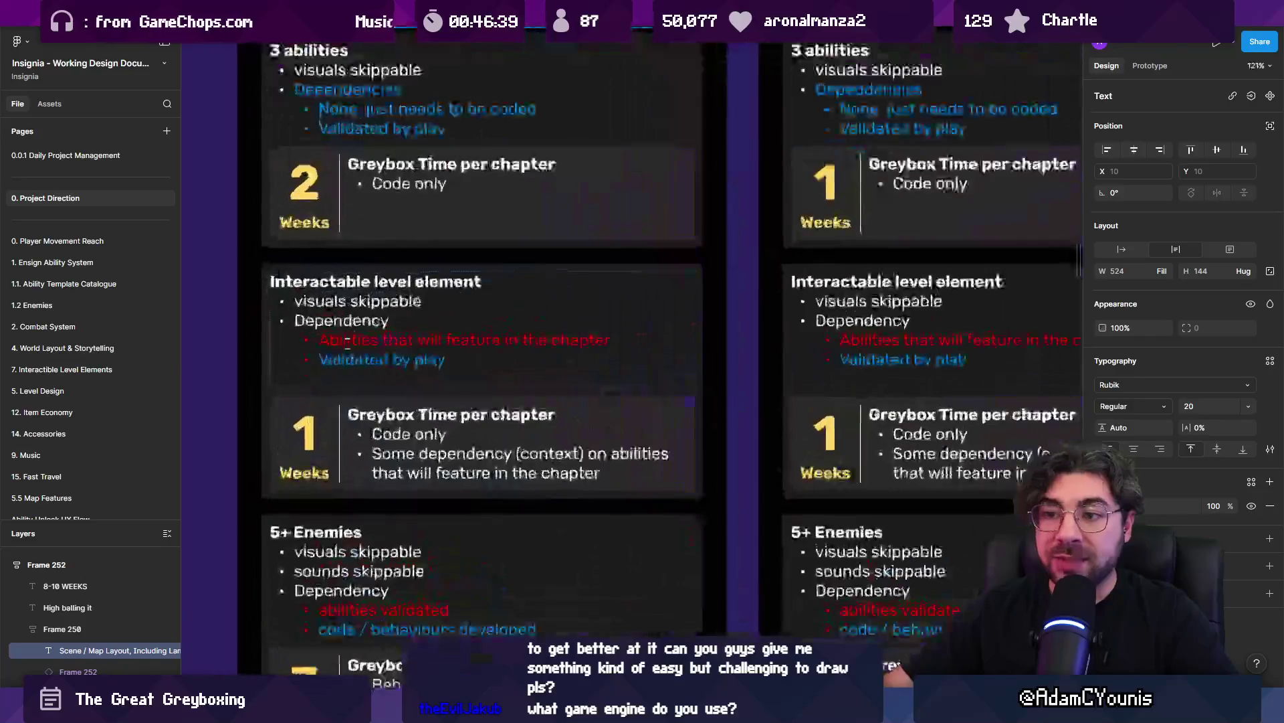
{"action": "scroll", "coordinate": [354, 370], "scroll_direction": "up", "scroll_amount": 2}
{"action": "triple_click", "coordinate": [375, 290]}
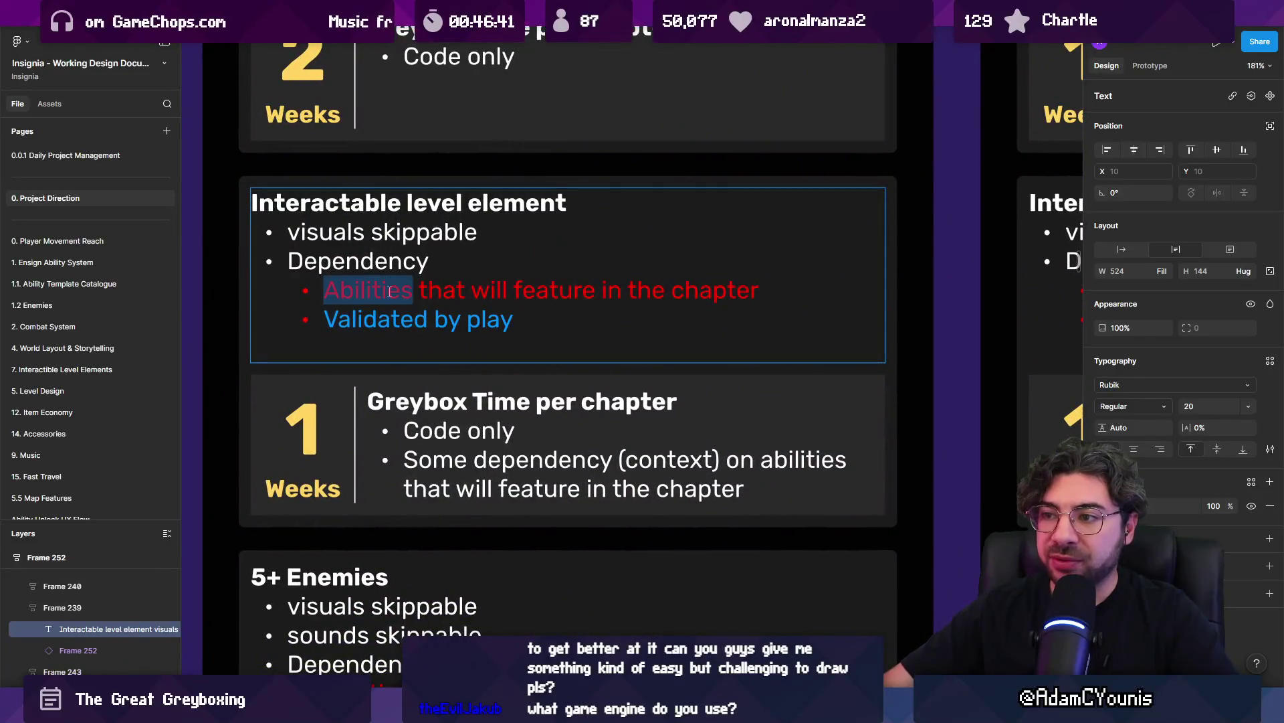
Select the Interactable level heading text, then return to the Unity SceneGraph overview
{"action": "left_click", "coordinate": [332, 232]}
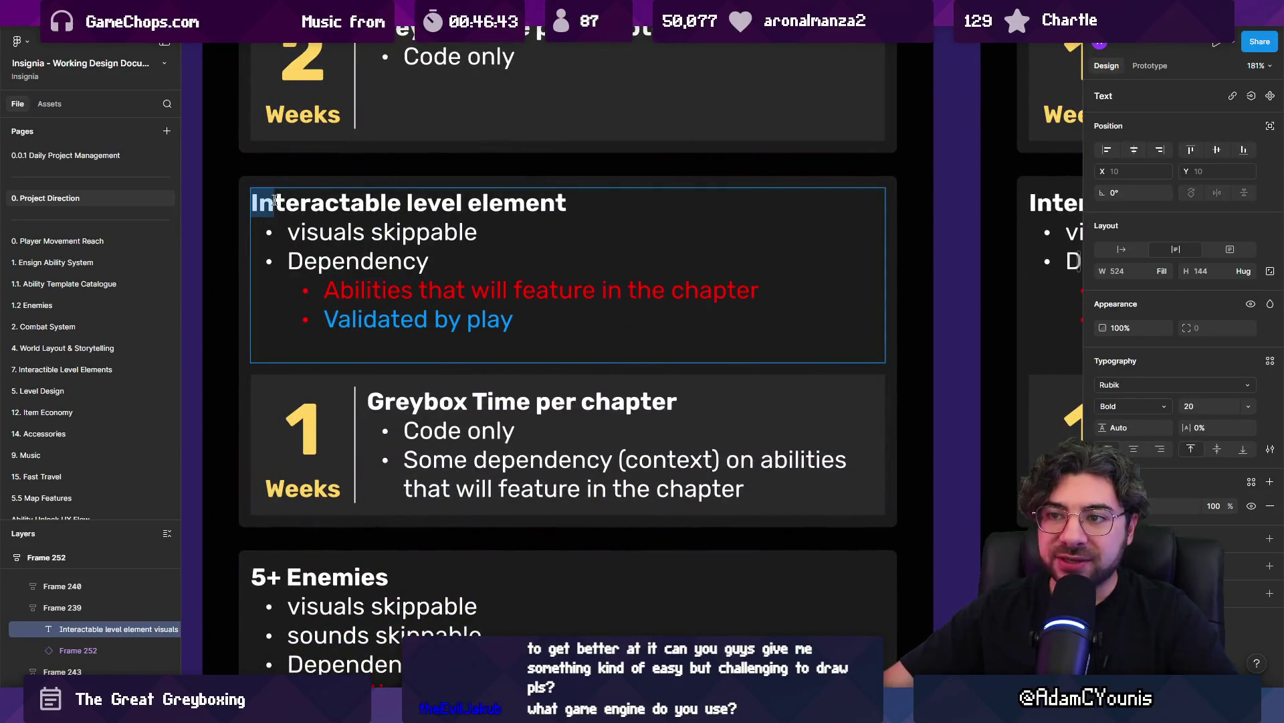
{"action": "left_click_drag", "start_coordinate": [275, 200], "coordinate": [485, 193]}
{"action": "left_click", "coordinate": [495, 261]}
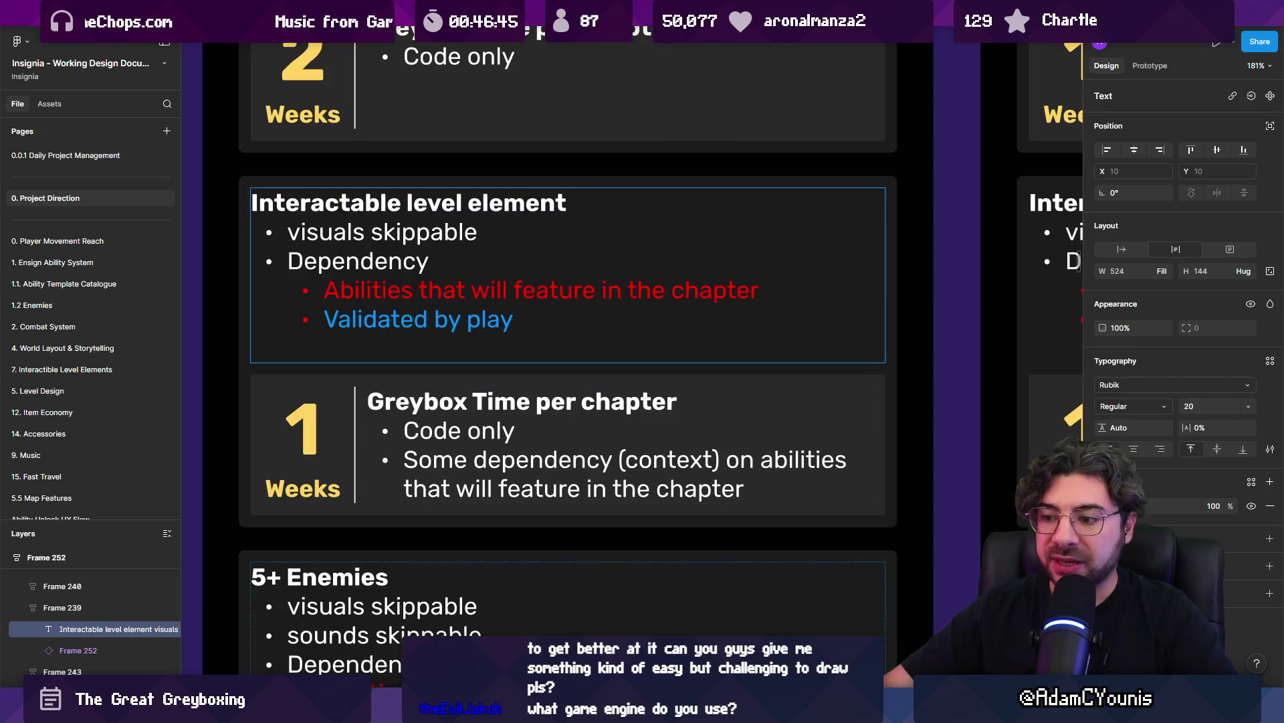
{"action": "key", "text": "alt+Tab"}
{"action": "scroll", "coordinate": [506, 284], "scroll_direction": "up", "scroll_amount": 10}
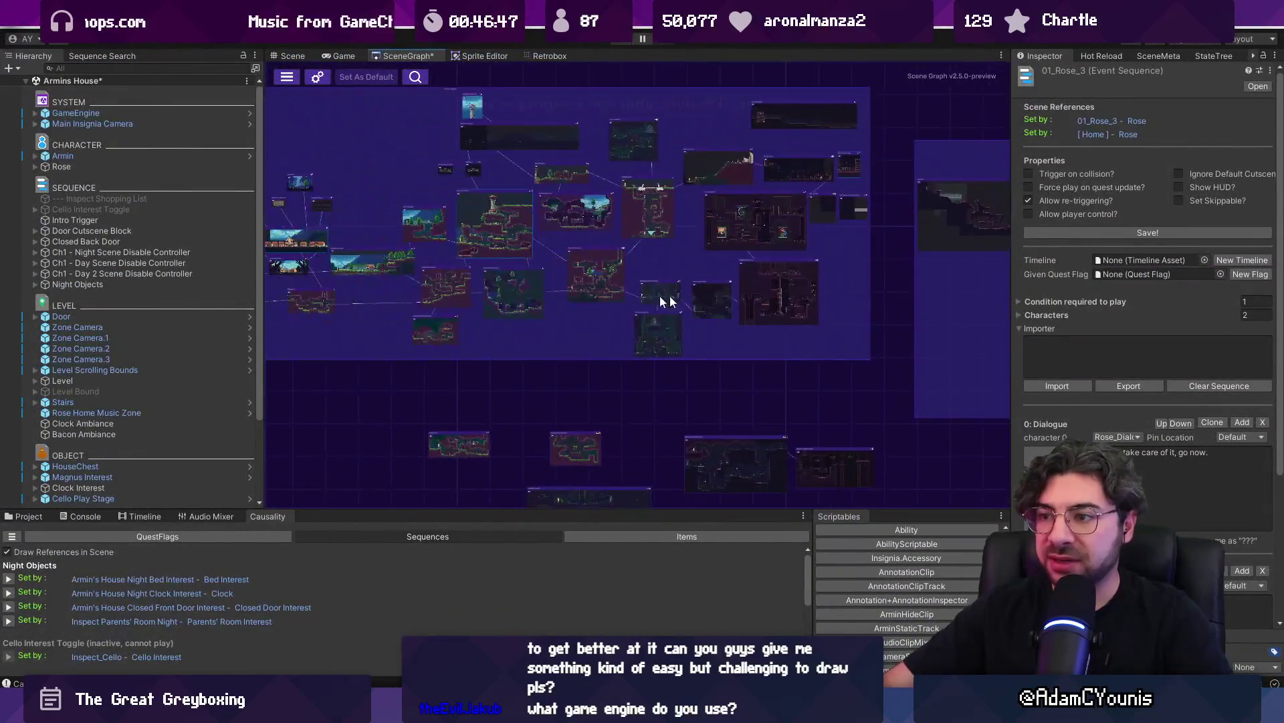
Open the Ohrenstead Foothills 2 scene without saving Armins House and start play mode
{"action": "double_click", "coordinate": [701, 255]}
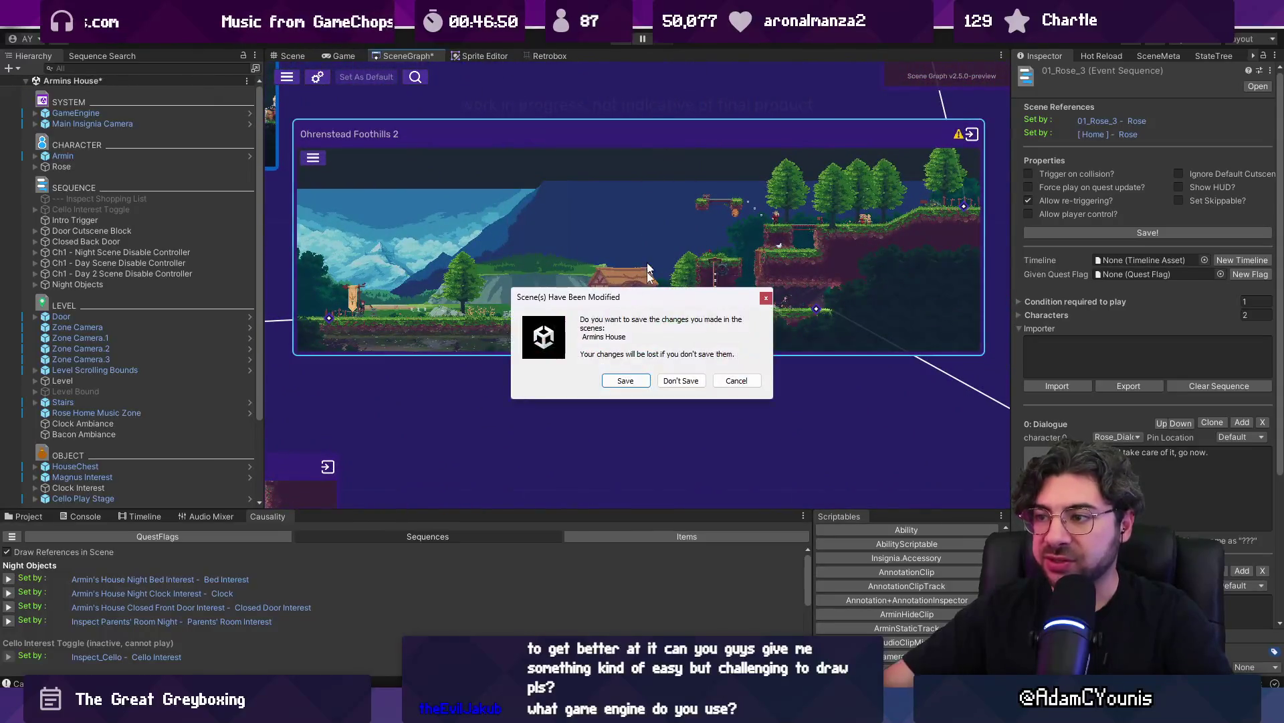
{"action": "left_click", "coordinate": [679, 380]}
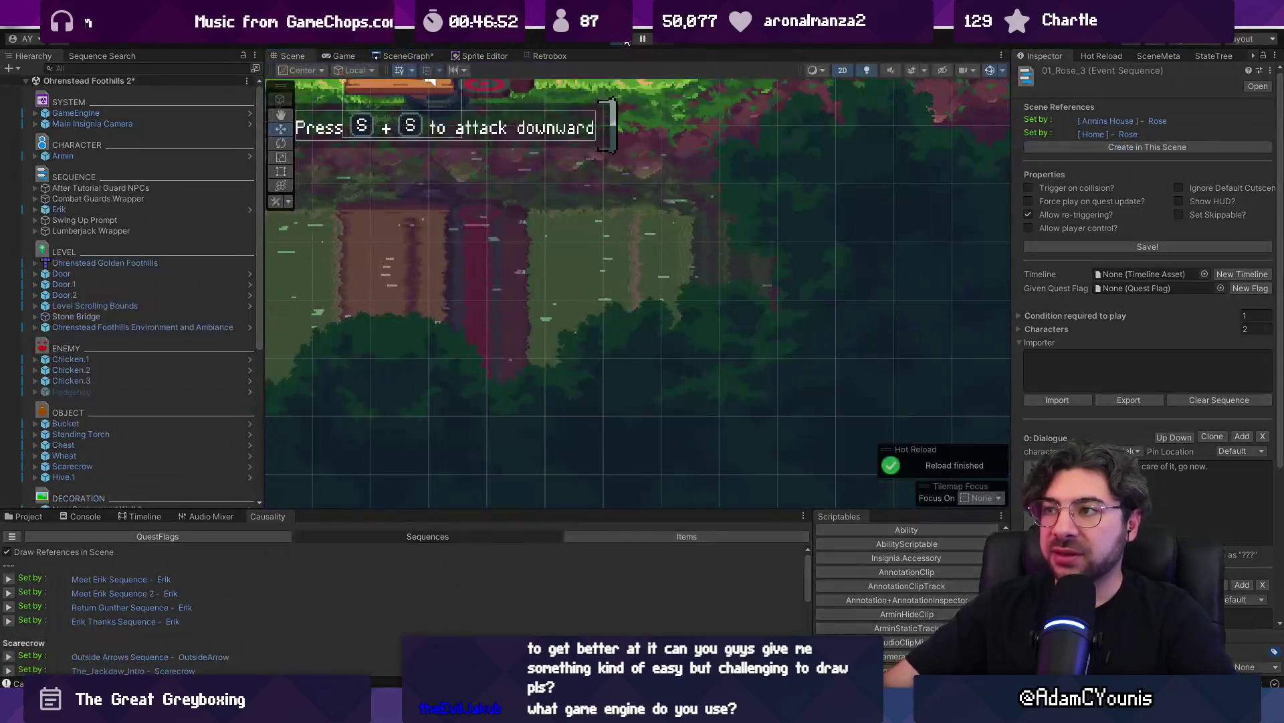
{"action": "key", "text": "ctrl+p"}
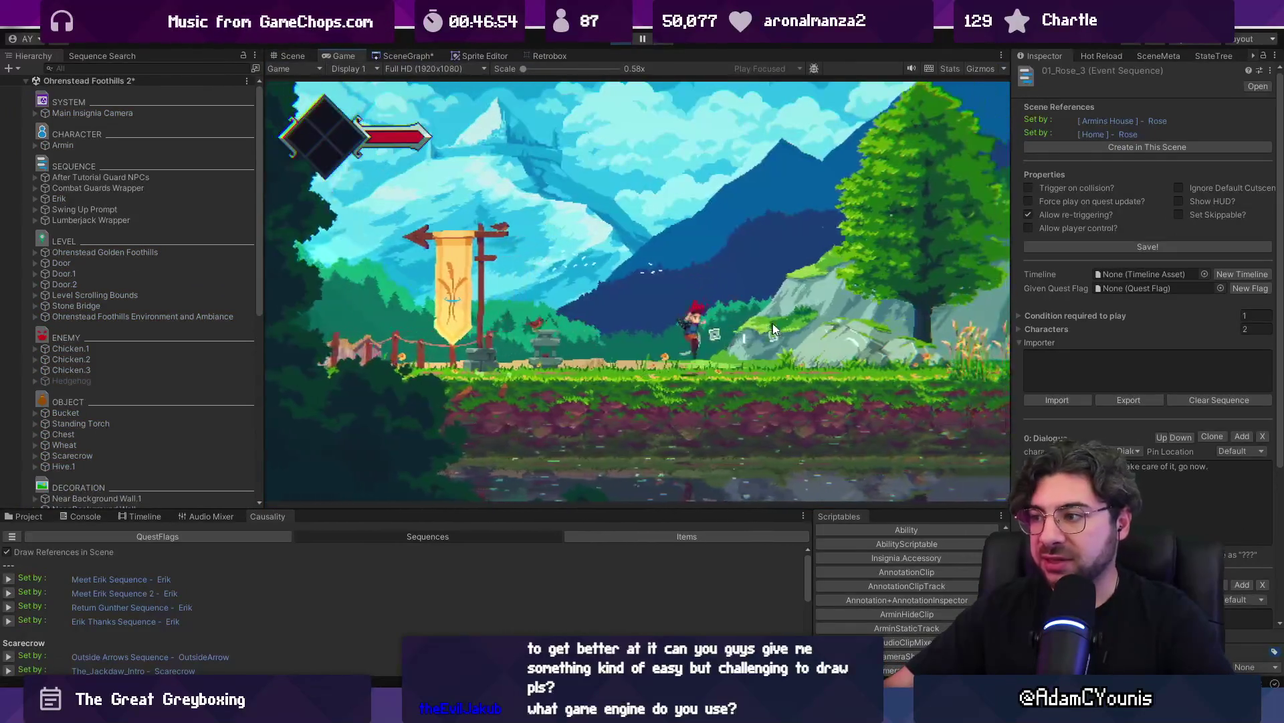
Playtest the rope lift, riding it up and down and jumping onto the upper left ledge
{"action": "key", "text": "Right"}
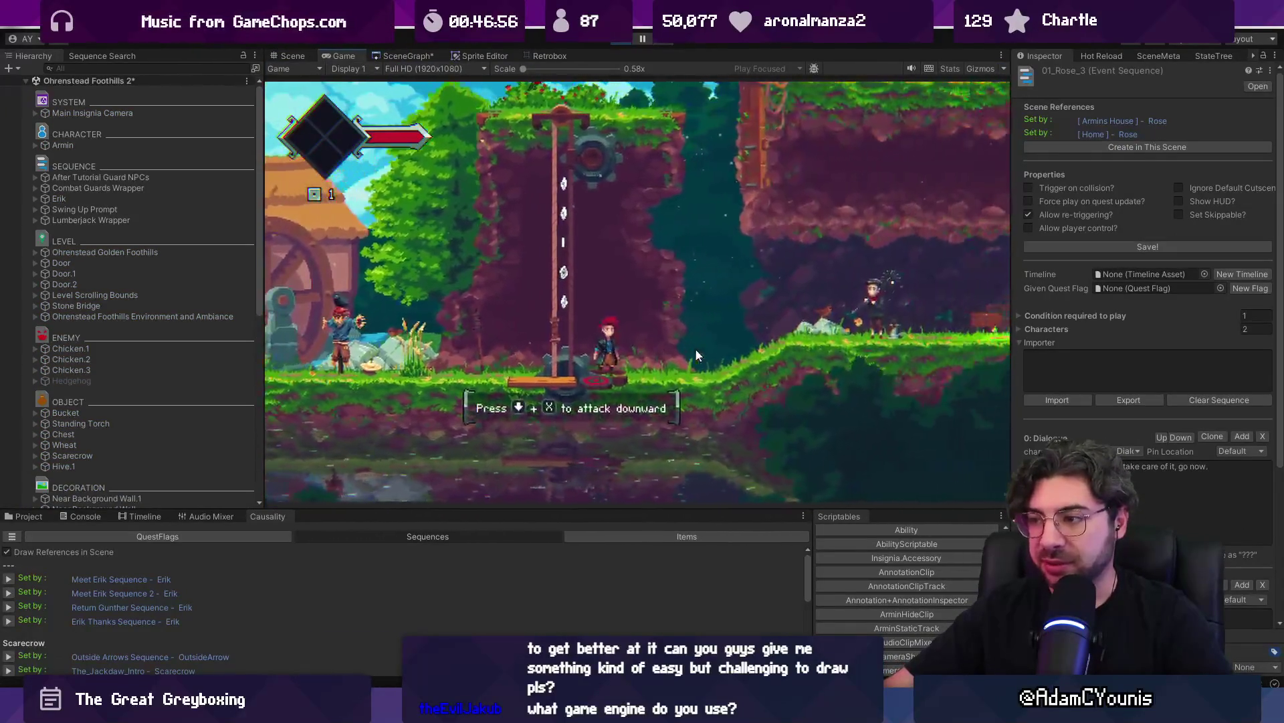
{"action": "key", "text": "Down+x"}
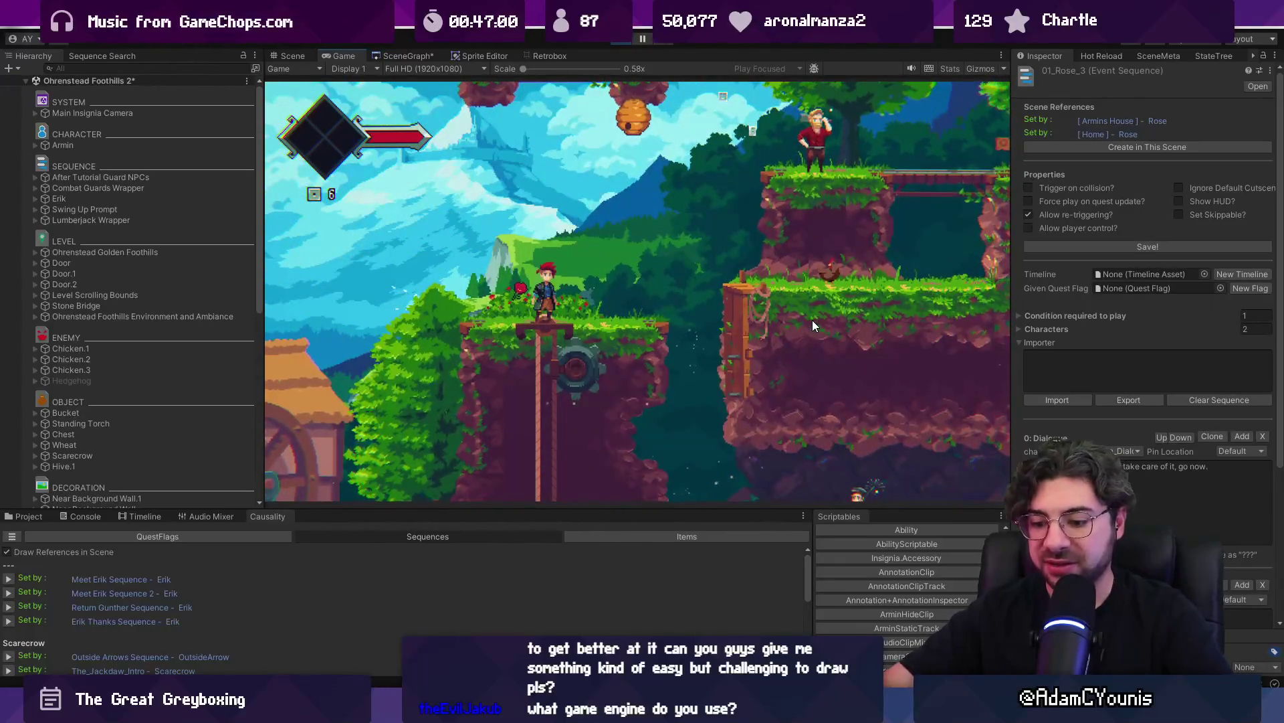
{"action": "key", "text": "shift+space"}
{"action": "key", "text": "Down"}
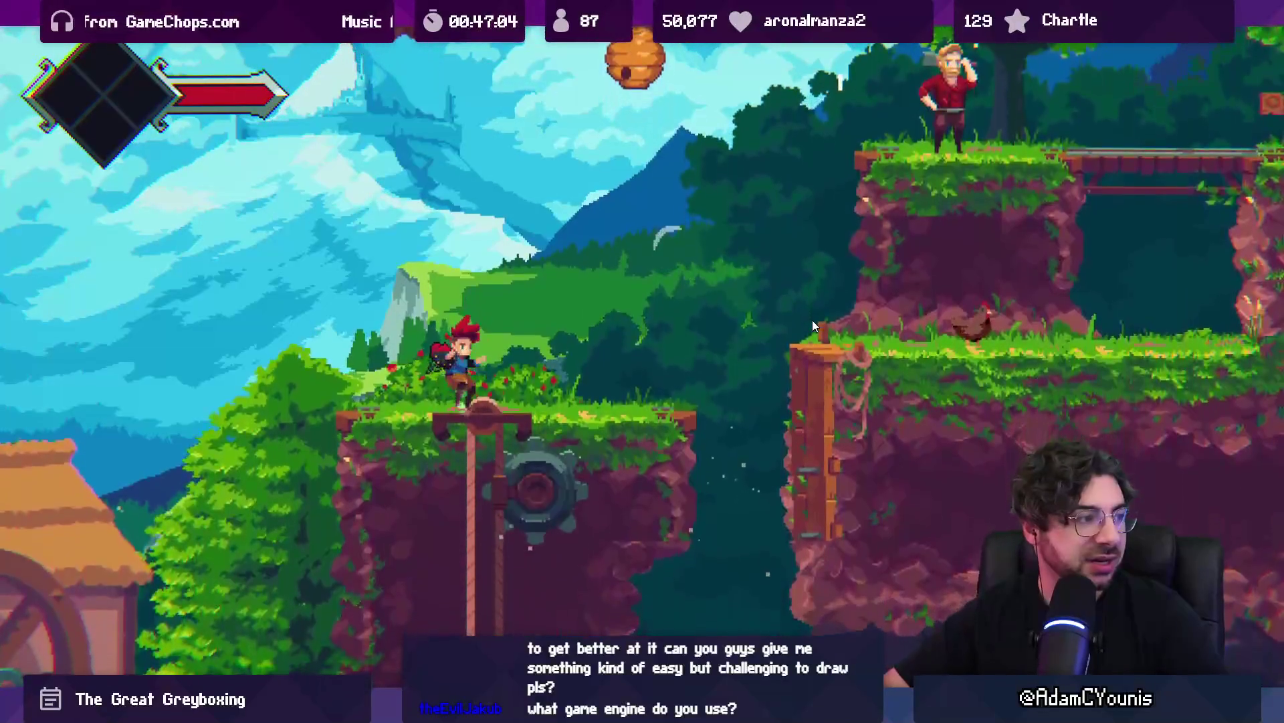
{"action": "key", "text": "Down+x"}
{"action": "key", "text": "Down+x"}
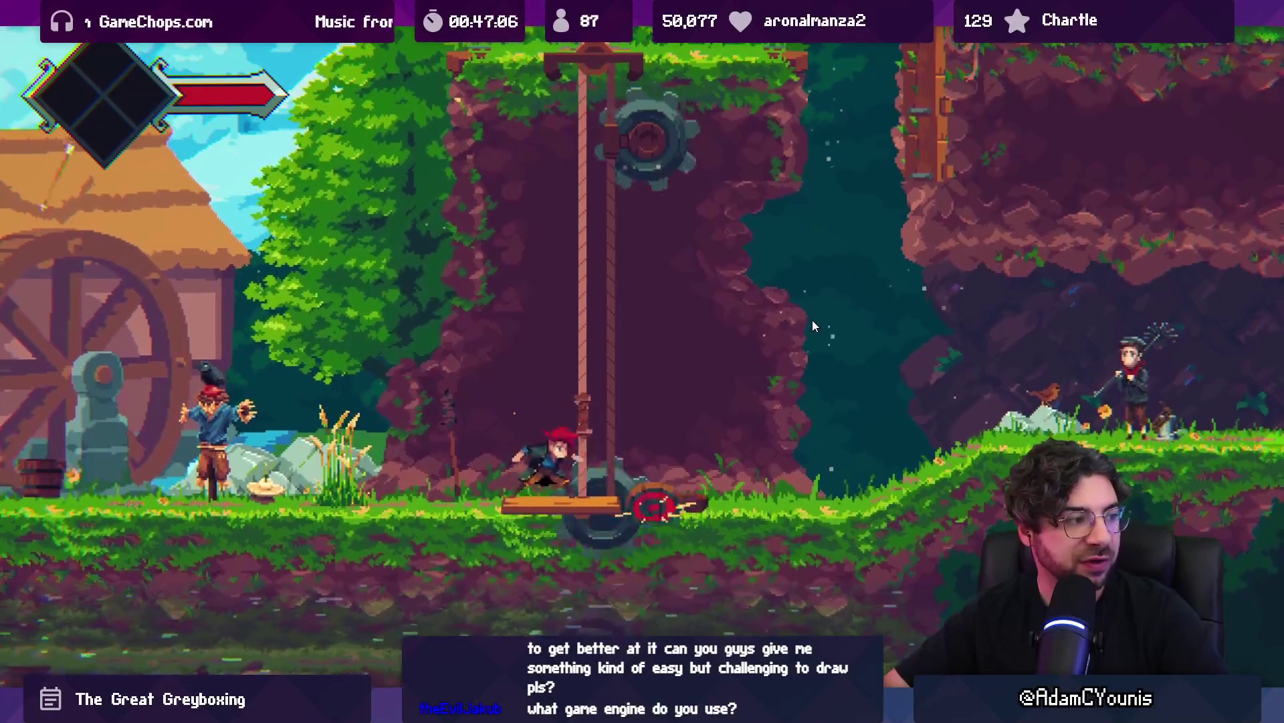
{"action": "key", "text": "space"}
{"action": "key", "text": "Down+x"}
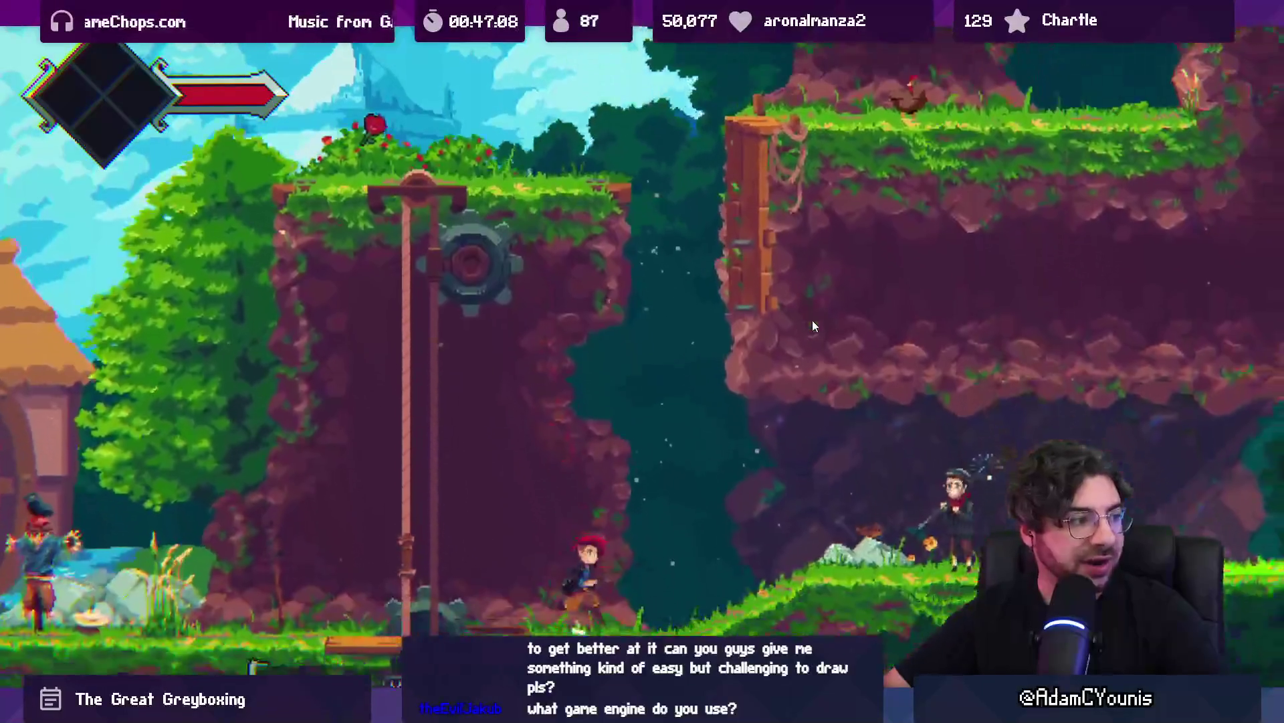
{"action": "key", "text": "space"}
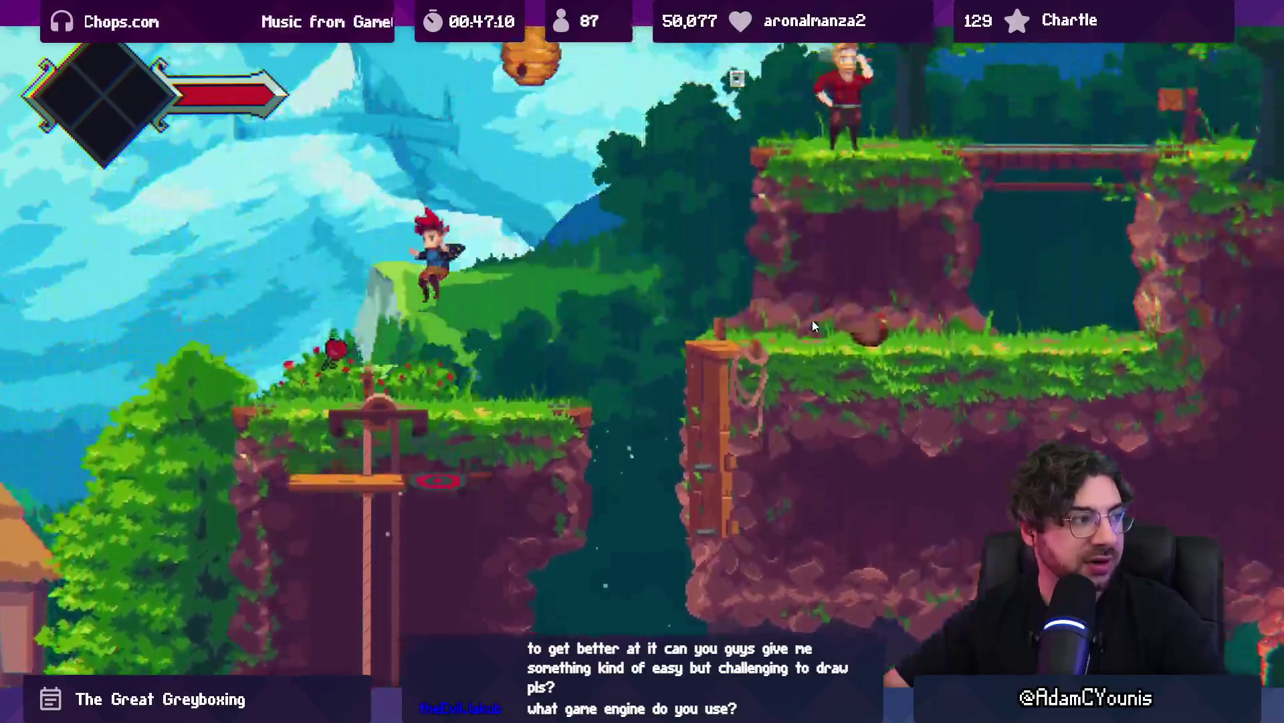
{"action": "key", "text": "shift+space"}
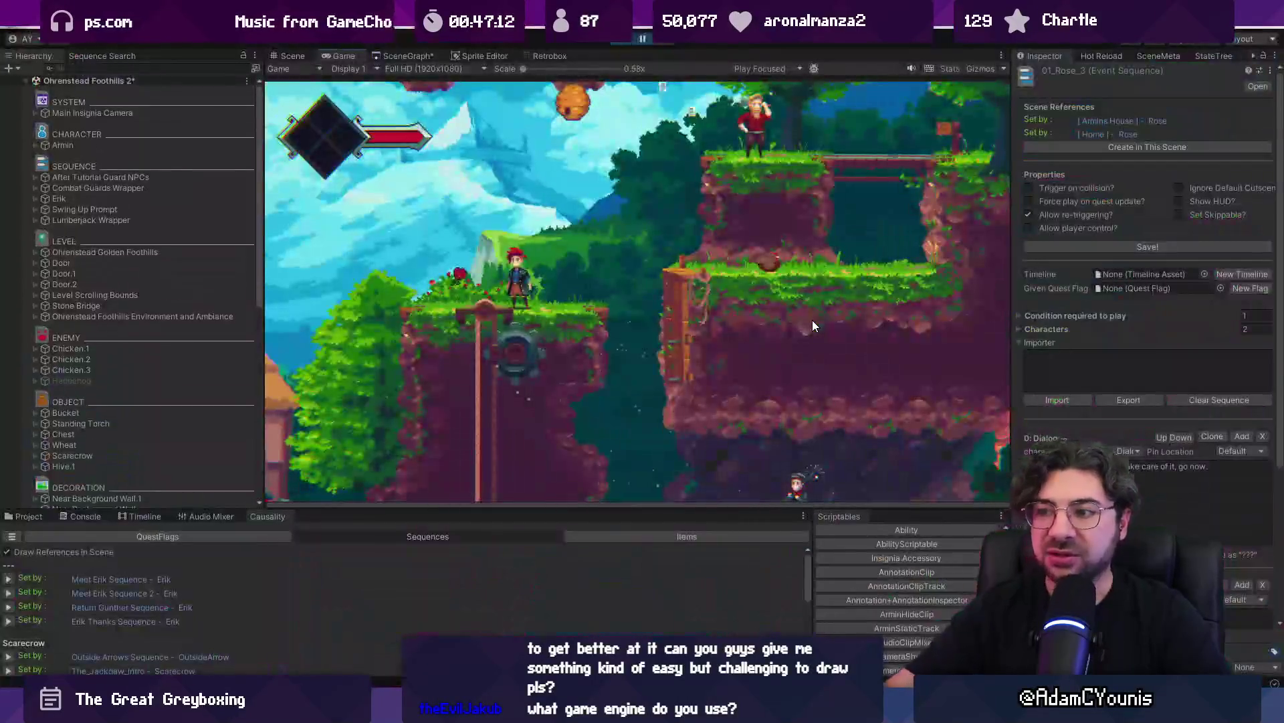
Pan the Scene view to the rope lift, then return to Figma's red Abilities line
{"action": "left_click", "coordinate": [289, 55]}
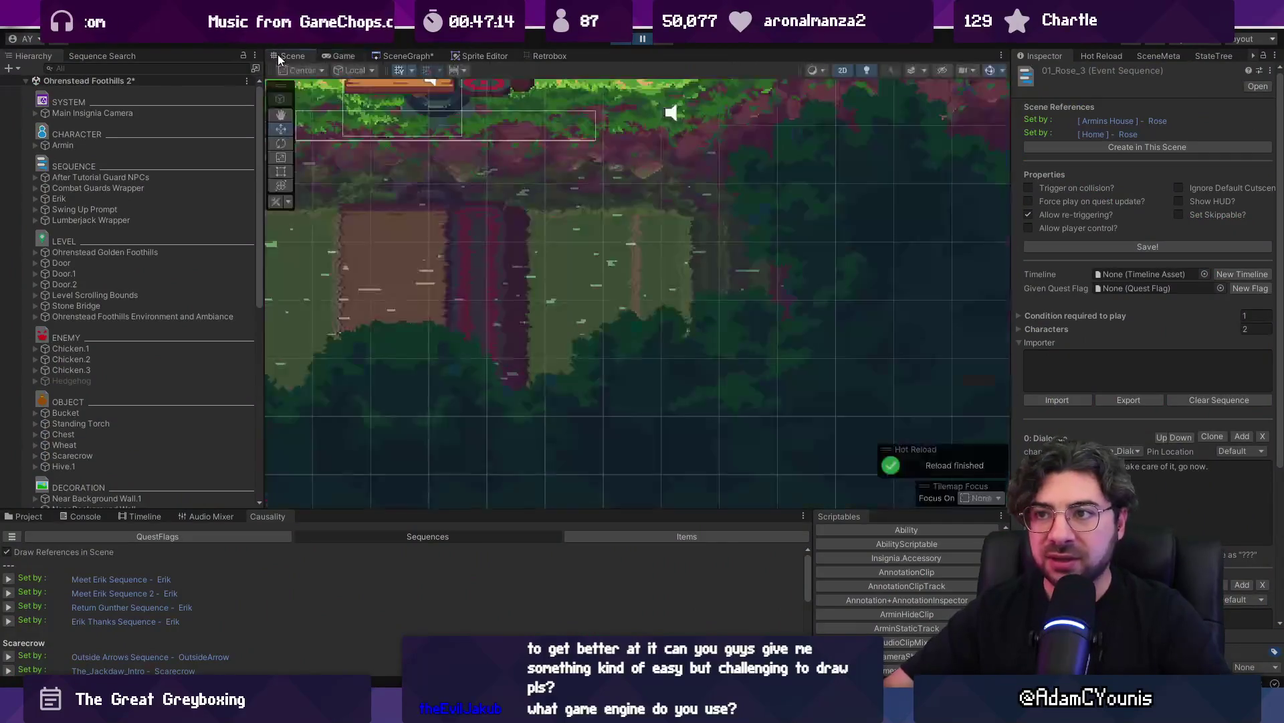
{"action": "scroll", "coordinate": [467, 176], "scroll_direction": "down", "scroll_amount": 5}
{"action": "left_click_drag", "start_coordinate": [560, 272], "coordinate": [539, 323]}
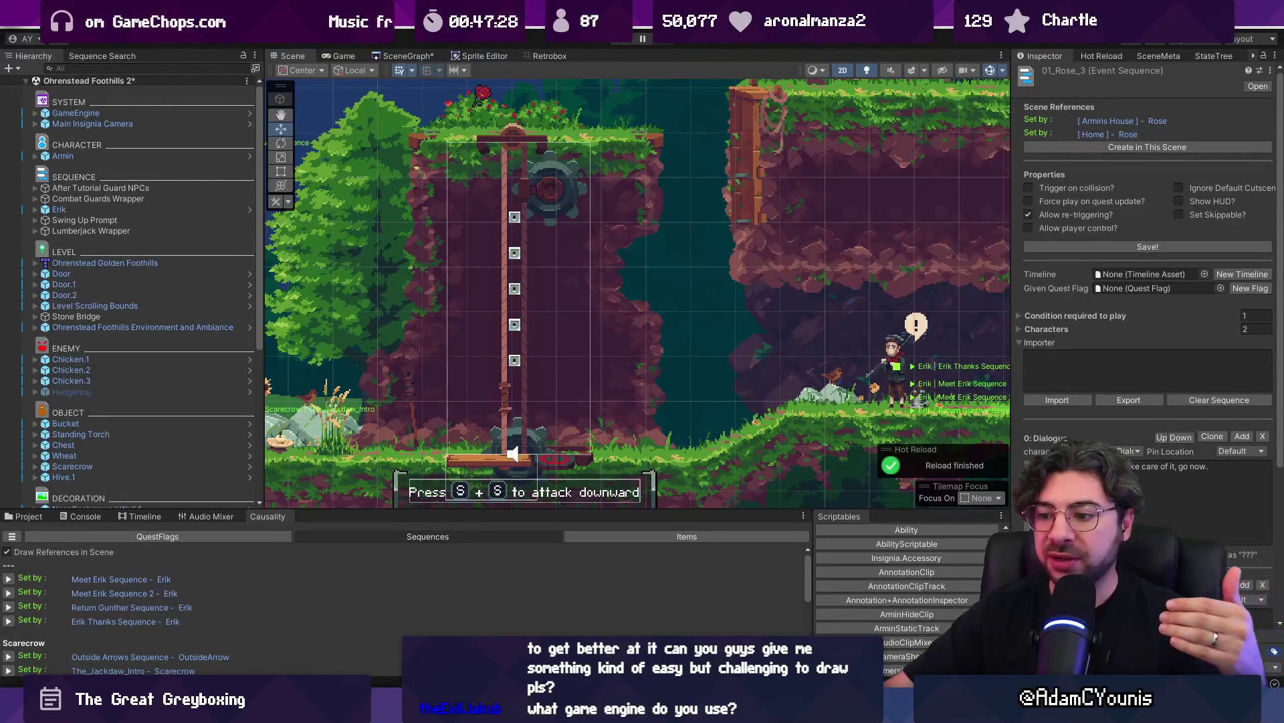
{"action": "key", "text": "alt+Tab"}
{"action": "triple_click", "coordinate": [401, 299]}
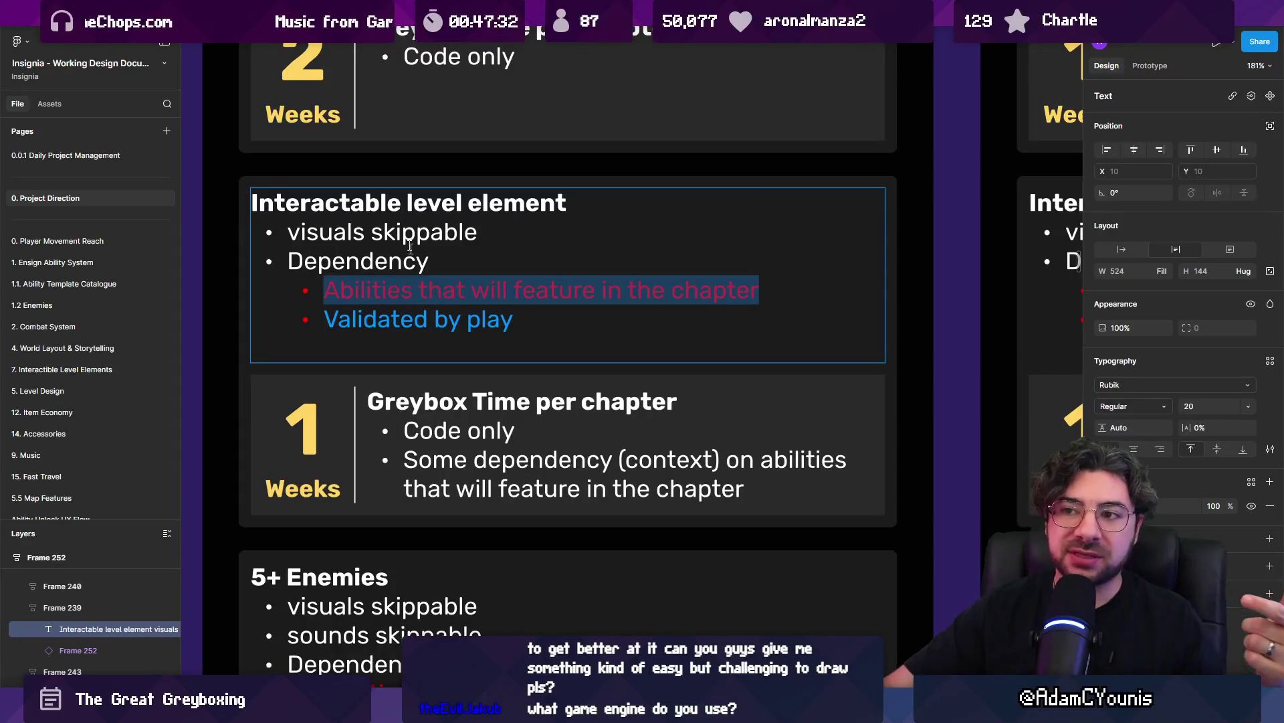
Check the font weight of the Interactable level element heading and its red and blue lines, then exit editing
{"action": "left_click", "coordinate": [340, 204]}
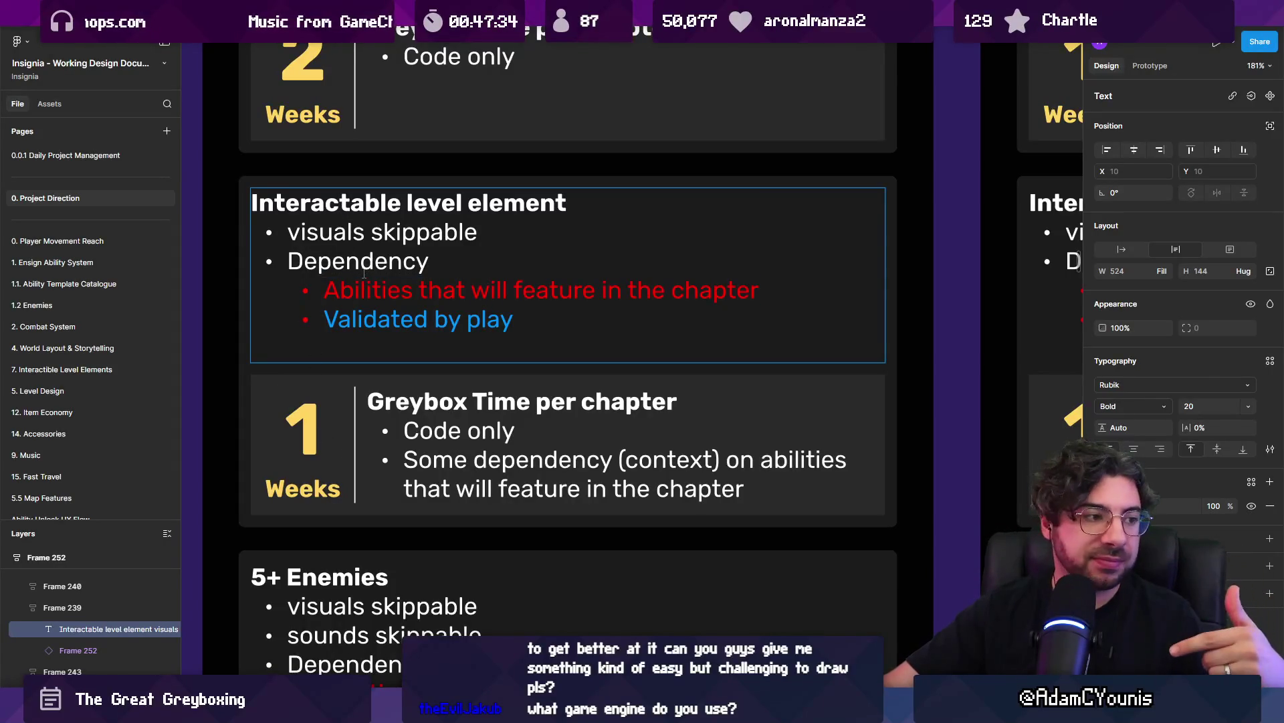
{"action": "left_click_drag", "start_coordinate": [261, 204], "coordinate": [613, 201]}
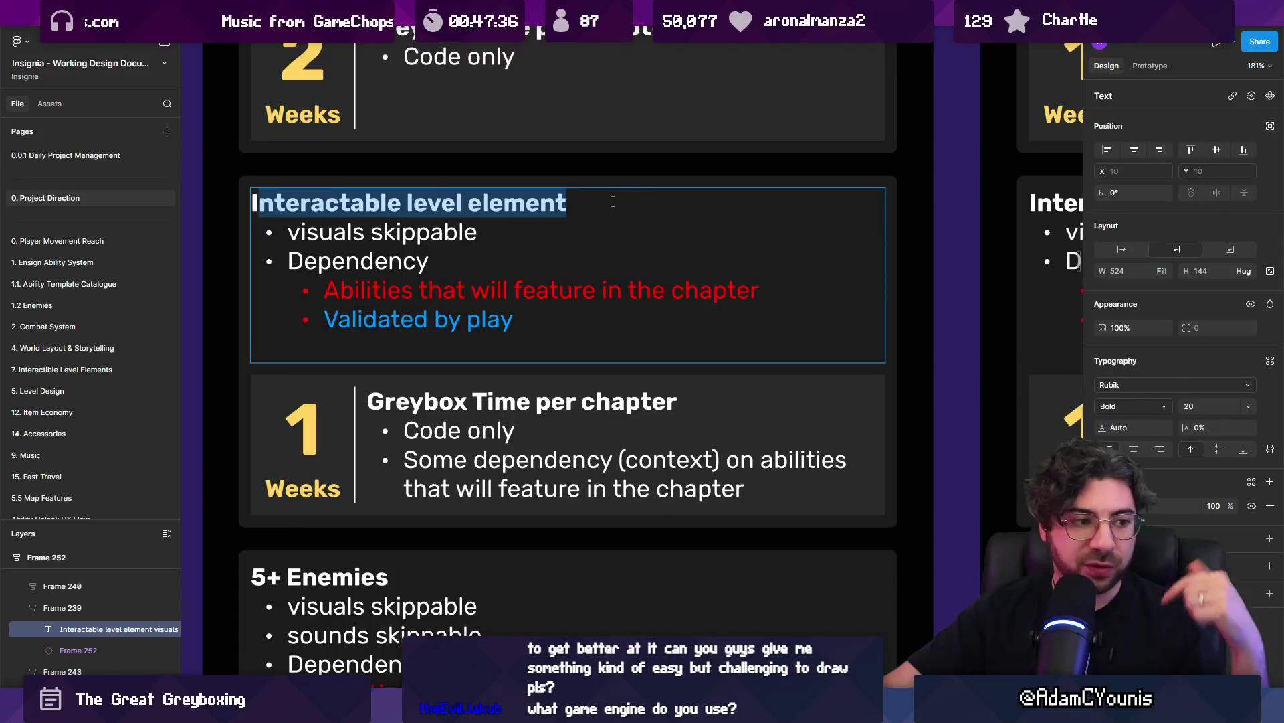
{"action": "left_click", "coordinate": [613, 201]}
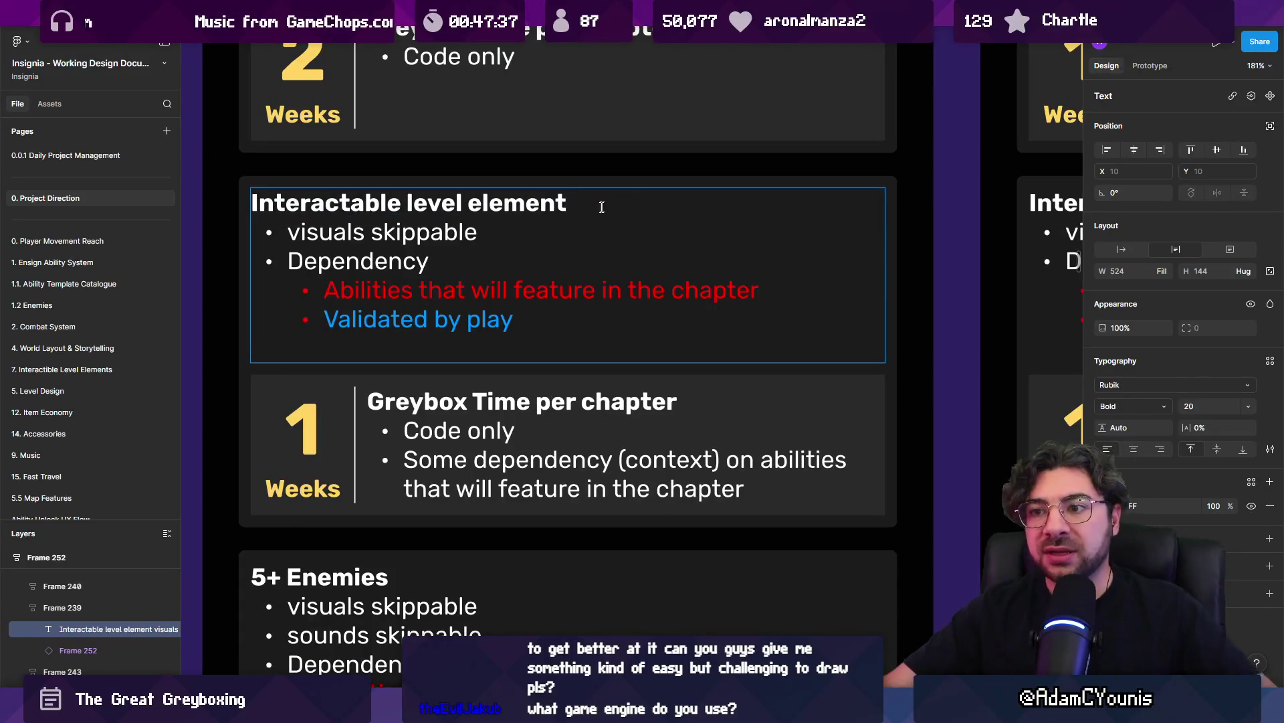
{"action": "left_click_drag", "start_coordinate": [324, 291], "coordinate": [764, 279]}
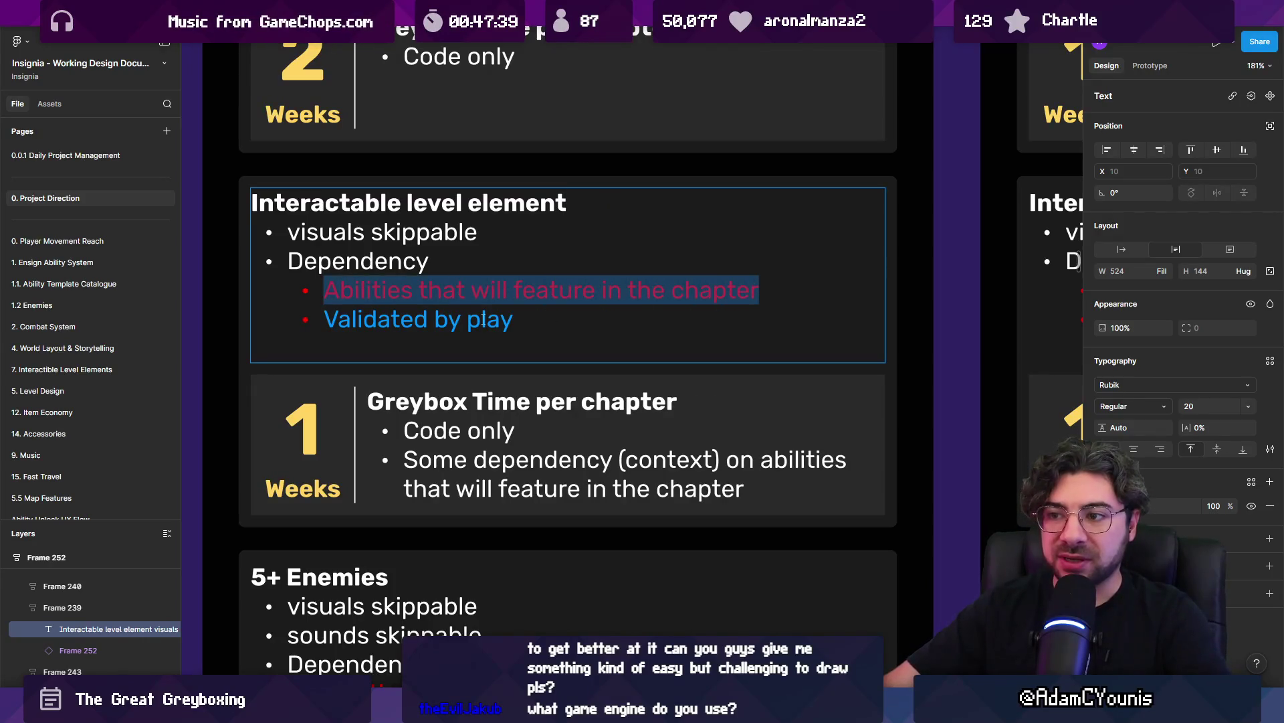
{"action": "left_click_drag", "start_coordinate": [513, 319], "coordinate": [315, 315]}
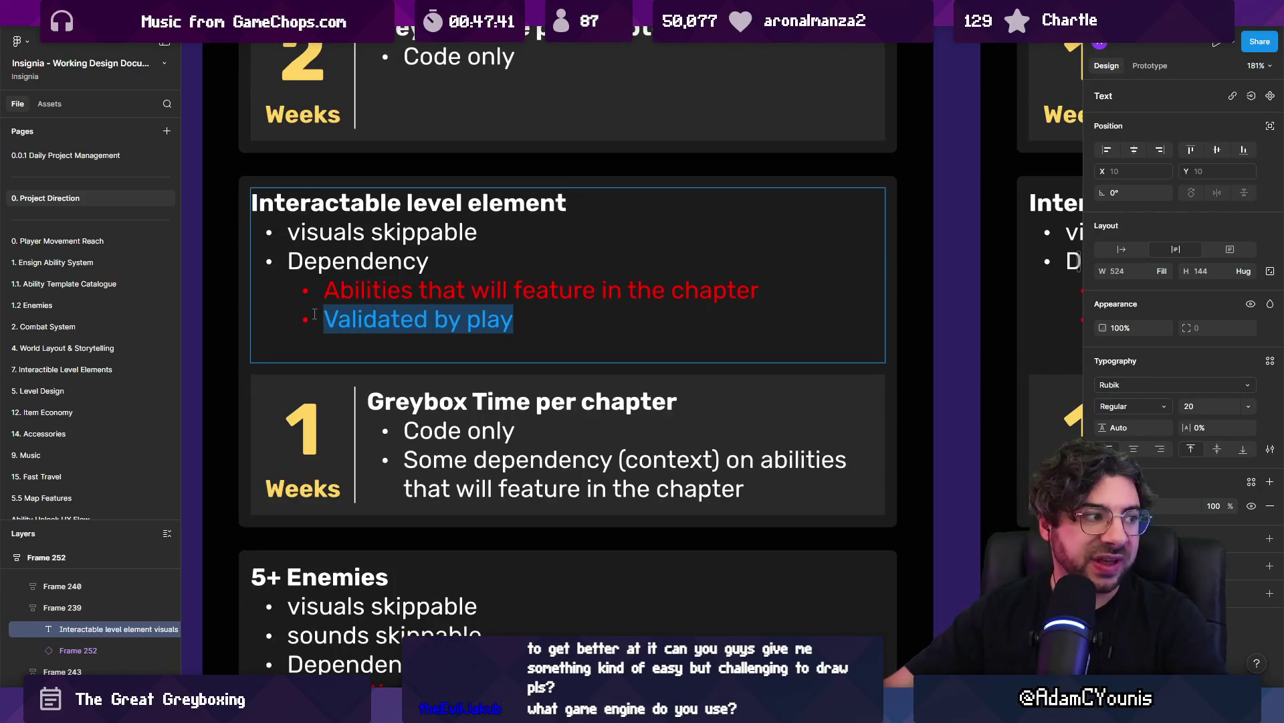
{"action": "key", "text": "Escape"}
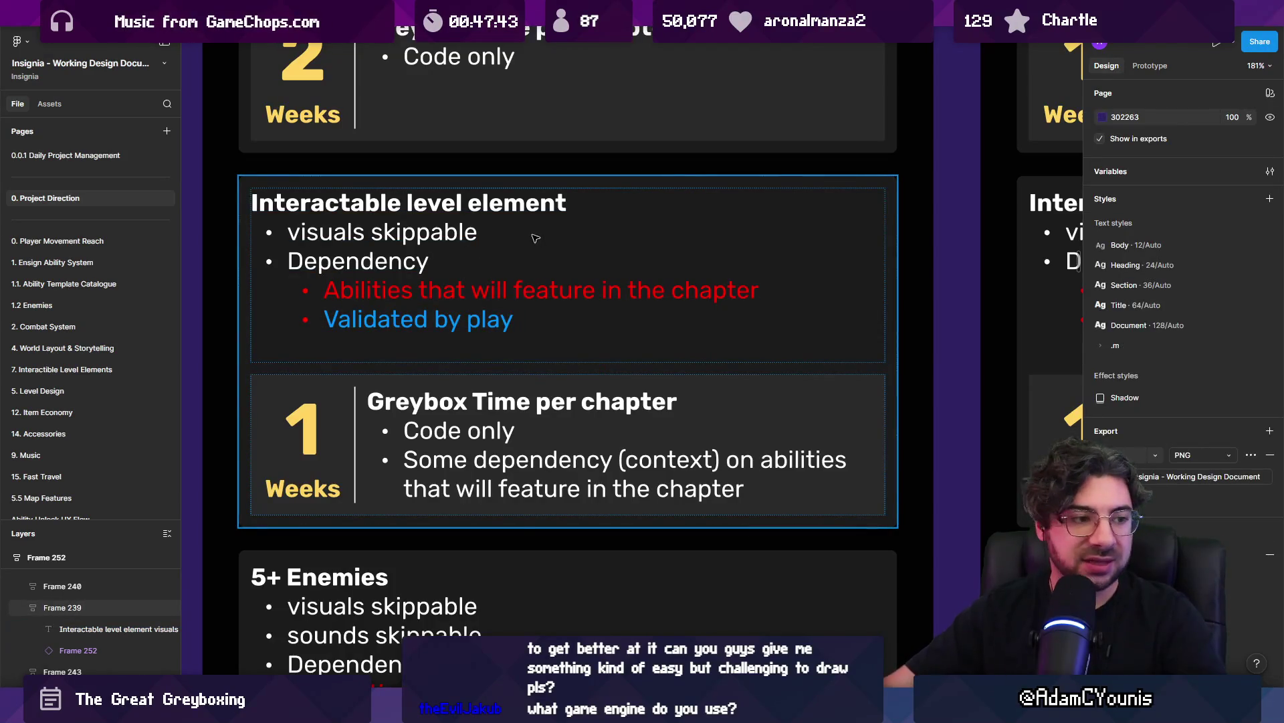
{"action": "scroll", "coordinate": [539, 259], "scroll_direction": "down", "scroll_amount": 8}
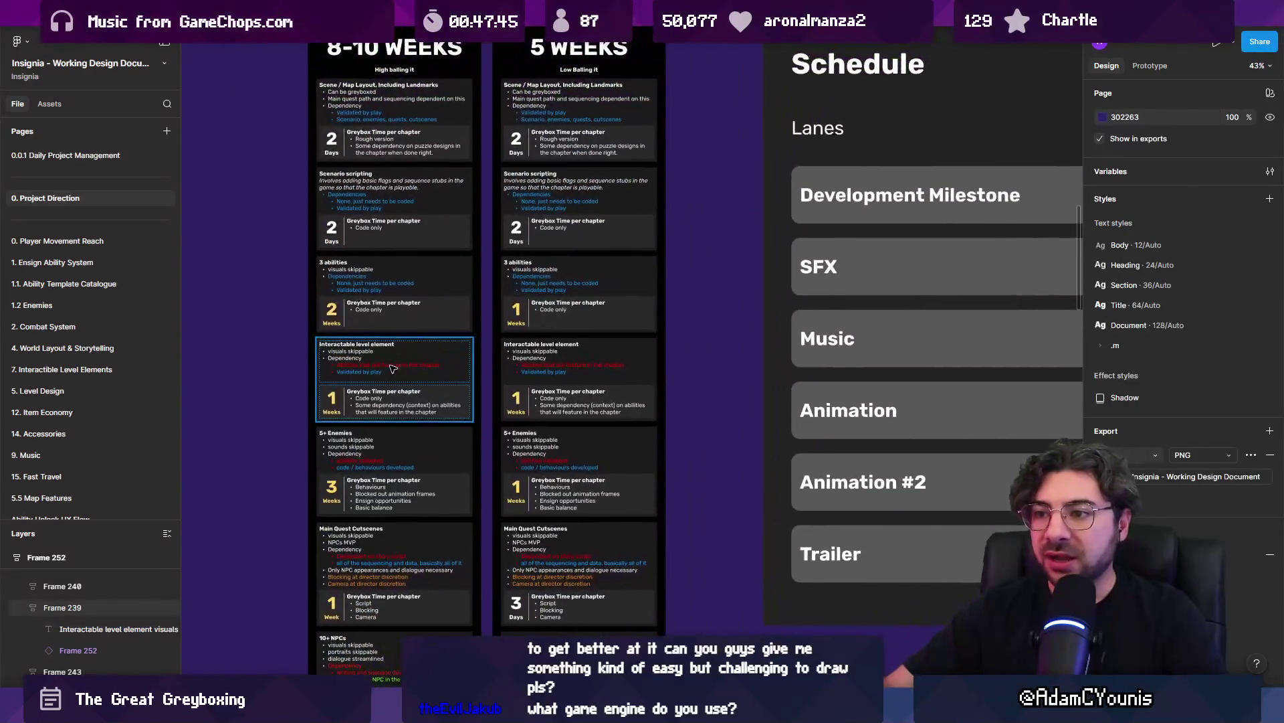
Move the 8-10 WEEKS column (Frame 252) to the left
{"action": "left_click", "coordinate": [370, 381]}
{"action": "scroll", "coordinate": [358, 131], "scroll_direction": "down", "scroll_amount": 1}
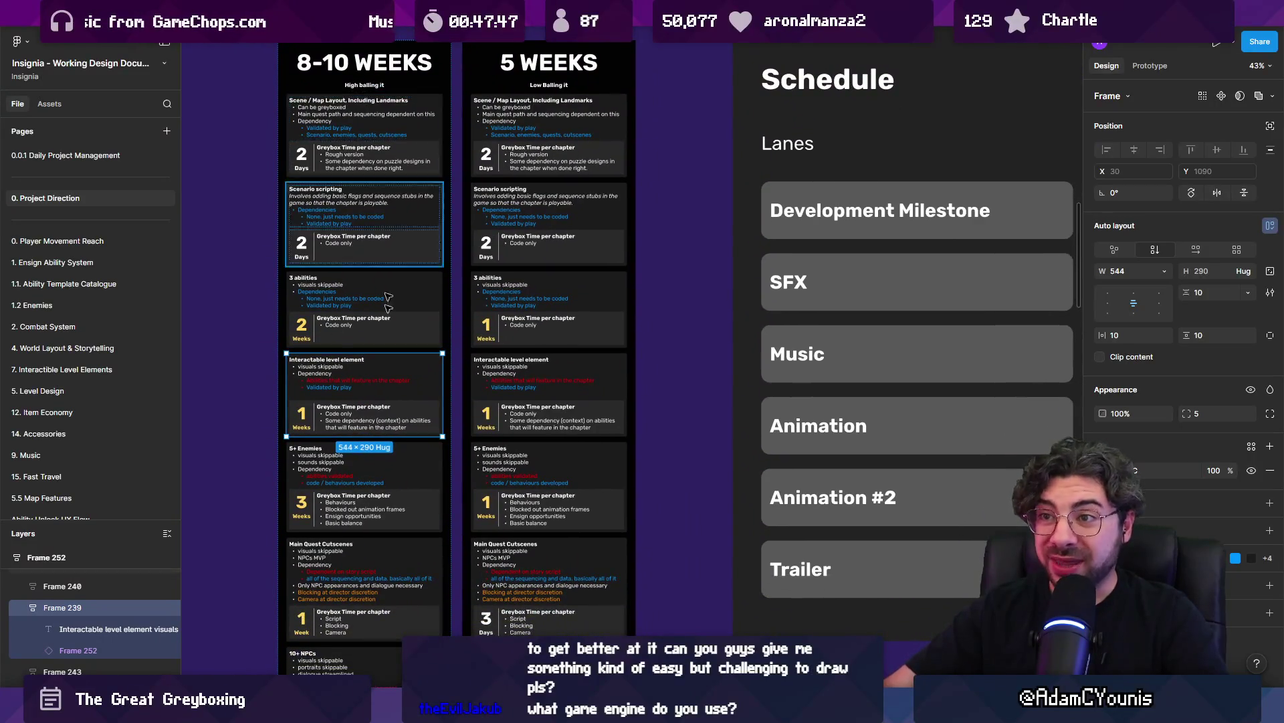
{"action": "scroll", "coordinate": [467, 248], "scroll_direction": "up", "scroll_amount": 2}
{"action": "scroll", "coordinate": [455, 136], "scroll_direction": "right", "scroll_amount": 2}
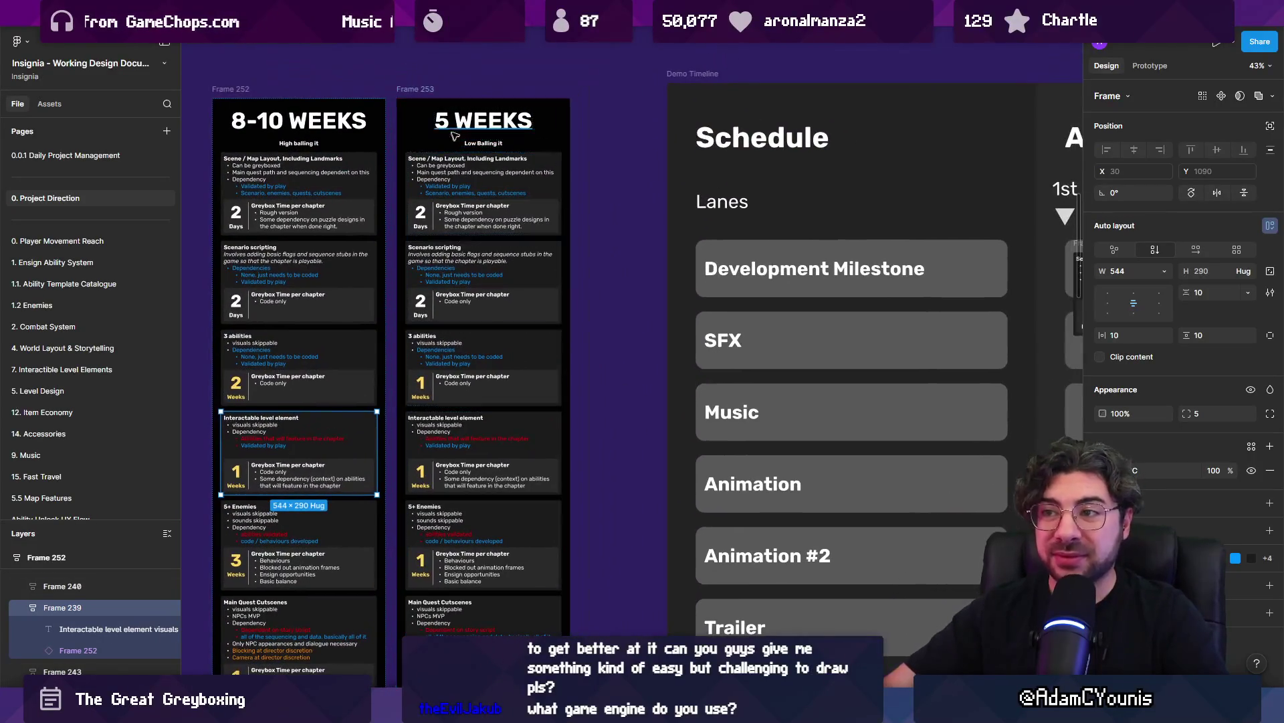
{"action": "scroll", "coordinate": [458, 136], "scroll_direction": "down", "scroll_amount": 3}
{"action": "left_click_drag", "start_coordinate": [334, 109], "coordinate": [305, 102]}
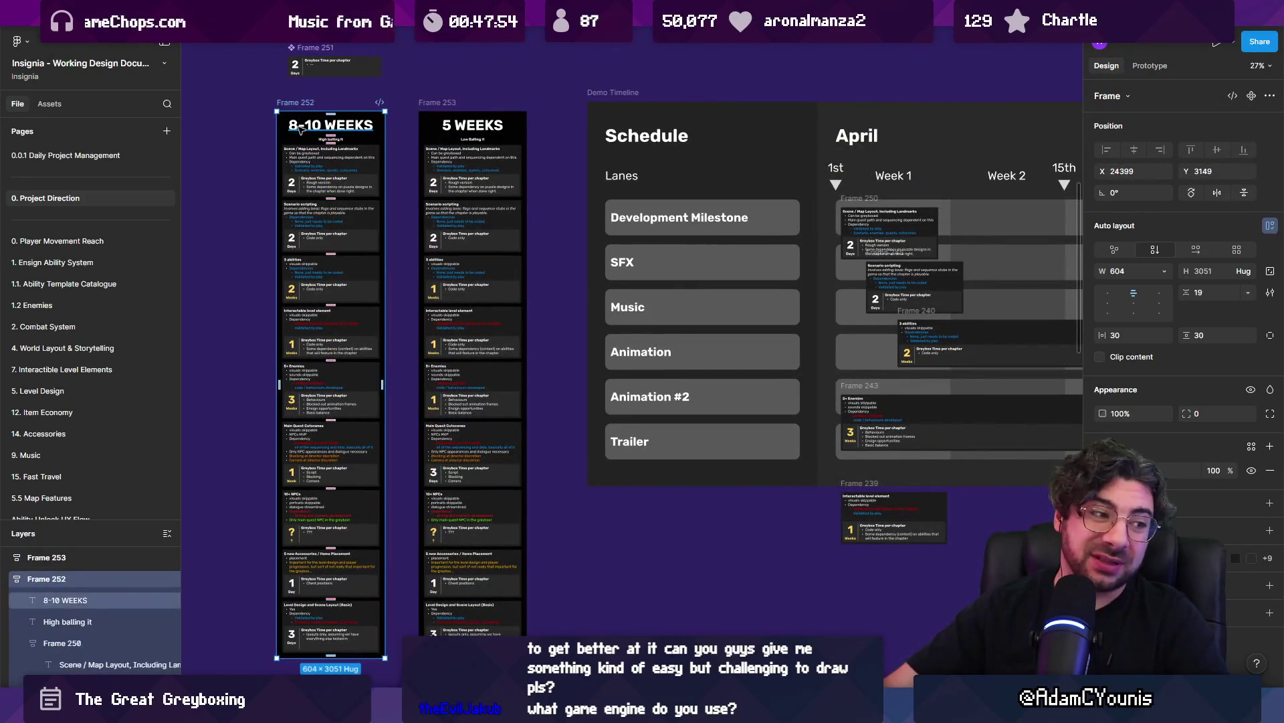
Place the 5 WEEKS column (Frame 253) beside the 8-10 WEEKS column and clear the selection
{"action": "scroll", "coordinate": [300, 129], "scroll_direction": "up", "scroll_amount": 1}
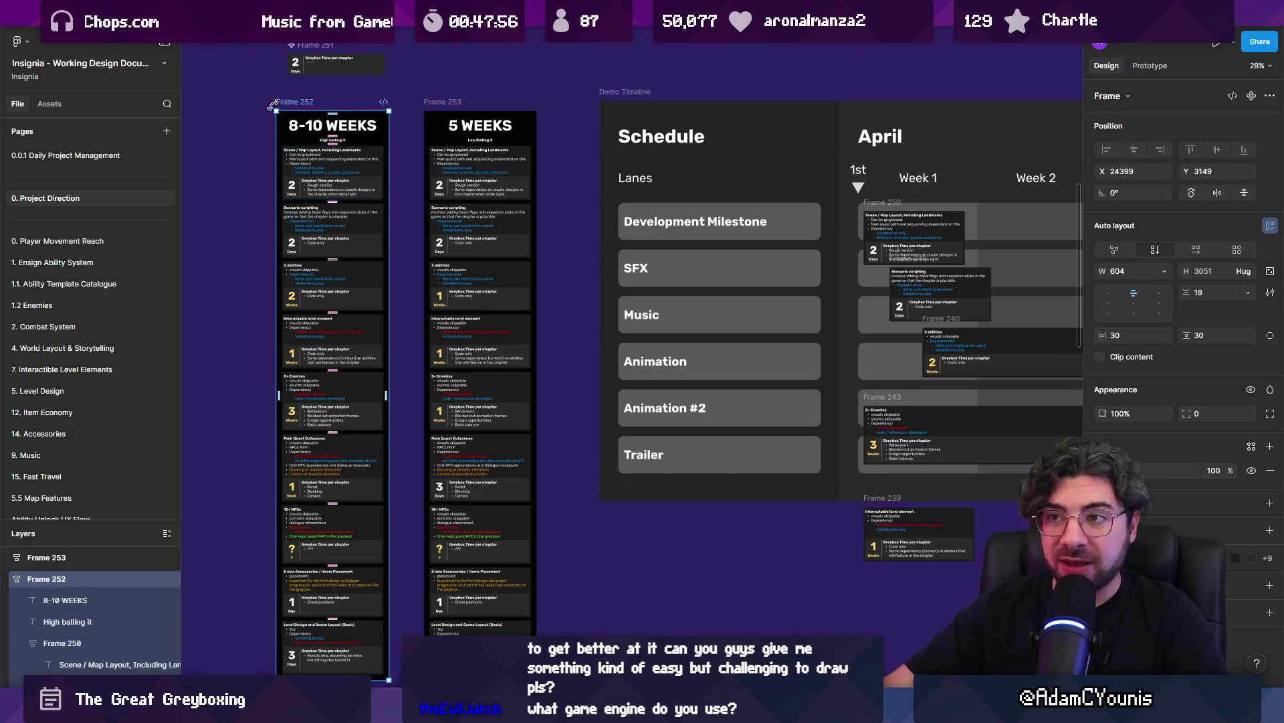
{"action": "mouse_move", "coordinate": [432, 102]}
{"action": "left_mouse_down"}
{"action": "mouse_move", "coordinate": [458, 61]}
{"action": "mouse_move", "coordinate": [413, 102]}
{"action": "left_mouse_up"}
{"action": "scroll", "coordinate": [446, 141], "scroll_direction": "up", "scroll_amount": 2}
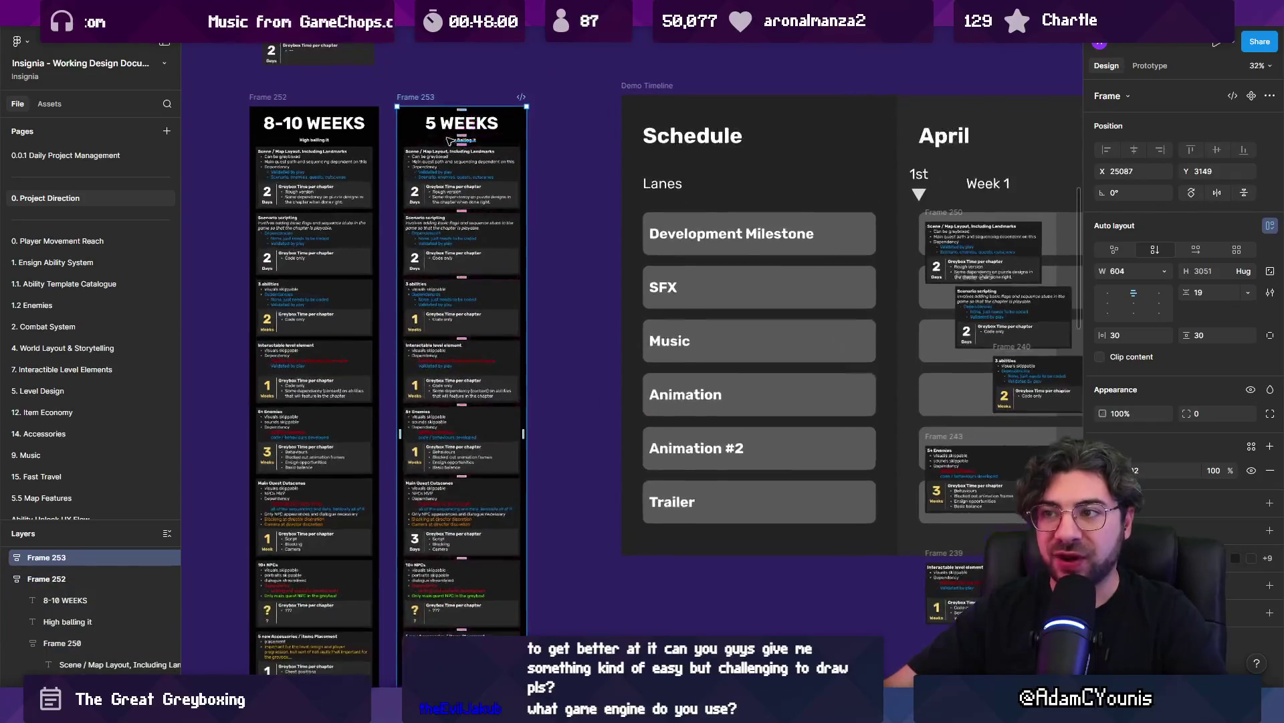
{"action": "scroll", "coordinate": [447, 181], "scroll_direction": "up", "scroll_amount": 3}
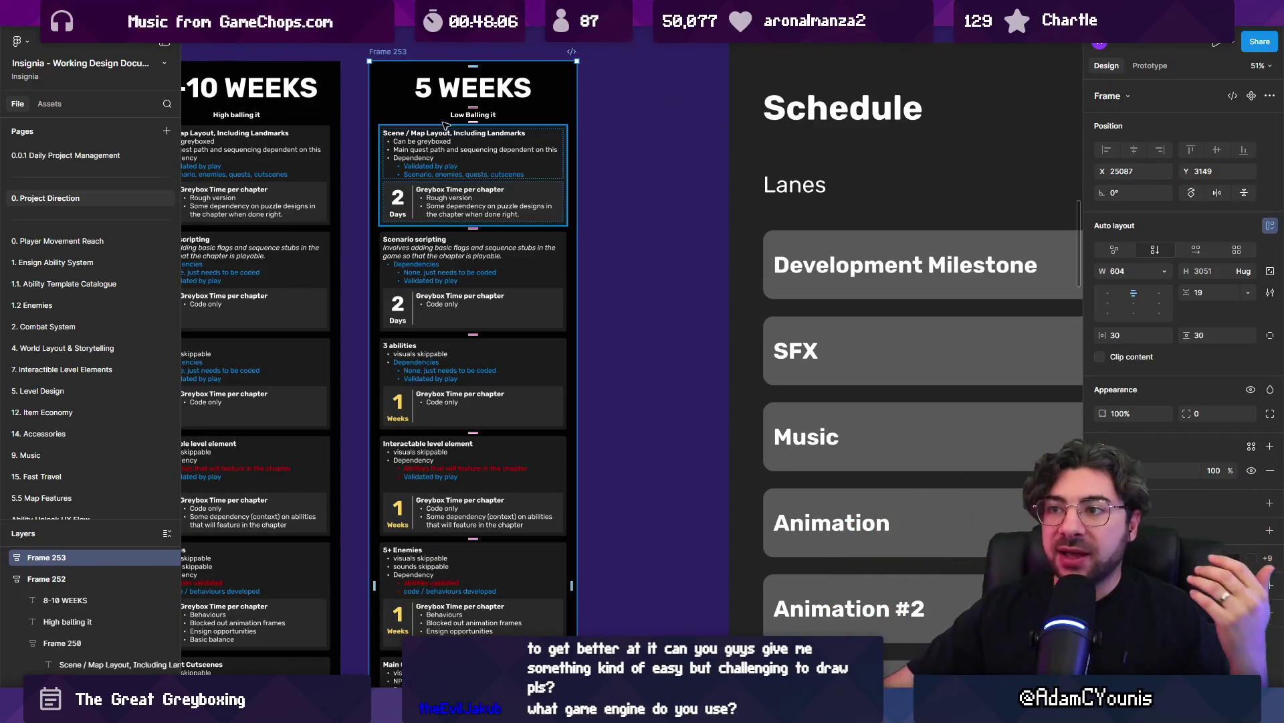
{"action": "key", "text": "Return"}
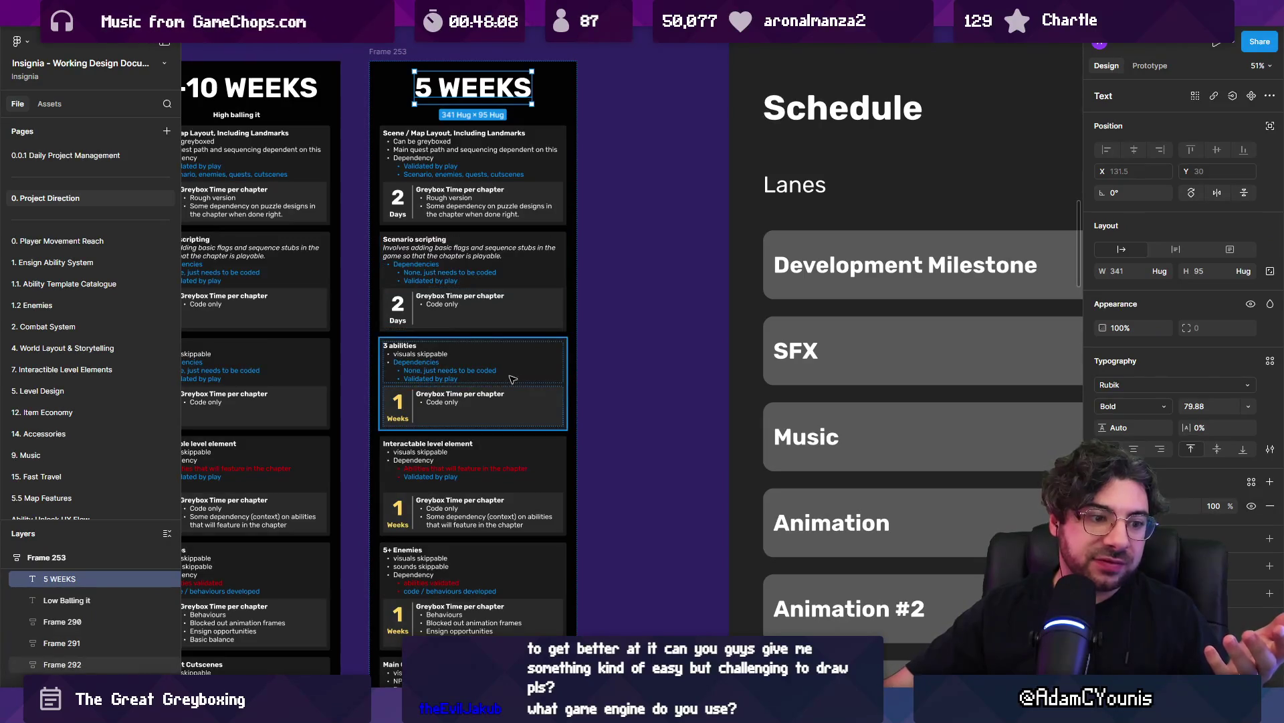
{"action": "key", "text": "Escape"}
{"action": "scroll", "coordinate": [534, 388], "scroll_direction": "down", "scroll_amount": 10}
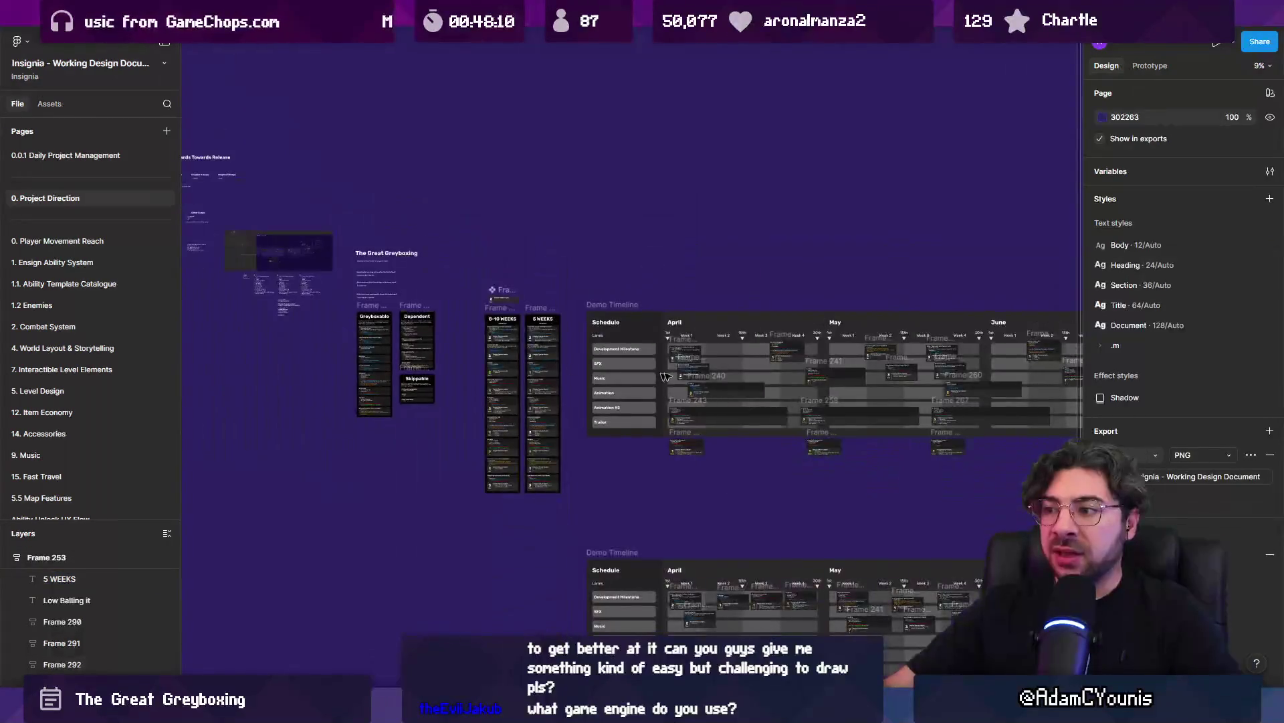
{"action": "mouse_move", "coordinate": [458, 288]}
{"action": "left_mouse_down"}
{"action": "mouse_move", "coordinate": [404, 270]}
{"action": "mouse_move", "coordinate": [416, 267]}
{"action": "mouse_move", "coordinate": [401, 299]}
{"action": "left_mouse_up"}
{"action": "scroll", "coordinate": [394, 321], "scroll_direction": "down", "scroll_amount": 5}
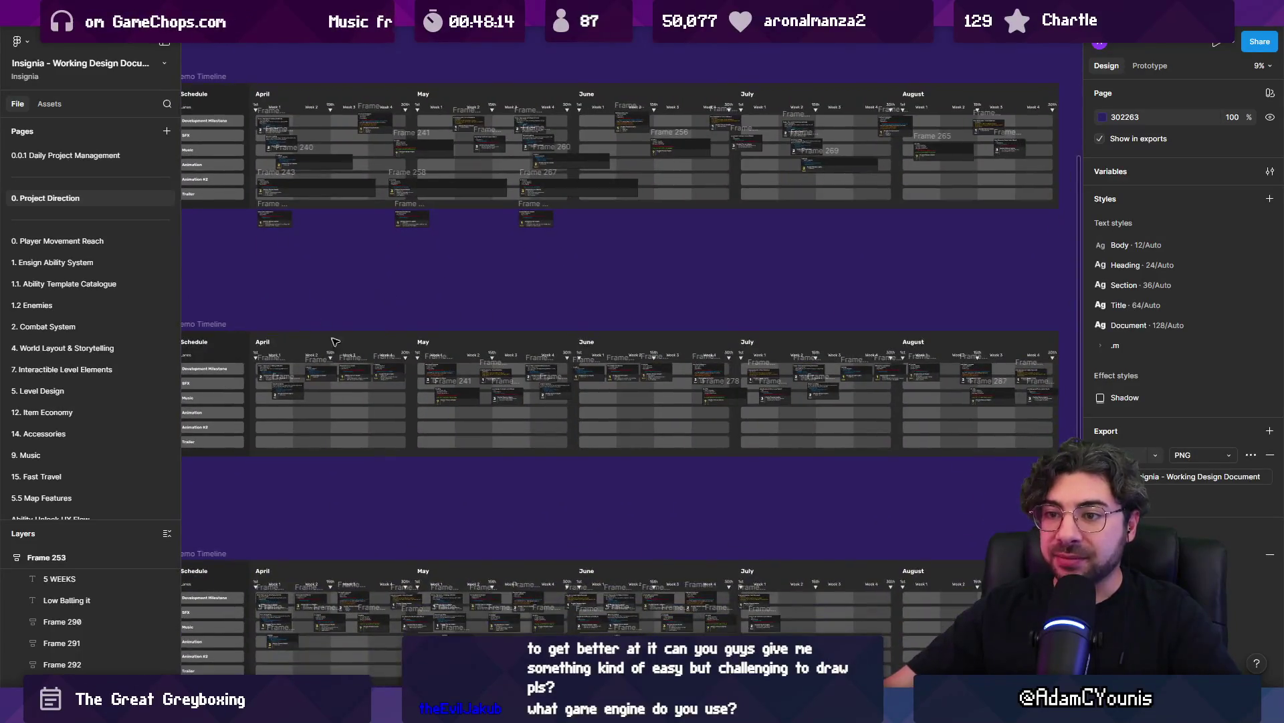
{"action": "scroll", "coordinate": [379, 315], "scroll_direction": "down", "scroll_amount": 2}
{"action": "scroll", "coordinate": [304, 350], "scroll_direction": "up", "scroll_amount": 5}
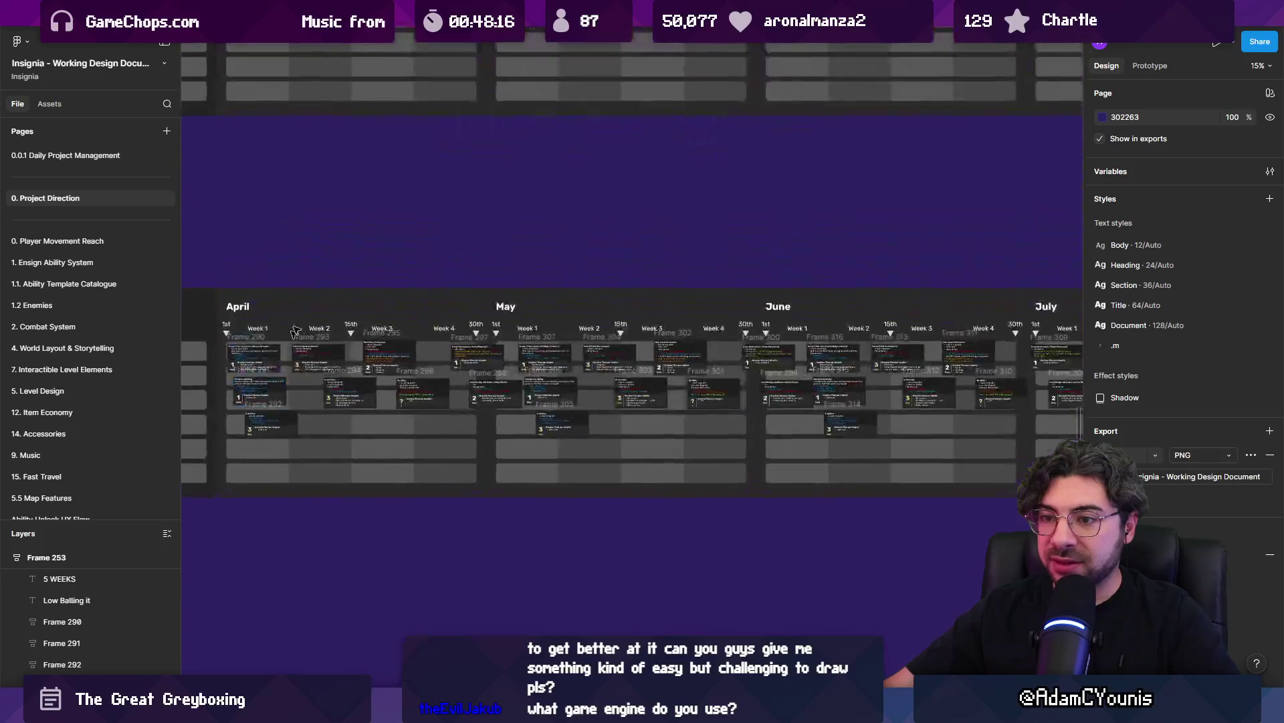
{"action": "scroll", "coordinate": [343, 343], "scroll_direction": "down", "scroll_amount": 5}
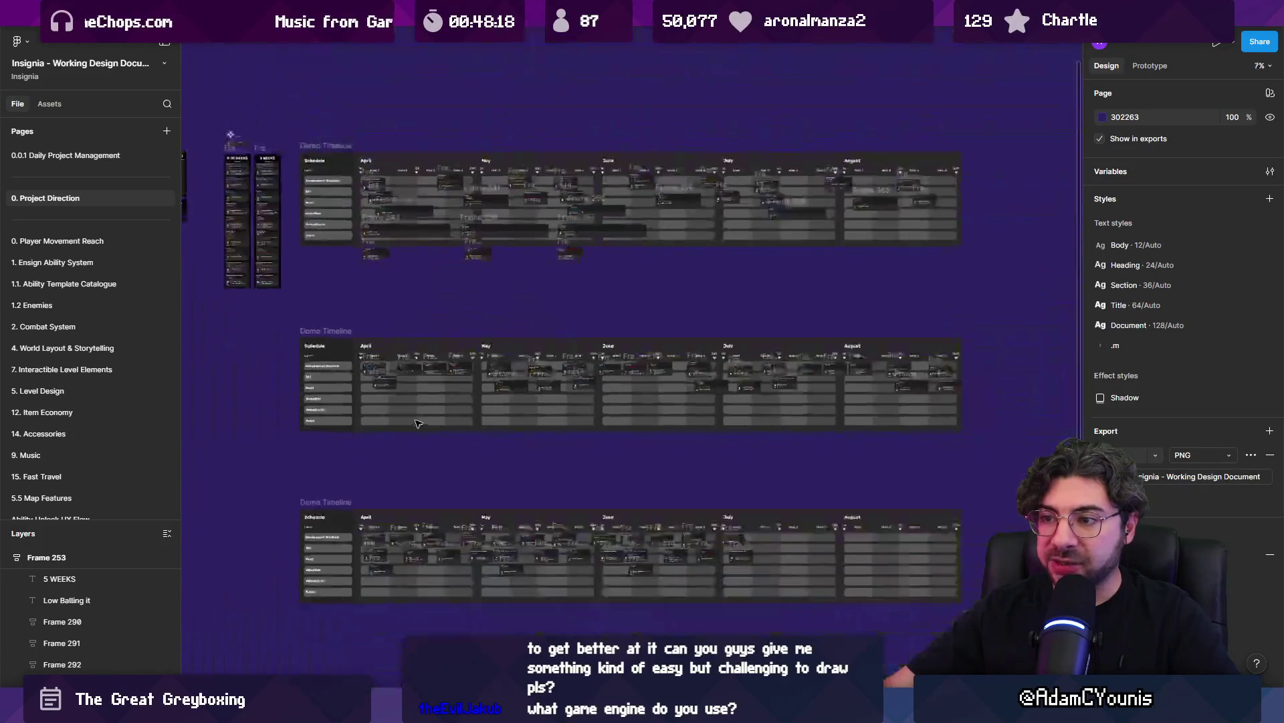
{"action": "mouse_move", "coordinate": [429, 298]}
{"action": "left_mouse_down"}
{"action": "mouse_move", "coordinate": [431, 402]}
{"action": "mouse_move", "coordinate": [420, 353]}
{"action": "left_mouse_up"}
{"action": "scroll", "coordinate": [415, 447], "scroll_direction": "up", "scroll_amount": 5}
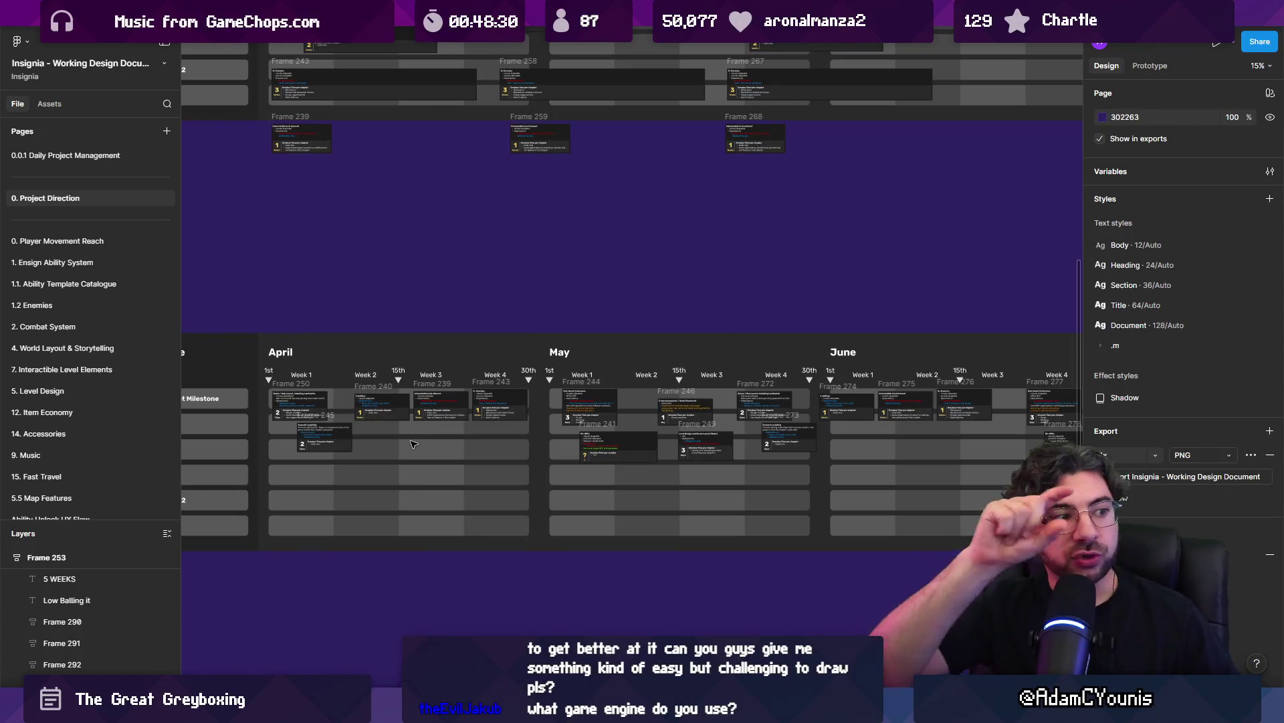
{"action": "scroll", "coordinate": [430, 421], "scroll_direction": "down", "scroll_amount": 5}
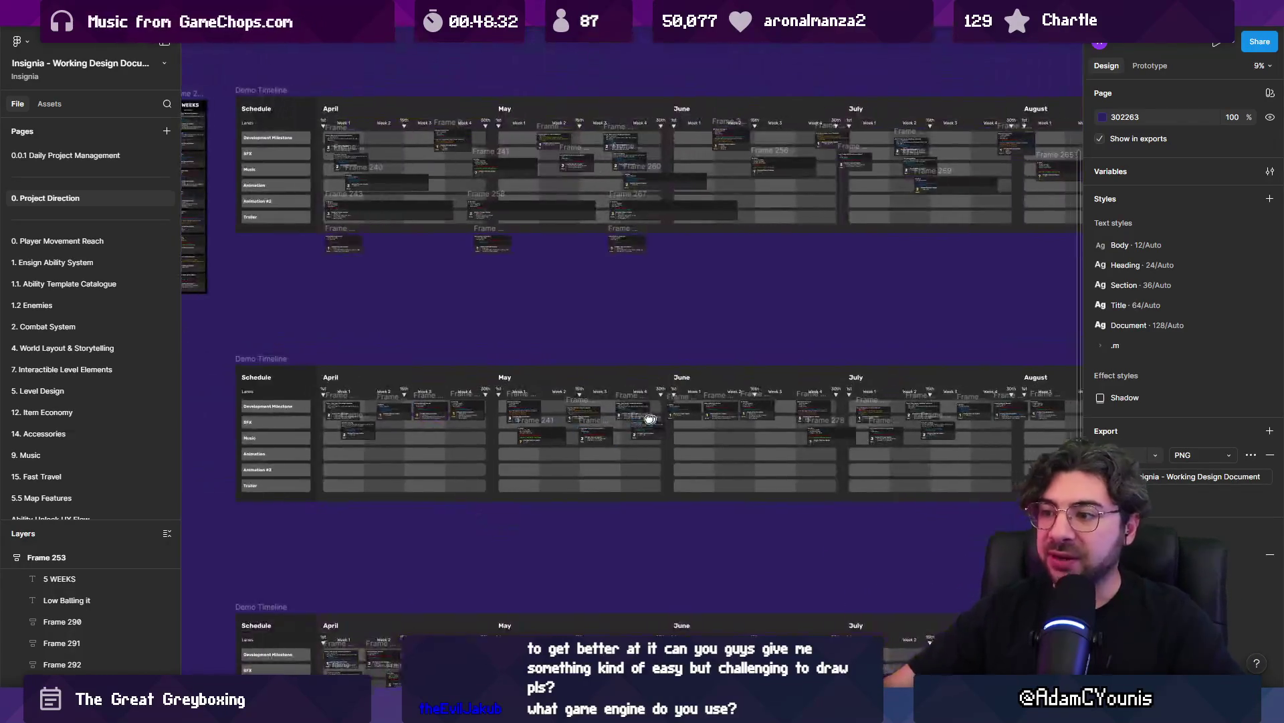
{"action": "scroll", "coordinate": [345, 416], "scroll_direction": "up", "scroll_amount": 5}
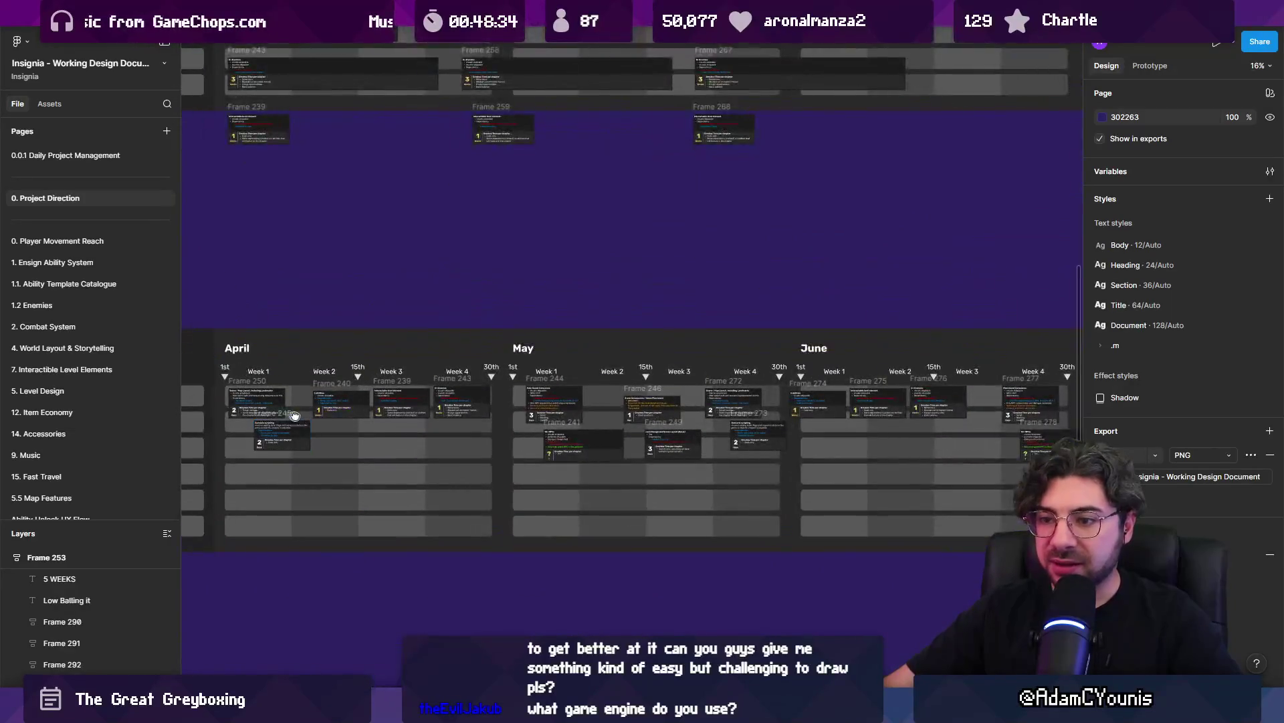
{"action": "scroll", "coordinate": [401, 348], "scroll_direction": "down", "scroll_amount": 5}
{"action": "scroll", "coordinate": [448, 306], "scroll_direction": "up", "scroll_amount": 3}
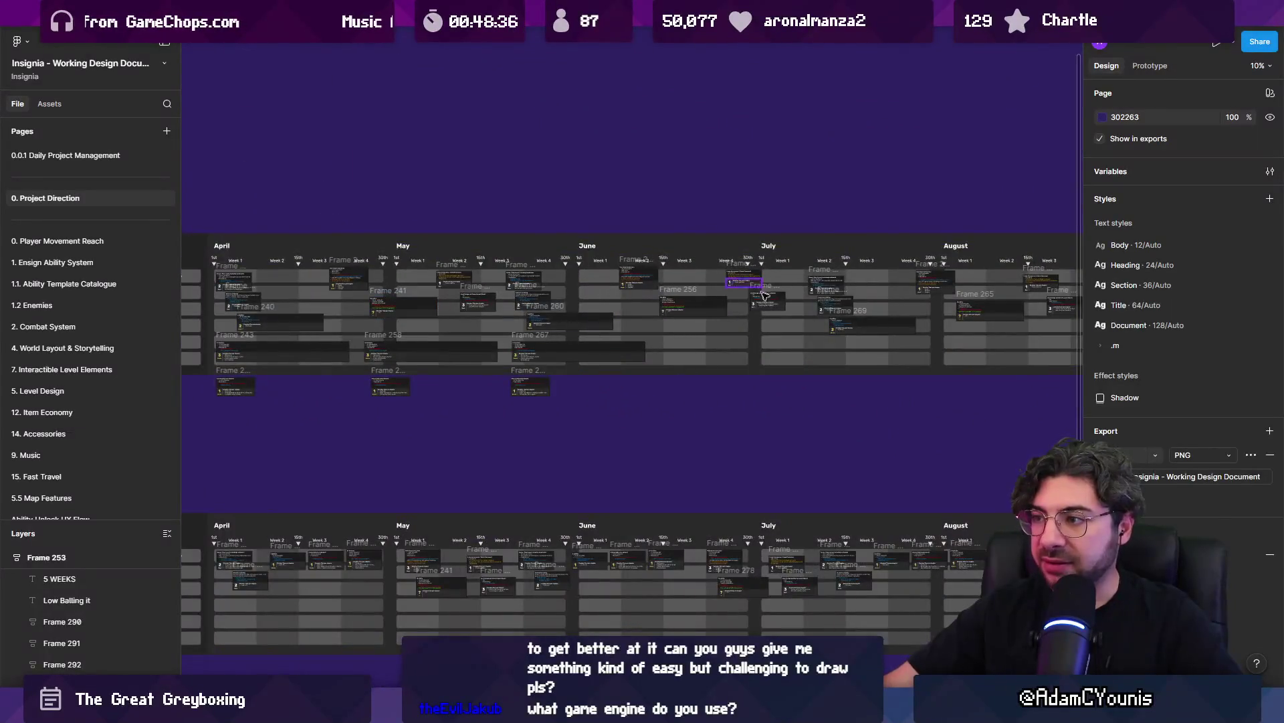
{"action": "scroll", "coordinate": [736, 295], "scroll_direction": "right", "scroll_amount": 5}
{"action": "left_click_drag", "start_coordinate": [380, 487], "coordinate": [633, 369]}
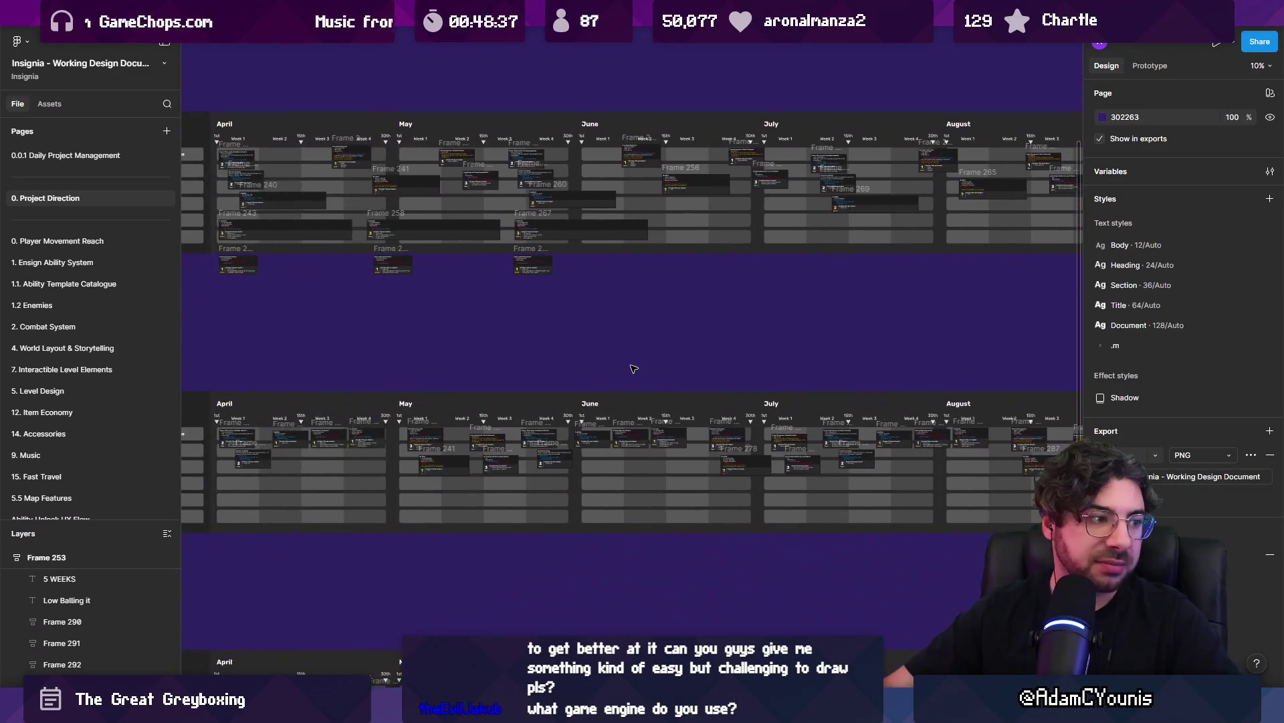
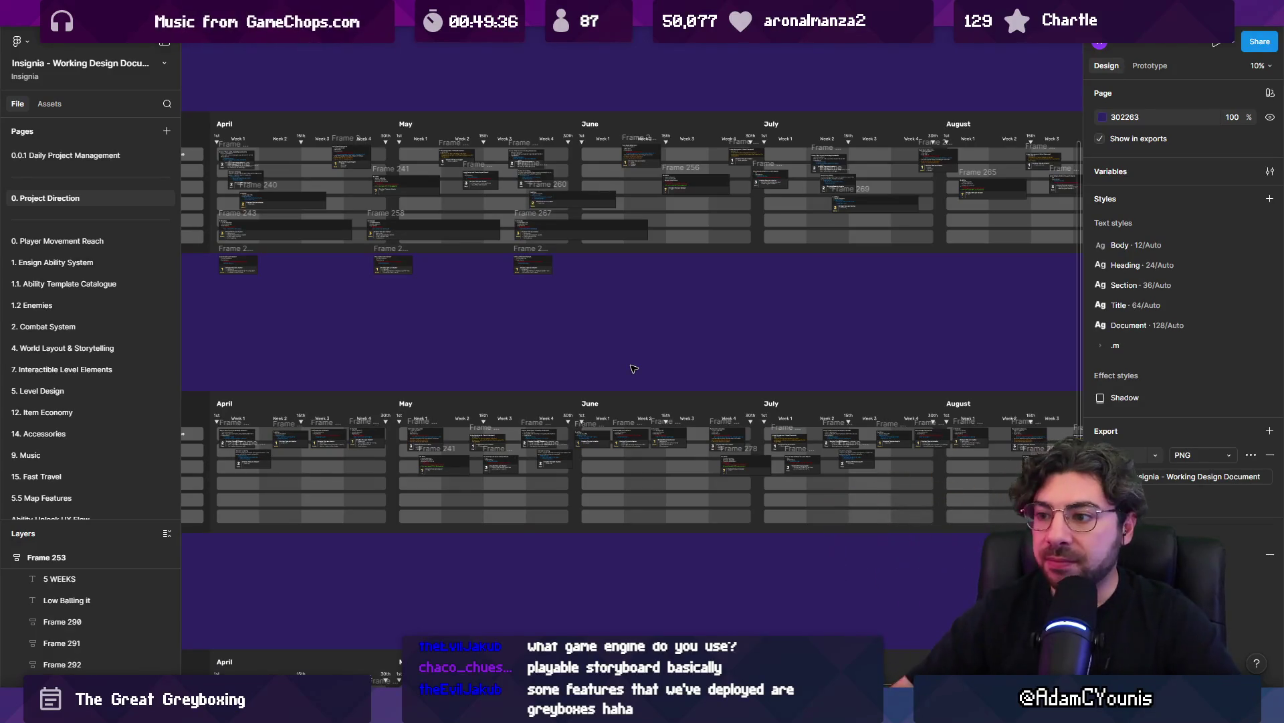
Zoom to the team roles text block on Project Direction and start editing it
{"action": "key", "text": "shift+2"}
{"action": "left_click", "coordinate": [431, 293]}
{"action": "key", "text": "shift+2"}
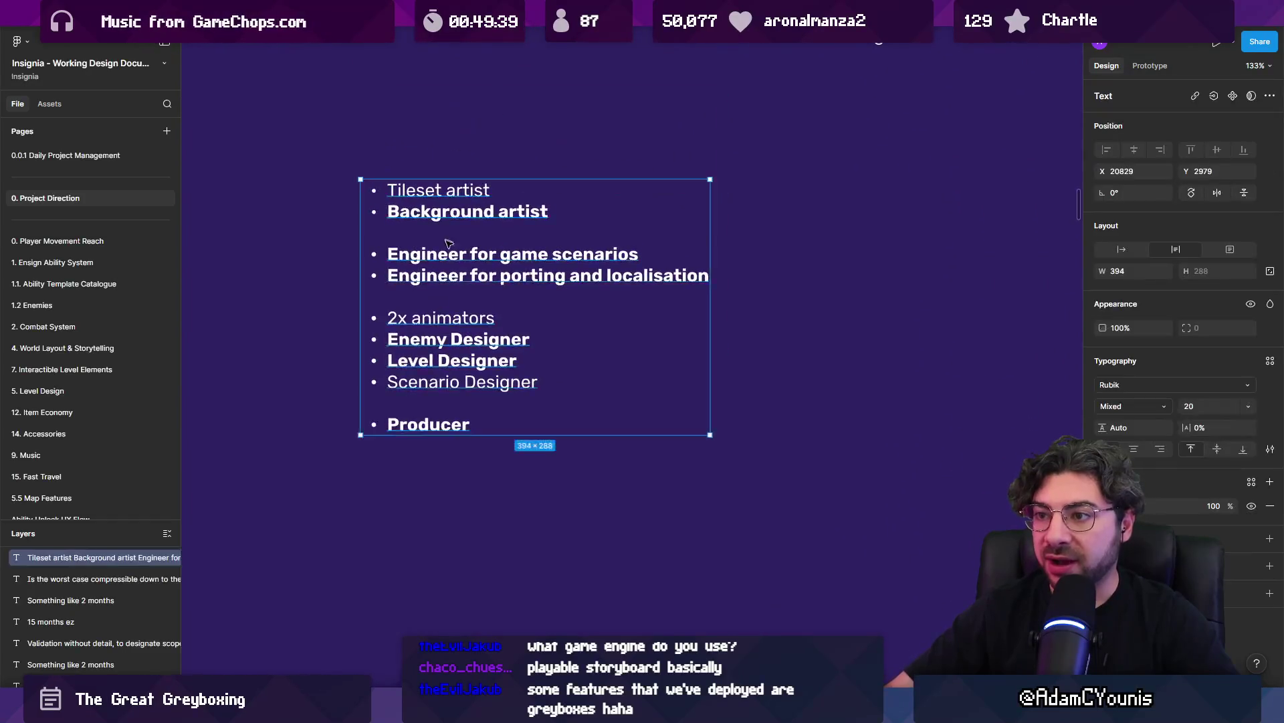
{"action": "key", "text": "Return"}
Select through the Tileset artist, Background artist and Engineer lines of the roles list
{"action": "triple_click", "coordinate": [395, 180]}
{"action": "left_click", "coordinate": [437, 178]}
{"action": "triple_click", "coordinate": [435, 176]}
{"action": "left_click_drag", "start_coordinate": [385, 203], "coordinate": [578, 196]}
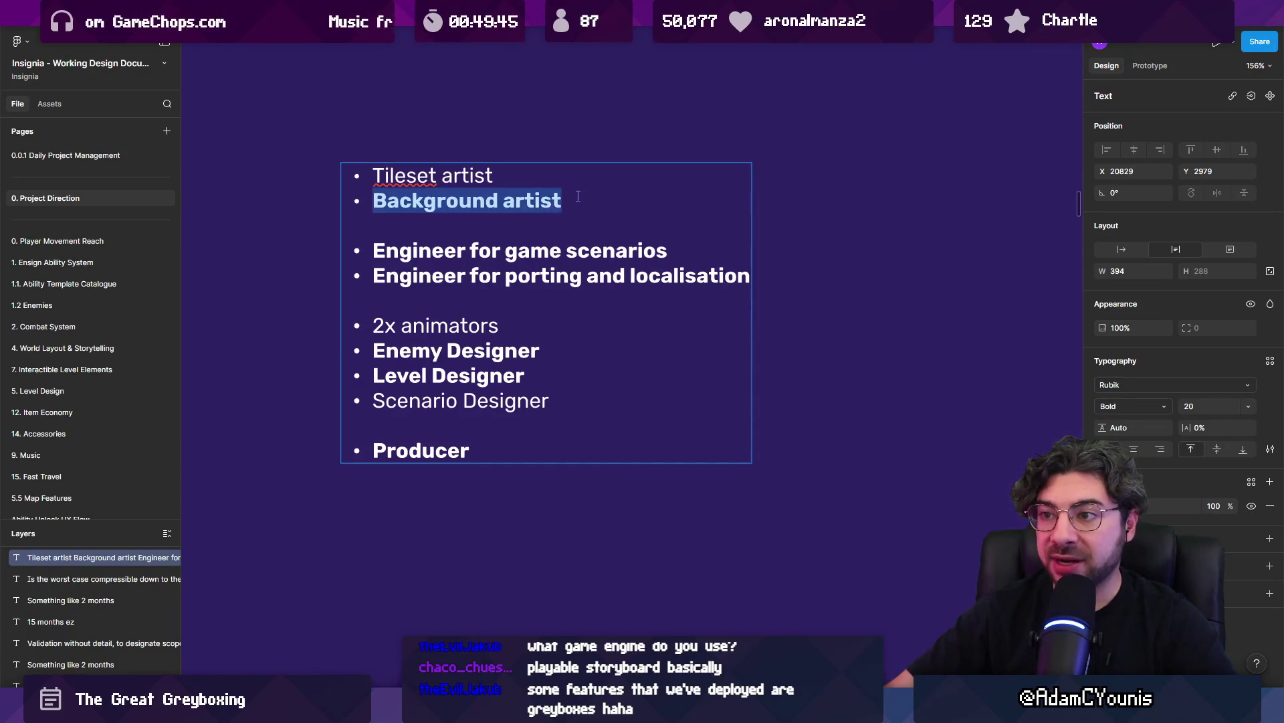
{"action": "left_click", "coordinate": [386, 205]}
{"action": "double_click", "coordinate": [386, 204]}
{"action": "left_click", "coordinate": [491, 250]}
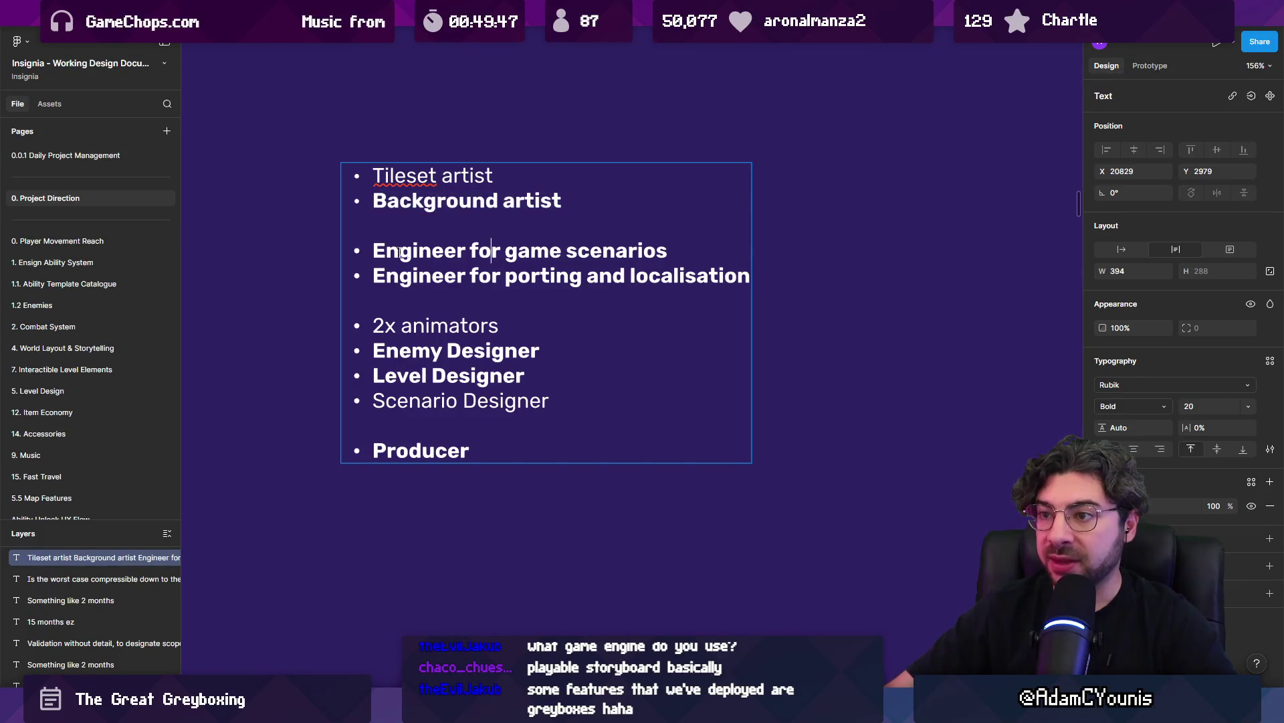
{"action": "left_click_drag", "start_coordinate": [372, 251], "coordinate": [755, 271]}
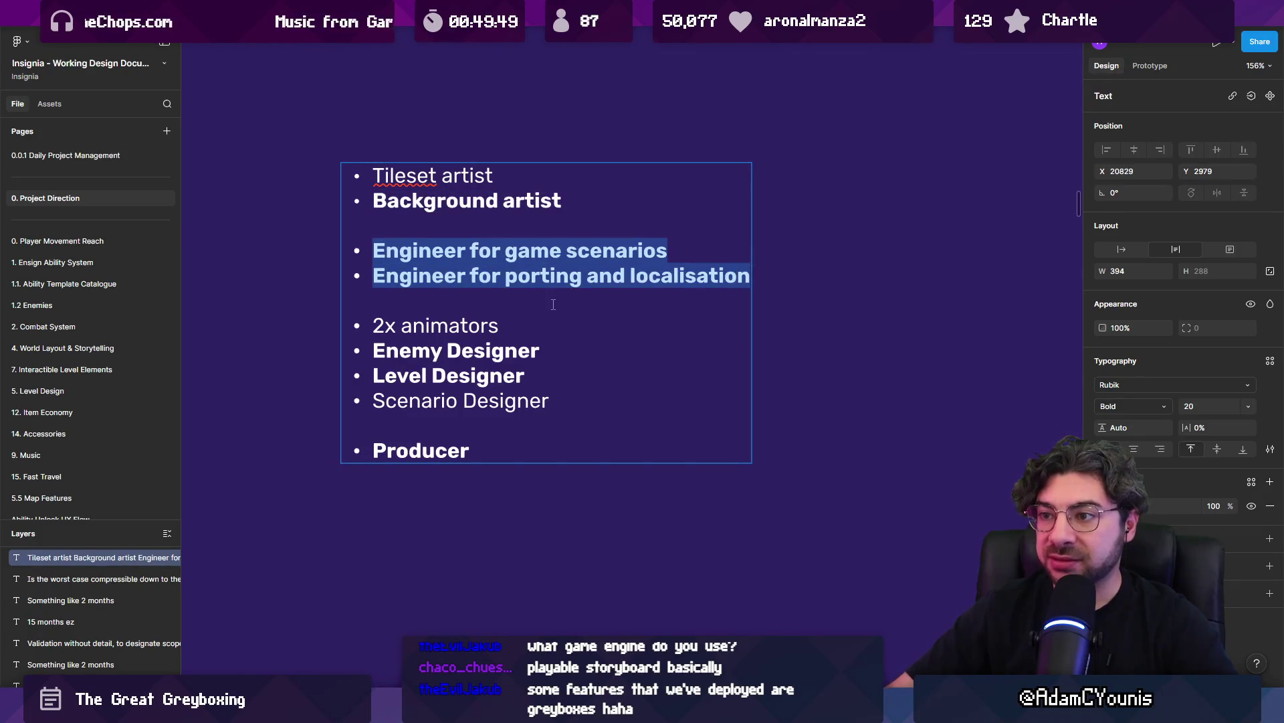
{"action": "left_click", "coordinate": [539, 273]}
{"action": "triple_click", "coordinate": [394, 273]}
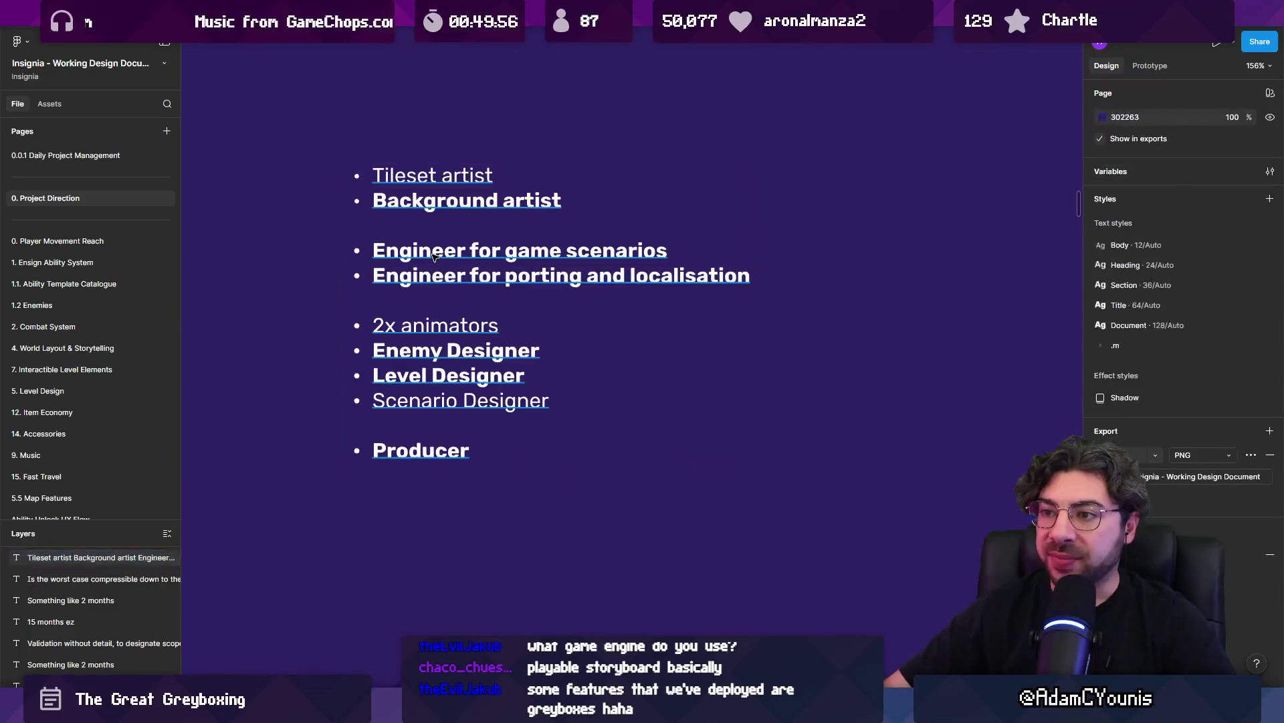
{"action": "triple_click", "coordinate": [510, 253]}
{"action": "left_click_drag", "start_coordinate": [667, 249], "coordinate": [373, 250]}
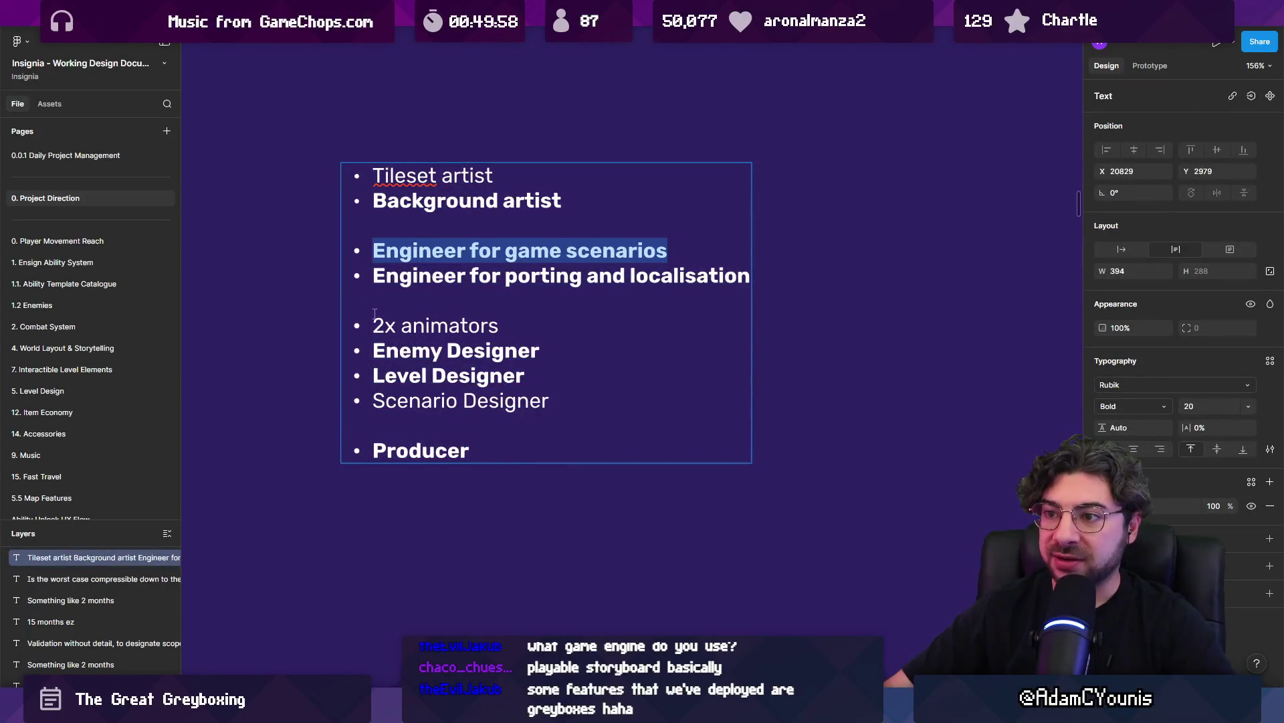
Insert an empty bullet line directly above '2x animators'
{"action": "scroll", "coordinate": [379, 302], "scroll_direction": "down", "scroll_amount": 1}
{"action": "left_click_drag", "start_coordinate": [373, 301], "coordinate": [515, 299]}
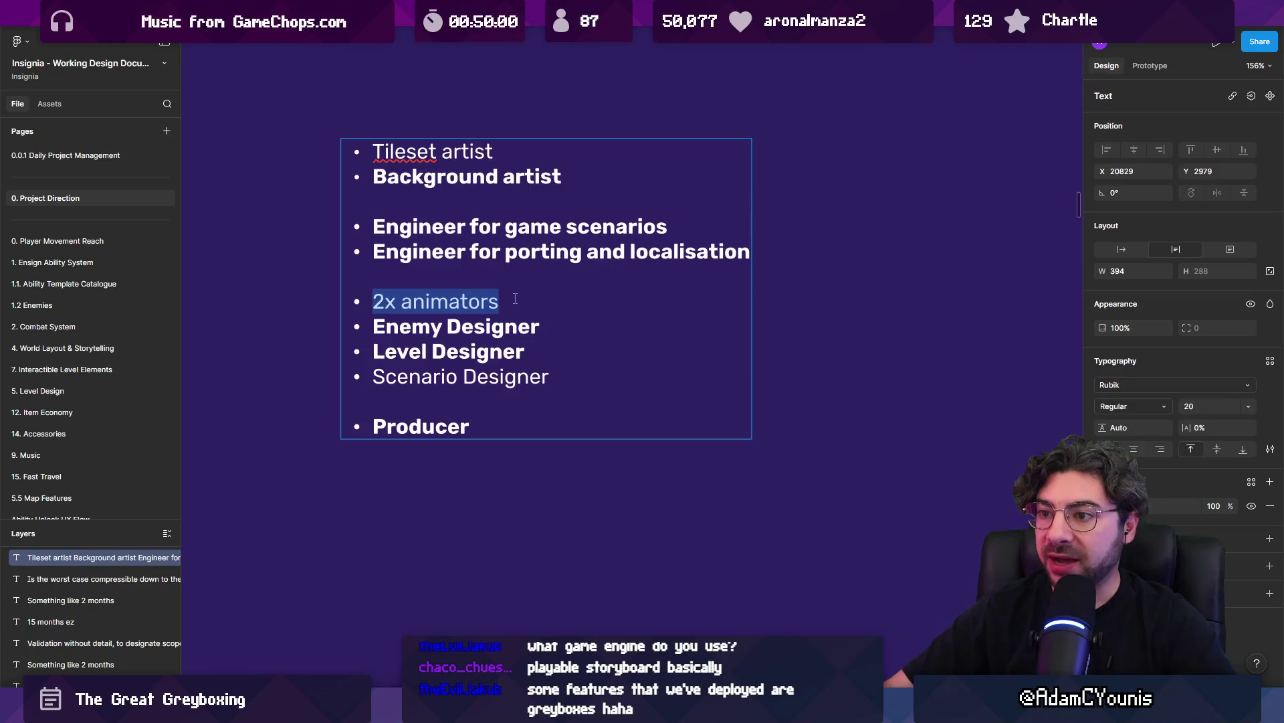
{"action": "left_click", "coordinate": [385, 303]}
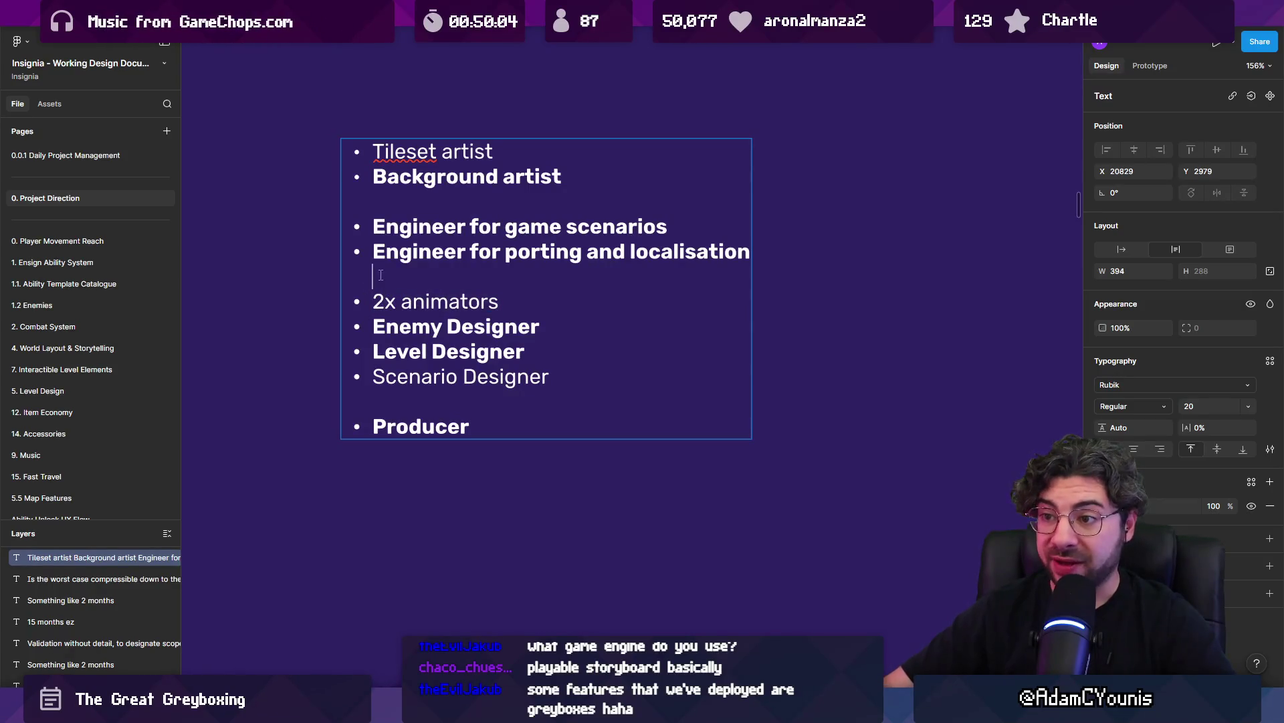
{"action": "key", "text": "Return"}
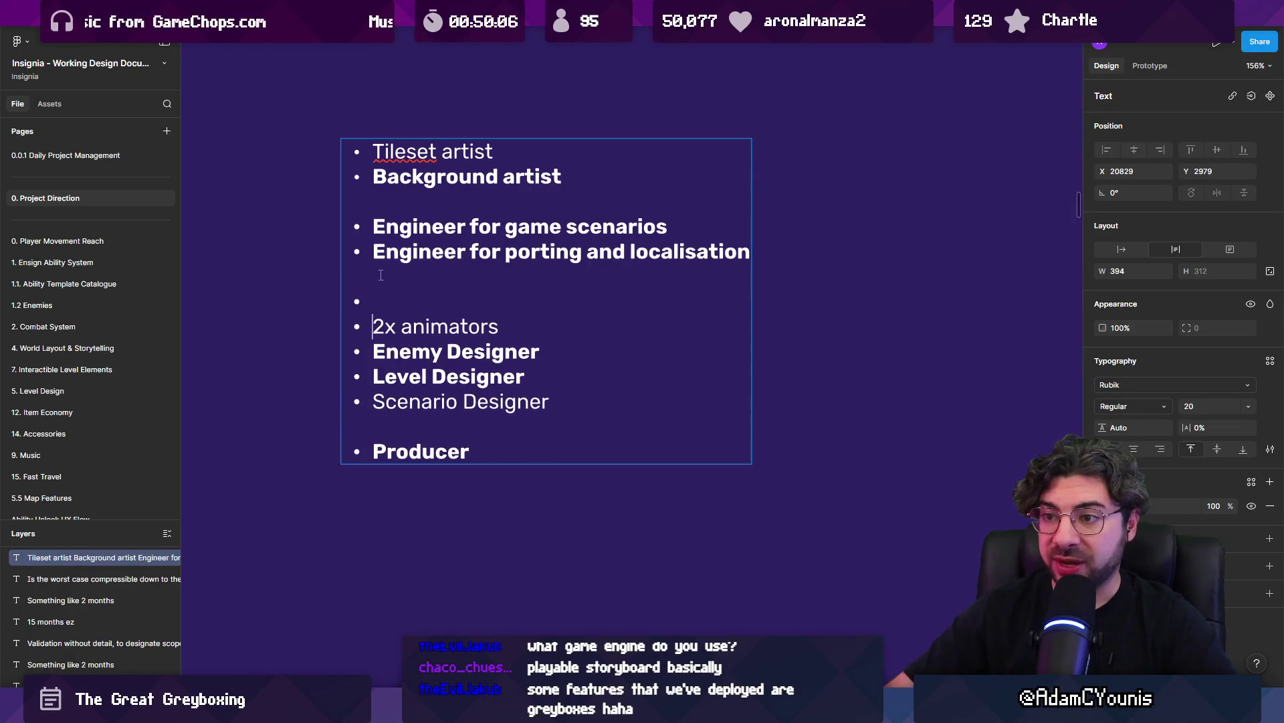
Undo the stray '2x' and '+' edits around the 2x animators line
{"action": "type", "text": "2x"}
{"action": "key", "text": "BackSpace"}
{"action": "key", "text": "BackSpace"}
{"action": "key", "text": "Delete"}
{"action": "type", "text": "+"}
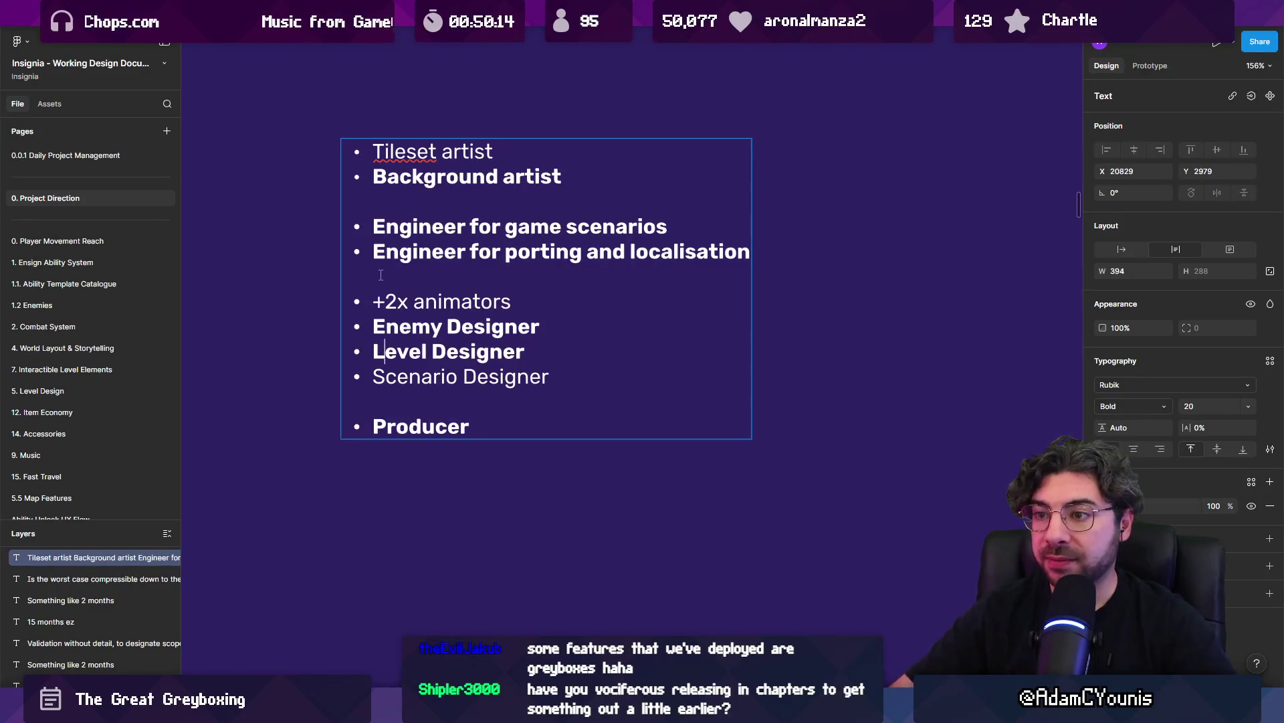
{"action": "key", "text": "Down"}
{"action": "key", "text": "Down"}
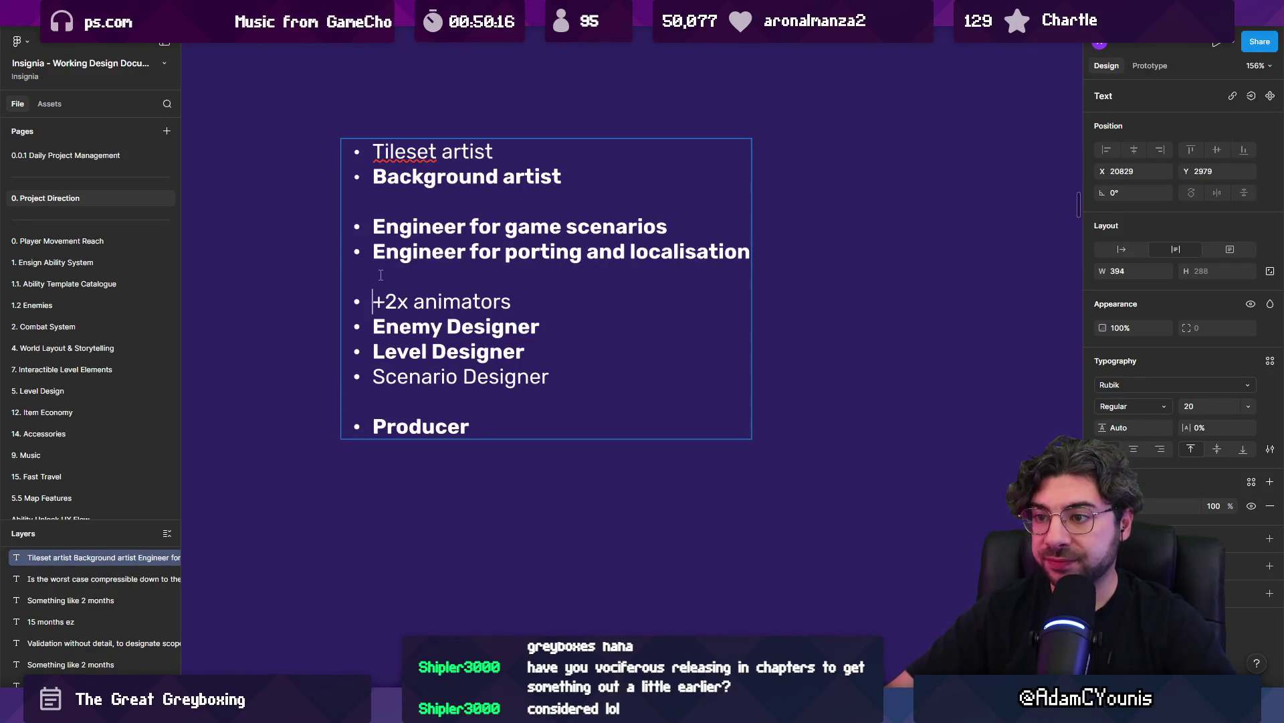
{"action": "key", "text": "Delete"}
{"action": "key", "text": "Up"}
{"action": "key", "text": "Up"}
{"action": "key", "text": "Up"}
Add new top bullets reading Director, SFX Artist and Composer above Tileset artist
{"action": "key", "text": "Return"}
{"action": "key", "text": "Return"}
{"action": "key", "text": "Return"}
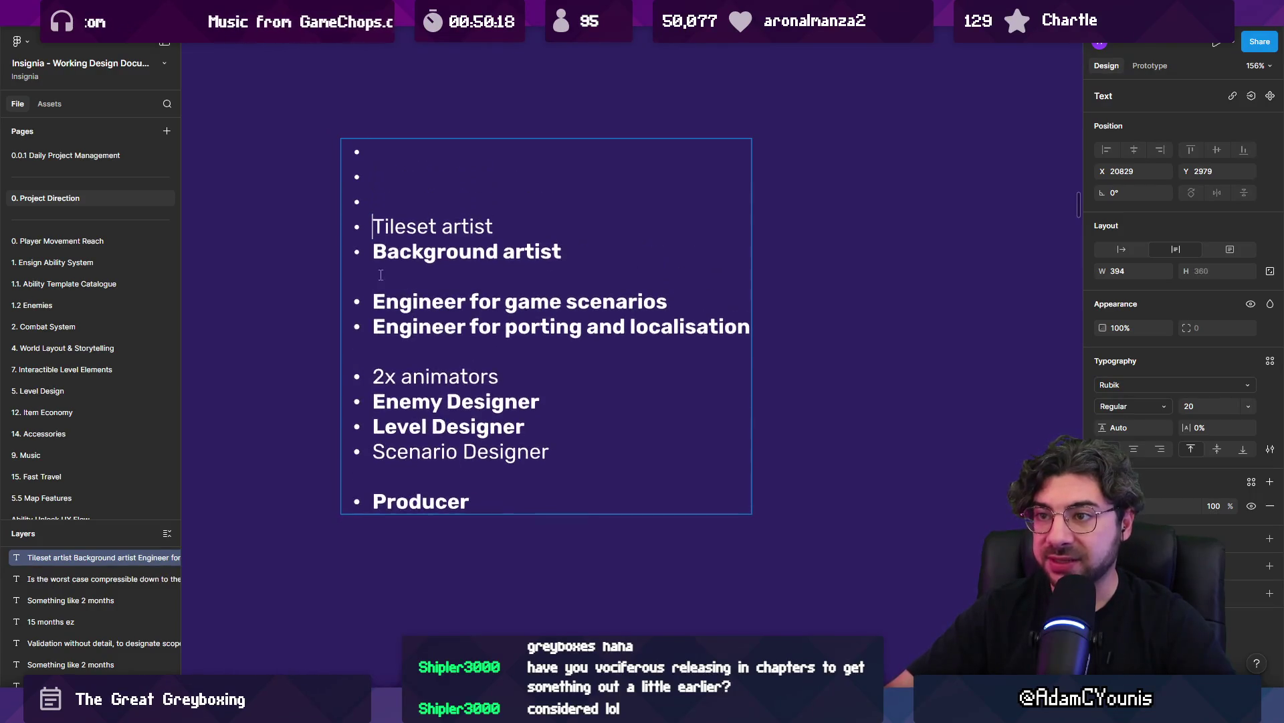
{"action": "key", "text": "BackSpace"}
{"action": "key", "text": "Return"}
{"action": "key", "text": "Up"}
{"action": "key", "text": "Up"}
{"action": "type", "text": "Director"}
{"action": "key", "text": "Return"}
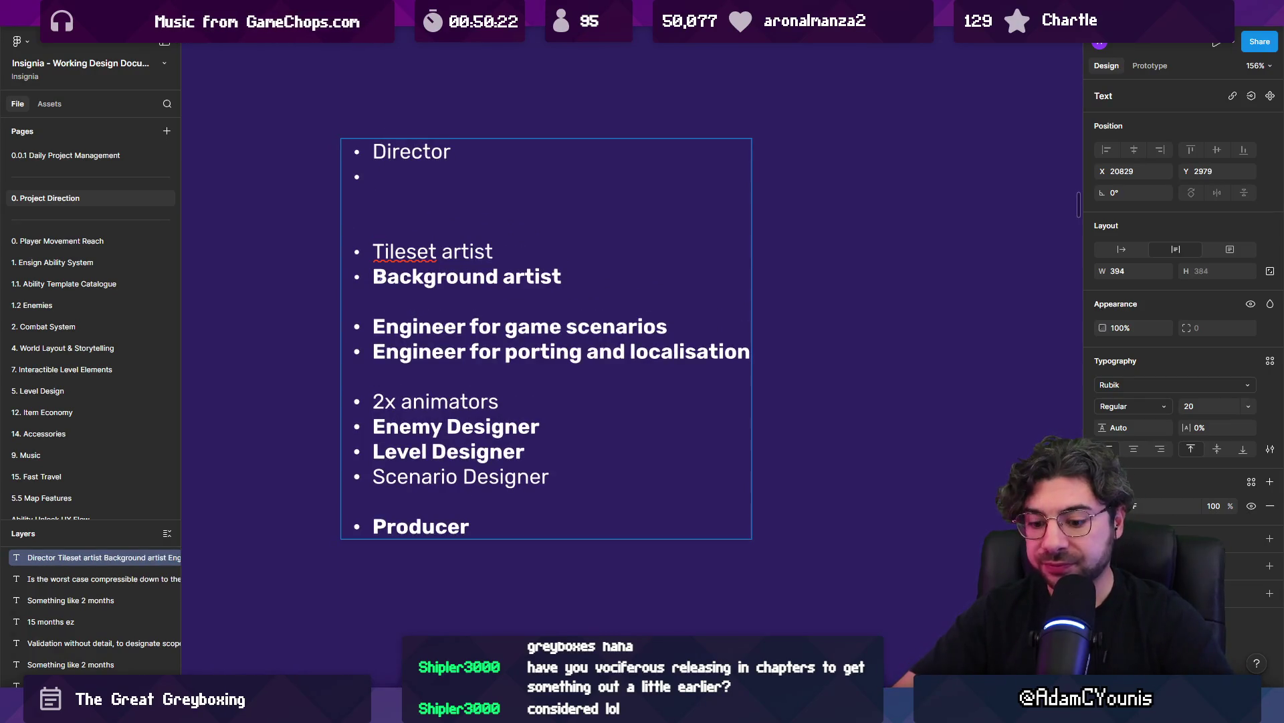
{"action": "type", "text": "SFX Artist"}
{"action": "key", "text": "Return"}
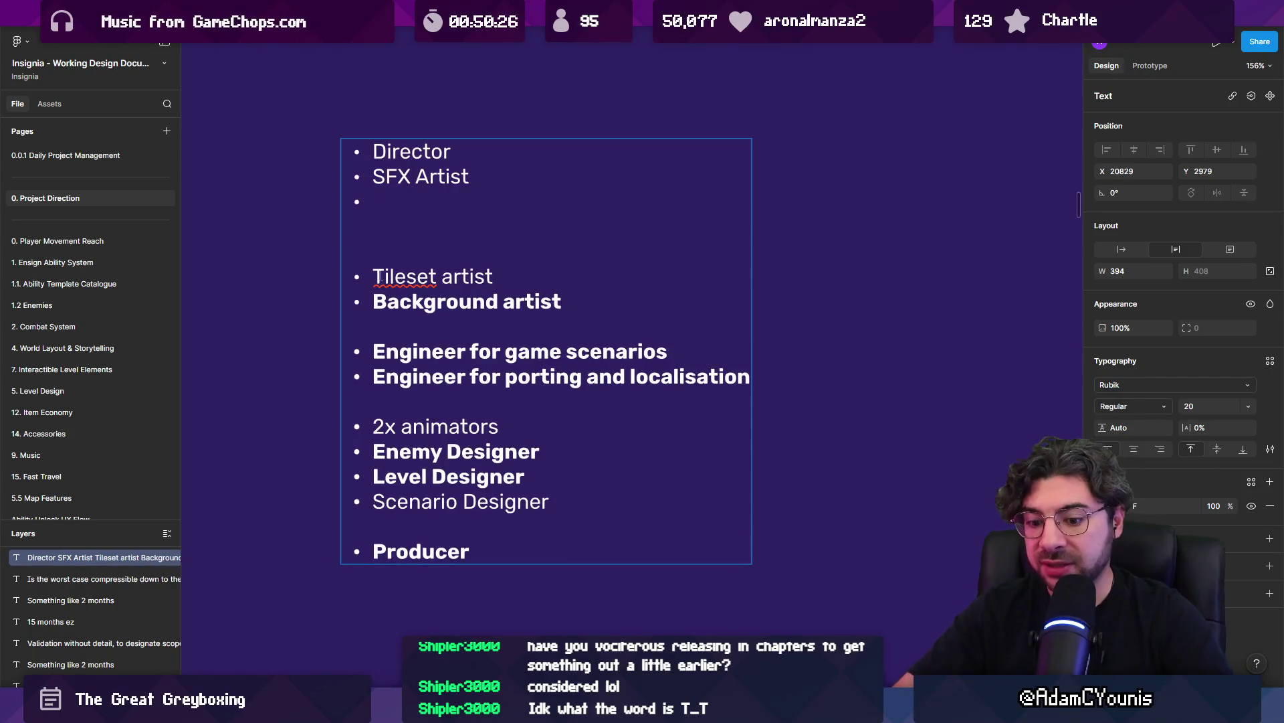
{"action": "type", "text": "Composer"}
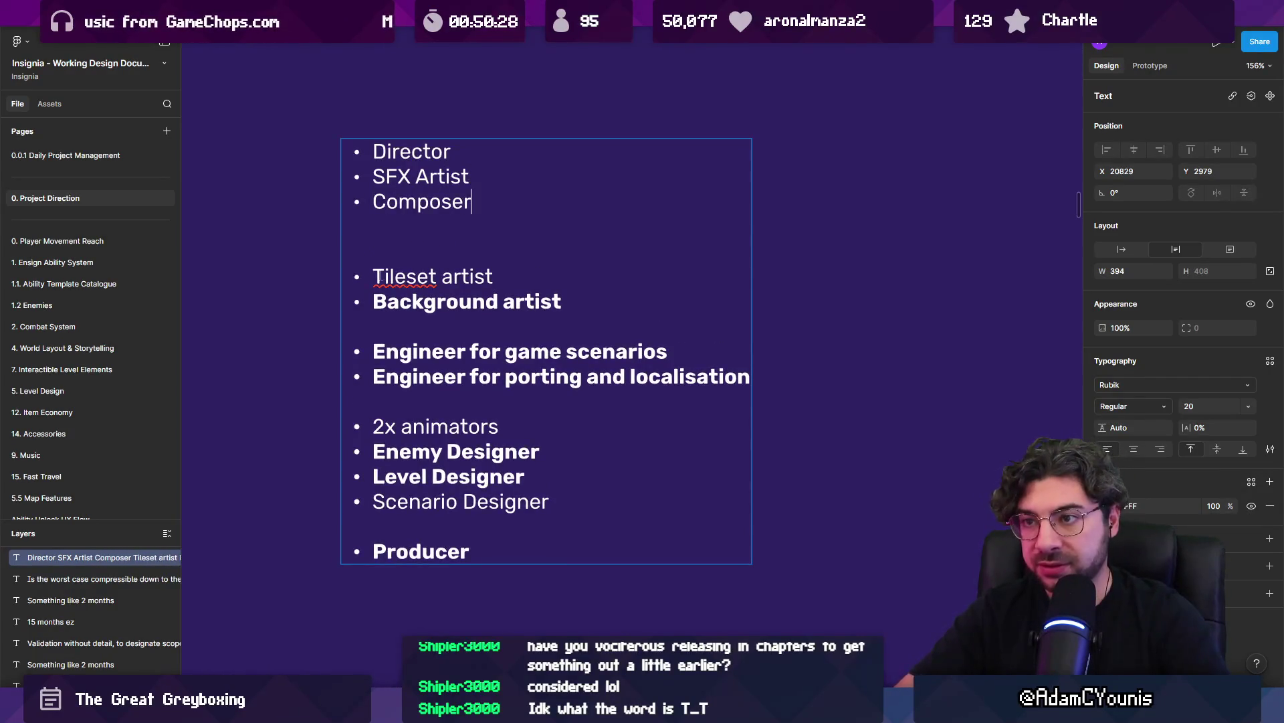
{"action": "key", "text": "Return"}
Add two Animator bullets below Composer and delete the extra blank line above Tileset artist
{"action": "type", "text": "Animaotr"}
{"action": "key", "text": "Return"}
{"action": "key", "text": "BackSpace"}
{"action": "key", "text": "BackSpace"}
{"action": "key", "text": "BackSpace"}
{"action": "type", "text": "tor"}
{"action": "key", "text": "Return"}
{"action": "type", "text": "Animato"}
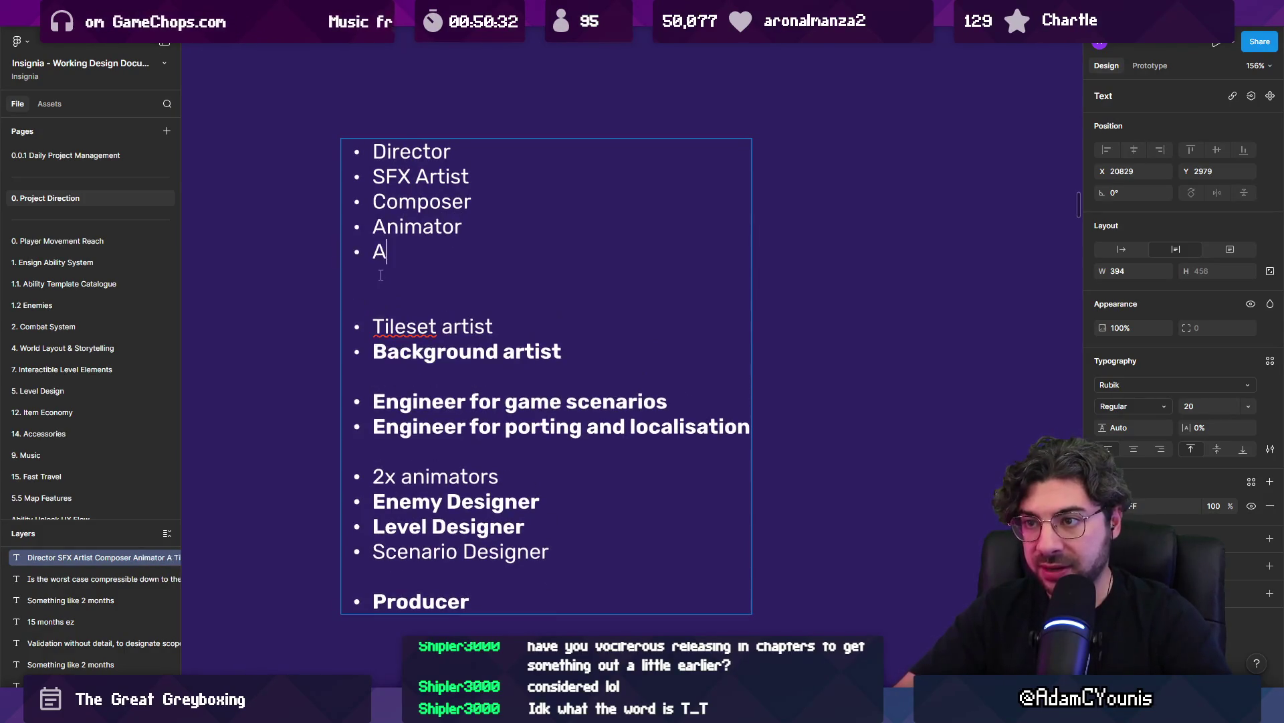
{"action": "key", "text": "shift+Home"}
{"action": "key", "text": "shift+Up"}
{"action": "key", "text": "shift+Up"}
{"action": "key", "text": "shift+Up"}
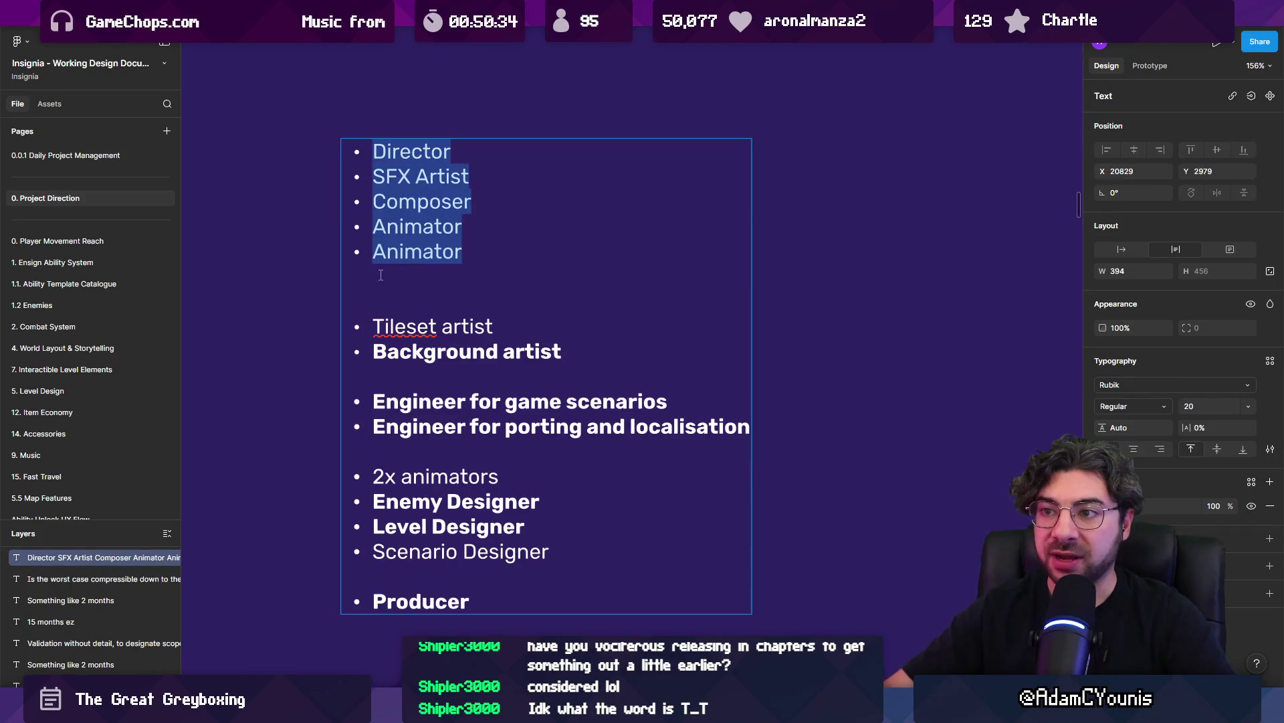
{"action": "key", "text": "Down"}
{"action": "key", "text": "Down"}
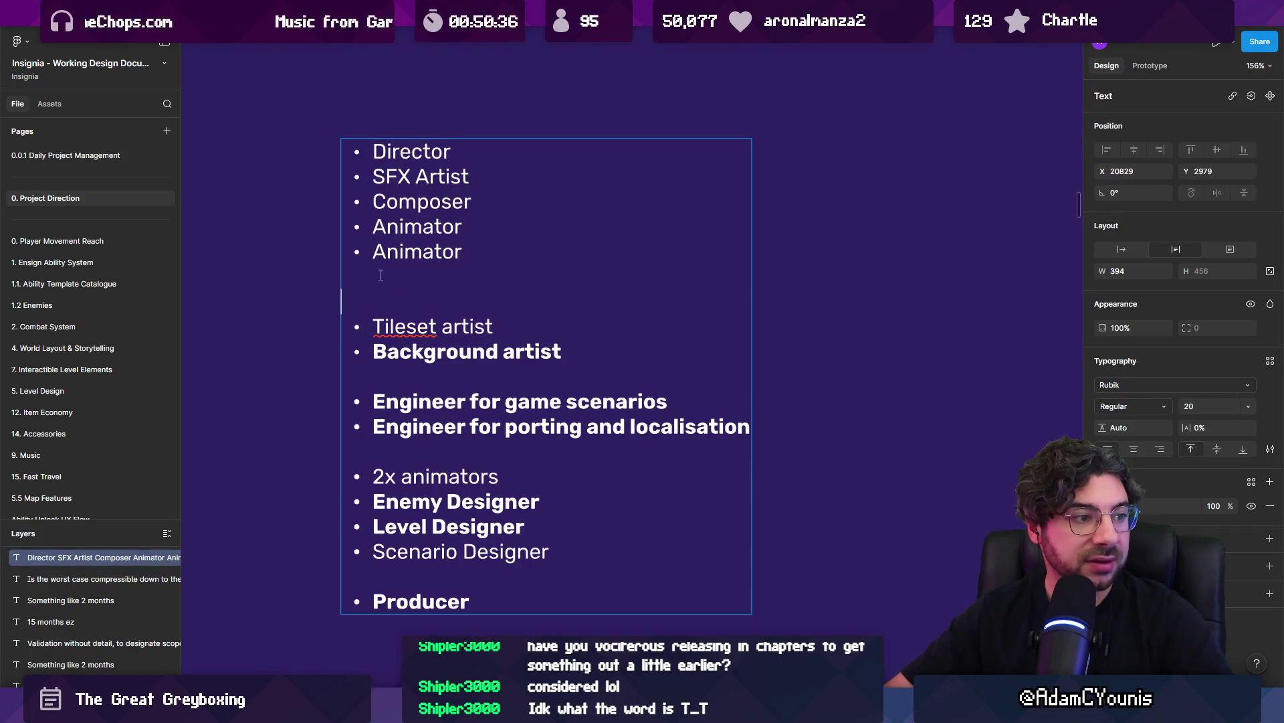
{"action": "key", "text": "Delete"}
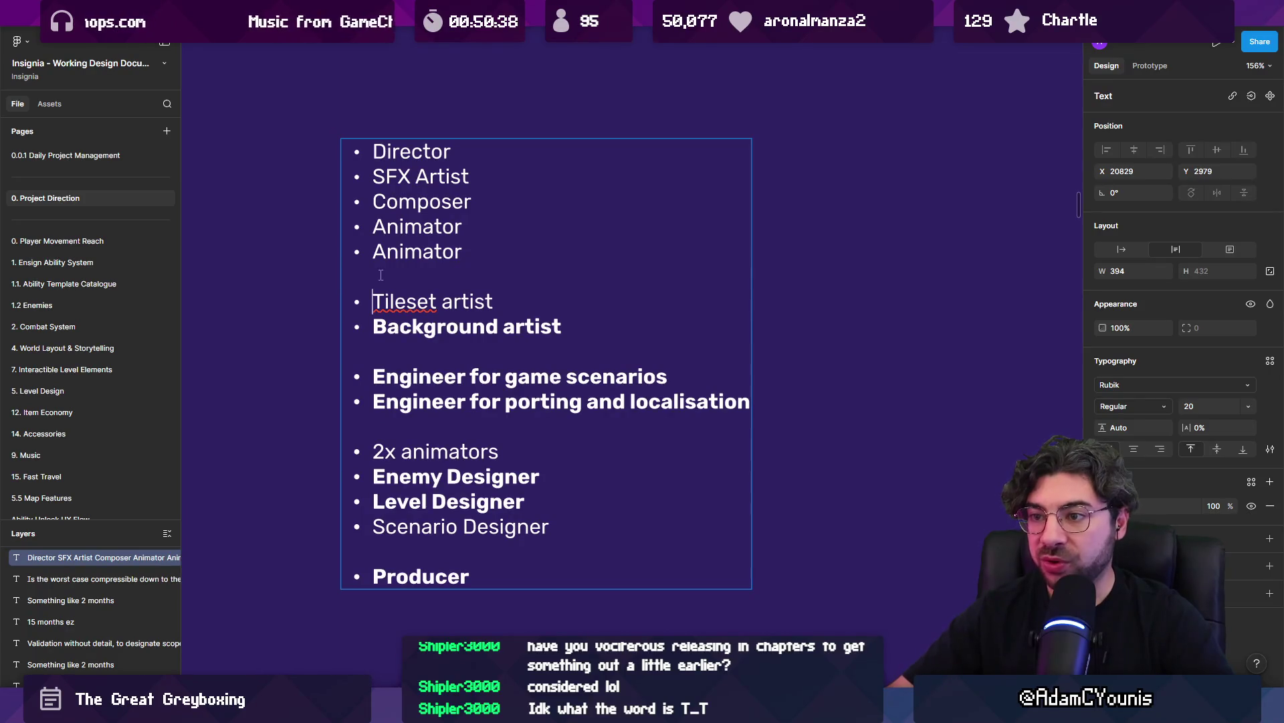
Italicize the 2x animators, Enemy Designer, Level Designer and Scenario Designer lines
{"action": "key", "text": "shift+Down"}
{"action": "key", "text": "shift+Down"}
{"action": "key", "text": "shift+Down"}
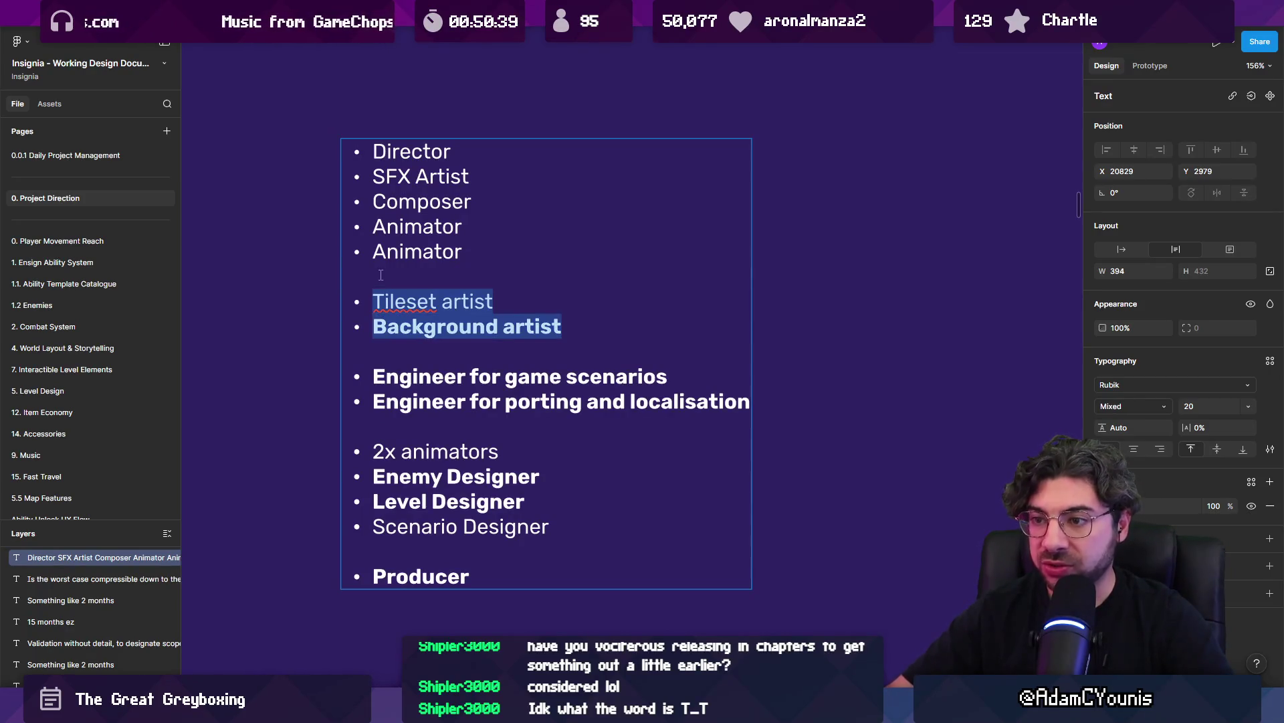
{"action": "key", "text": "shift+Down"}
{"action": "key", "text": "shift+Down"}
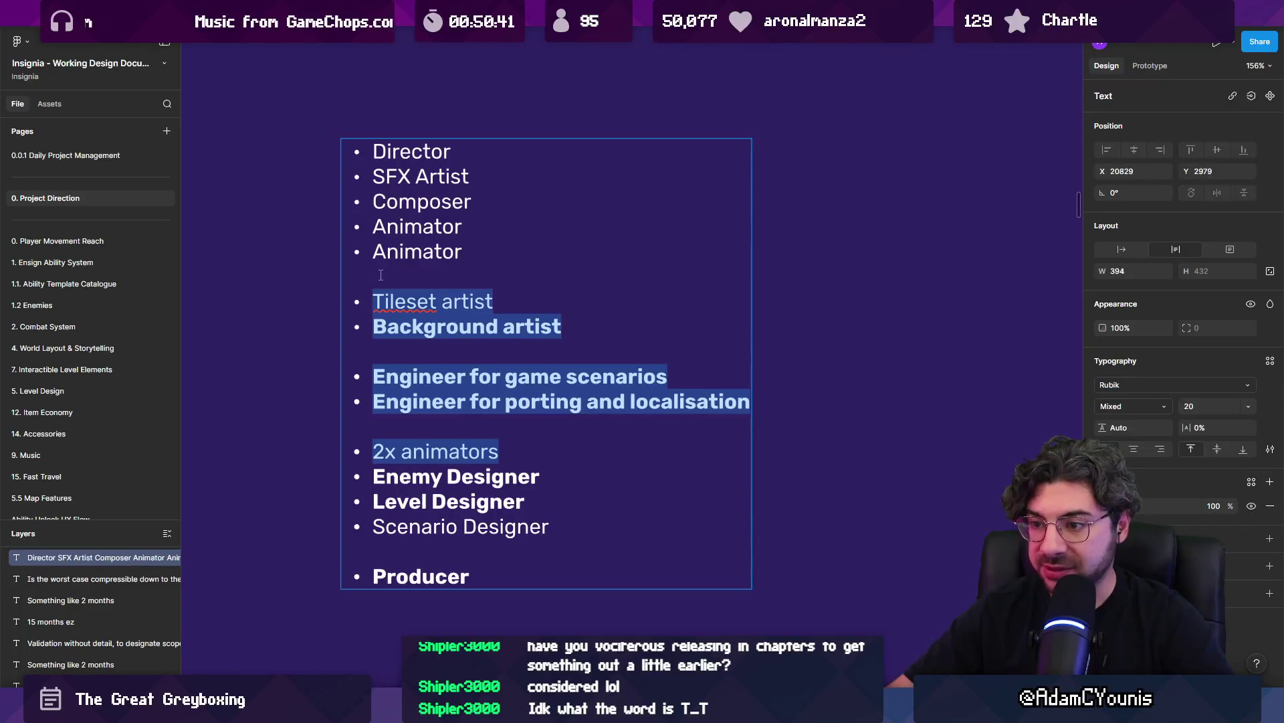
{"action": "key", "text": "shift+Down"}
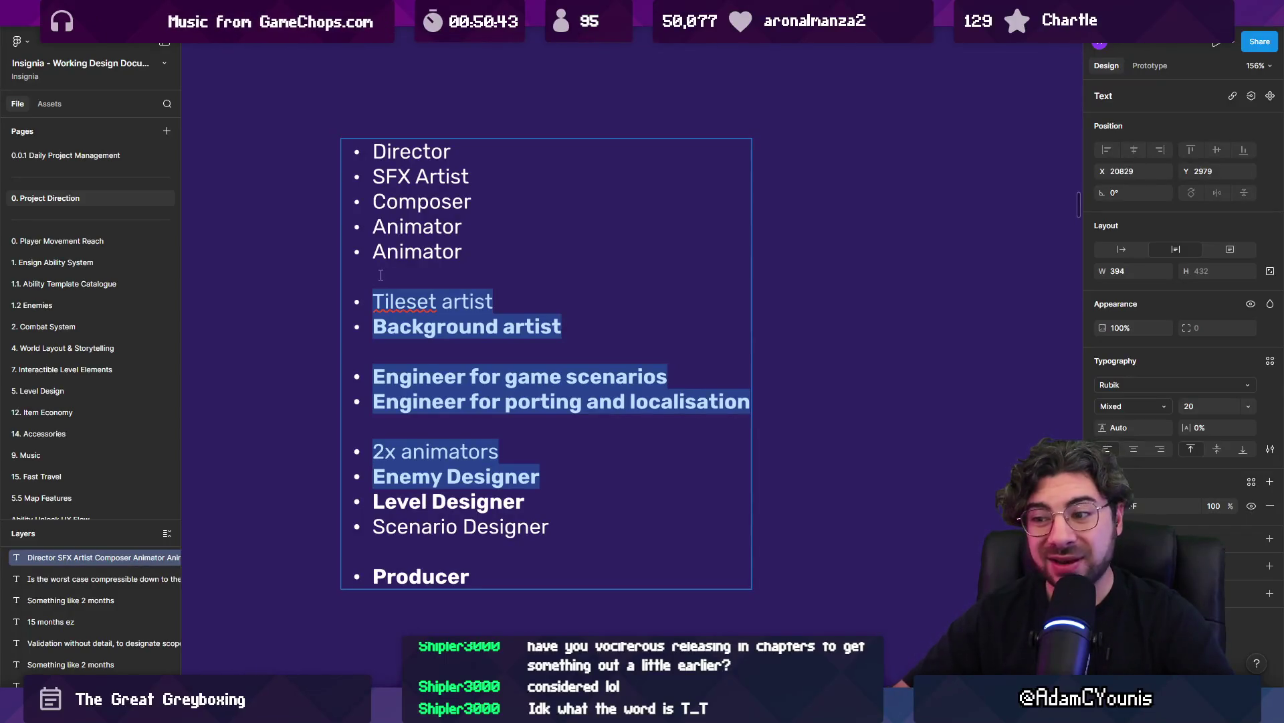
{"action": "key", "text": "shift+Down"}
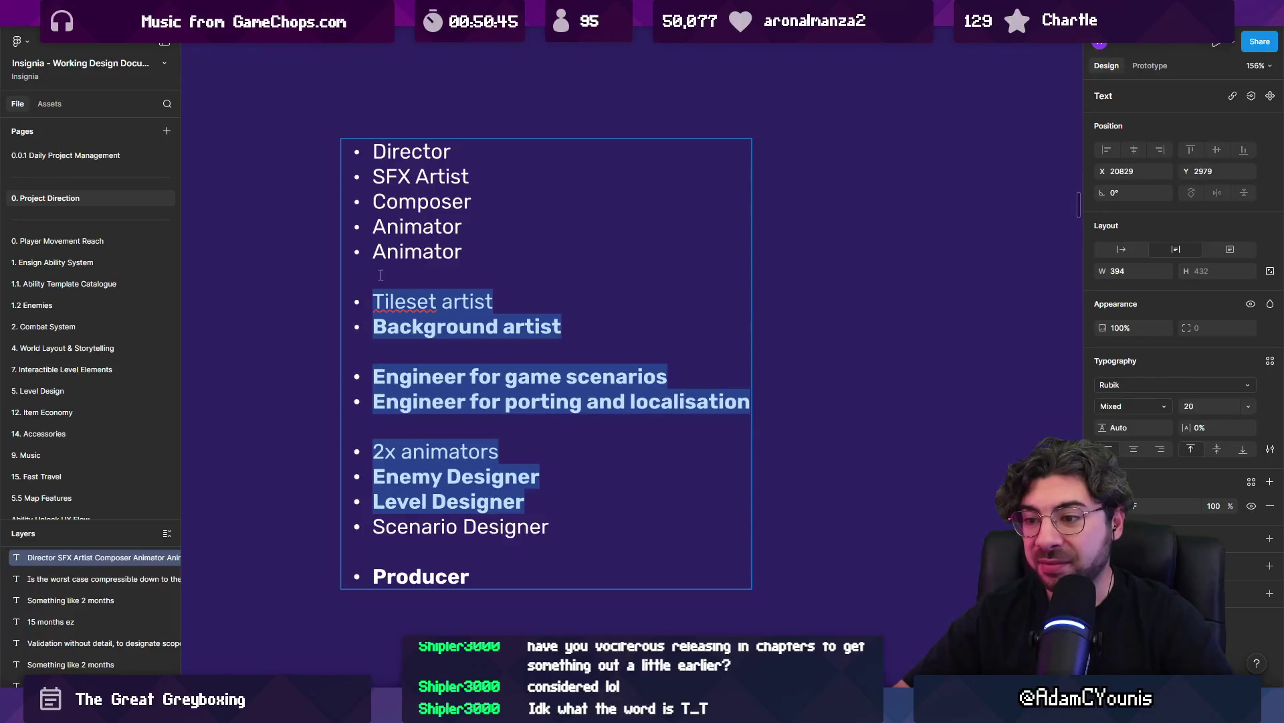
{"action": "key", "text": "shift+Down"}
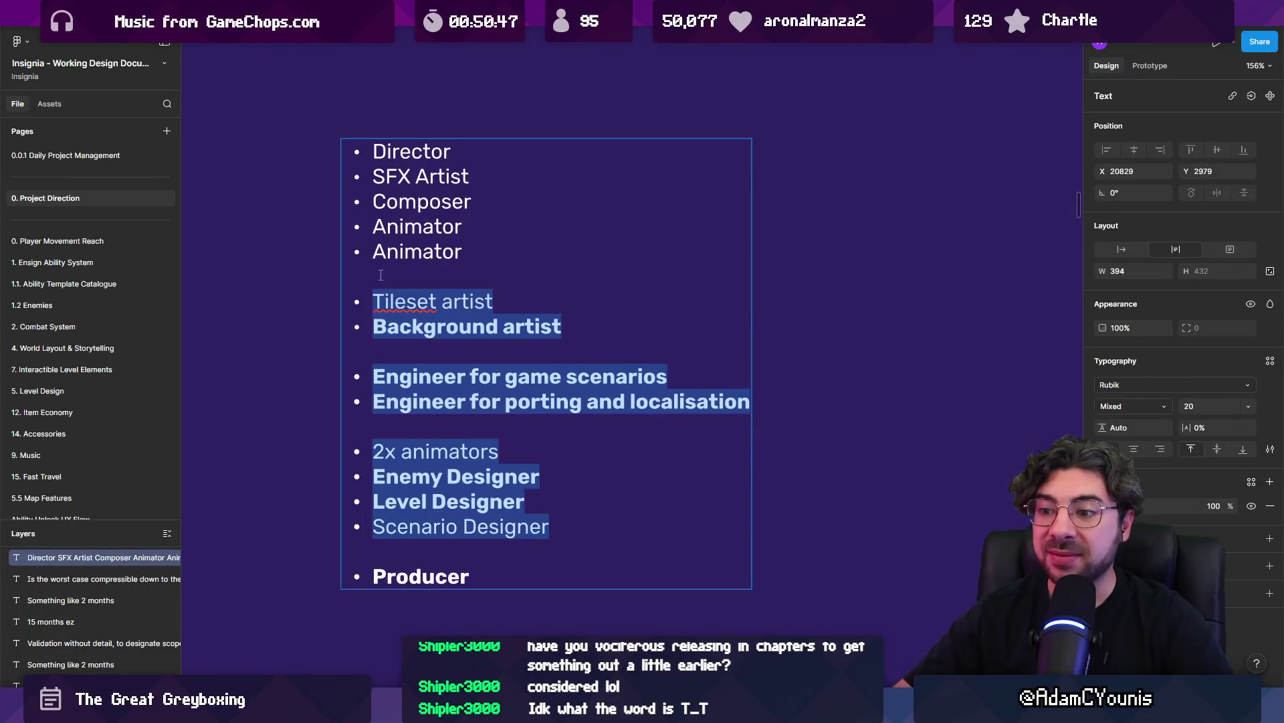
{"action": "key", "text": "Right"}
{"action": "key", "text": "shift+Up"}
{"action": "key", "text": "shift+Up"}
{"action": "key", "text": "shift+Up"}
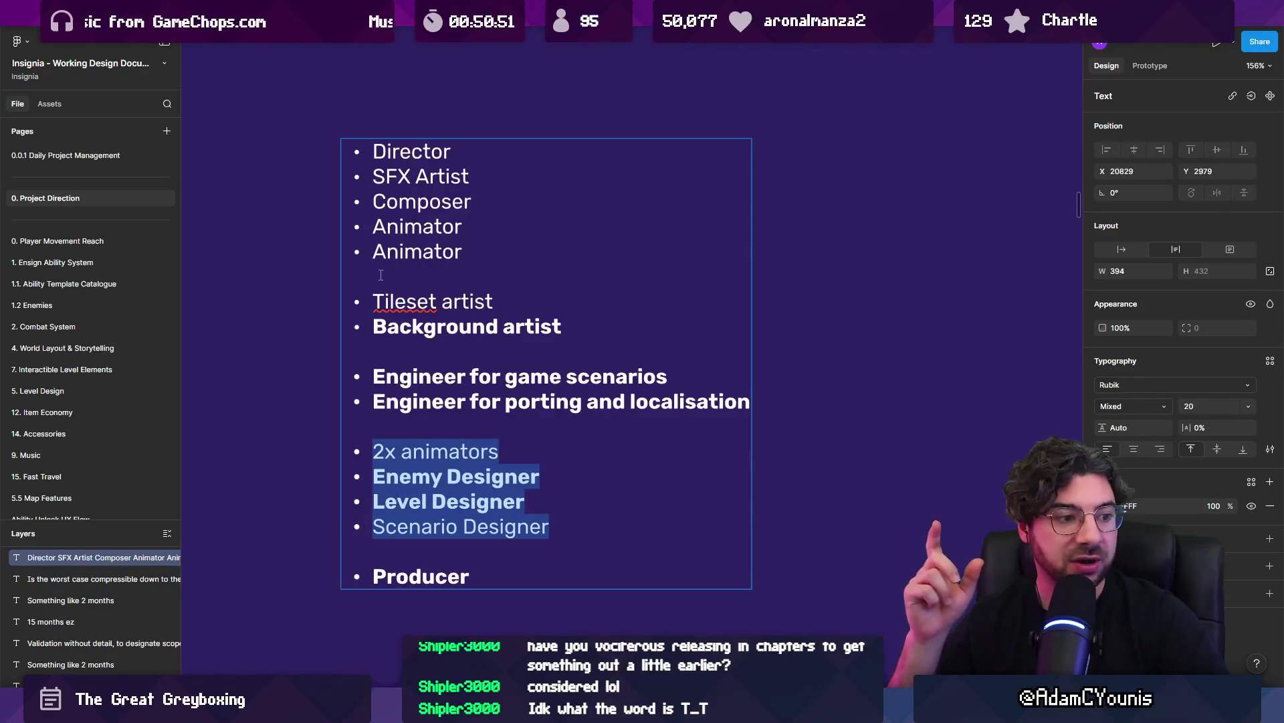
{"action": "key", "text": "ctrl+i"}
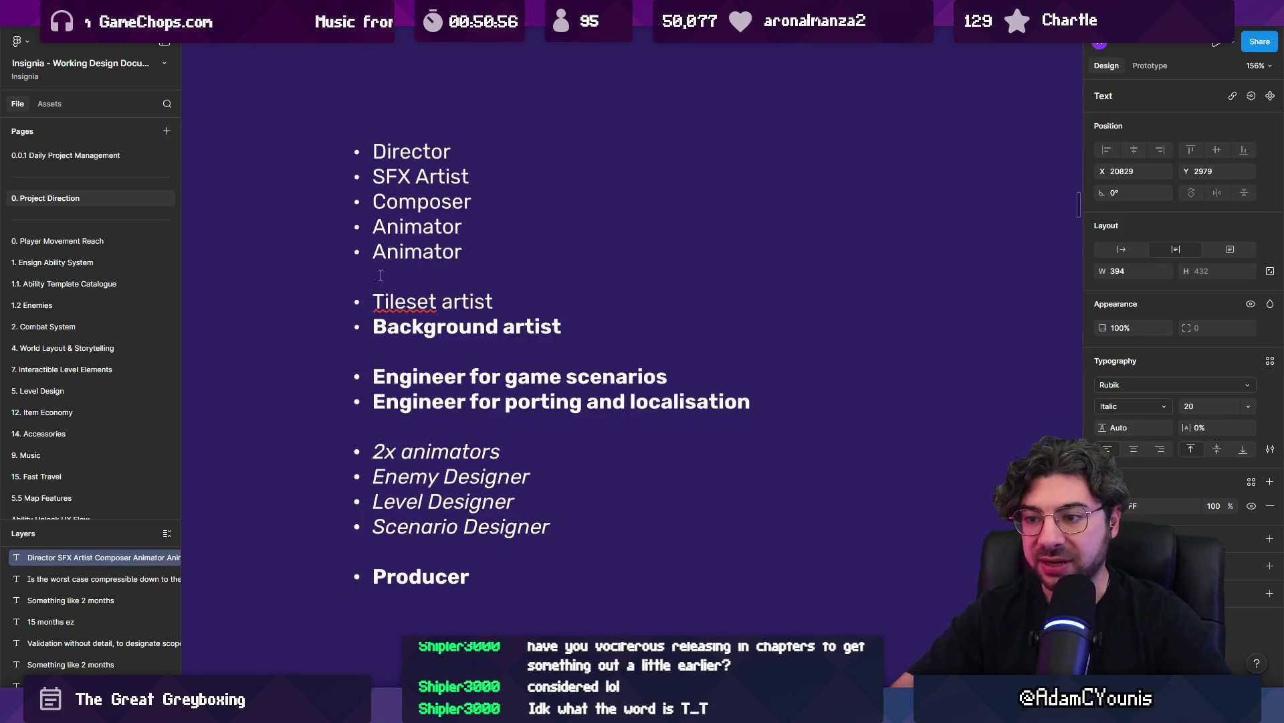
Set '2x animators' back to regular style, separated from the designers by a blank line
{"action": "key", "text": "Left"}
{"action": "key", "text": "shift+End"}
{"action": "key", "text": "Left"}
{"action": "key", "text": "Return"}
{"action": "key", "text": "BackSpace"}
{"action": "key", "text": "ctrl+shift+Left"}
{"action": "key", "text": "ctrl+shift+Left"}
{"action": "key", "text": "ctrl+i"}
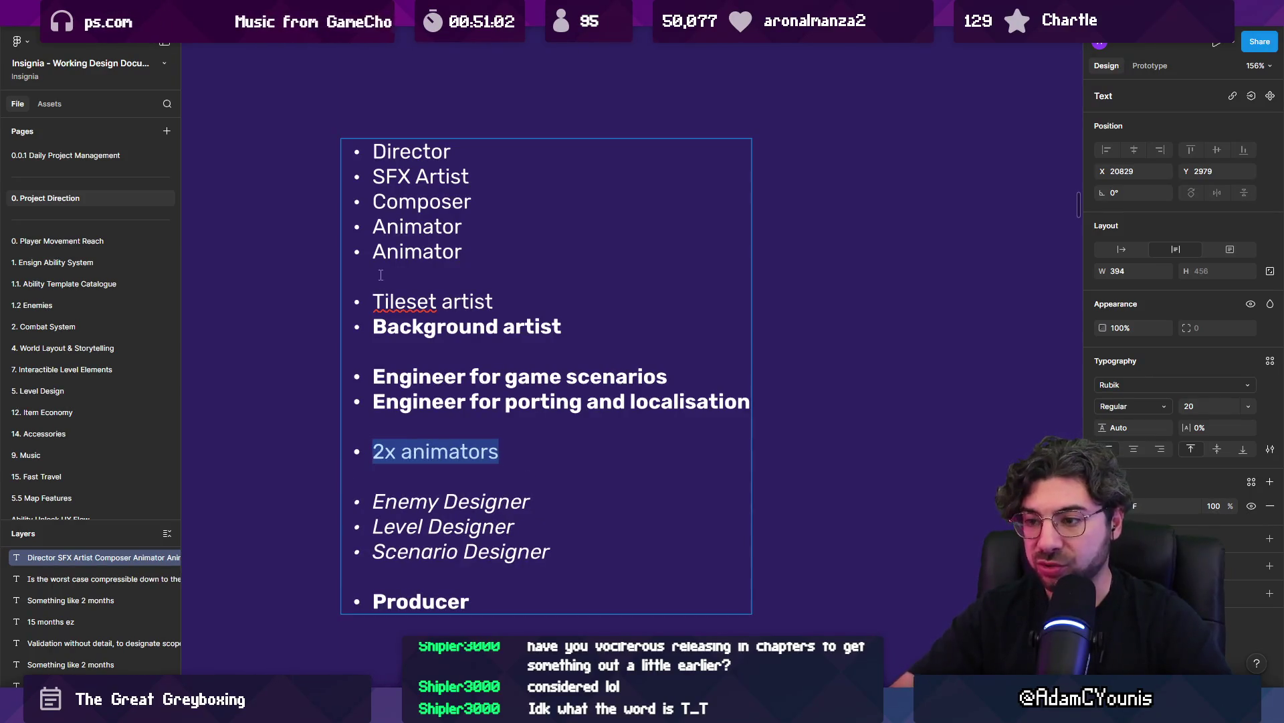
Rewrite the '2x animators' bullet as 'Character Animator'
{"action": "key", "text": "Left"}
{"action": "key", "text": "ctrl+shift+Right"}
{"action": "key", "text": "ctrl+shift+Right"}
{"action": "key", "text": "ctrl+shift+Right"}
{"action": "key", "text": "Left"}
{"action": "key", "text": "ctrl+shift+Right"}
{"action": "key", "text": "shift+End"}
{"action": "type", "text": "A"}
{"action": "key", "text": "BackSpace"}
{"action": "type", "text": "Charac"}
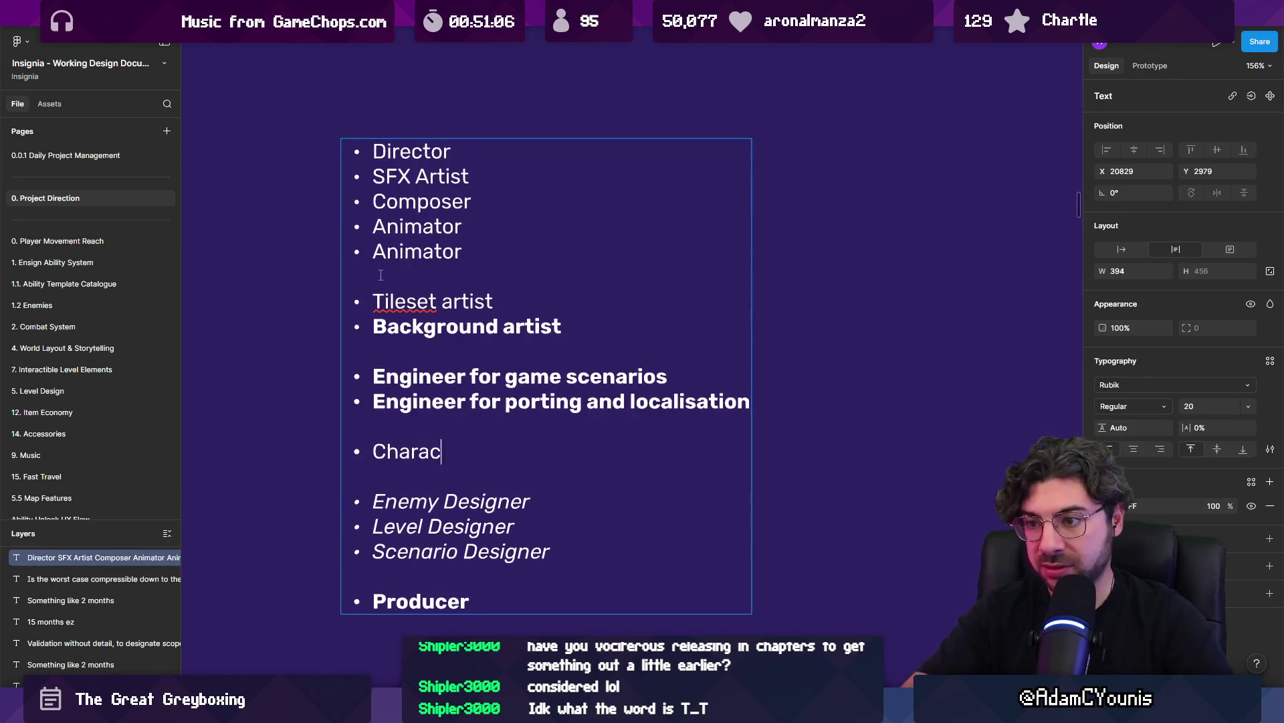
{"action": "type", "text": "ter aNIMA"}
{"action": "key", "text": "BackSpace"}
{"action": "key", "text": "BackSpace"}
{"action": "key", "text": "BackSpace"}
{"action": "type", "text": "Ani"}
{"action": "key", "text": "BackSpace"}
{"action": "type", "text": "imator"}
Add an 'FX Animator' bullet below Character Animator
{"action": "key", "text": "Return"}
{"action": "type", "text": "Polish"}
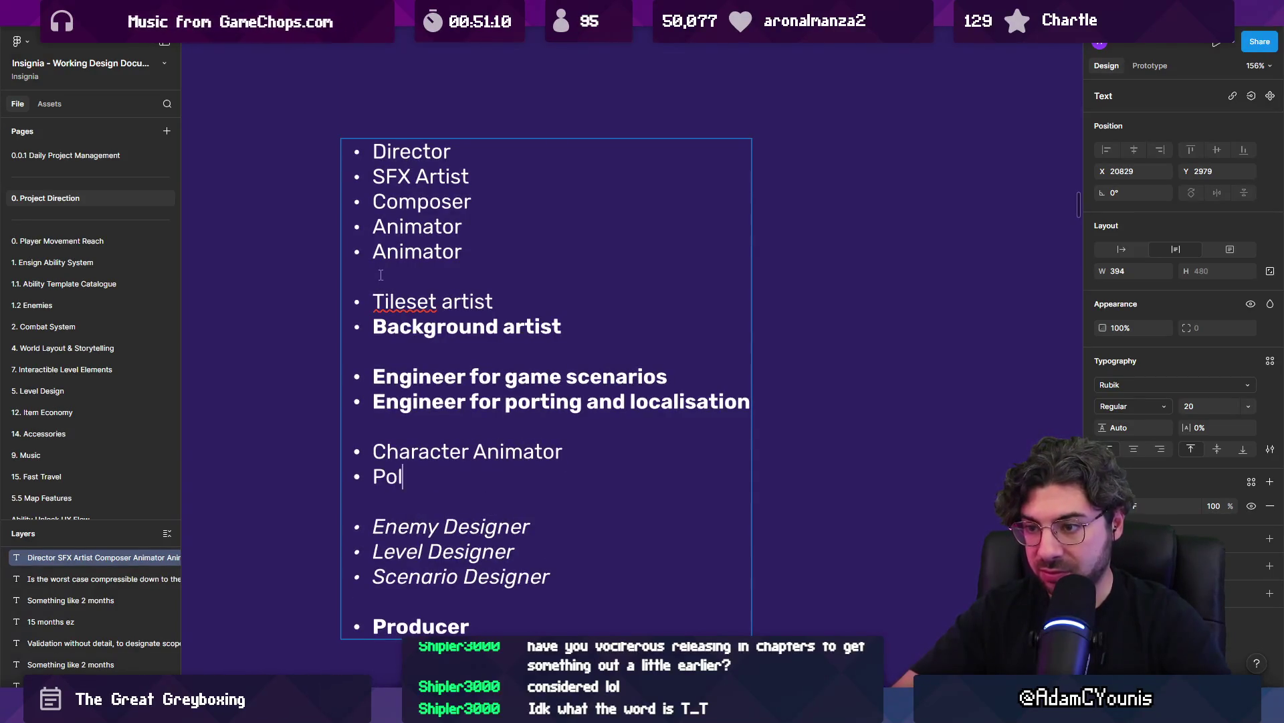
{"action": "key", "text": "BackSpace"}
{"action": "key", "text": "BackSpace"}
{"action": "key", "text": "BackSpace"}
{"action": "type", "text": "Finisher Animator"}
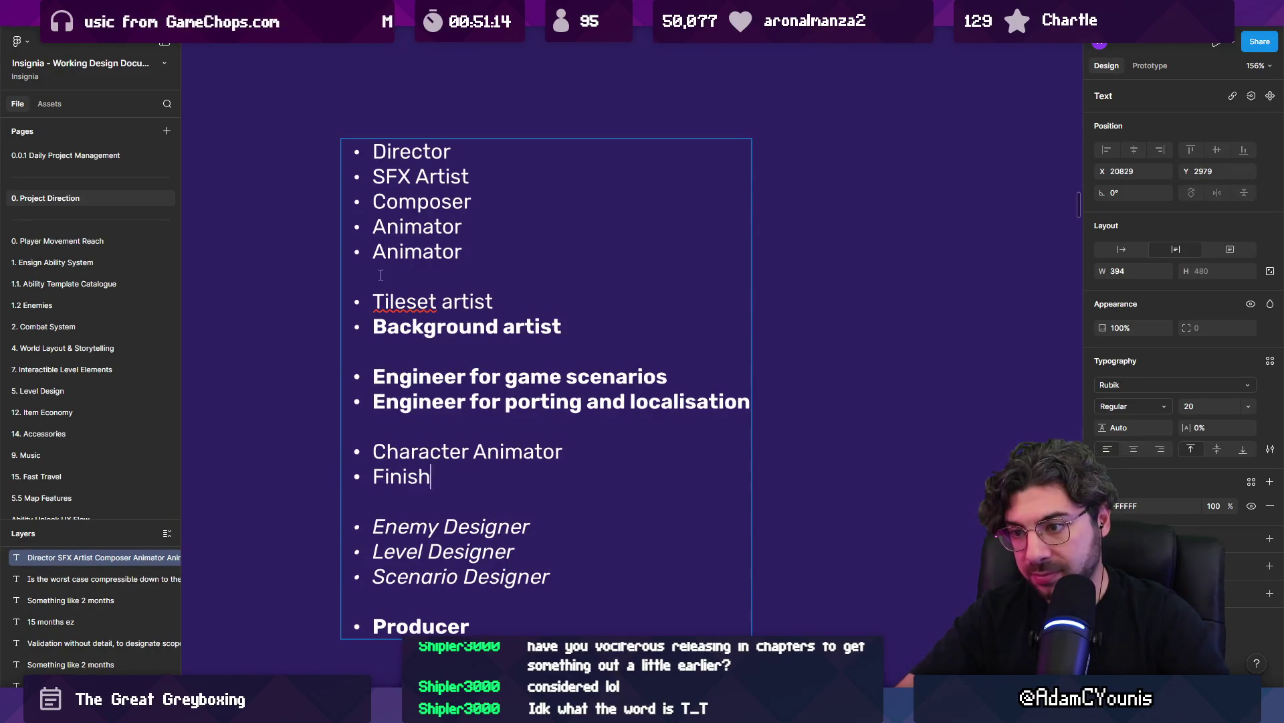
{"action": "key", "text": "ctrl+Left"}
{"action": "key", "text": "ctrl+shift+Left"}
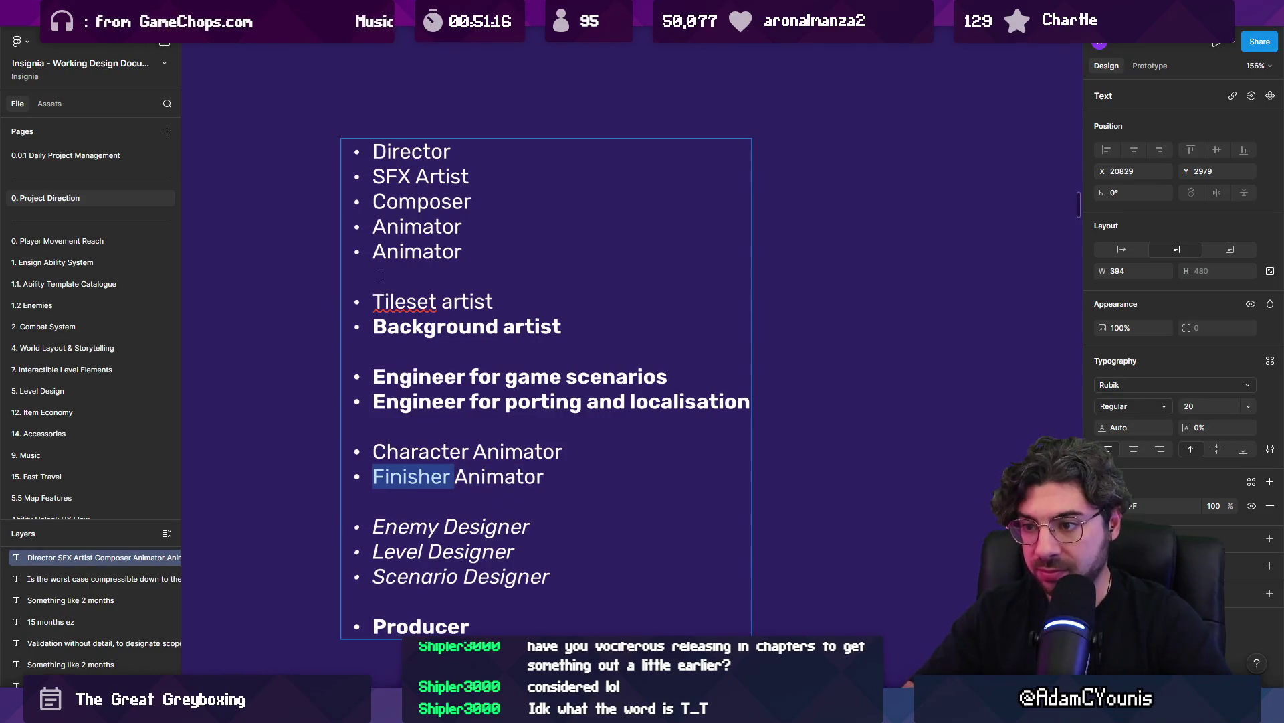
{"action": "key", "text": "BackSpace"}
{"action": "type", "text": "VFX"}
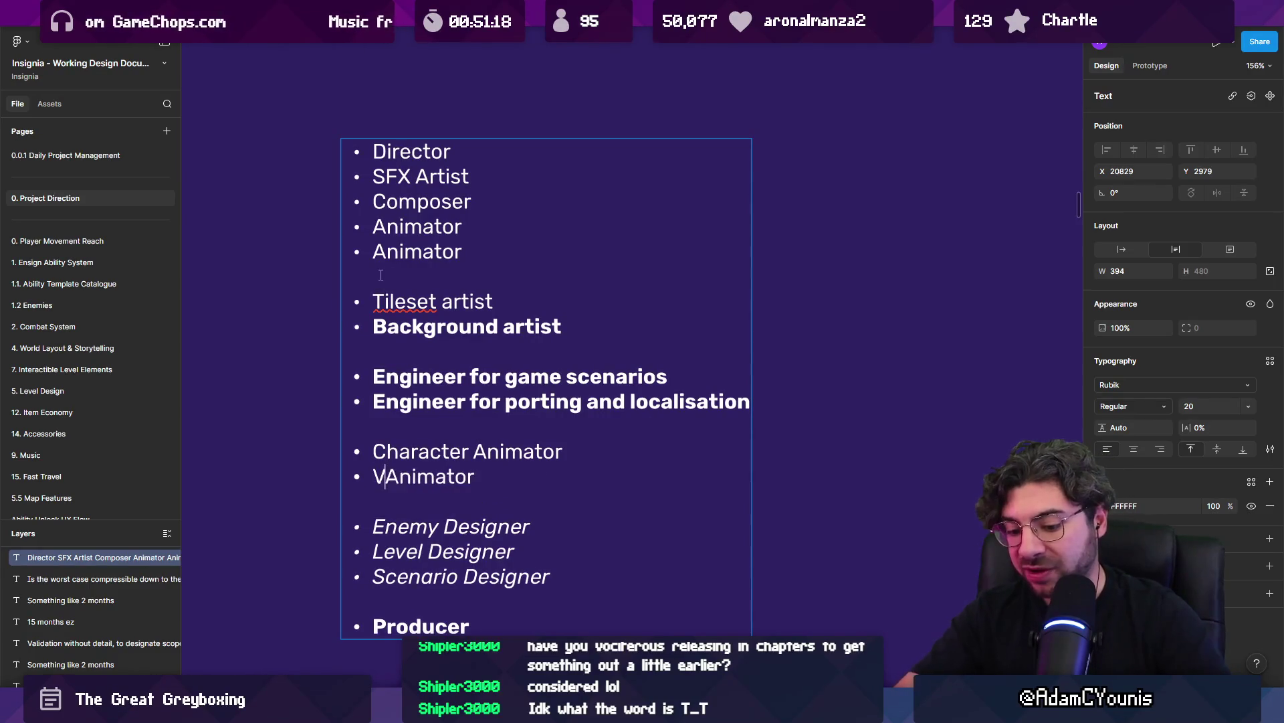
{"action": "key", "text": "ctrl+shift+Left"}
{"action": "key", "text": "ctrl+shift+Left"}
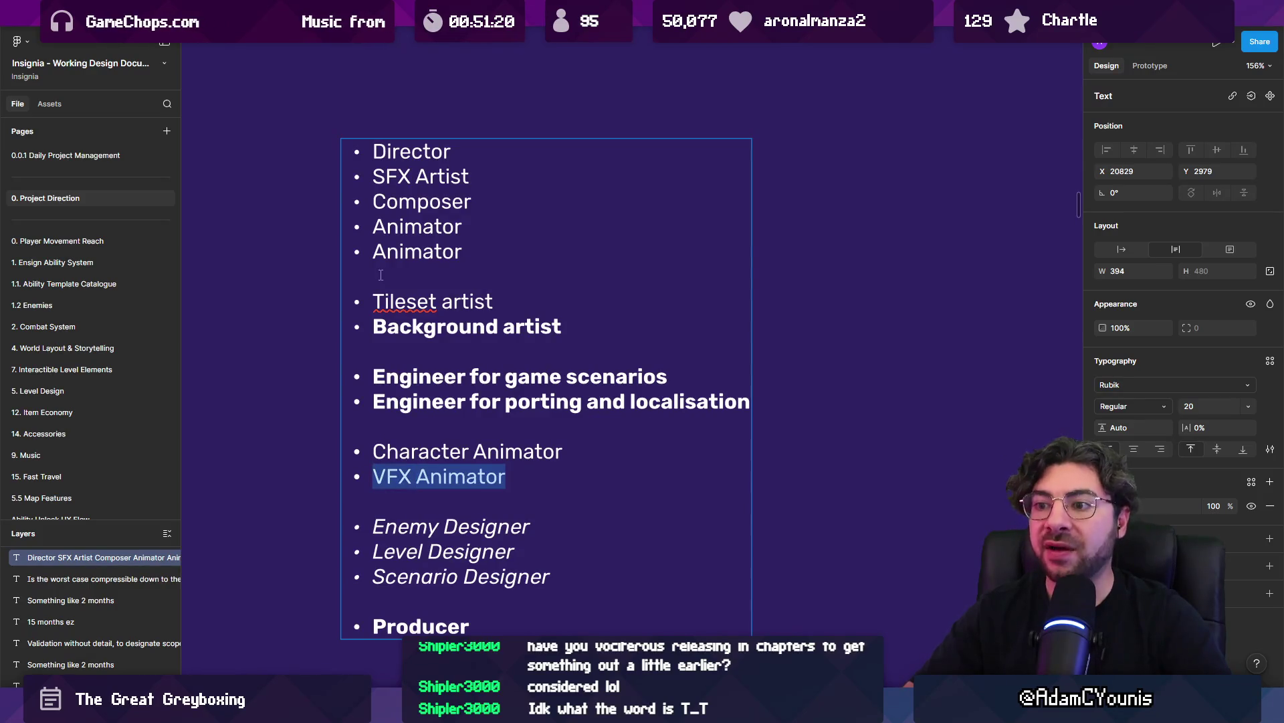
{"action": "type", "text": "FX A"}
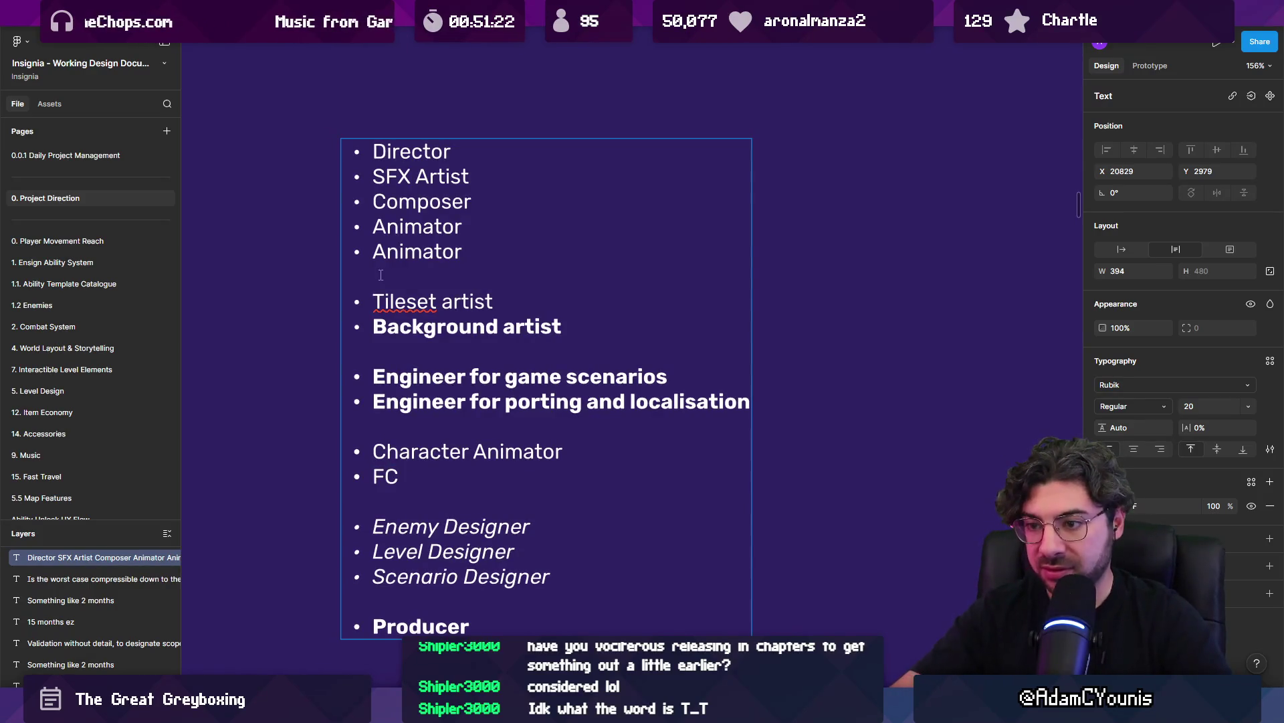
{"action": "type", "text": "nimator"}
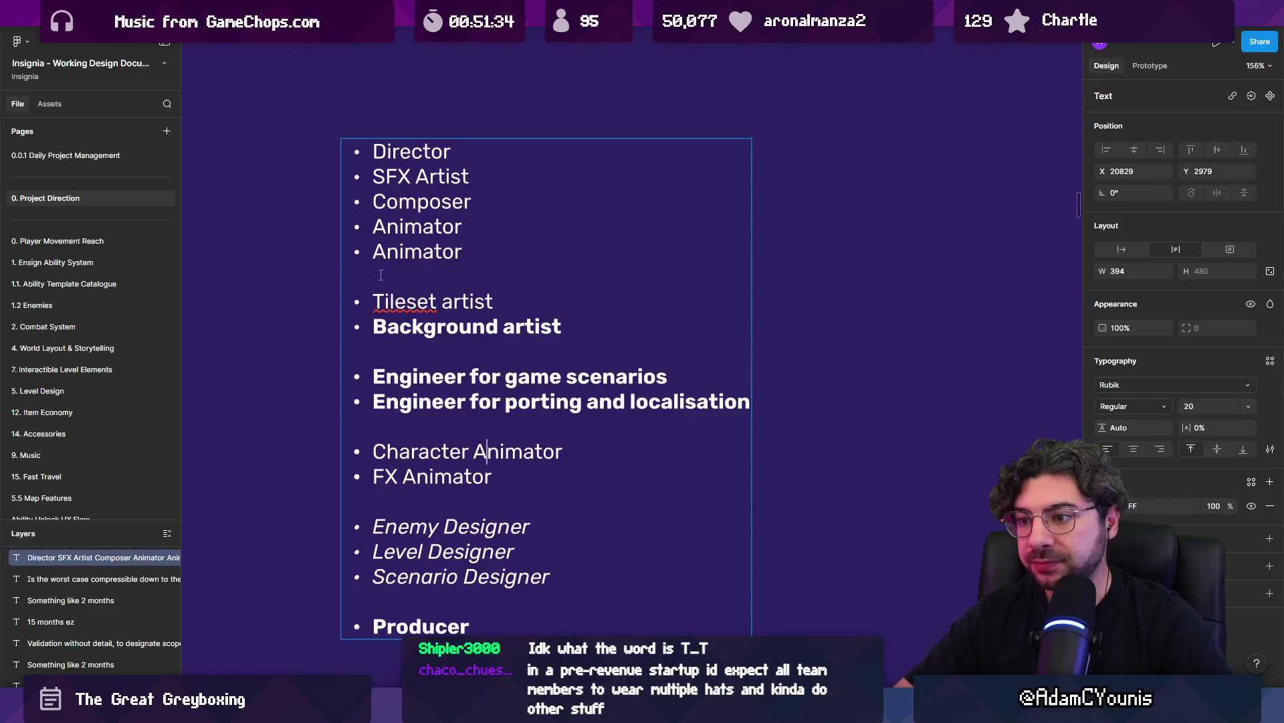
Cut the Tileset artist and Background artist lines out of the list
{"action": "key", "text": "ctrl+shift+Left"}
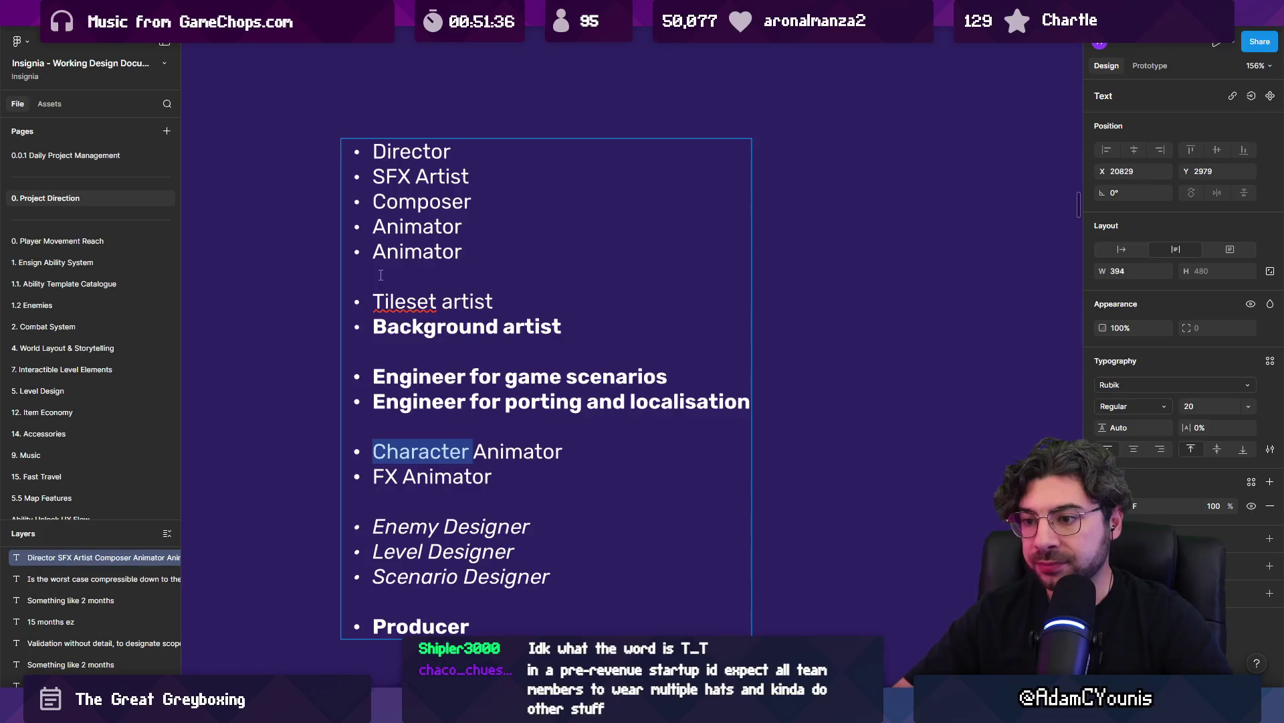
{"action": "key", "text": "Down"}
{"action": "key", "text": "Down"}
{"action": "key", "text": "Down"}
{"action": "key", "text": "Left"}
{"action": "key", "text": "Left"}
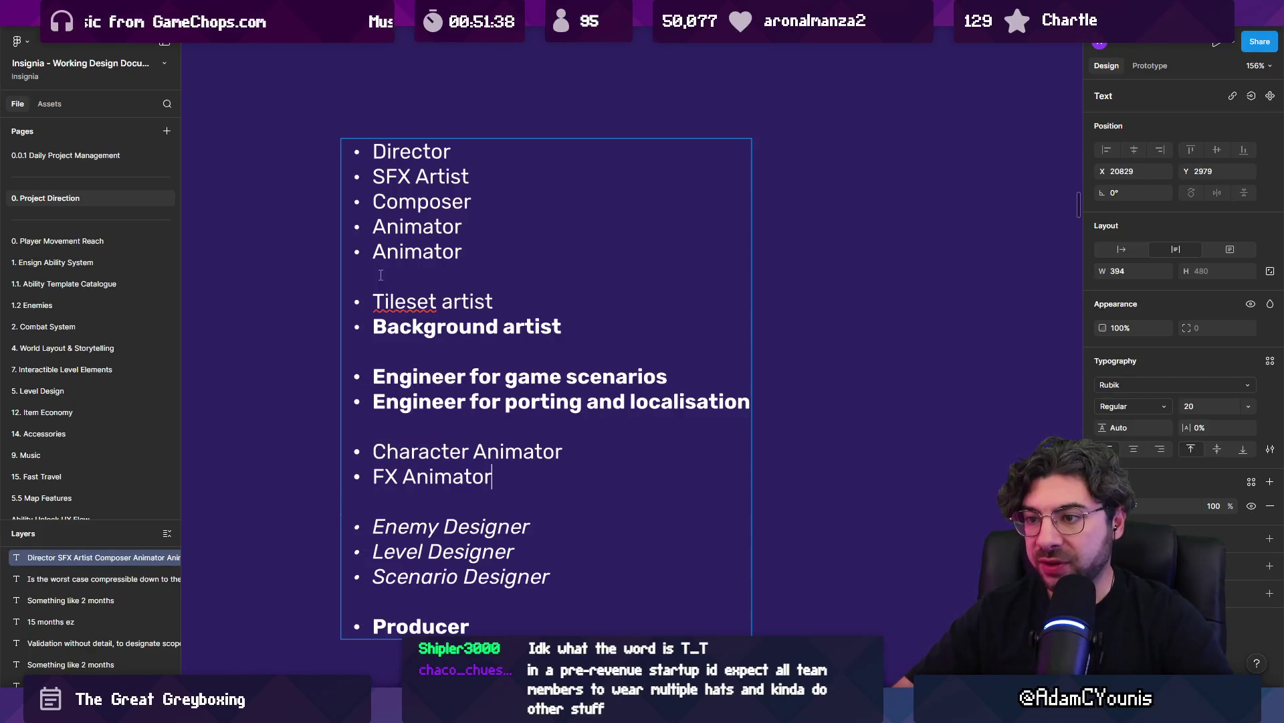
{"action": "key", "text": "shift+Up"}
{"action": "key", "text": "shift+Up"}
{"action": "key", "text": "shift+Up"}
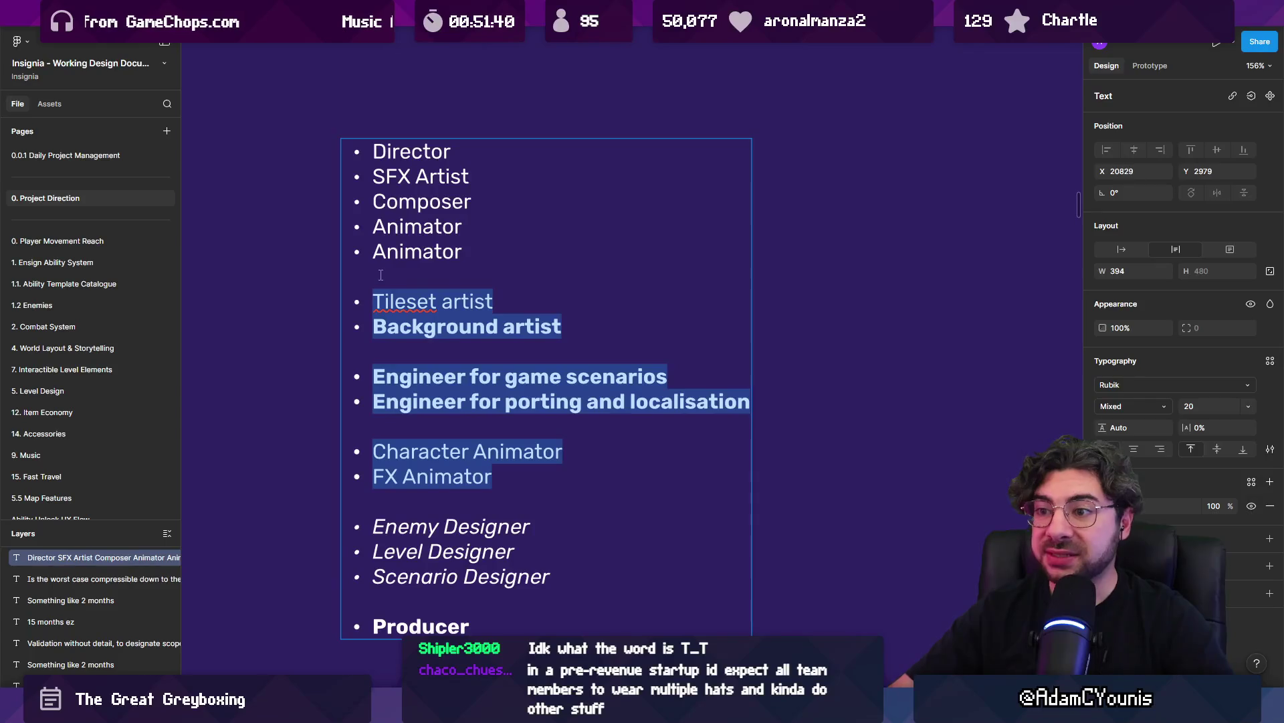
{"action": "key", "text": "Left"}
{"action": "key", "text": "shift+End"}
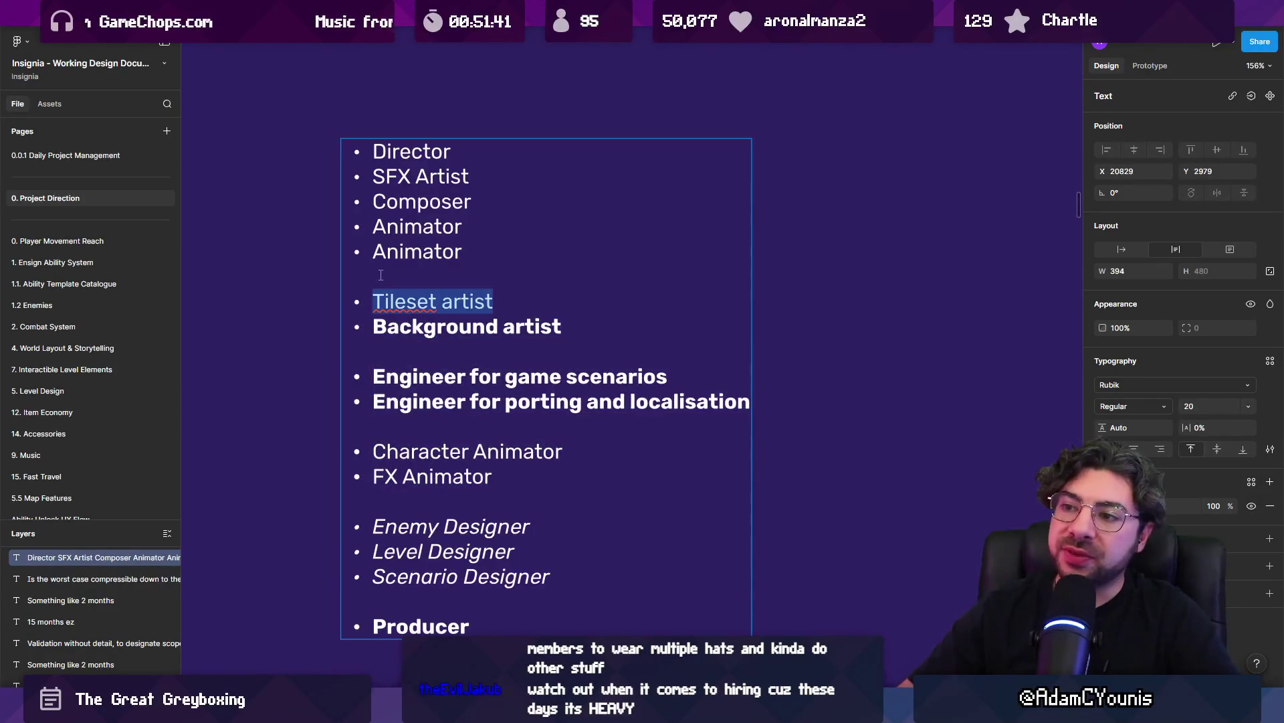
{"action": "key", "text": "Left"}
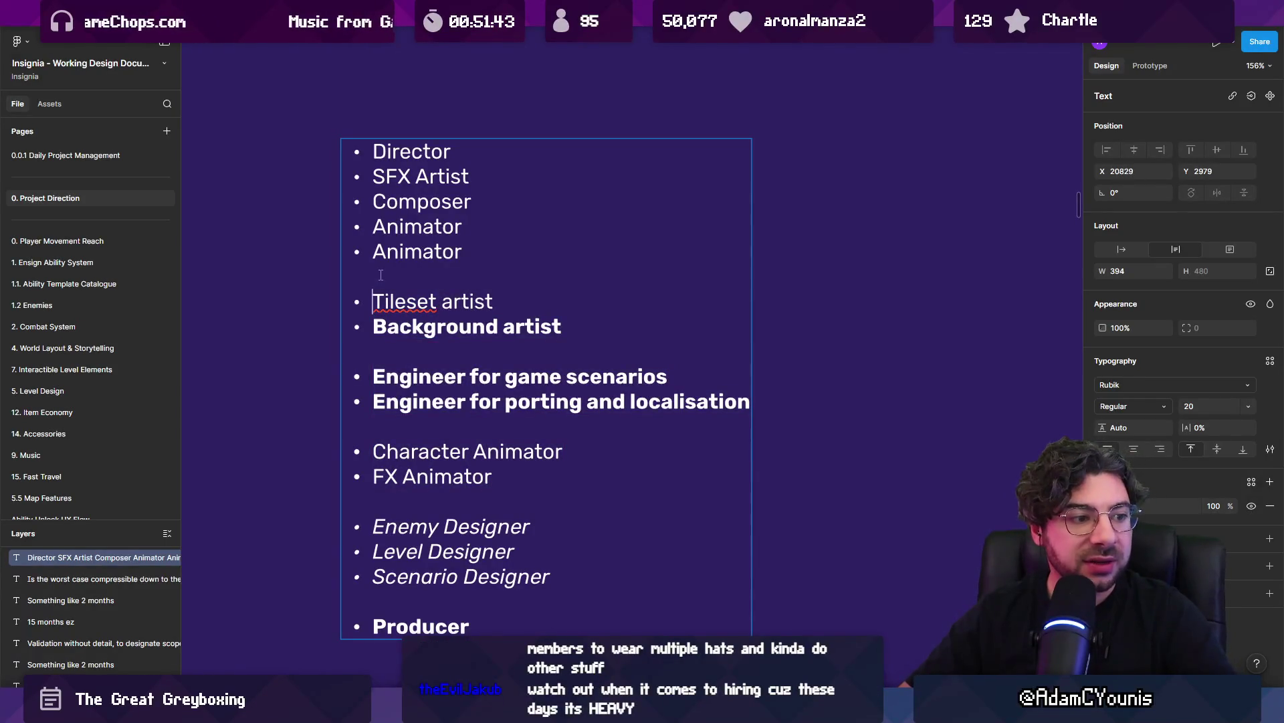
{"action": "key", "text": "shift+Down"}
{"action": "key", "text": "shift+End"}
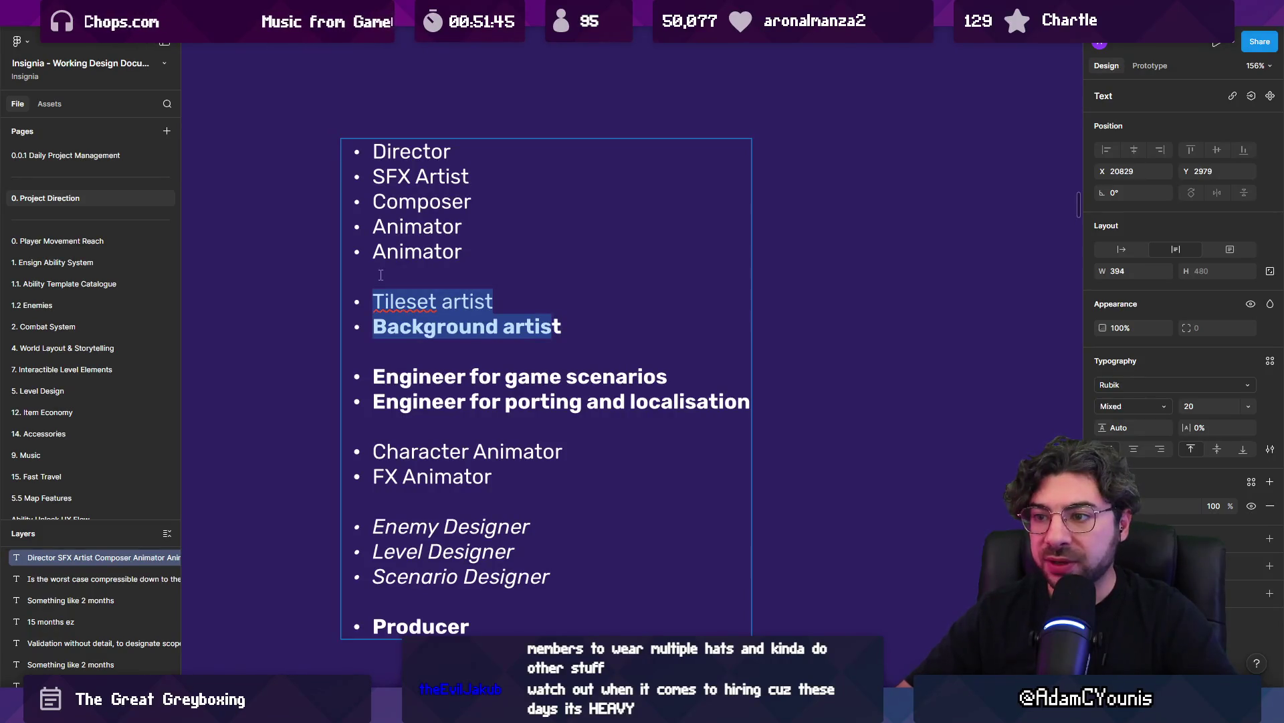
{"action": "key", "text": "ctrl+x"}
{"action": "key", "text": "Down"}
{"action": "key", "text": "Down"}
{"action": "key", "text": "Down"}
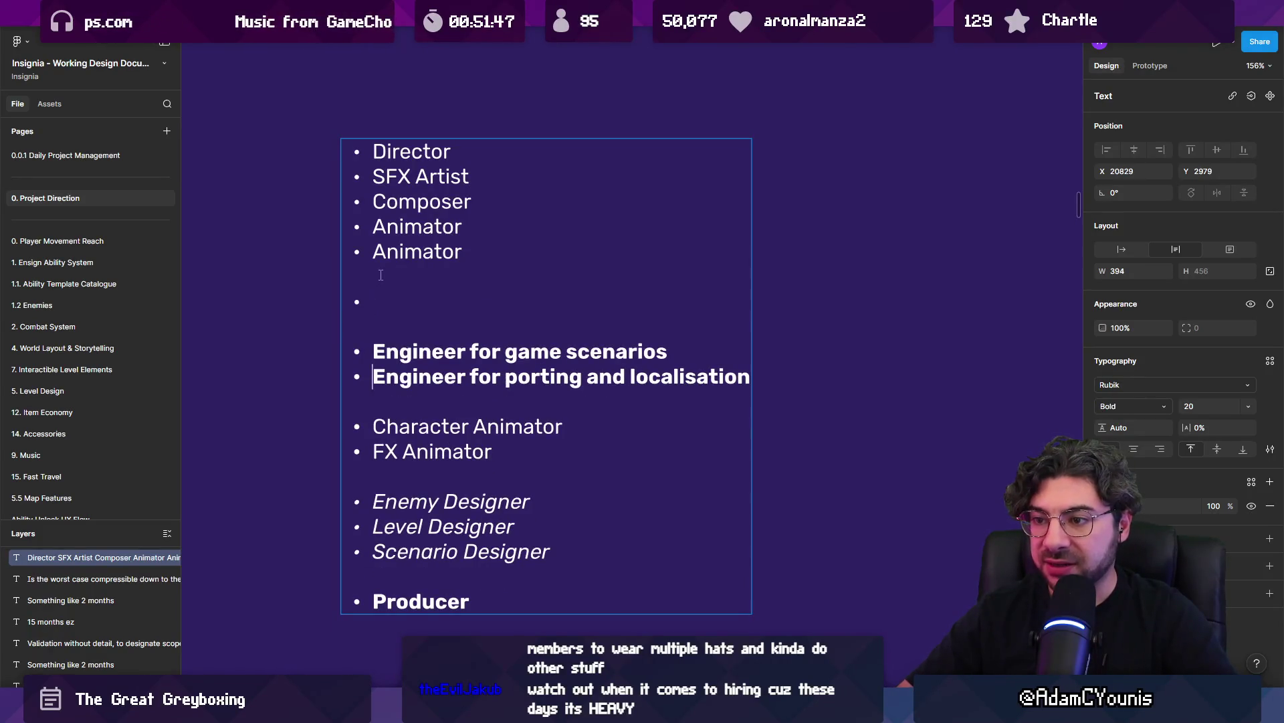
Paste Tileset artist and Background artist above Character Animator and remove the leftover empty lines
{"action": "key", "text": "Return"}
{"action": "key", "text": "ctrl+v"}
{"action": "key", "text": "Up"}
{"action": "key", "text": "Up"}
{"action": "key", "text": "BackSpace"}
{"action": "key", "text": "BackSpace"}
{"action": "key", "text": "Down"}
{"action": "key", "text": "Down"}
{"action": "key", "text": "Down"}
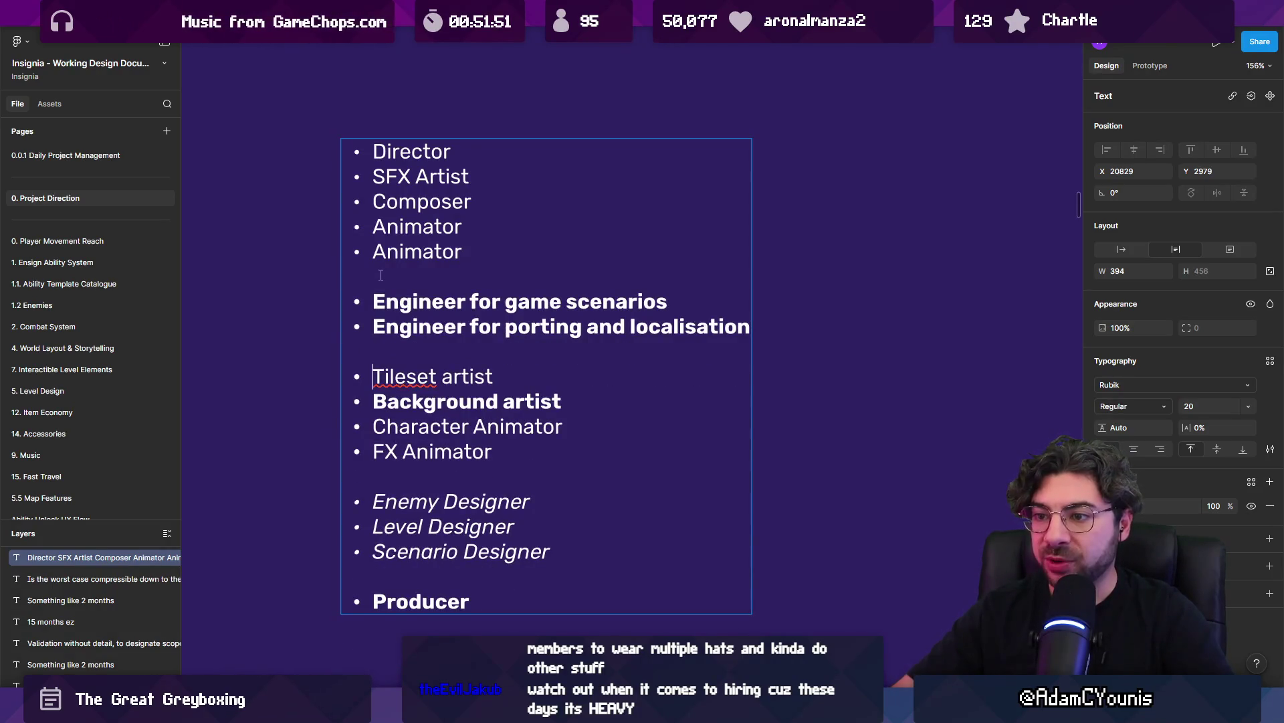
{"action": "key", "text": "shift+Down"}
{"action": "key", "text": "shift+Down"}
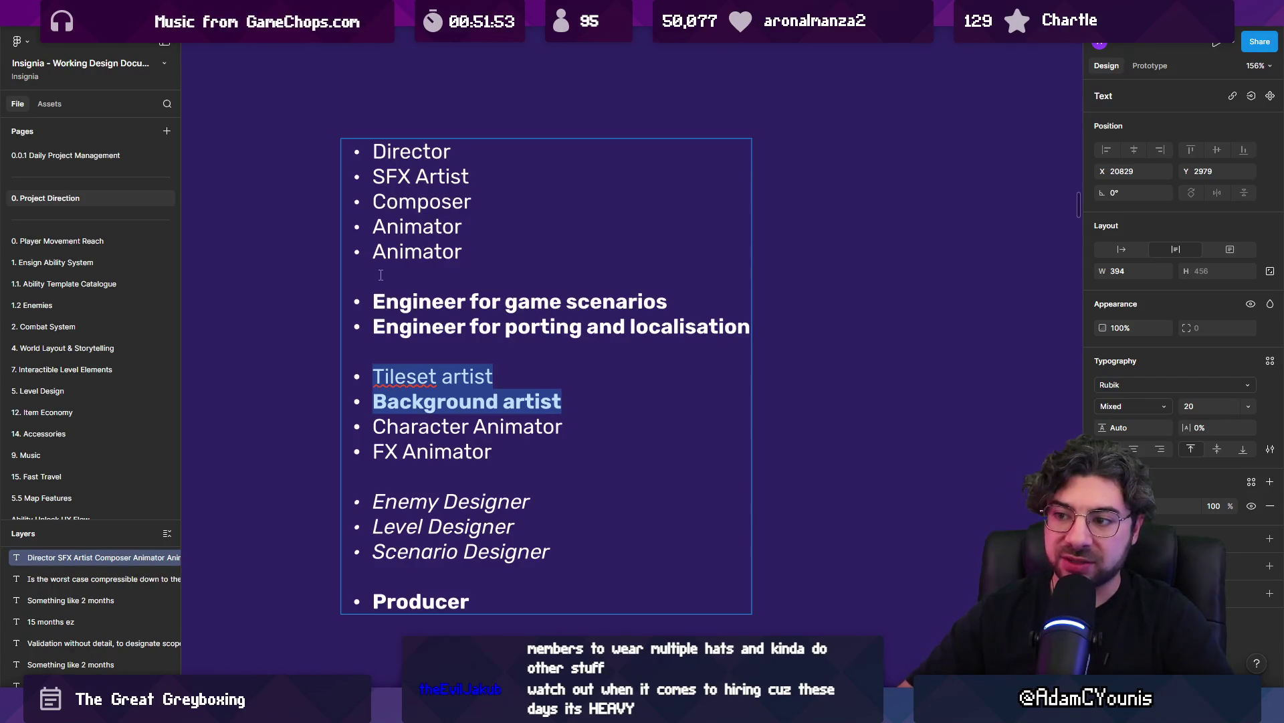
{"action": "key", "text": "Right"}
{"action": "key", "text": "shift+Home"}
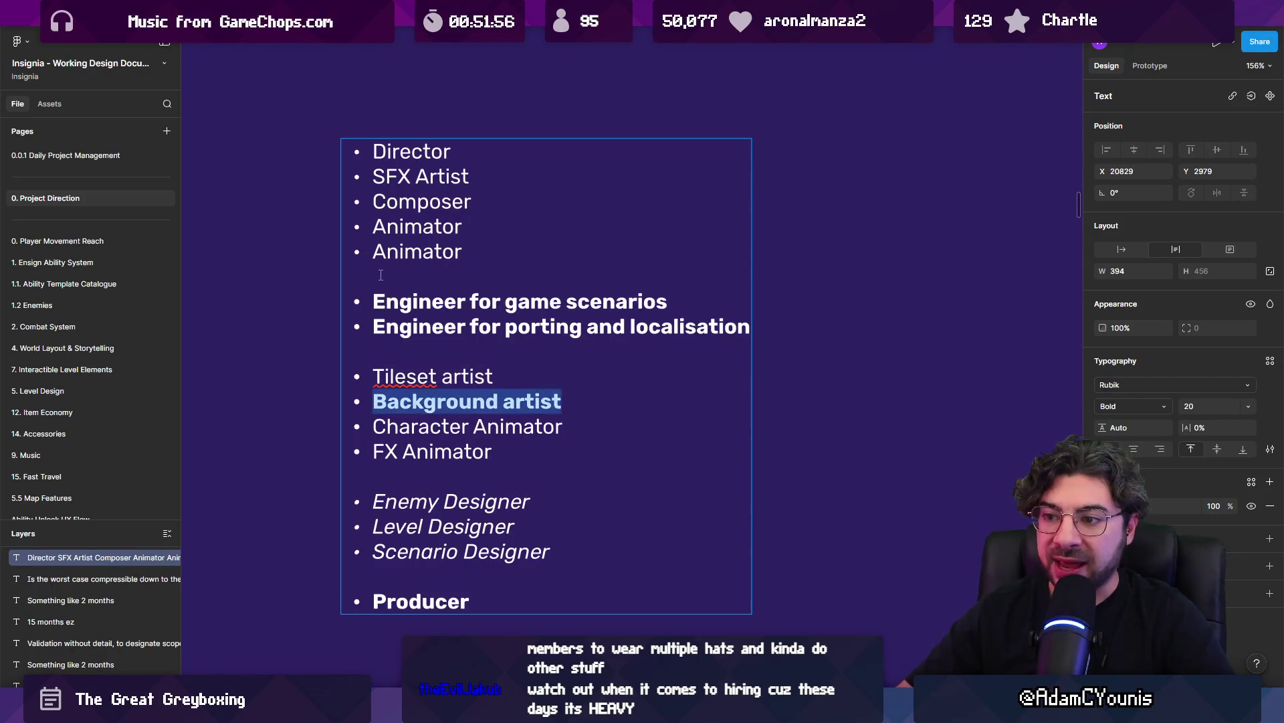
Bold FX Animator and undo it, then reselect the four artist and animator lines
{"action": "key", "text": "Down"}
{"action": "key", "text": "Down"}
{"action": "key", "text": "End"}
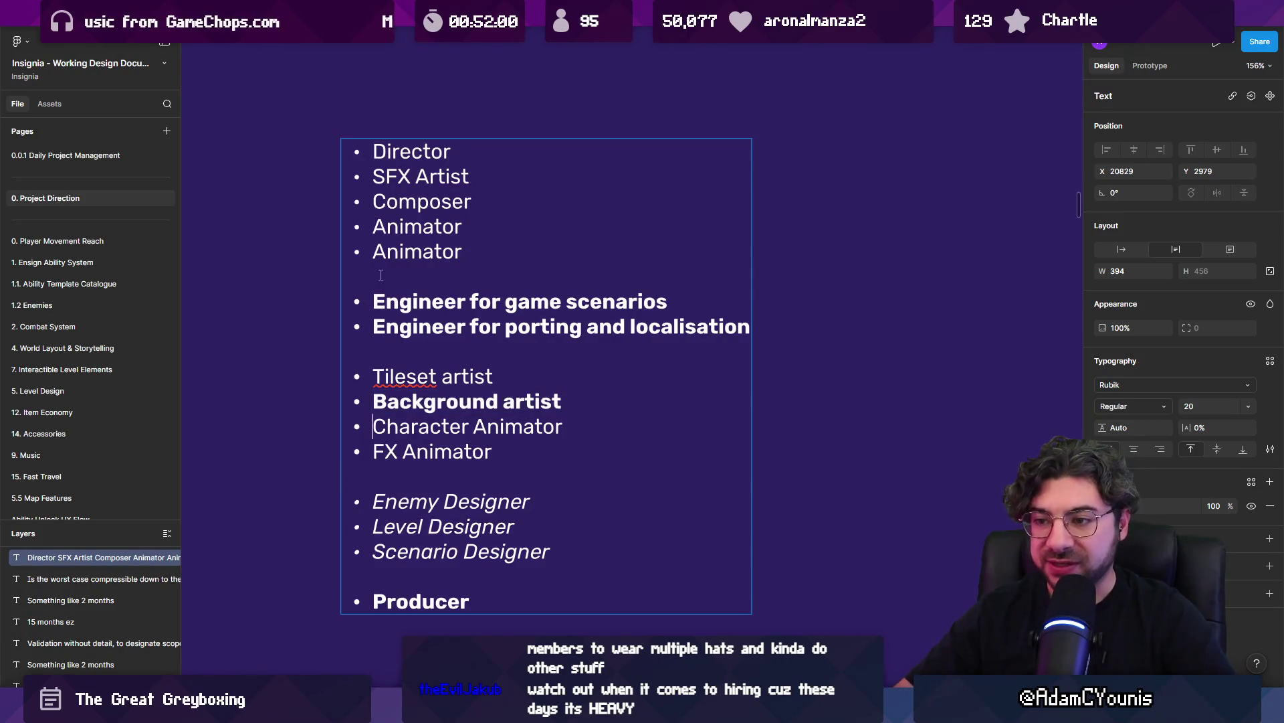
{"action": "key", "text": "shift+Home"}
{"action": "key", "text": "ctrl+b"}
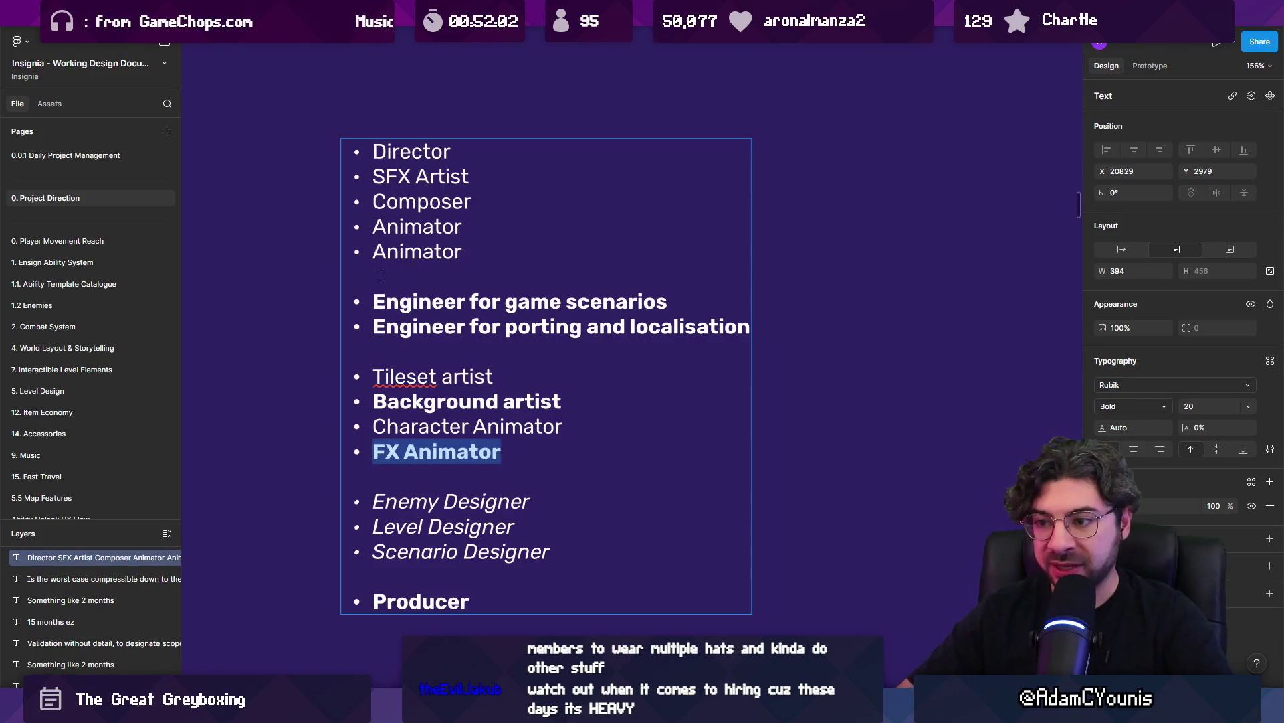
{"action": "key", "text": "ctrl+z"}
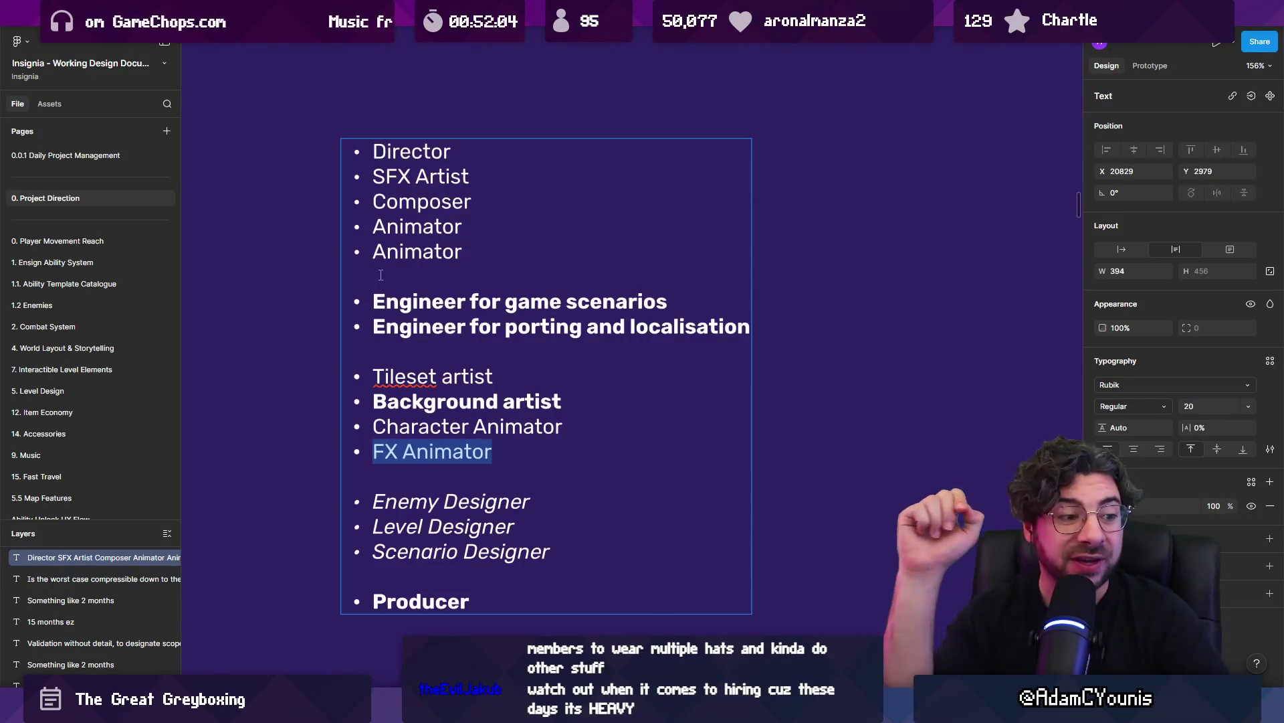
{"action": "key", "text": "Escape"}
{"action": "key", "text": "Escape"}
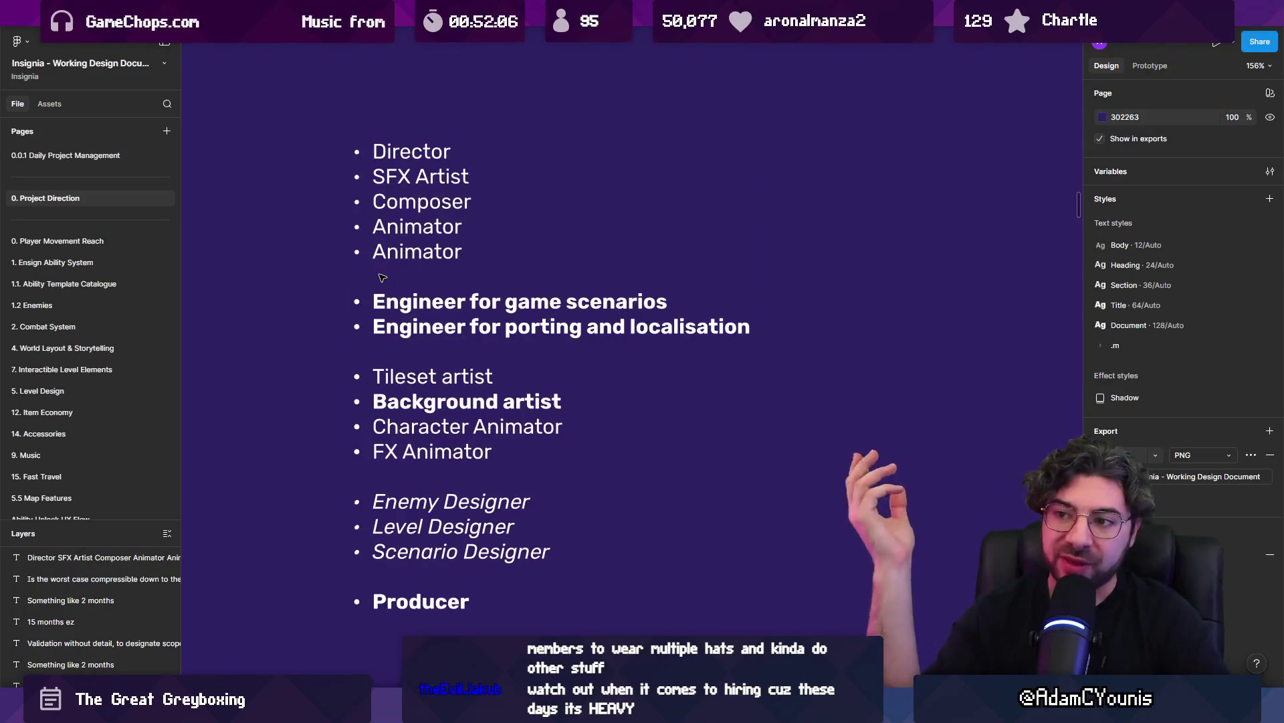
{"action": "left_click", "coordinate": [535, 456]}
{"action": "double_click", "coordinate": [535, 456]}
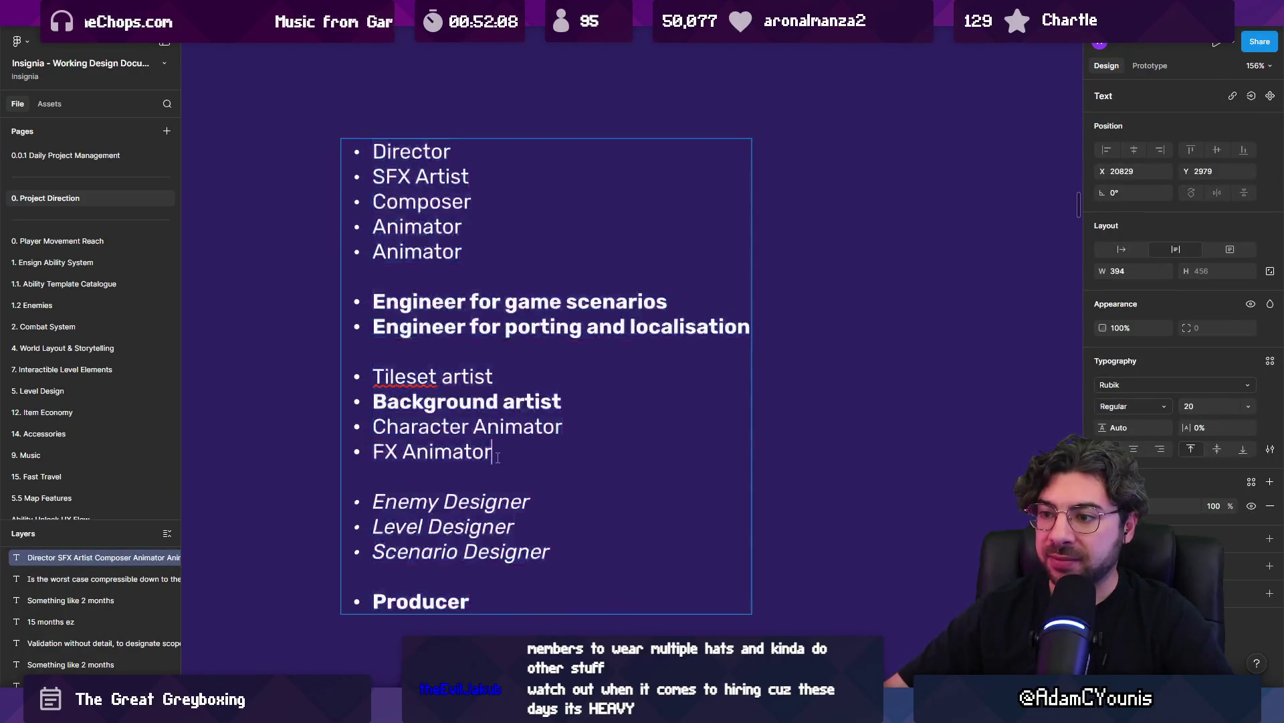
{"action": "mouse_move", "coordinate": [536, 457]}
{"action": "left_mouse_down"}
{"action": "mouse_move", "coordinate": [368, 399]}
{"action": "mouse_move", "coordinate": [356, 382]}
{"action": "left_mouse_up"}
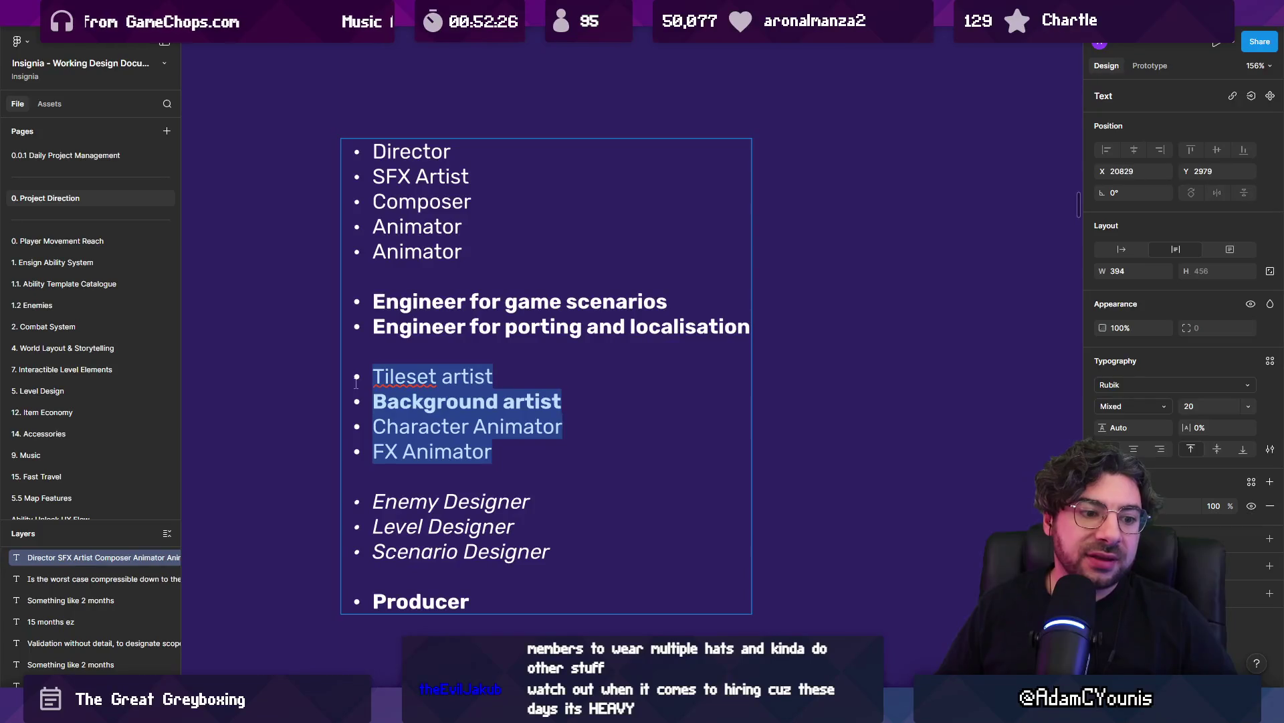
Underline all text in the roles text box with Ctrl+U, undoing once and reapplying
{"action": "mouse_move", "coordinate": [473, 592]}
{"action": "left_mouse_down"}
{"action": "mouse_move", "coordinate": [372, 376]}
{"action": "mouse_move", "coordinate": [369, 145]}
{"action": "left_mouse_up"}
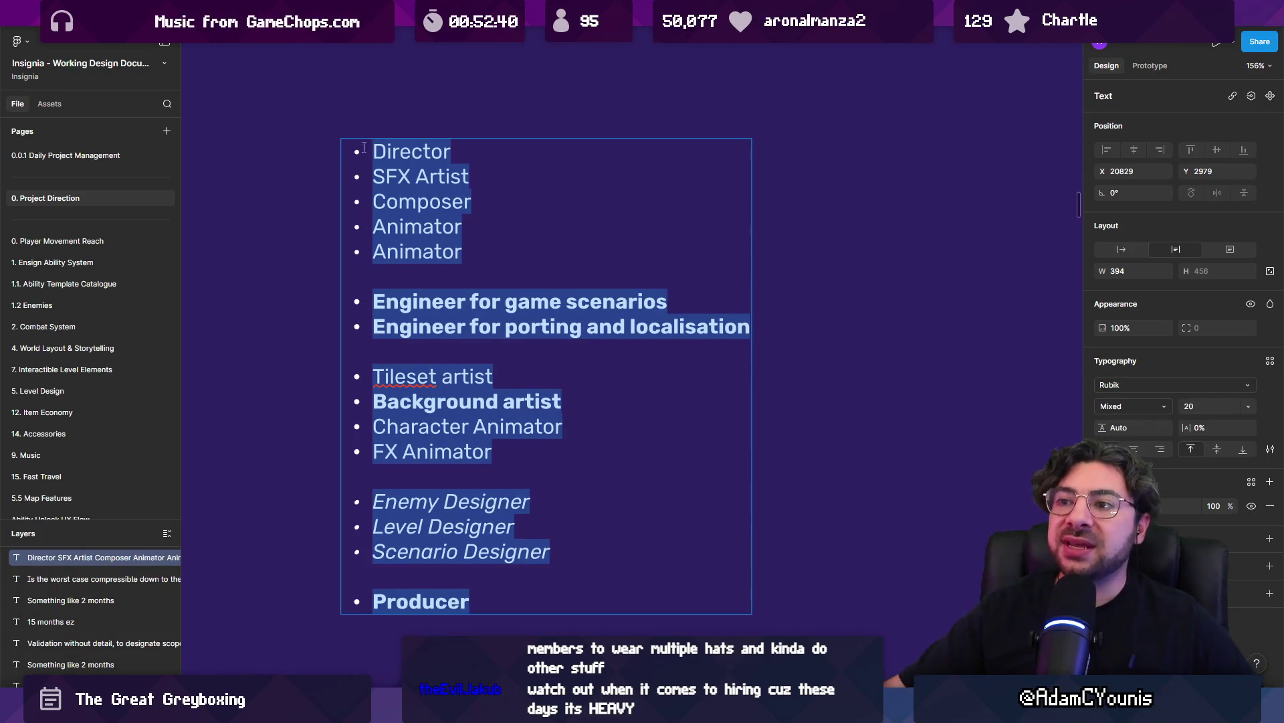
{"action": "mouse_move", "coordinate": [455, 240]}
{"action": "left_mouse_down"}
{"action": "mouse_move", "coordinate": [372, 251]}
{"action": "mouse_move", "coordinate": [332, 107]}
{"action": "left_mouse_up"}
{"action": "key", "text": "Escape"}
{"action": "key", "text": "ctrl+u"}
{"action": "key", "text": "ctrl+z"}
{"action": "double_click", "coordinate": [474, 241]}
{"action": "mouse_move", "coordinate": [468, 253]}
{"action": "left_mouse_down"}
{"action": "mouse_move", "coordinate": [415, 249]}
{"action": "mouse_move", "coordinate": [343, 150]}
{"action": "mouse_move", "coordinate": [471, 178]}
{"action": "mouse_move", "coordinate": [463, 253]}
{"action": "left_mouse_up"}
{"action": "key", "text": "Escape"}
{"action": "key", "text": "ctrl+u"}
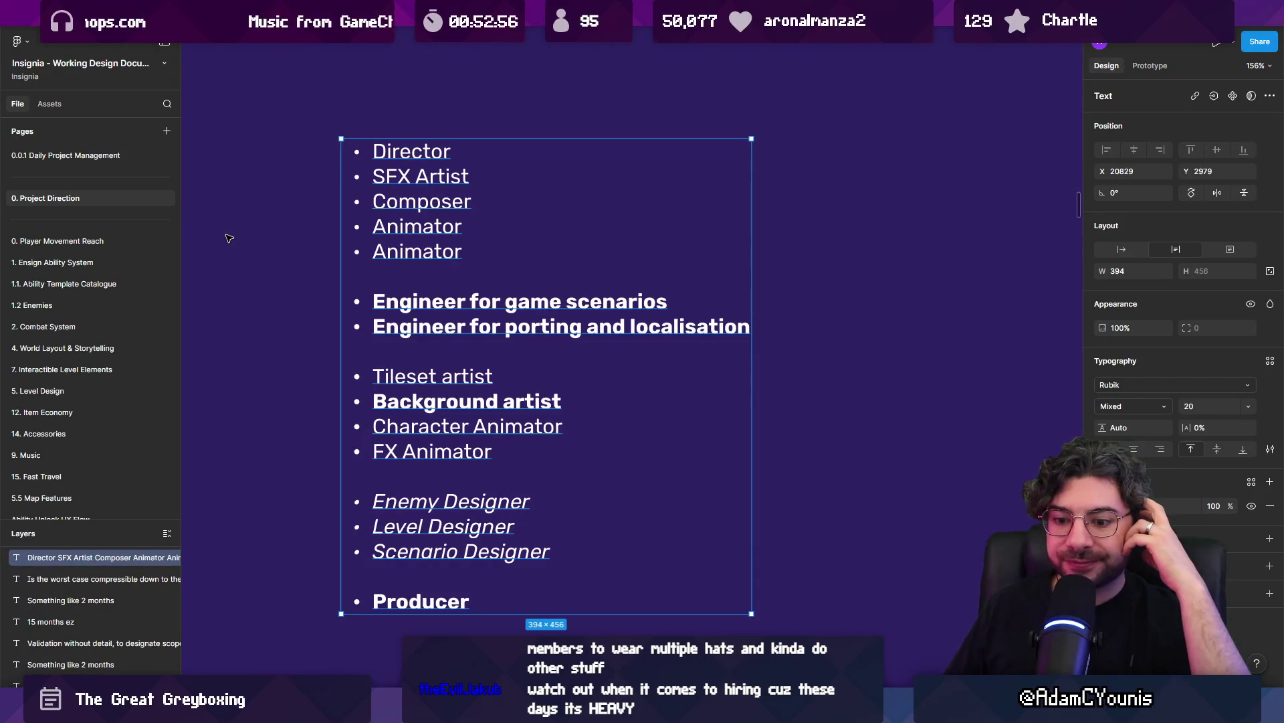
Glance at the drawing app, then cycle Figma files to Insignia Production's Animation Schedule
{"action": "mouse_move", "coordinate": [452, 709]}
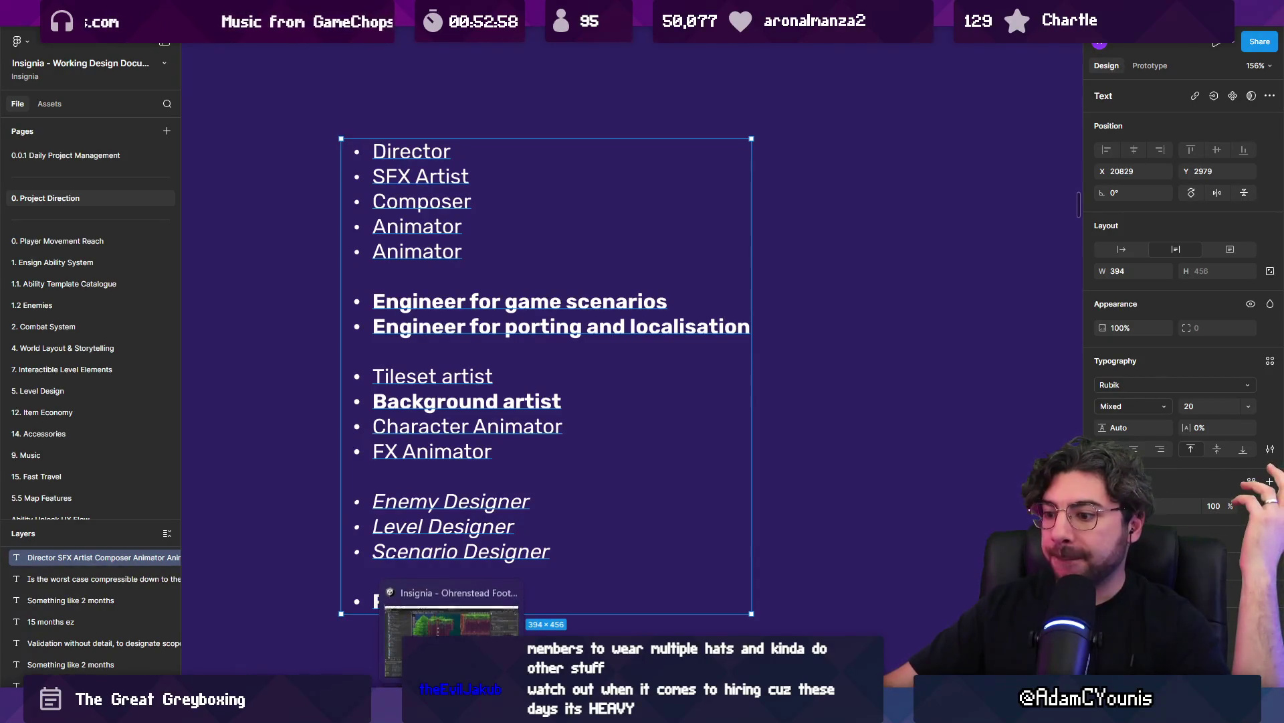
{"action": "left_click", "coordinate": [572, 709]}
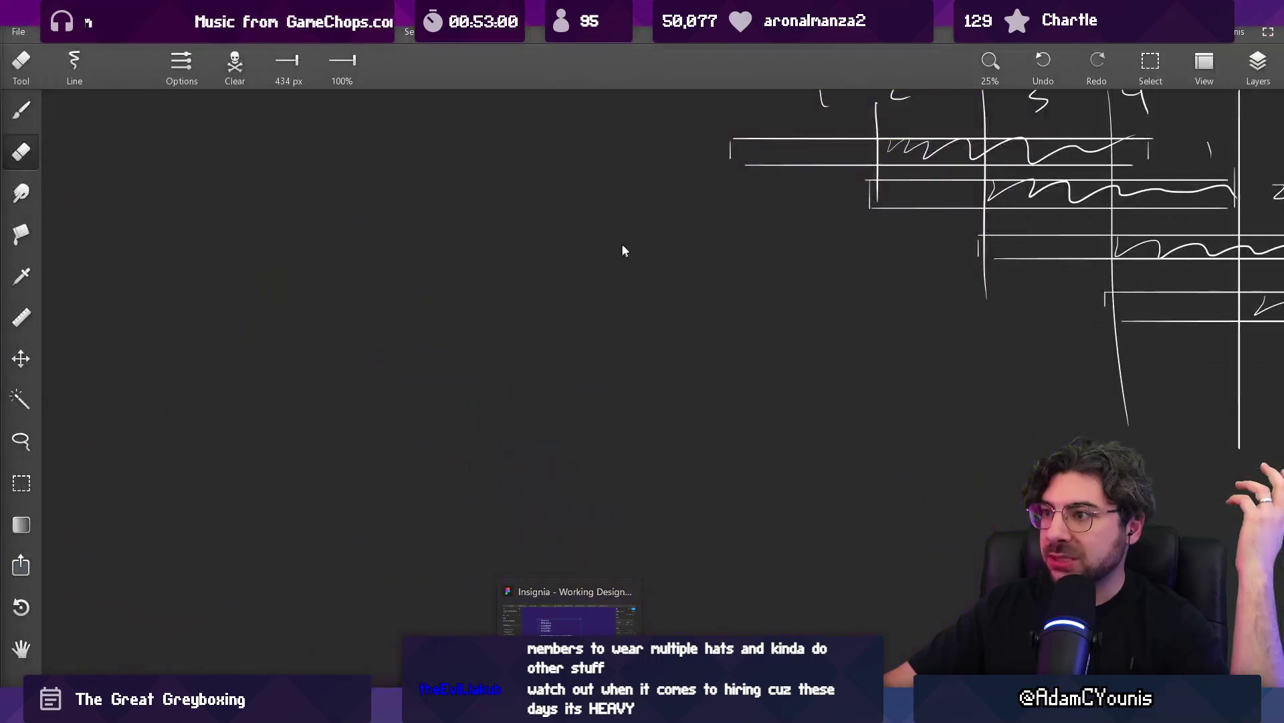
{"action": "key", "text": "alt+Tab"}
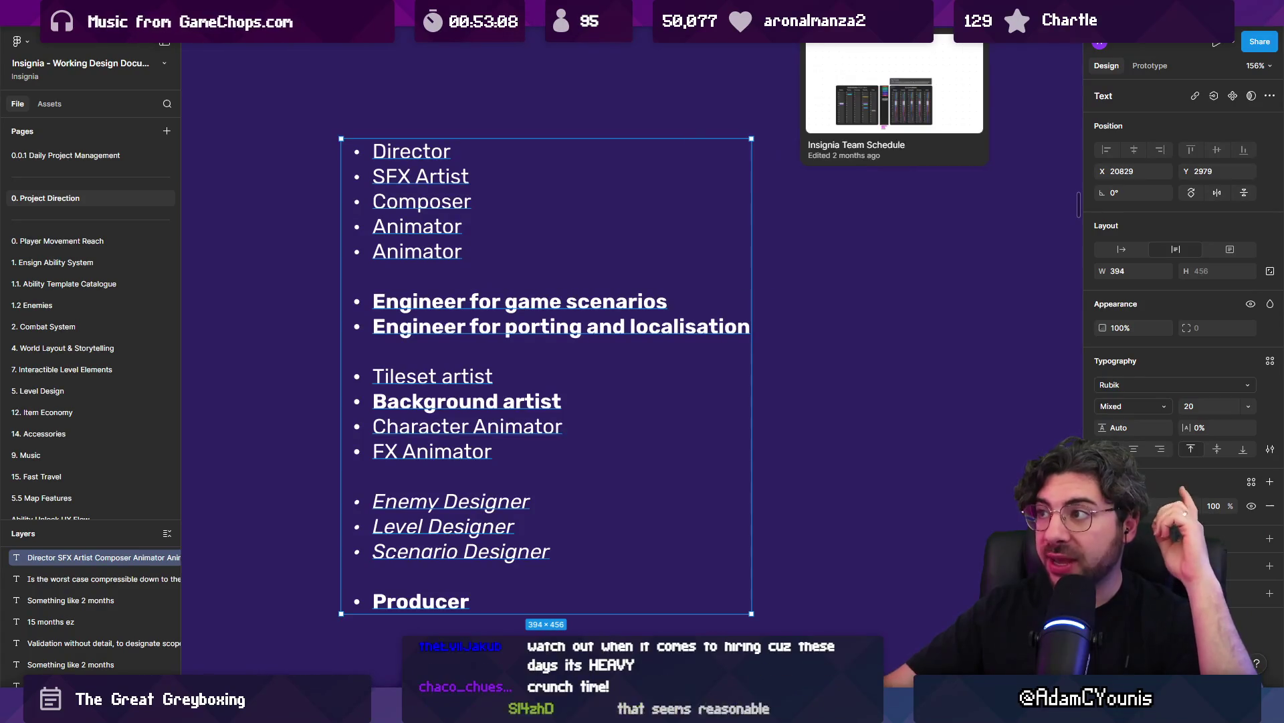
{"action": "key", "text": "ctrl+Tab"}
{"action": "key", "text": "ctrl+Tab"}
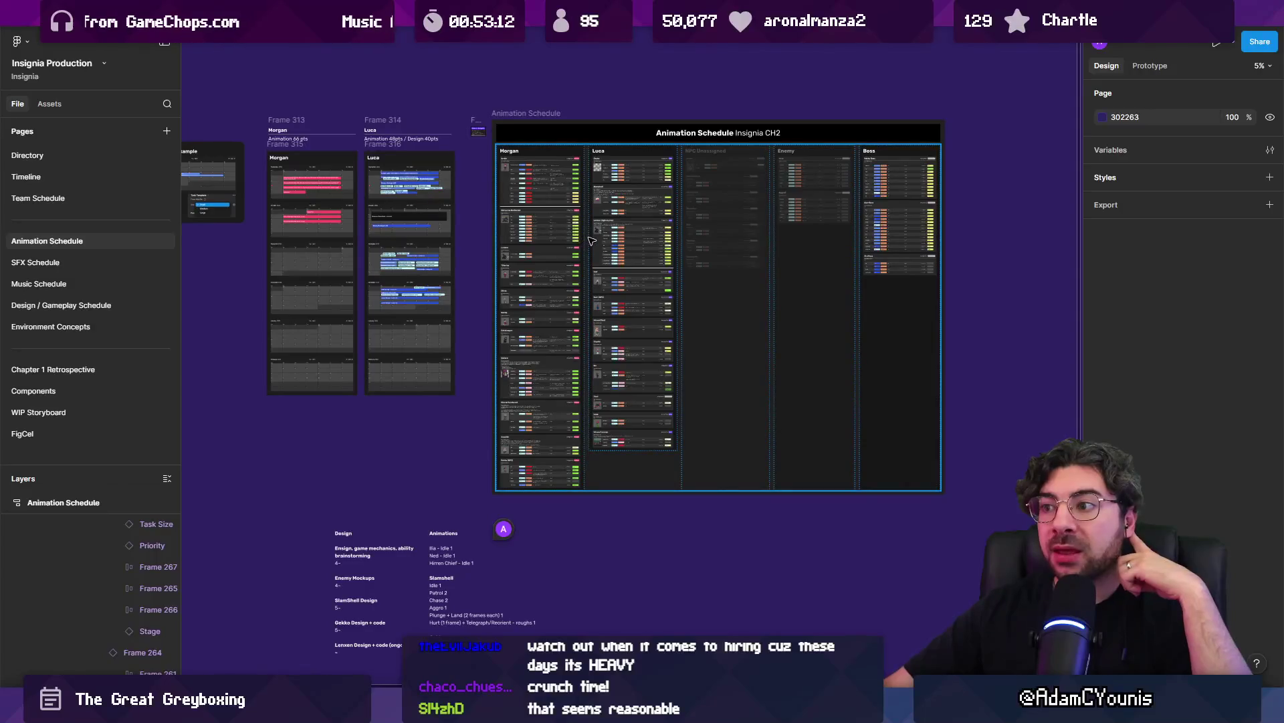
{"action": "key", "text": "ctrl+Tab"}
{"action": "key", "text": "ctrl+Tab"}
{"action": "key", "text": "ctrl+Tab"}
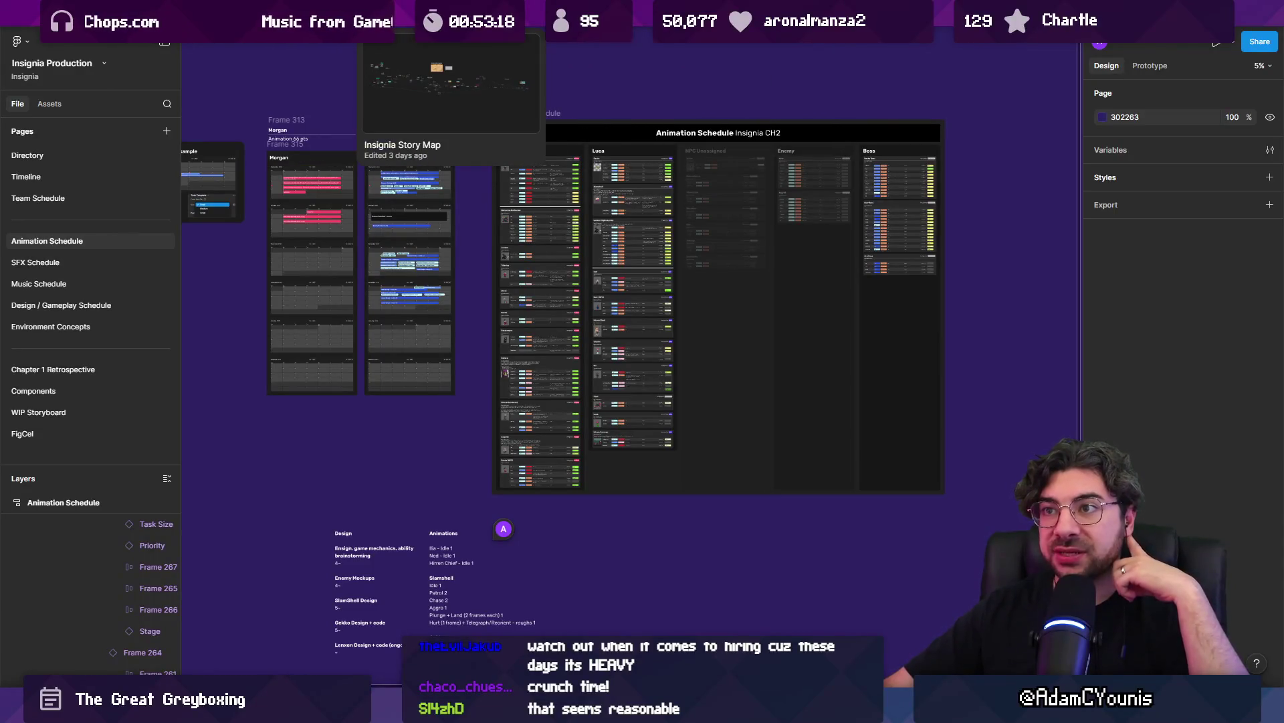
Return to the Working Design Document's Greyboxing and Demo Timeline overview, then switch to Aseprite
{"action": "left_click", "coordinate": [341, 14]}
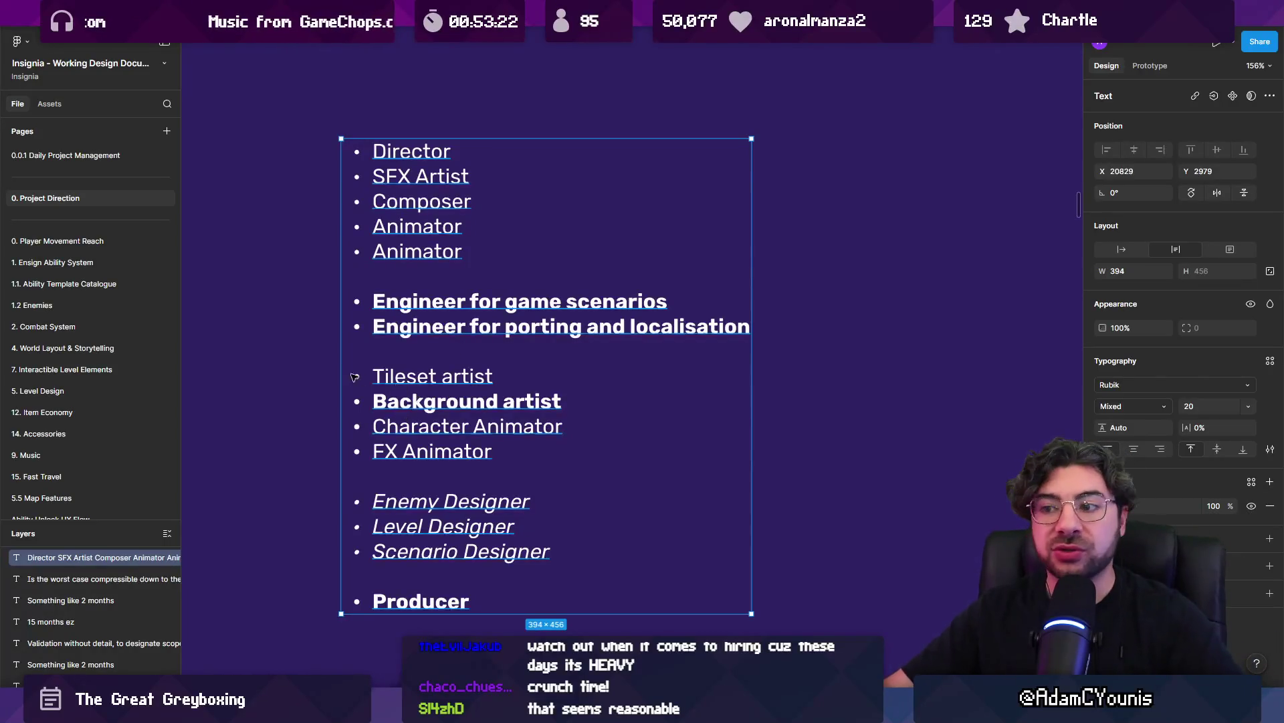
{"action": "scroll", "coordinate": [410, 406], "scroll_direction": "down", "scroll_amount": 10}
{"action": "left_click", "coordinate": [414, 373]}
{"action": "scroll", "coordinate": [244, 281], "scroll_direction": "down", "scroll_amount": 5}
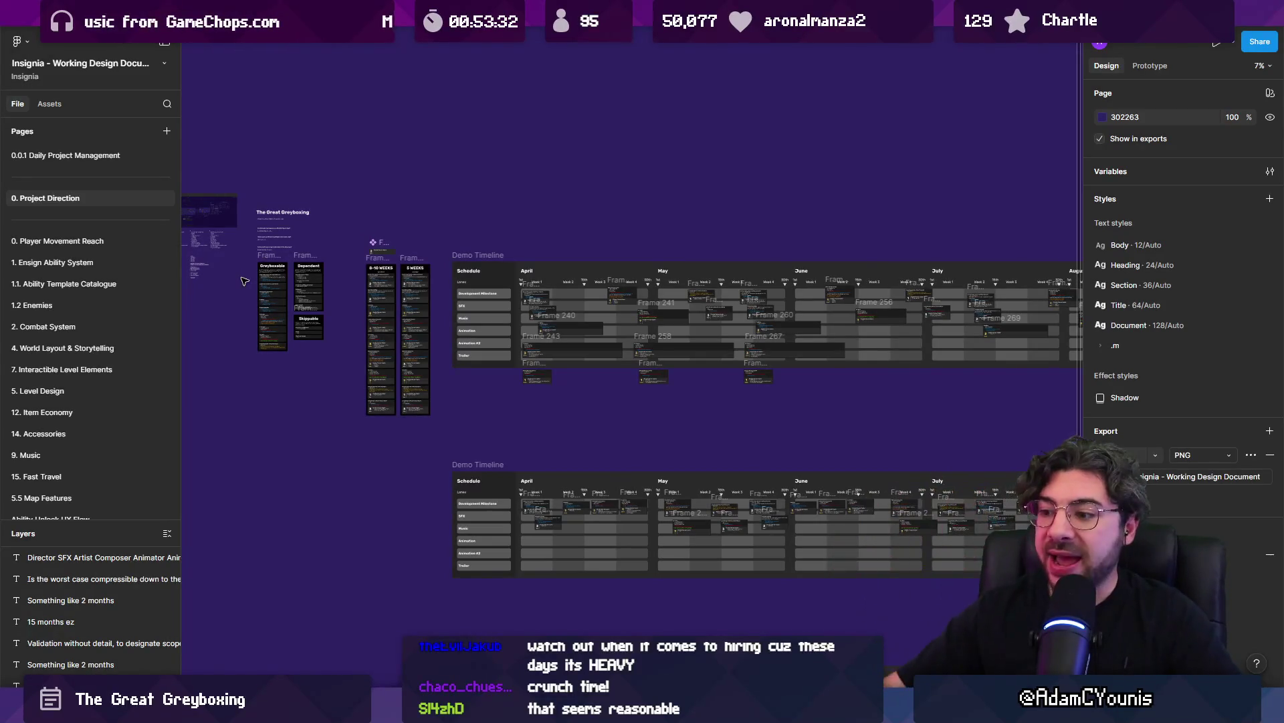
{"action": "key", "text": "alt+Tab"}
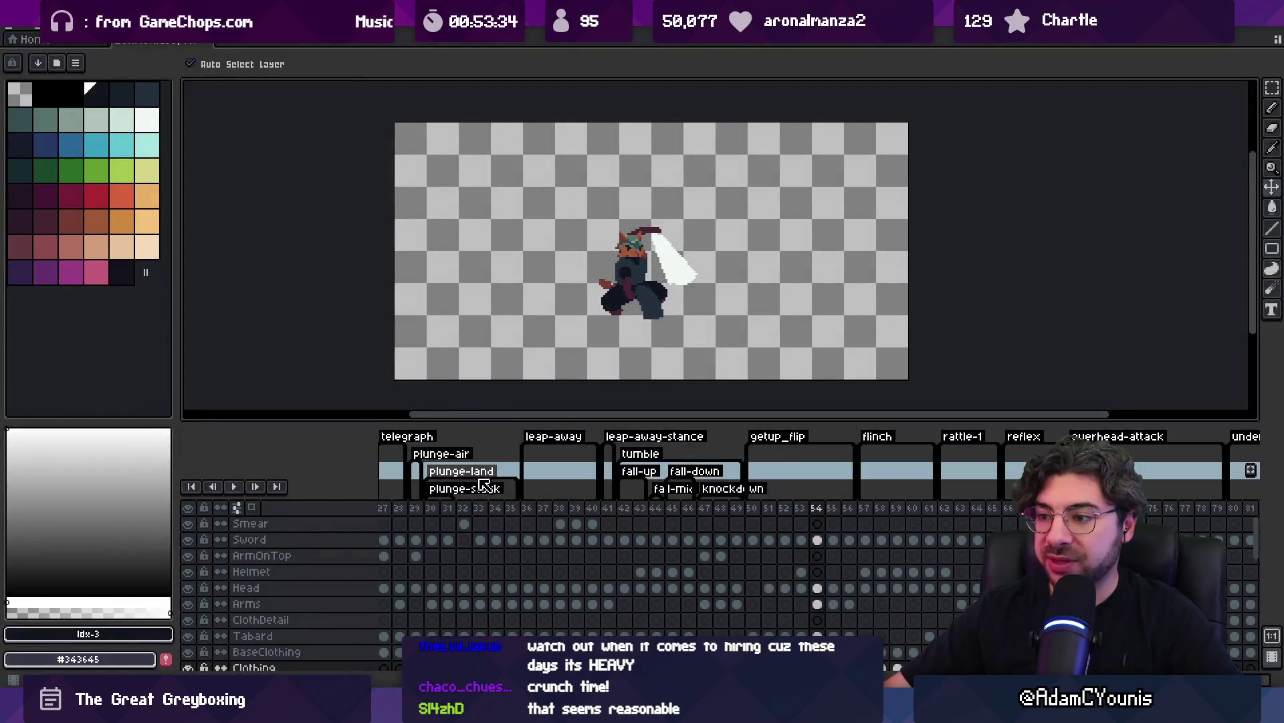
Preview the sword fighter's frames 27–33 in Aseprite, then return to Figma
{"action": "left_click_drag", "start_coordinate": [387, 507], "coordinate": [1221, 510]}
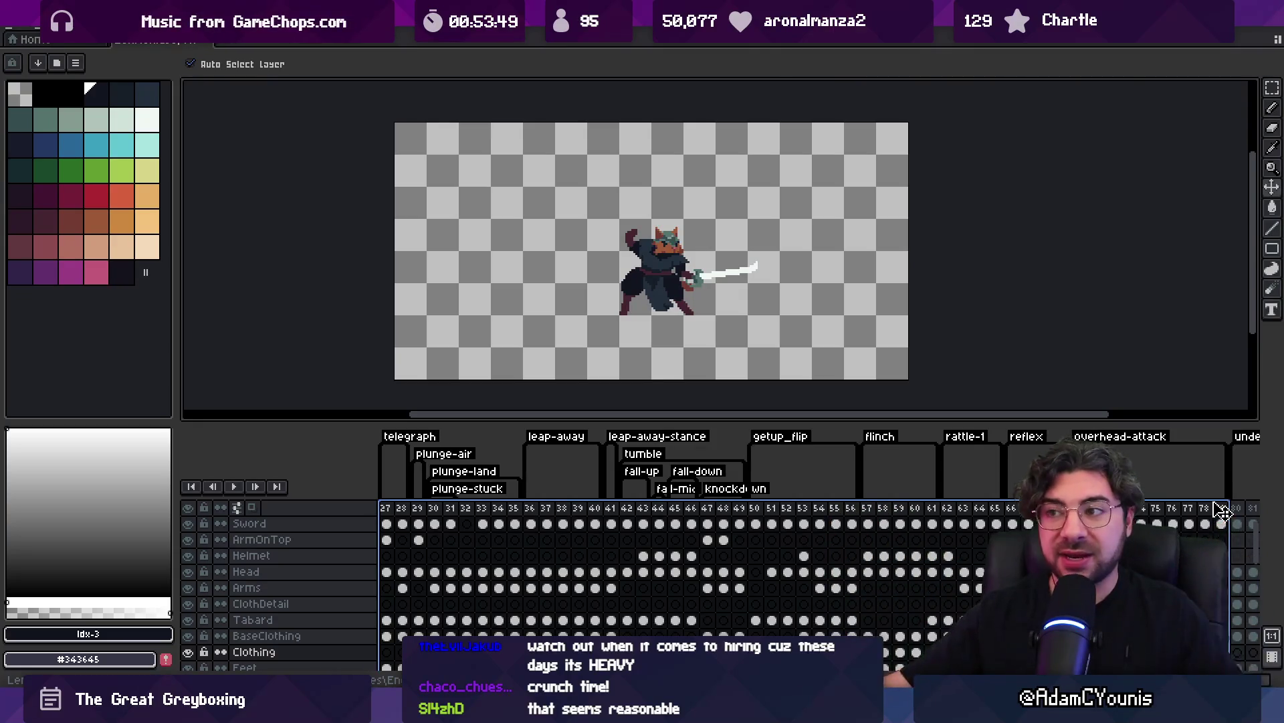
{"action": "key", "text": "alt+Tab"}
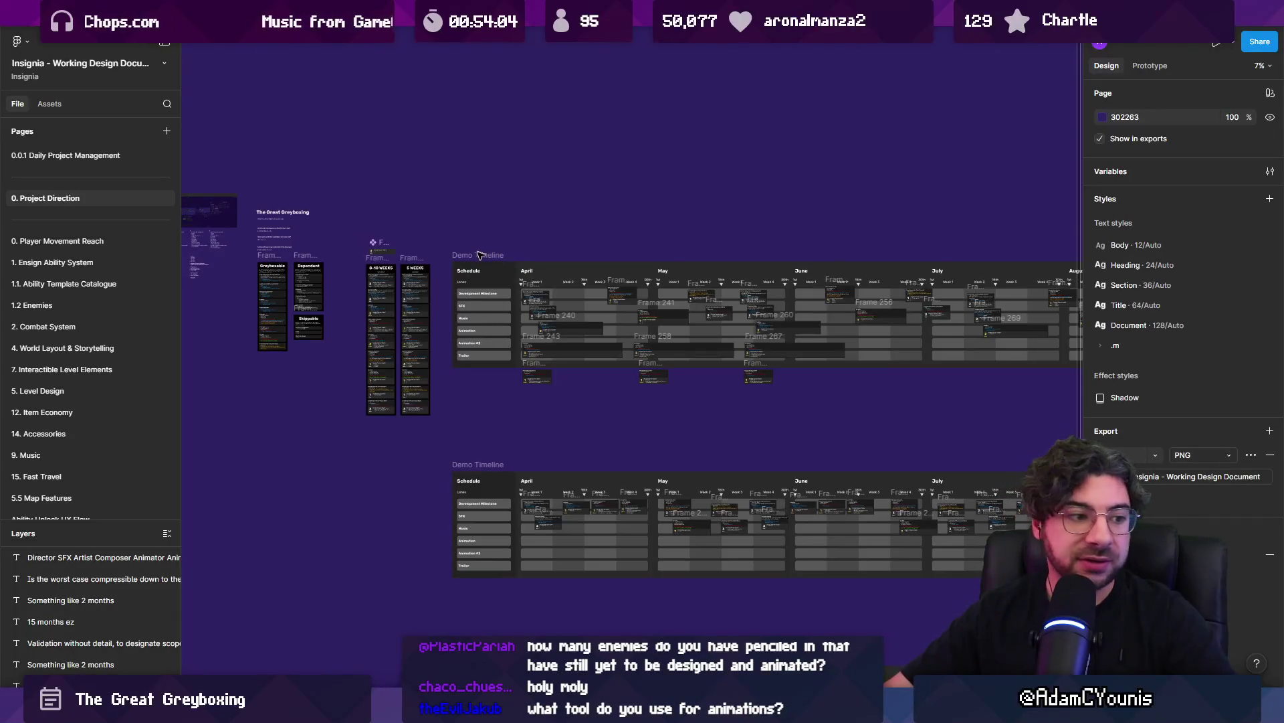
Nudge the Demo Timeline board, then select and scroll through the fighter's animation frames in Aseprite
{"action": "scroll", "coordinate": [511, 208], "scroll_direction": "down", "scroll_amount": 1}
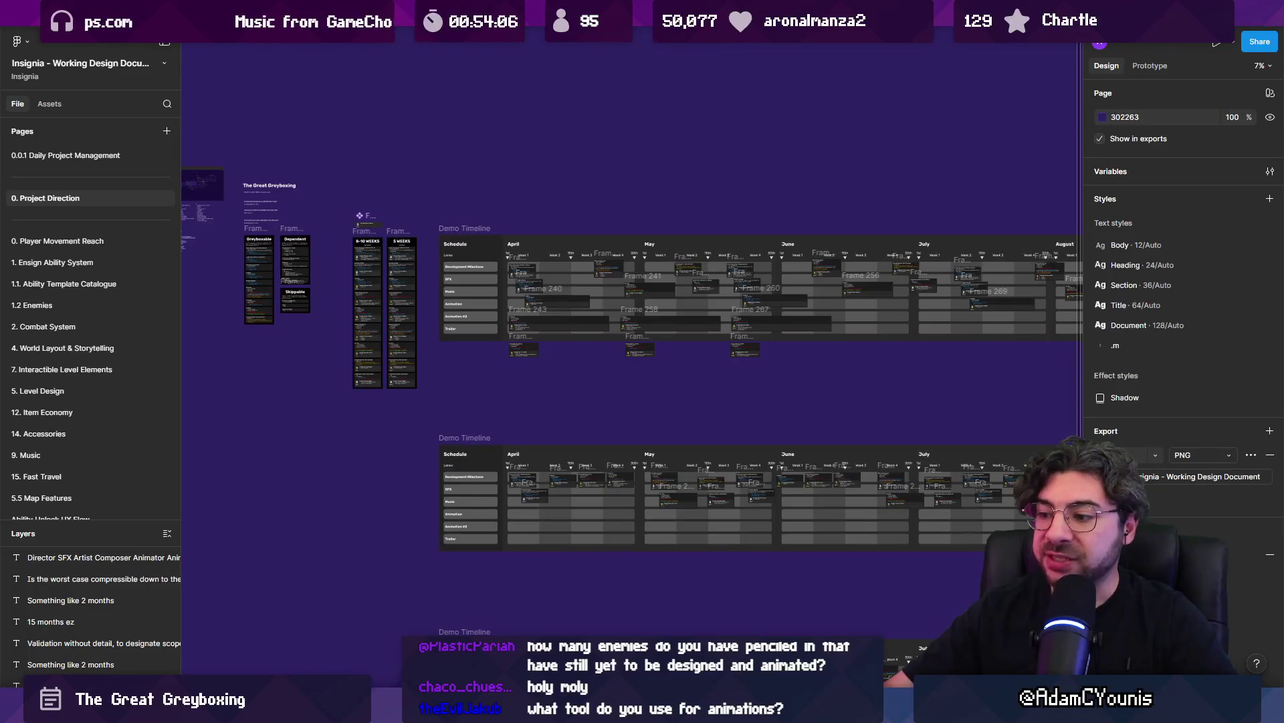
{"action": "key", "text": "alt+Tab"}
{"action": "mouse_move", "coordinate": [402, 509]}
{"action": "left_mouse_down"}
{"action": "mouse_move", "coordinate": [937, 509]}
{"action": "mouse_move", "coordinate": [1177, 484]}
{"action": "mouse_move", "coordinate": [1238, 495]}
{"action": "left_mouse_up"}
{"action": "scroll", "coordinate": [572, 600], "scroll_direction": "right", "scroll_amount": 3}
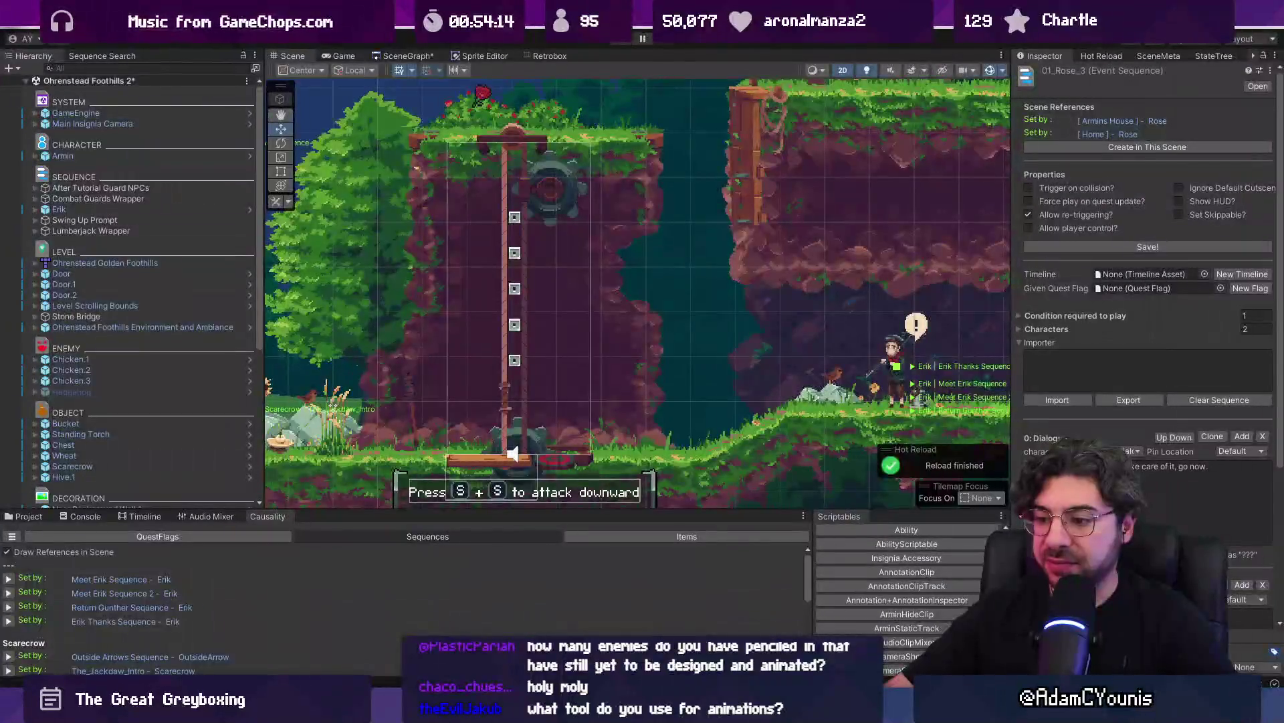
{"action": "key", "text": "alt+Tab"}
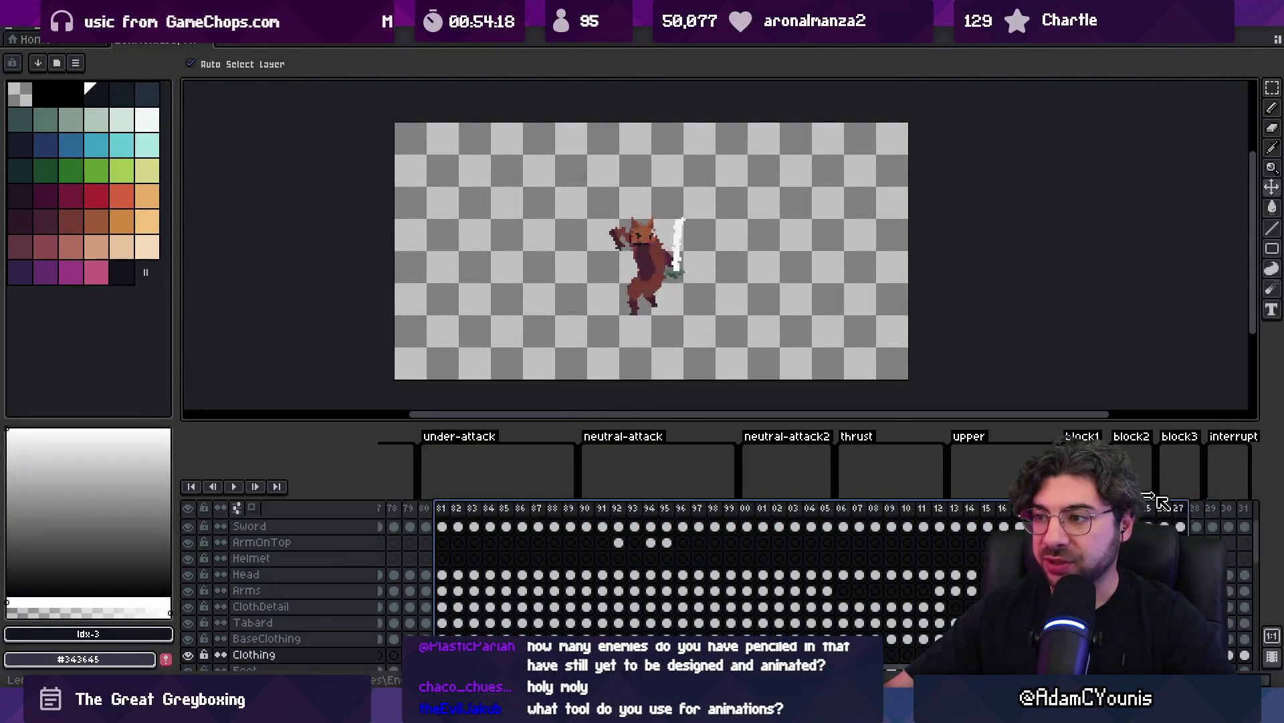
Leave the under-attack animation and bring Figma's Demo Timeline board back to the front
{"action": "key", "text": "alt+Tab"}
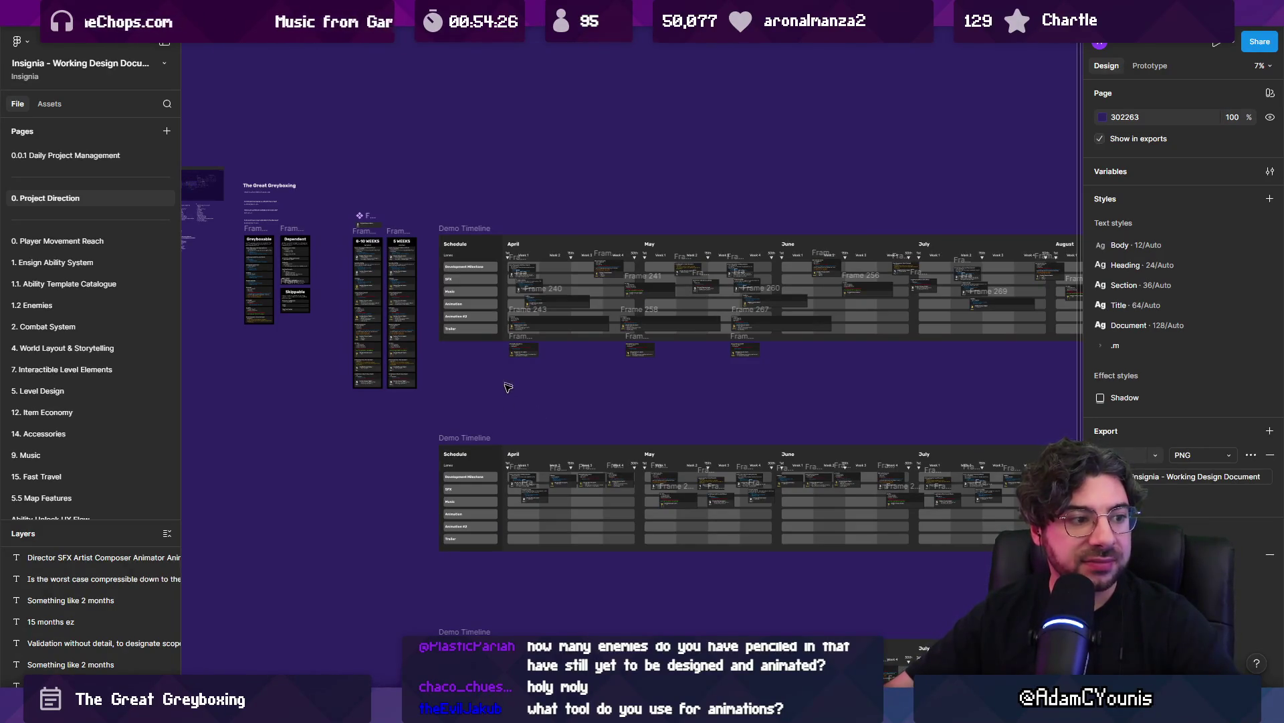
{"action": "scroll", "coordinate": [602, 416], "scroll_direction": "right", "scroll_amount": 5}
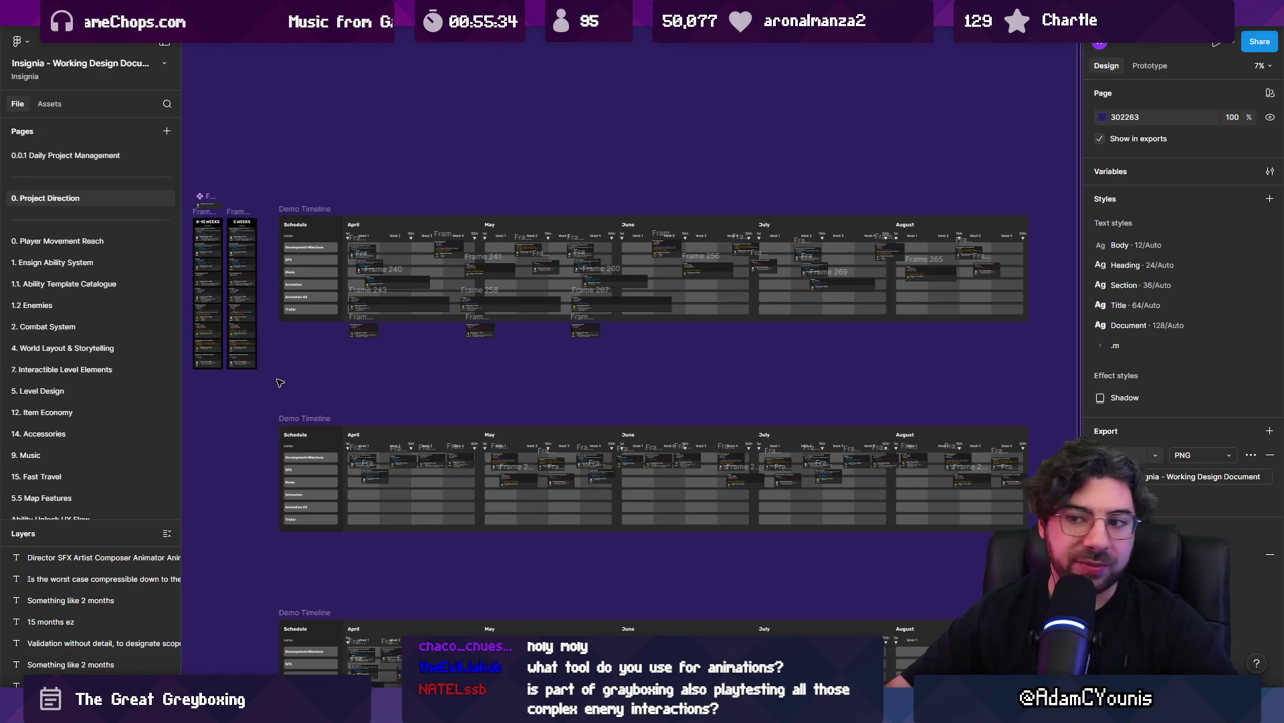
{"action": "left_click_drag", "start_coordinate": [271, 406], "coordinate": [341, 419]}
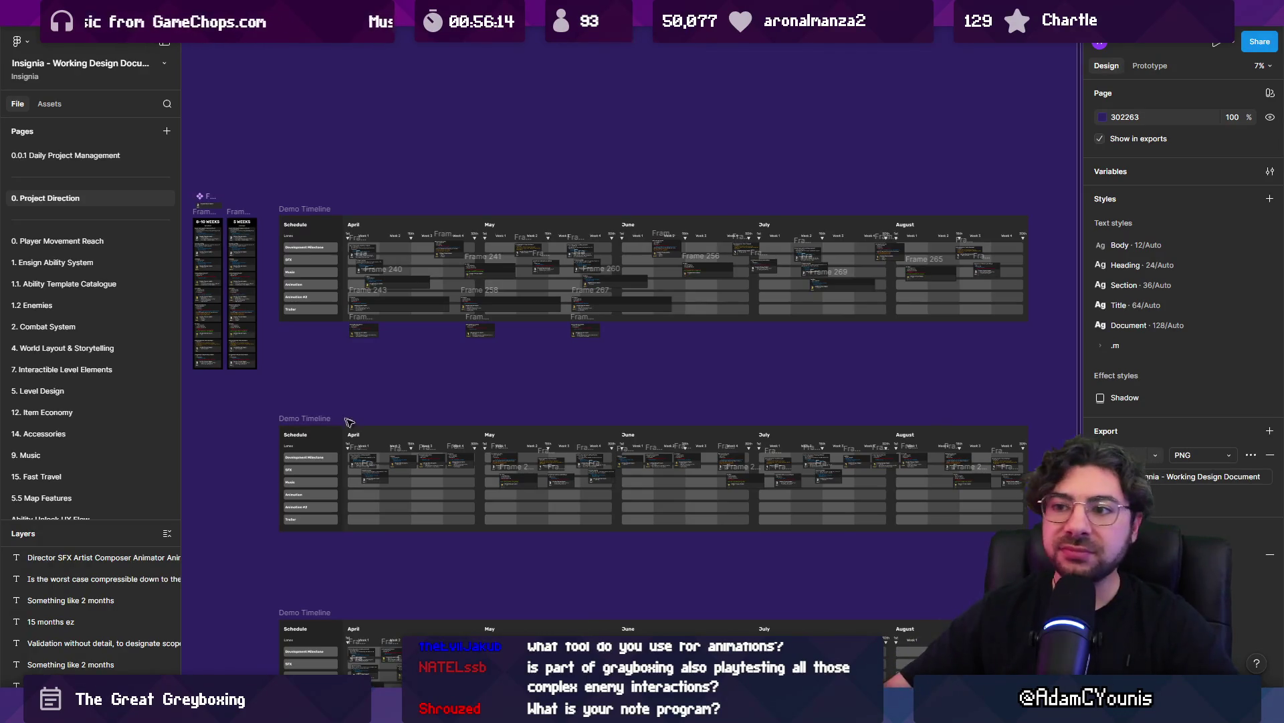
Marquee across the Figma canvas, then bring the Unity editor with Ohrenstead Foothills to the front
{"action": "mouse_move", "coordinate": [291, 381]}
{"action": "left_mouse_down"}
{"action": "mouse_move", "coordinate": [400, 393]}
{"action": "mouse_move", "coordinate": [449, 369]}
{"action": "left_mouse_up"}
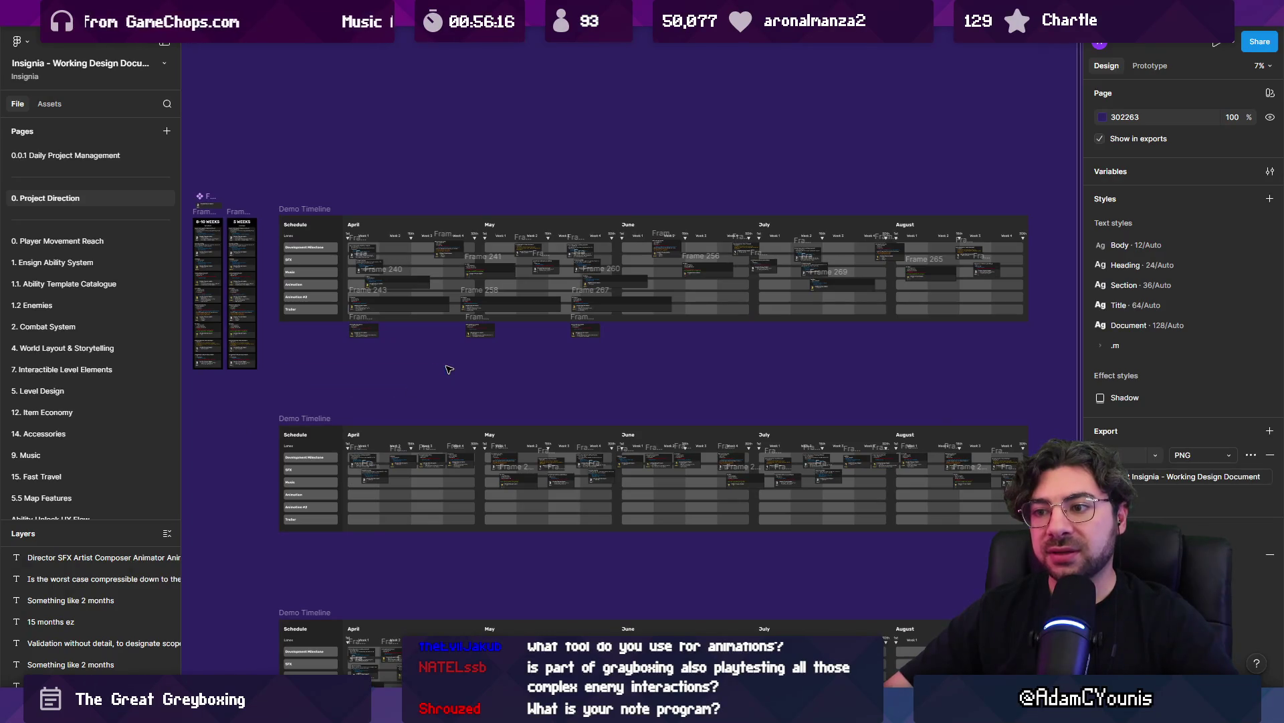
{"action": "mouse_move", "coordinate": [449, 709]}
{"action": "left_click", "coordinate": [449, 642]}
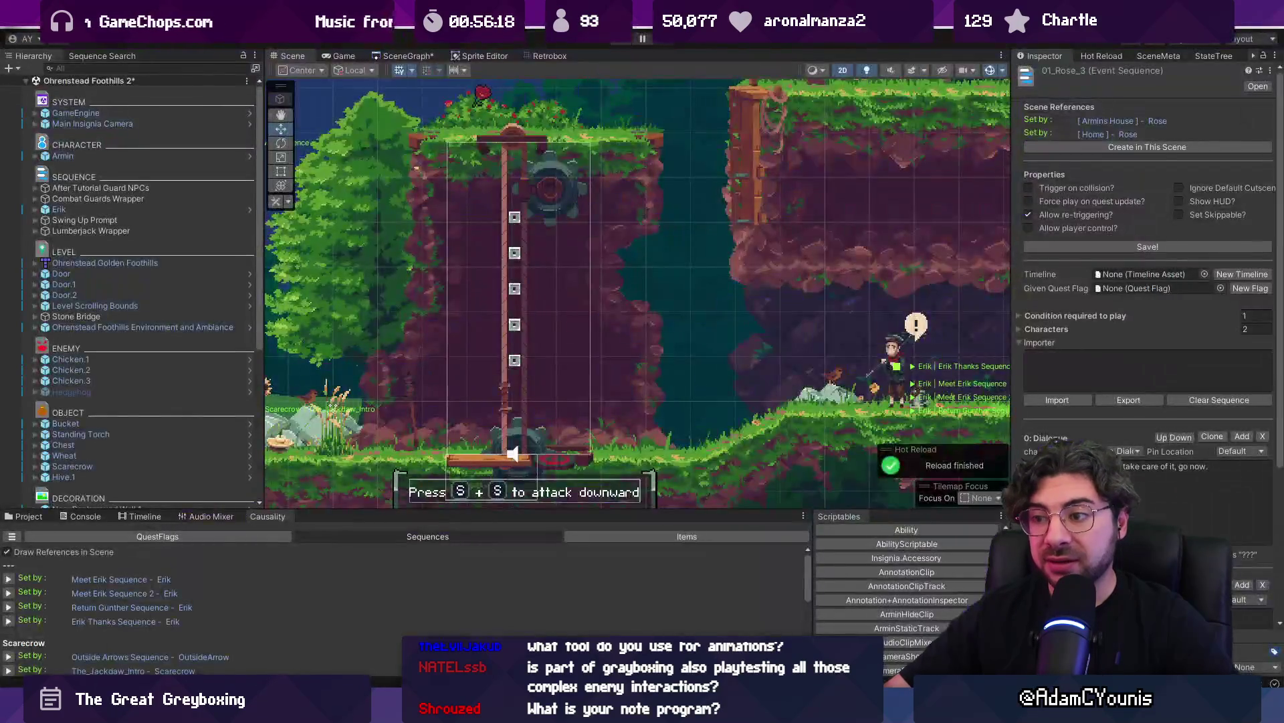
Open Ohrenstead Under Tower from the SceneGraph, saving the Foothills scene first
{"action": "left_click", "coordinate": [408, 55]}
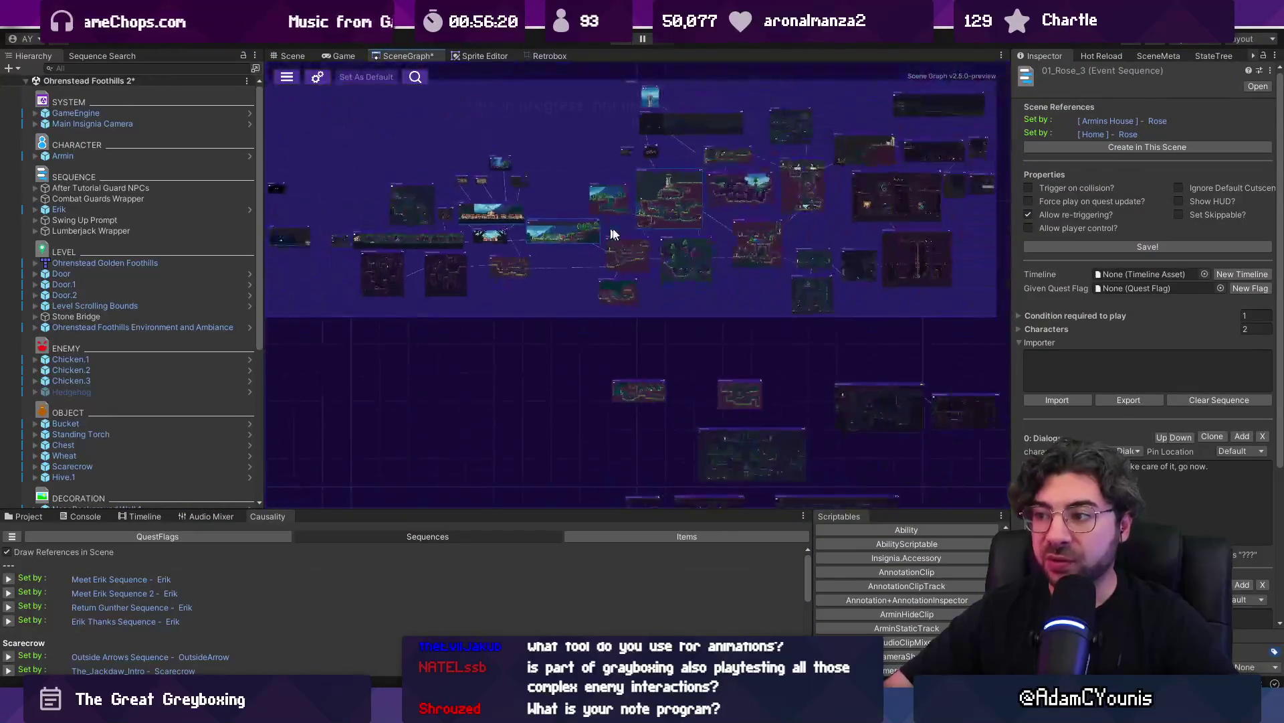
{"action": "scroll", "coordinate": [764, 254], "scroll_direction": "up", "scroll_amount": 5}
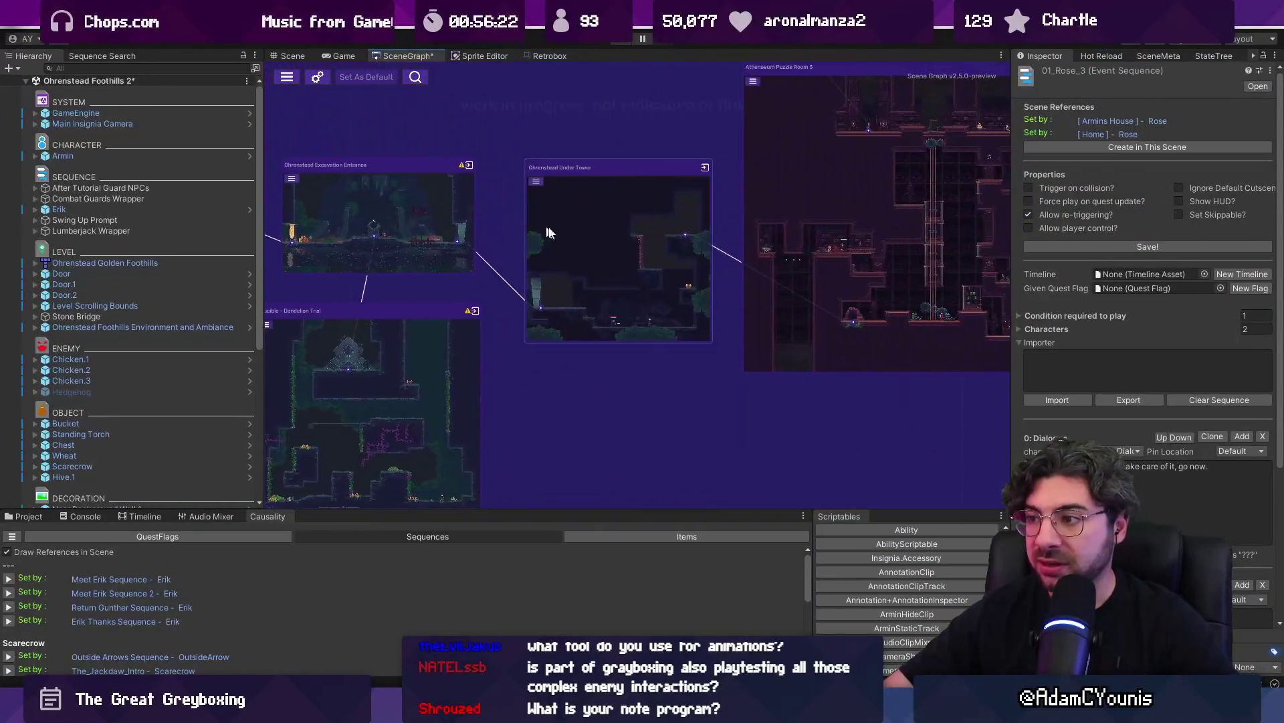
{"action": "double_click", "coordinate": [635, 357]}
{"action": "left_click", "coordinate": [624, 380]}
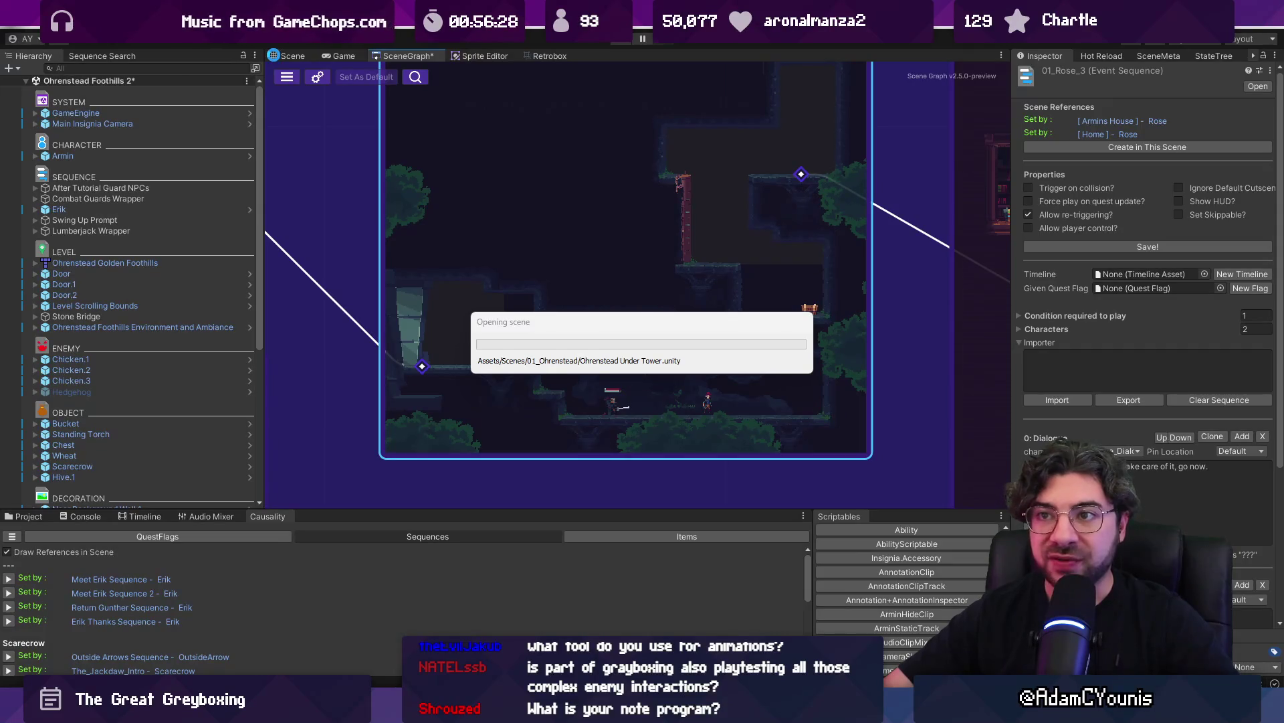
Zoom into the Under Tower tunnel room in the Scene view
{"action": "left_click", "coordinate": [274, 55]}
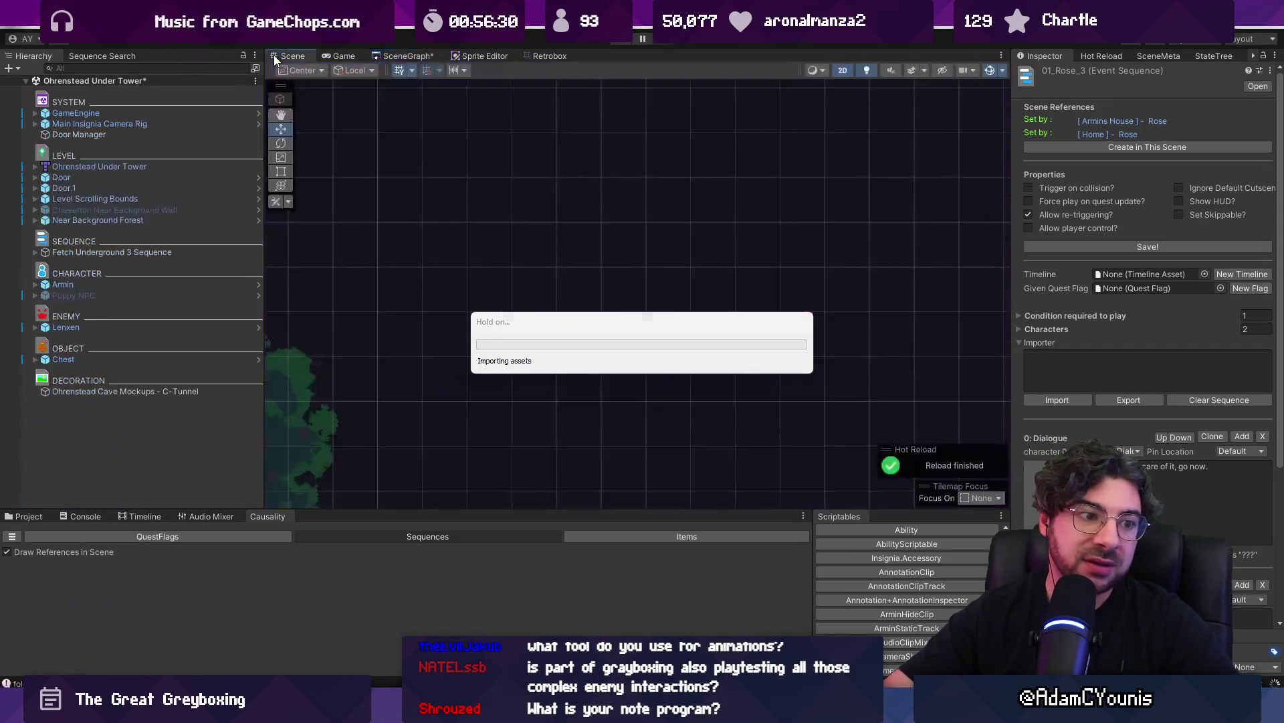
{"action": "scroll", "coordinate": [559, 301], "scroll_direction": "up", "scroll_amount": 5}
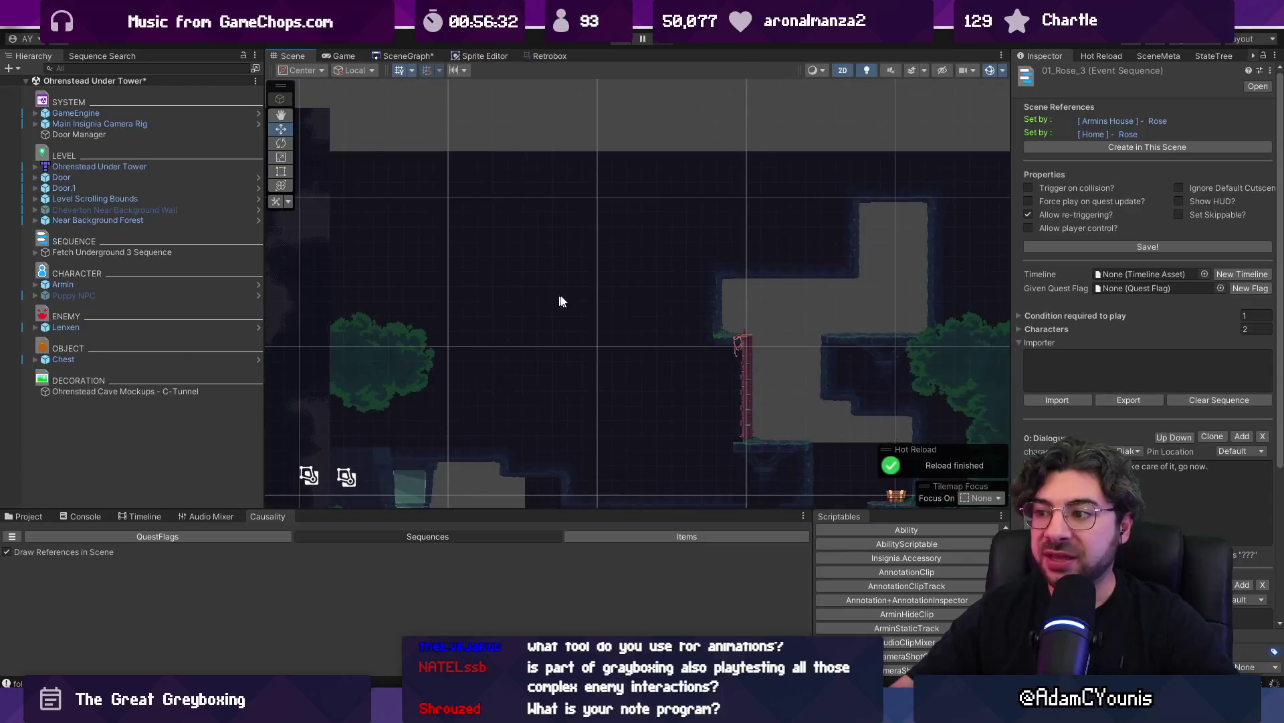
{"action": "scroll", "coordinate": [535, 288], "scroll_direction": "up", "scroll_amount": 4}
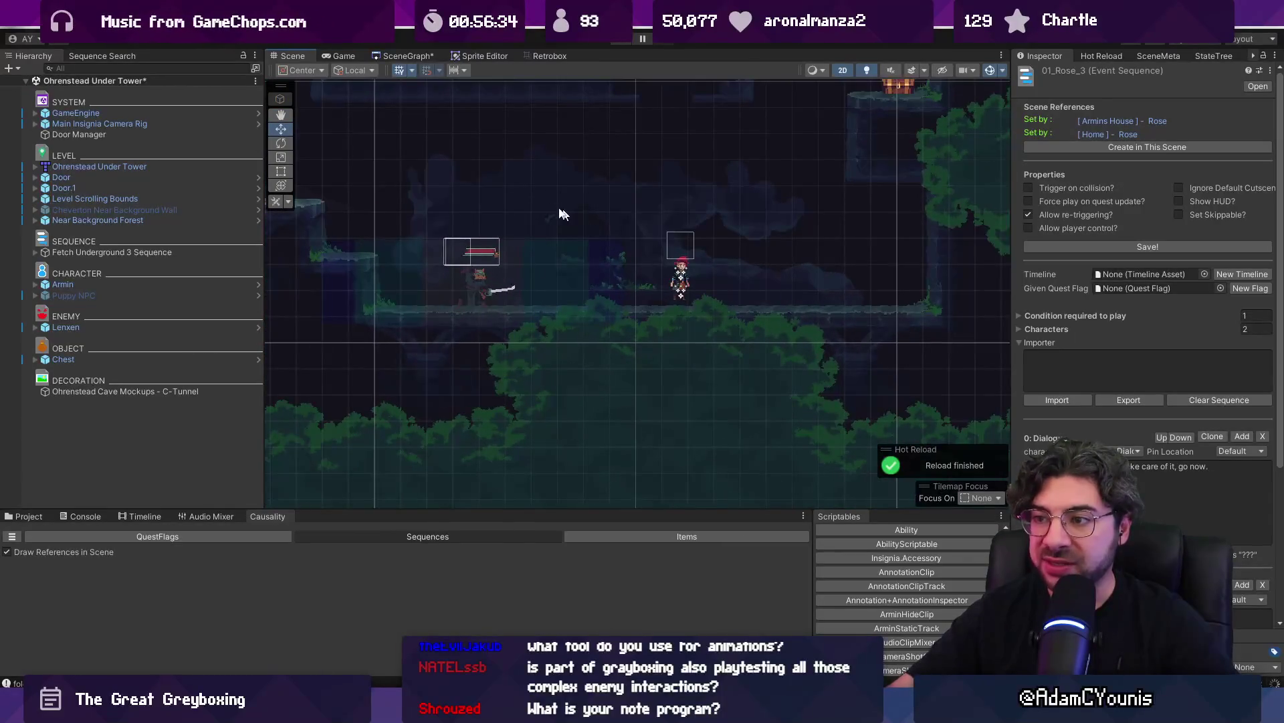
{"action": "scroll", "coordinate": [562, 209], "scroll_direction": "up", "scroll_amount": 2}
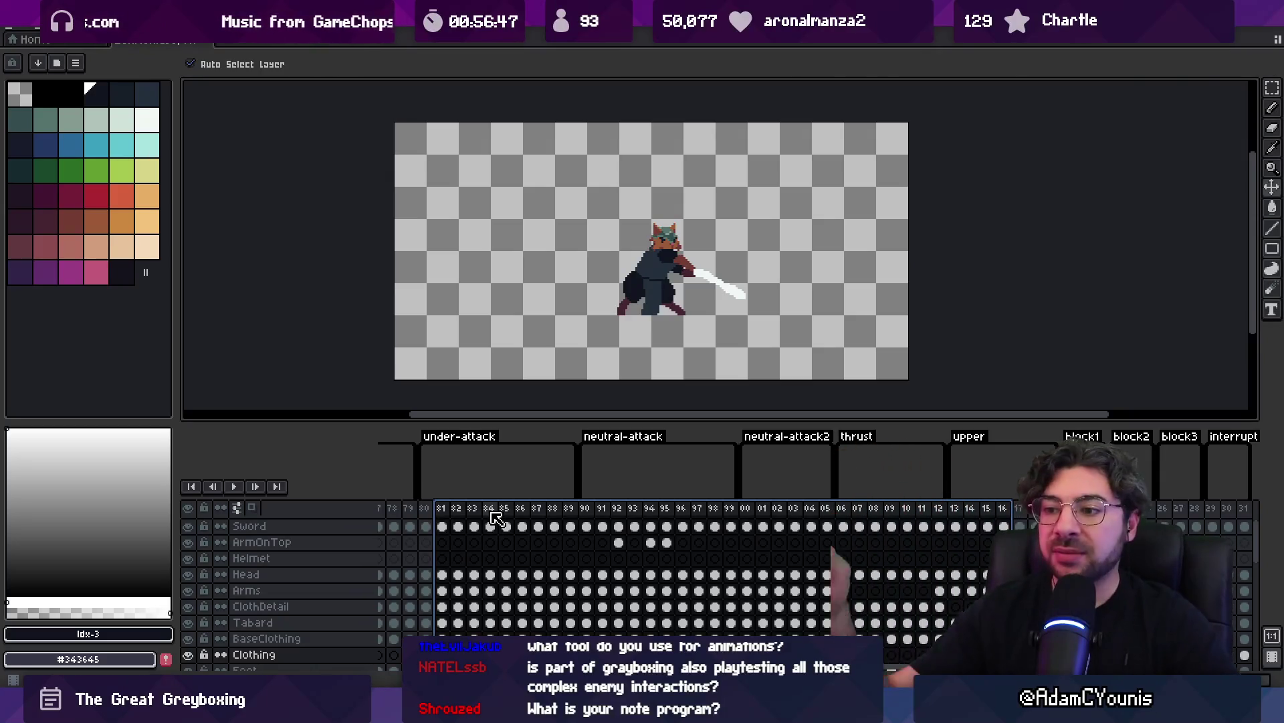
Mark frames 80–89 as the under-attack range and play the loop several times
{"action": "left_click", "coordinate": [427, 508]}
{"action": "mouse_move", "coordinate": [441, 511]}
{"action": "left_mouse_down"}
{"action": "mouse_move", "coordinate": [573, 506]}
{"action": "mouse_move", "coordinate": [424, 499]}
{"action": "mouse_move", "coordinate": [574, 511]}
{"action": "mouse_move", "coordinate": [435, 512]}
{"action": "left_mouse_up"}
{"action": "key", "text": "Return"}
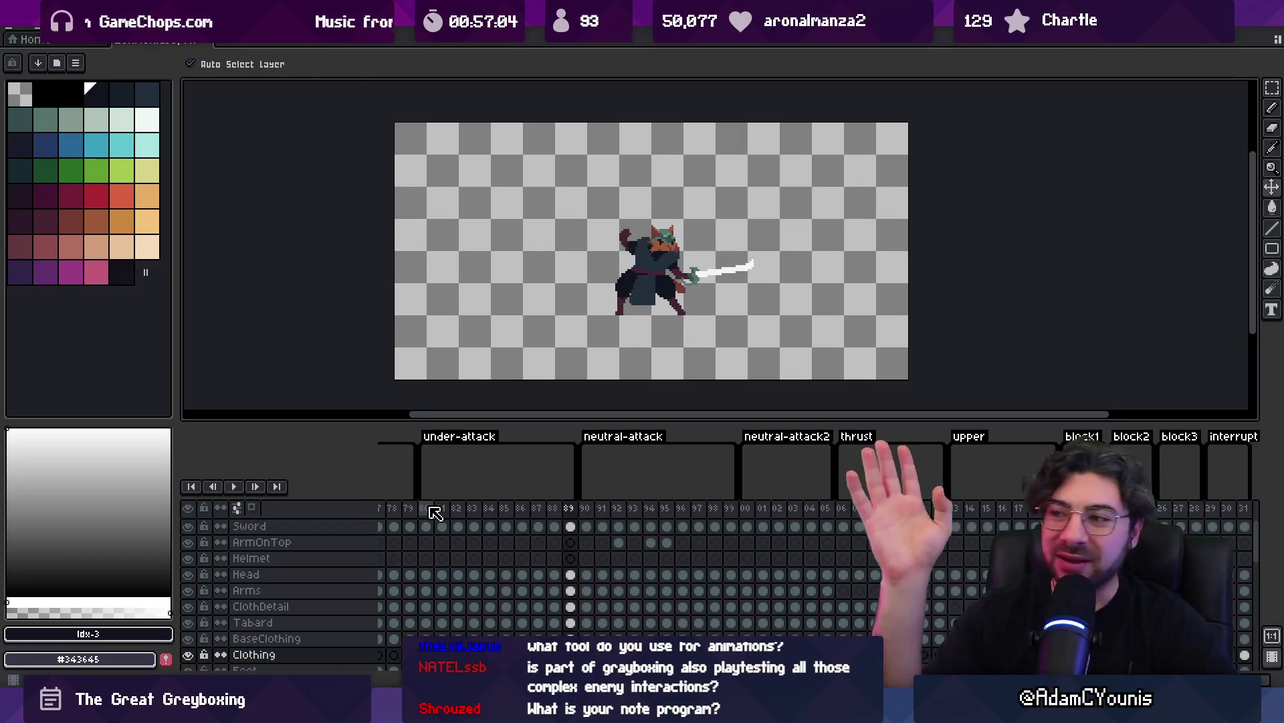
{"action": "key", "text": "Return"}
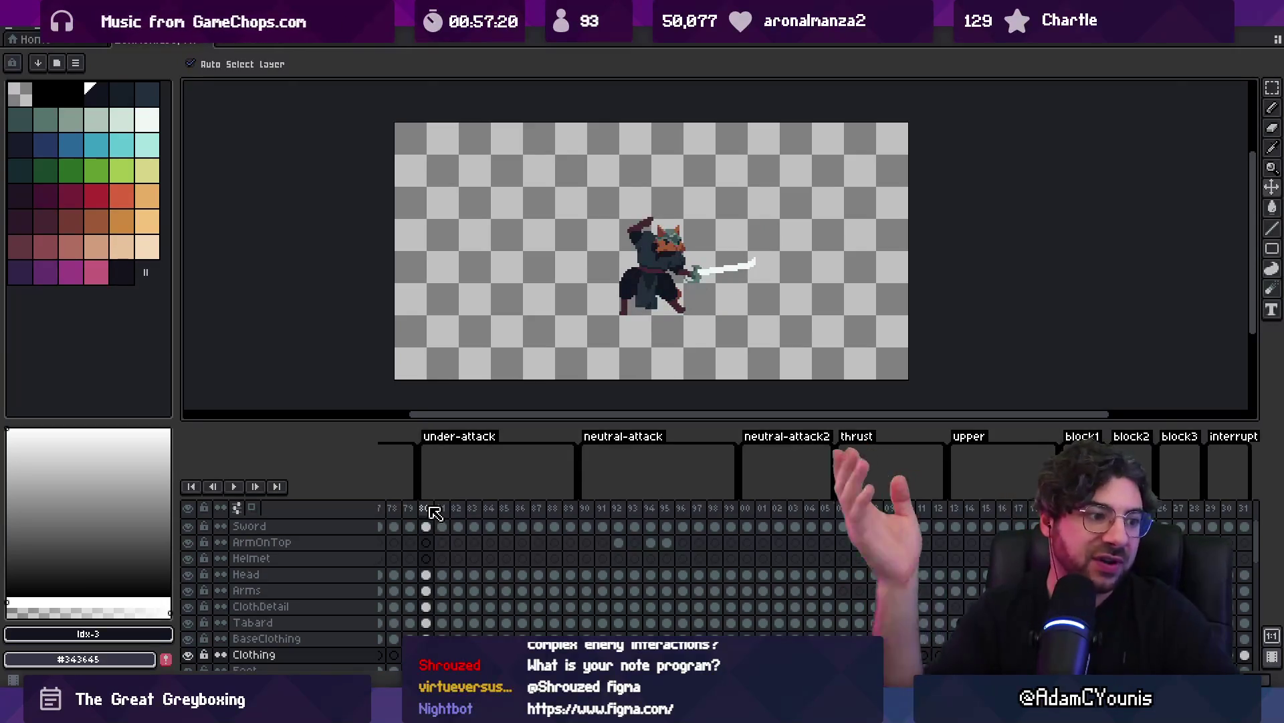
{"action": "key", "text": "Return"}
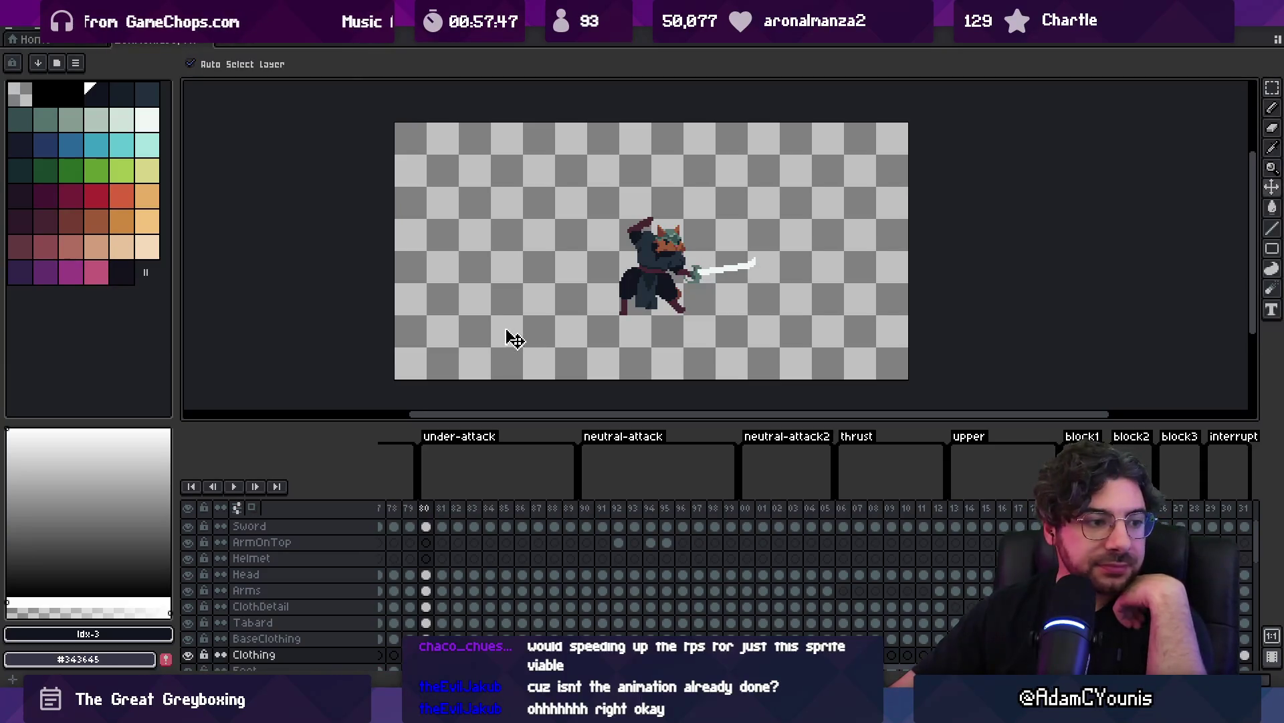
{"action": "left_click", "coordinate": [429, 511]}
{"action": "left_click_drag", "start_coordinate": [436, 515], "coordinate": [570, 511]}
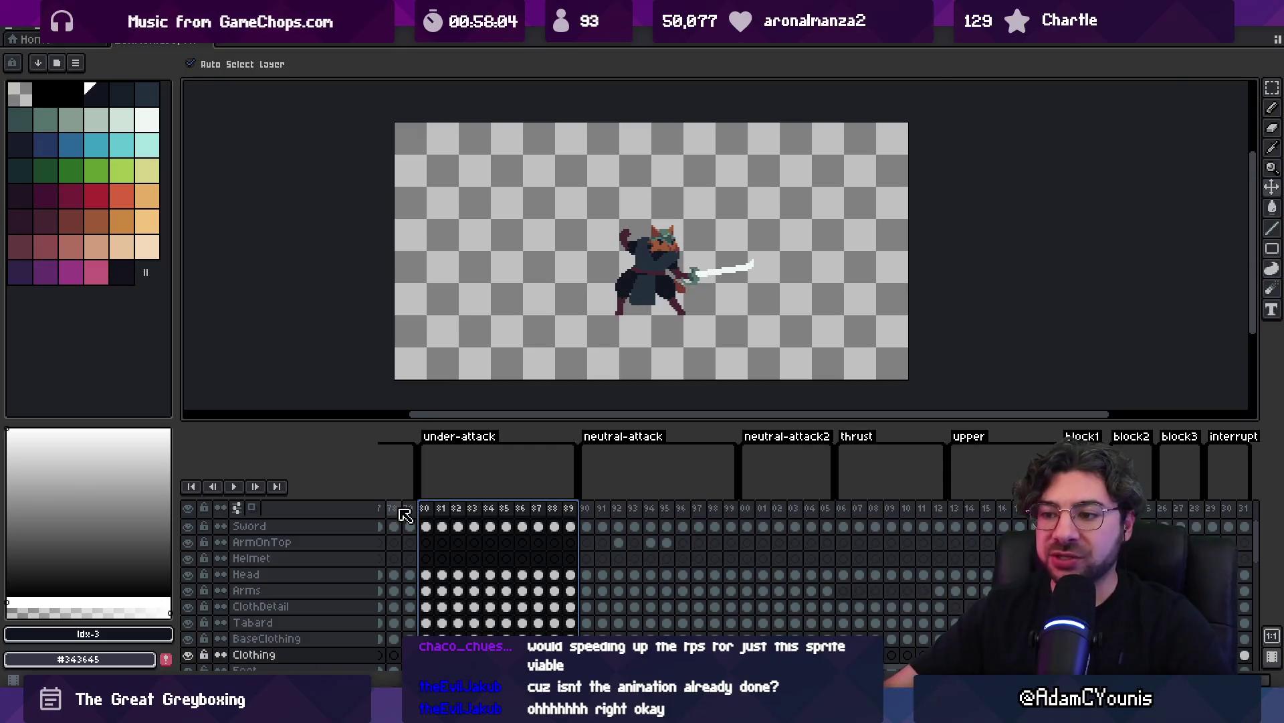
Step through frames 80–88, comparing the crouched pose at 82 with the sword pose at 85
{"action": "left_click", "coordinate": [431, 513]}
{"action": "left_click", "coordinate": [474, 514]}
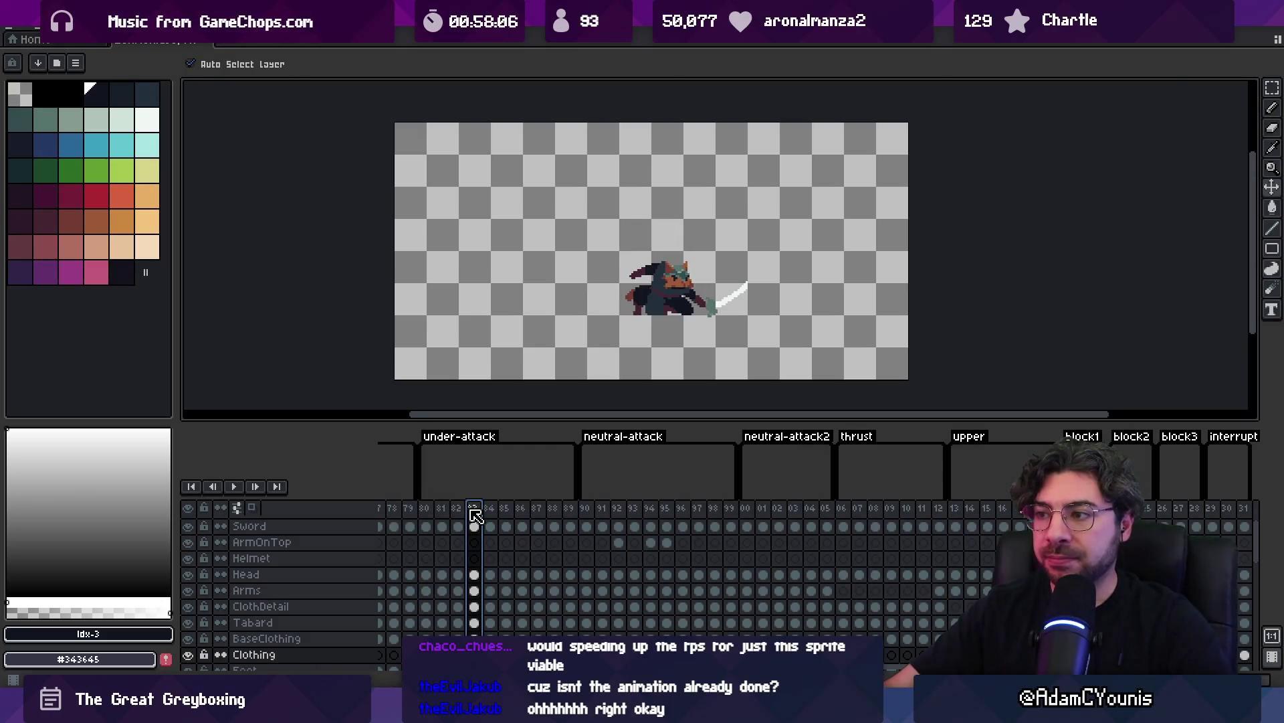
{"action": "left_click", "coordinate": [554, 510]}
{"action": "left_click", "coordinate": [523, 511]}
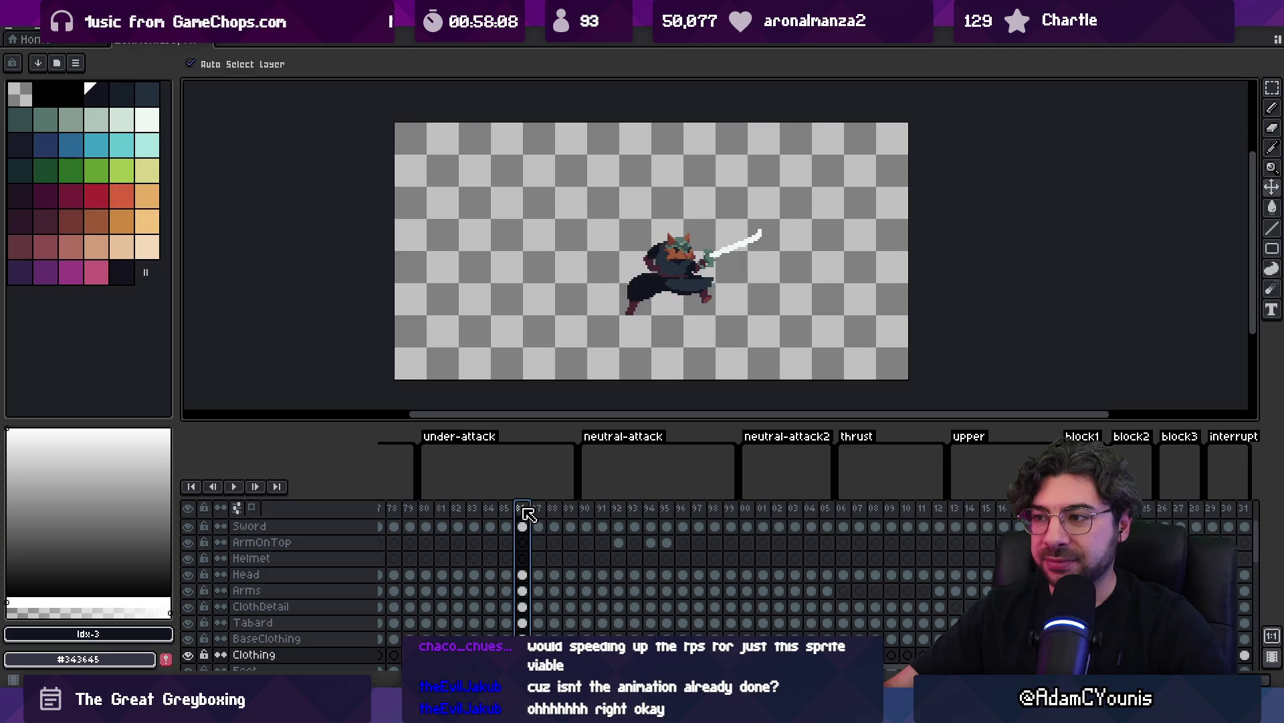
{"action": "left_click", "coordinate": [426, 516]}
{"action": "left_click", "coordinate": [474, 514]}
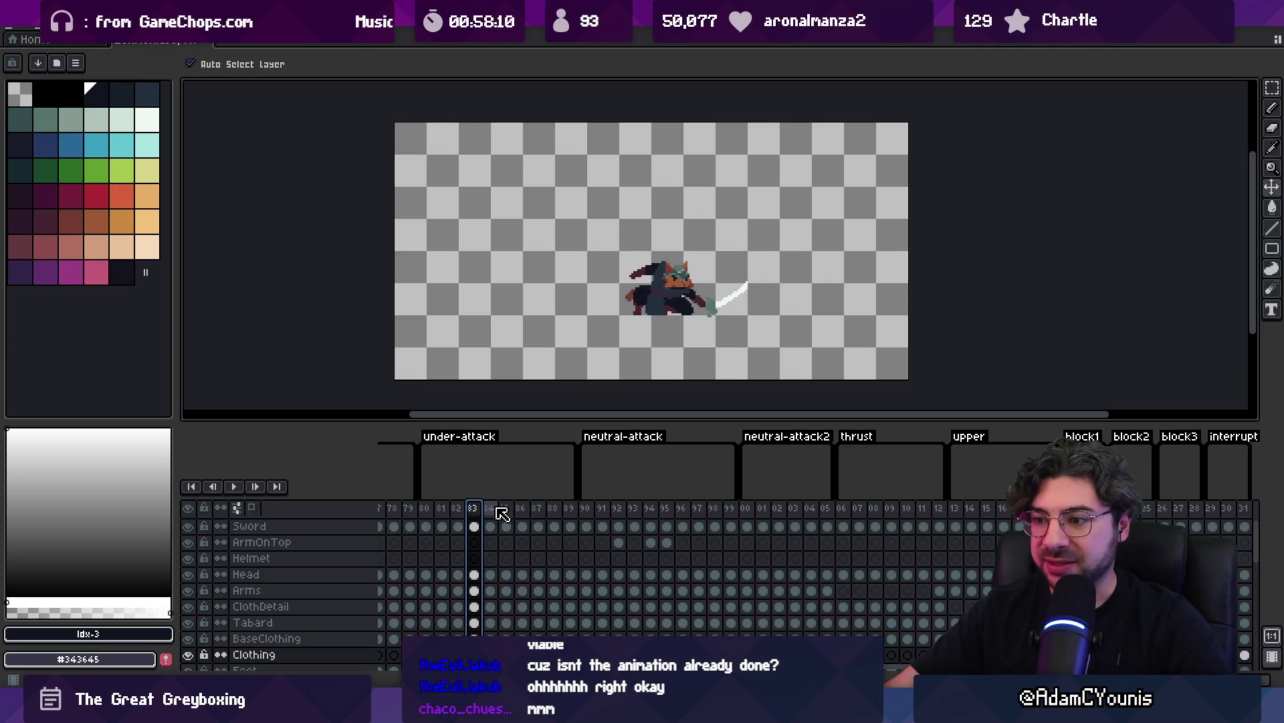
{"action": "left_click", "coordinate": [507, 512]}
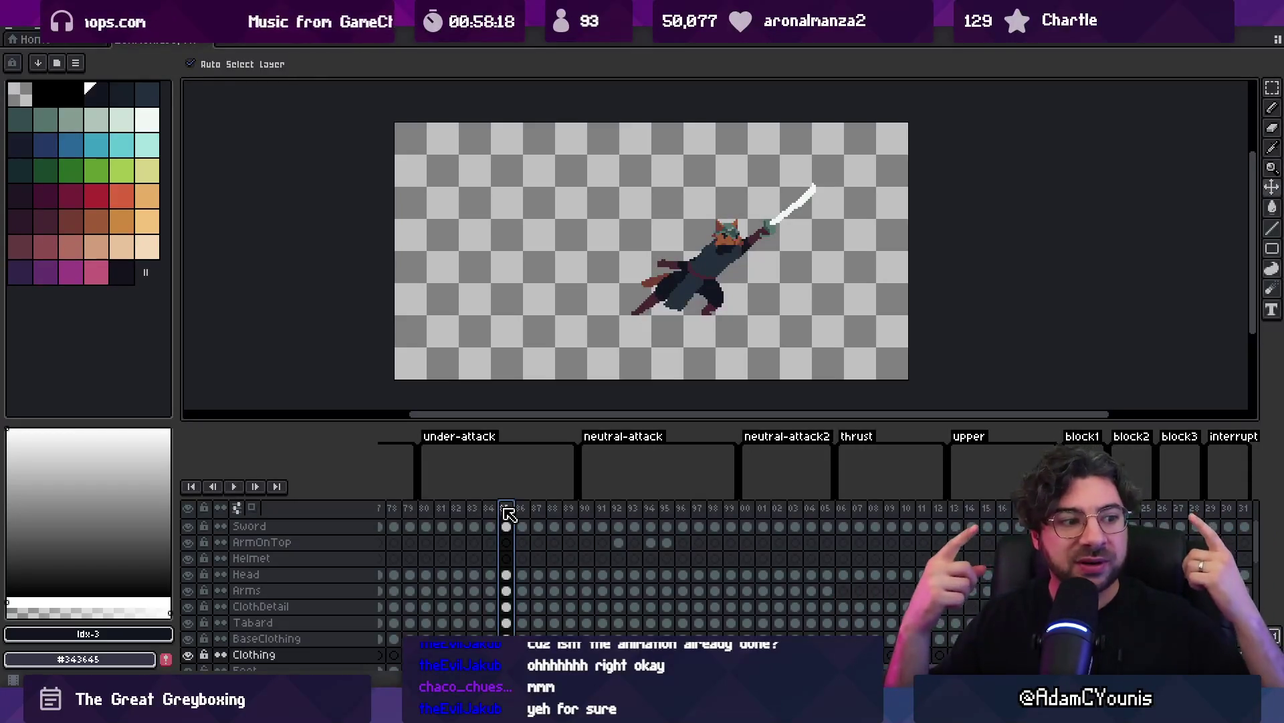
{"action": "left_click", "coordinate": [459, 512]}
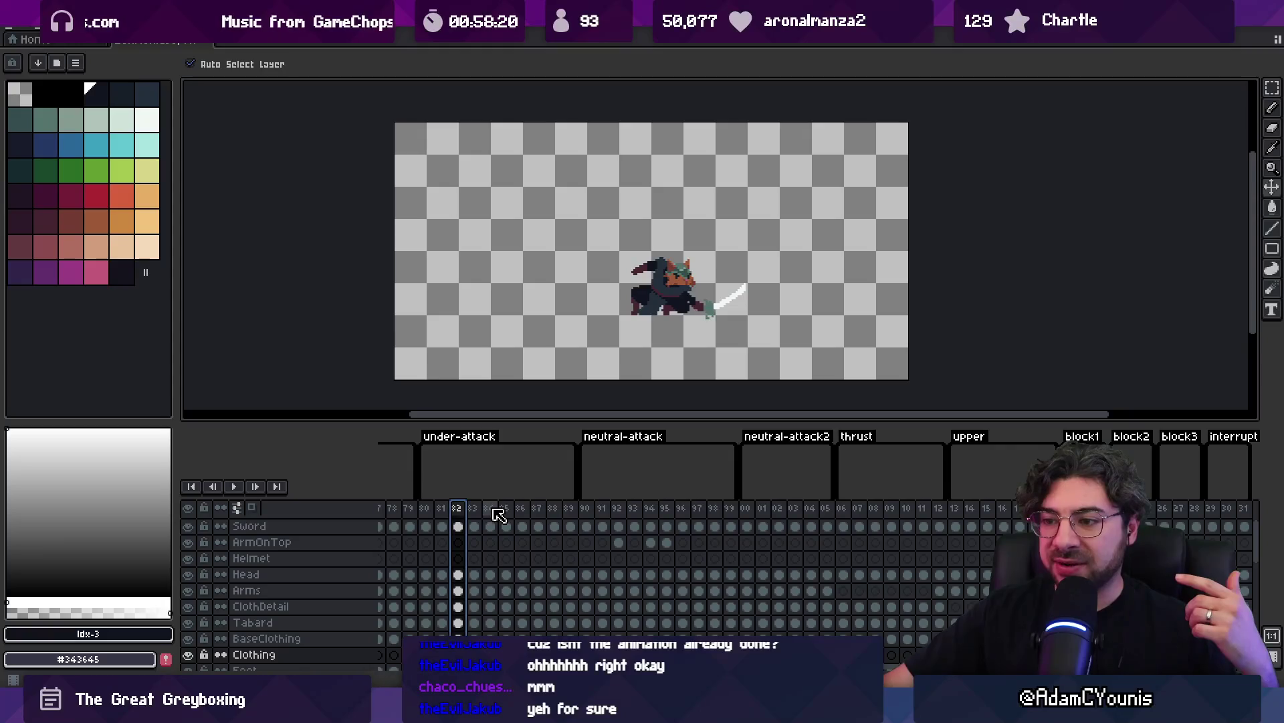
{"action": "left_click", "coordinate": [506, 512]}
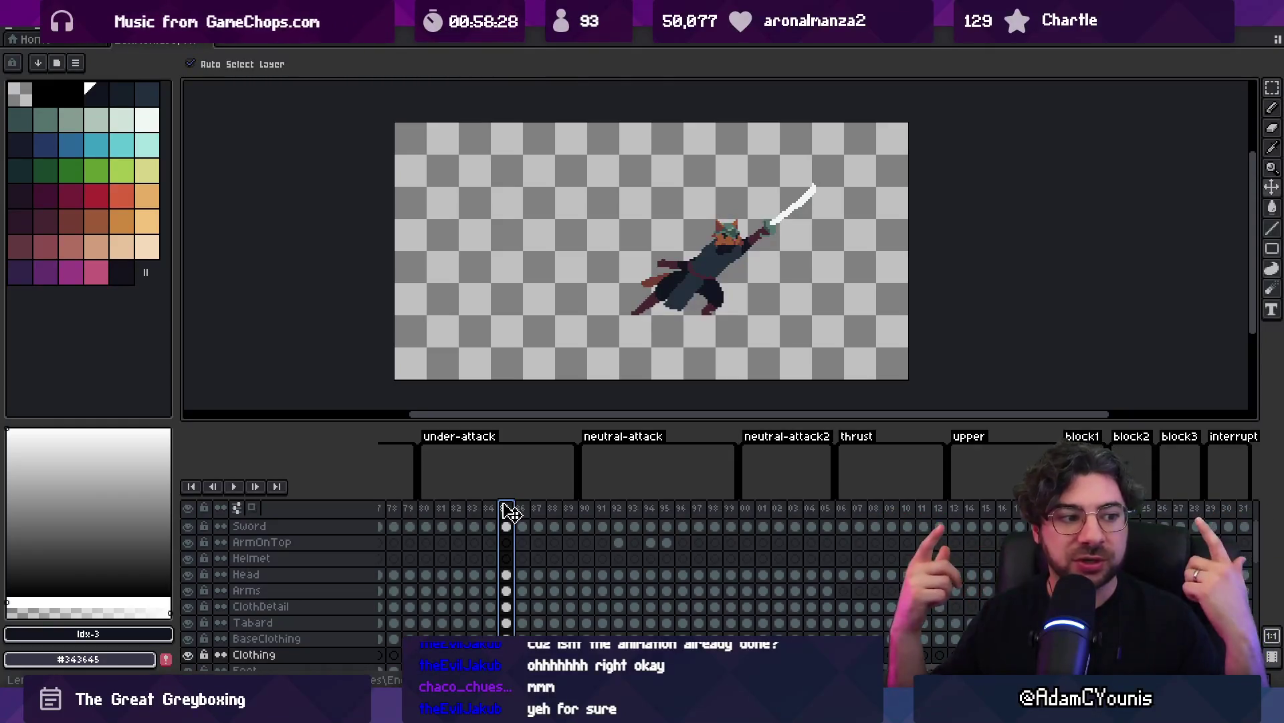
Revisit frames 83 and 85, then select frames 80–85 across all layers
{"action": "mouse_move", "coordinate": [428, 512]}
{"action": "left_mouse_down"}
{"action": "mouse_move", "coordinate": [506, 515]}
{"action": "mouse_move", "coordinate": [496, 513]}
{"action": "left_mouse_up"}
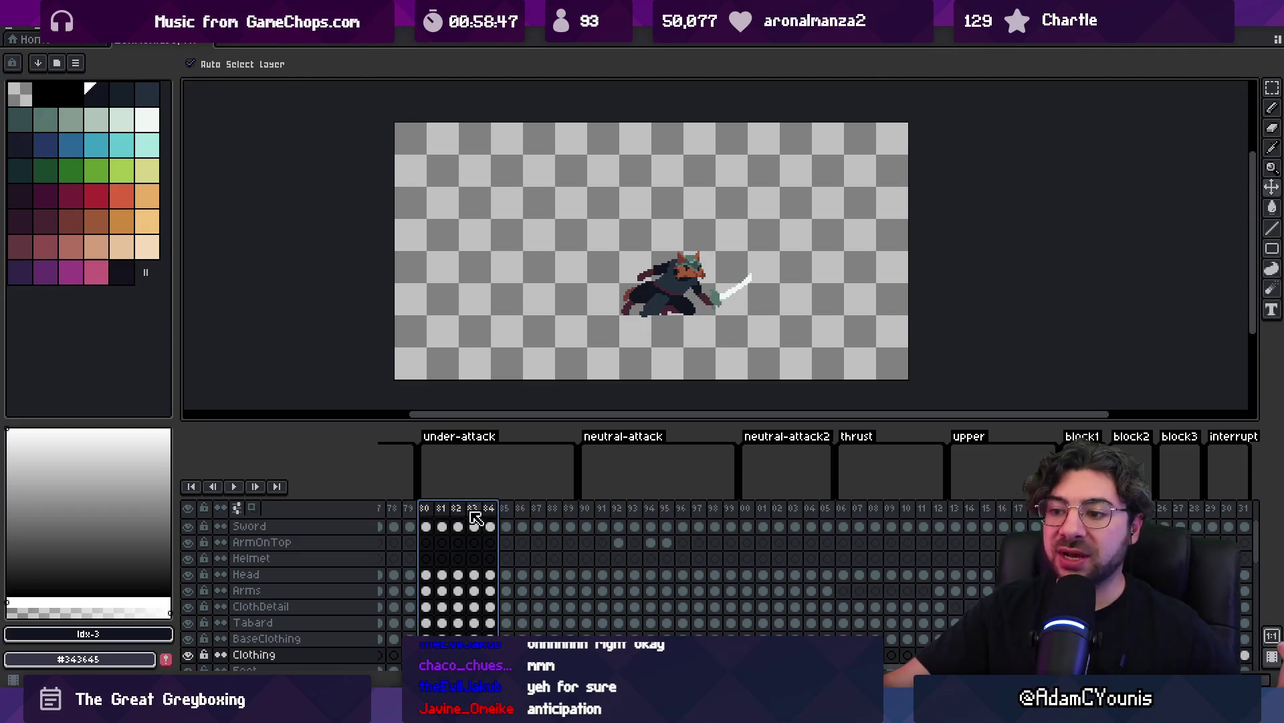
{"action": "left_click", "coordinate": [474, 510]}
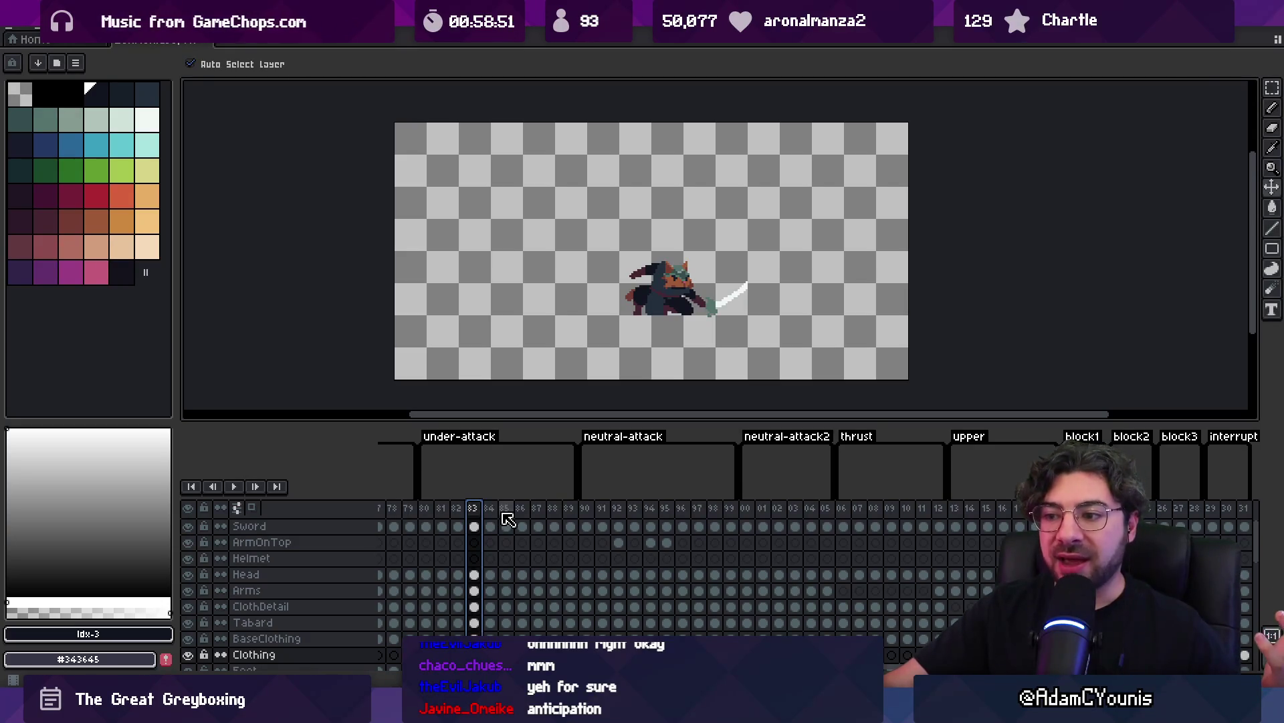
{"action": "left_click", "coordinate": [491, 510]}
{"action": "left_click", "coordinate": [507, 511]}
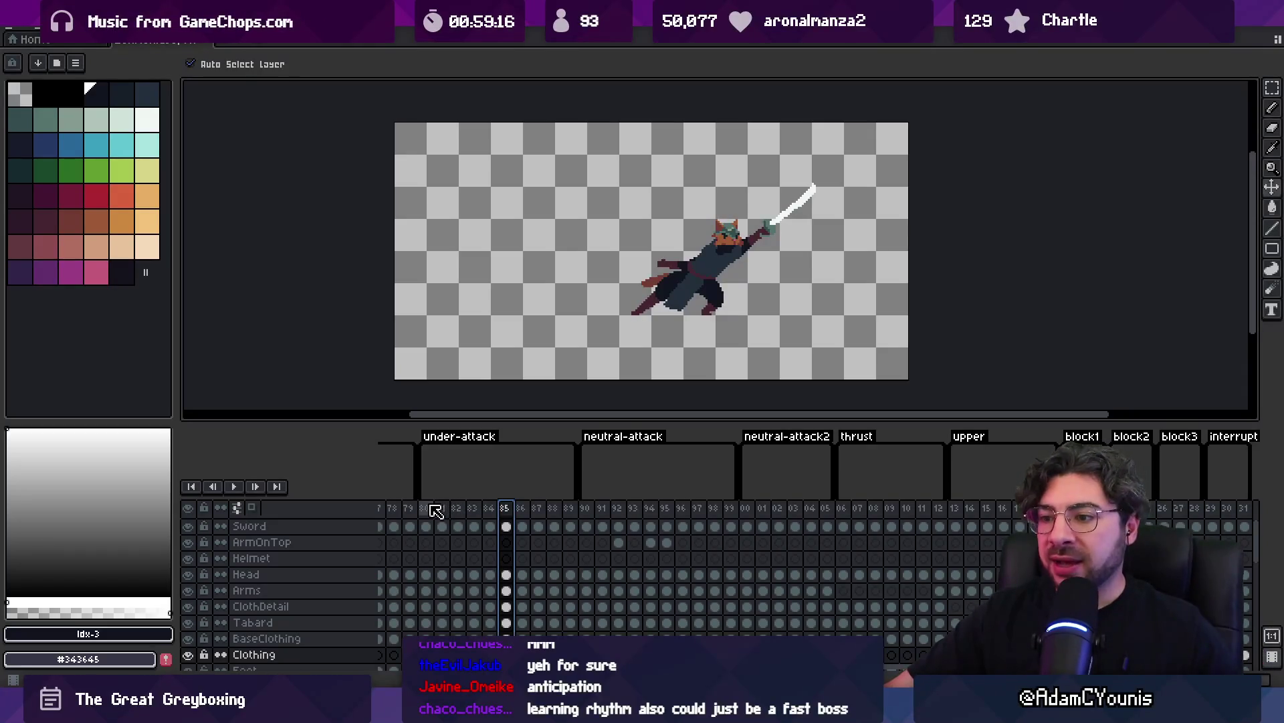
{"action": "mouse_move", "coordinate": [434, 512]}
{"action": "left_mouse_down"}
{"action": "mouse_move", "coordinate": [507, 500]}
{"action": "mouse_move", "coordinate": [489, 502]}
{"action": "left_mouse_up"}
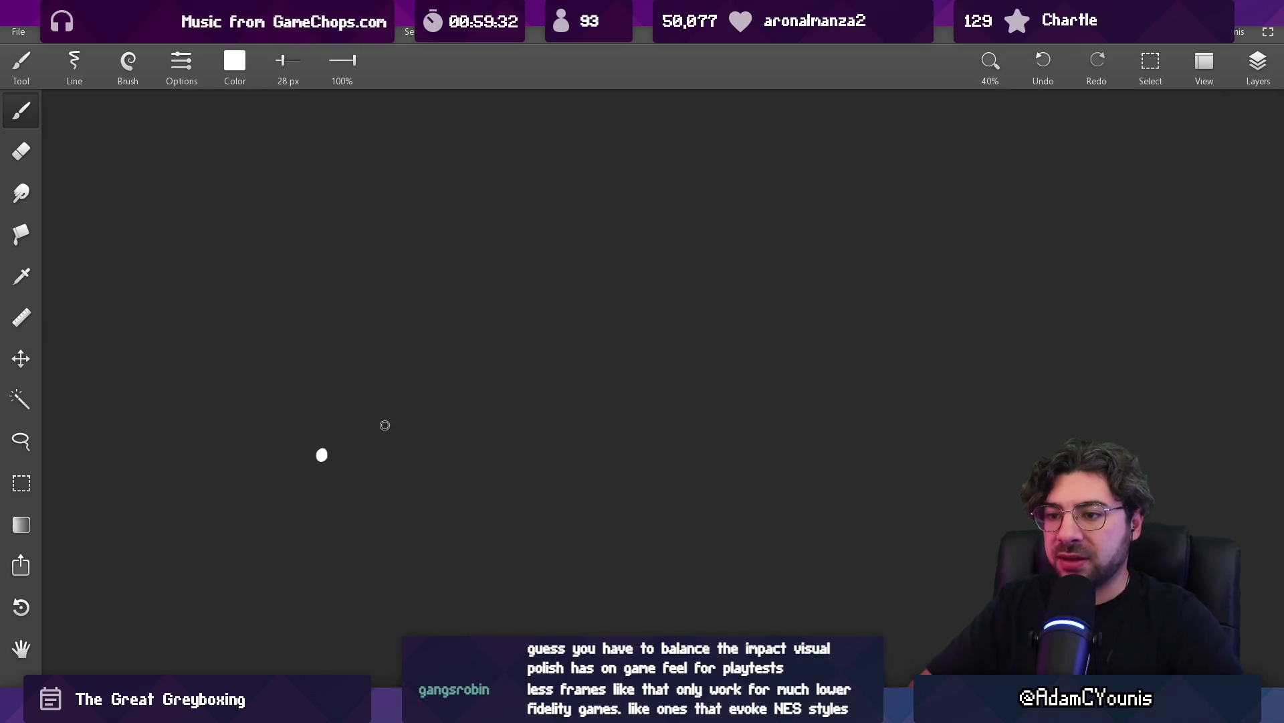
Draw the graph axes with a tick mark and sketch an eased curve up to the top dot
{"action": "left_click_drag", "start_coordinate": [513, 322], "coordinate": [415, 284]}
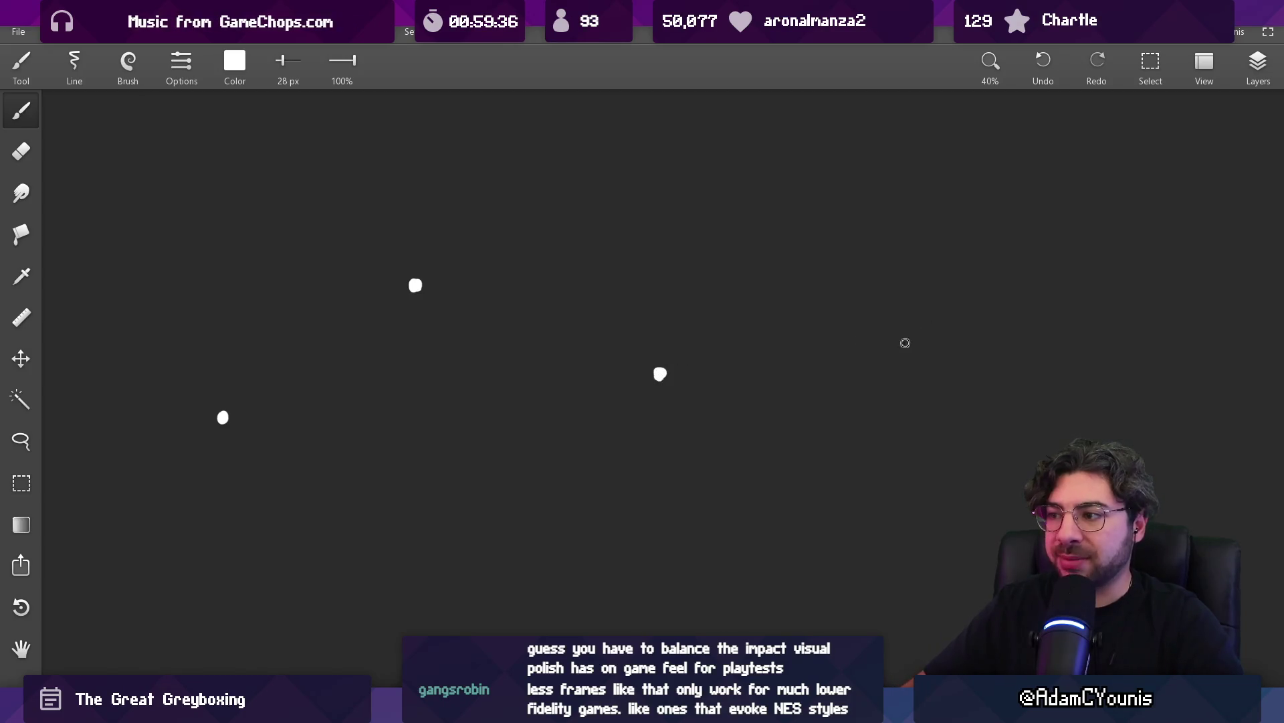
{"action": "mouse_move", "coordinate": [183, 254]}
{"action": "left_mouse_down"}
{"action": "mouse_move", "coordinate": [183, 447]}
{"action": "mouse_move", "coordinate": [945, 449]}
{"action": "left_mouse_up"}
{"action": "left_click_drag", "start_coordinate": [221, 476], "coordinate": [222, 458]}
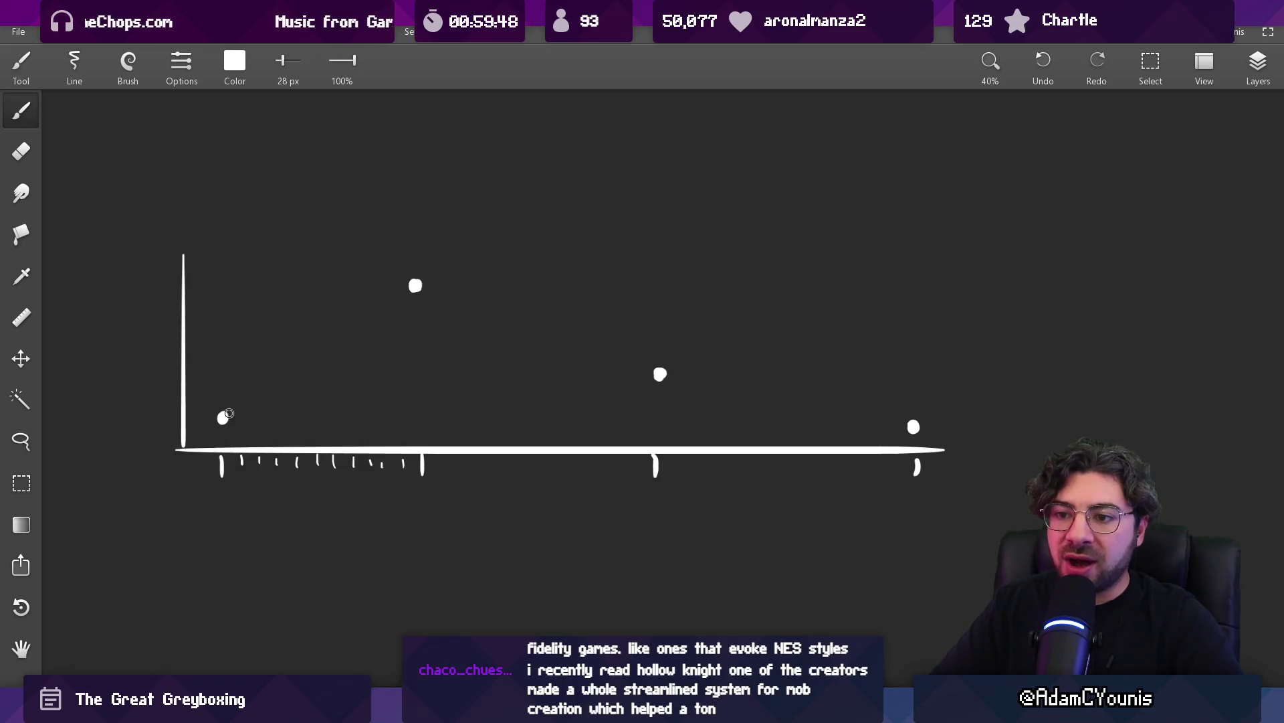
{"action": "left_click_drag", "start_coordinate": [236, 417], "coordinate": [391, 282]}
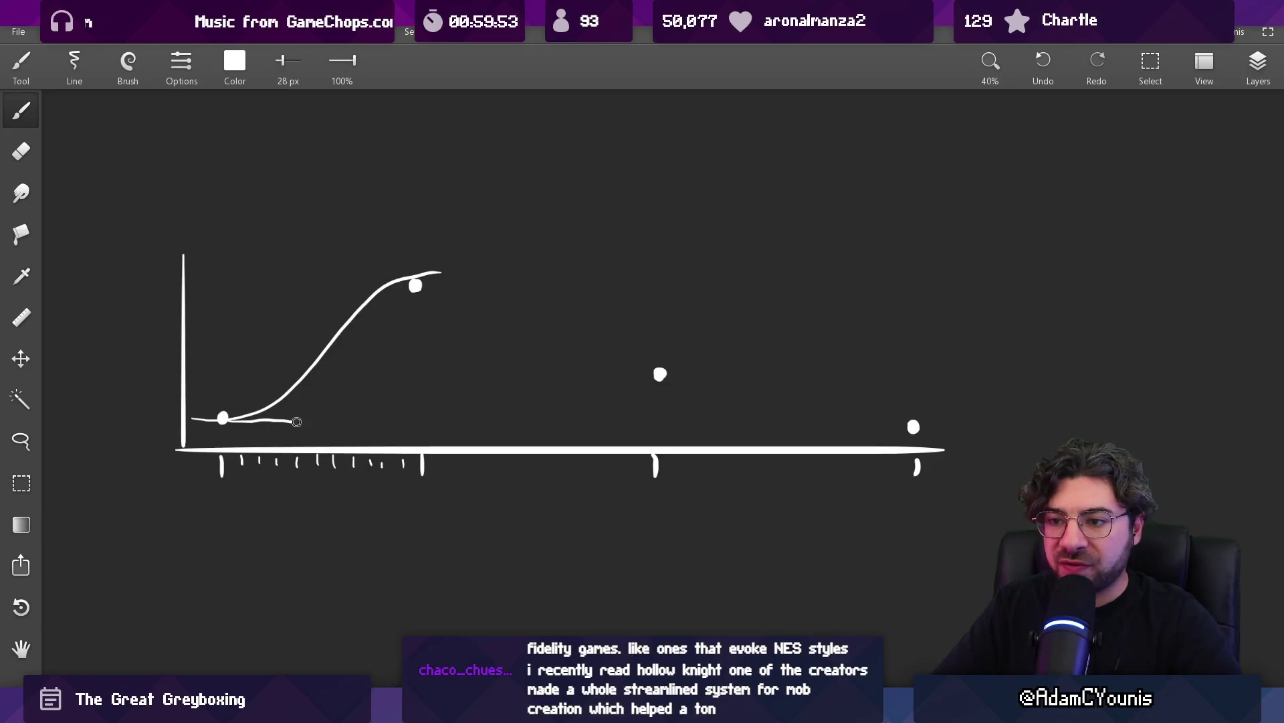
{"action": "left_click_drag", "start_coordinate": [326, 407], "coordinate": [339, 289]}
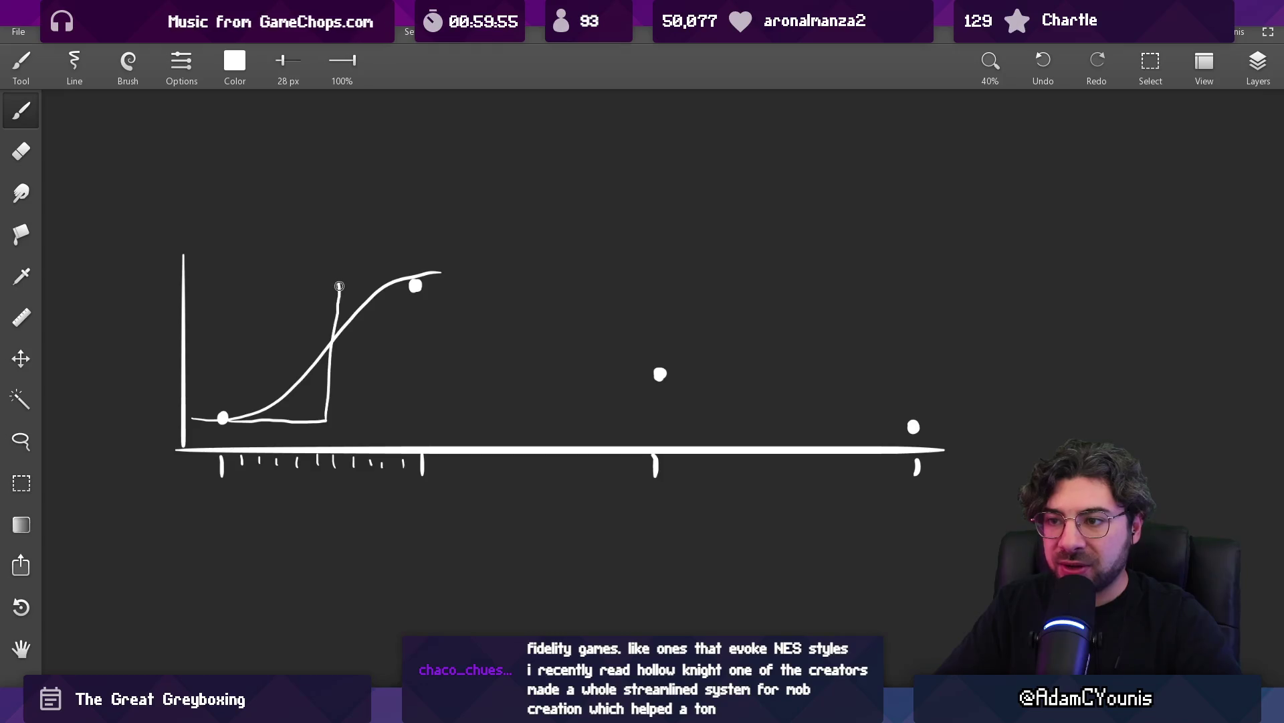
Draw a stepped line: flat from the low dot, vertical down from the top dot, stub erased
{"action": "key", "text": "ctrl+z"}
{"action": "key", "text": "ctrl+z"}
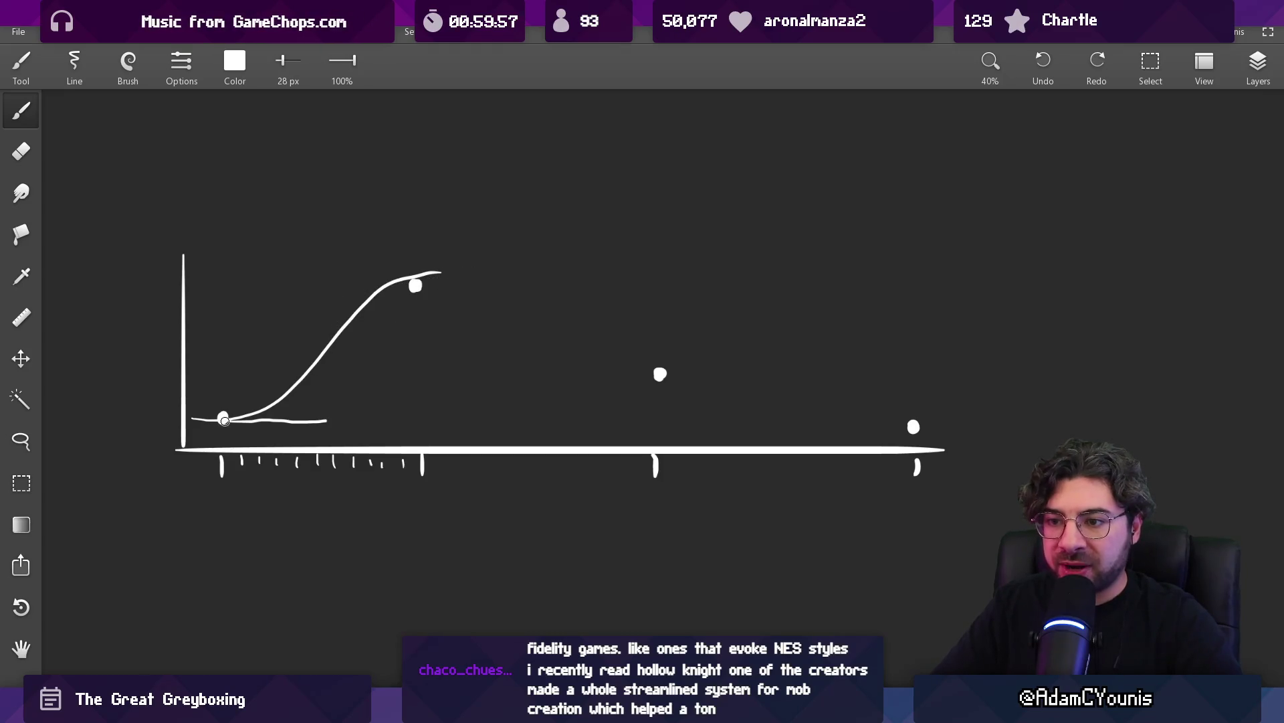
{"action": "left_click_drag", "start_coordinate": [224, 419], "coordinate": [392, 419]}
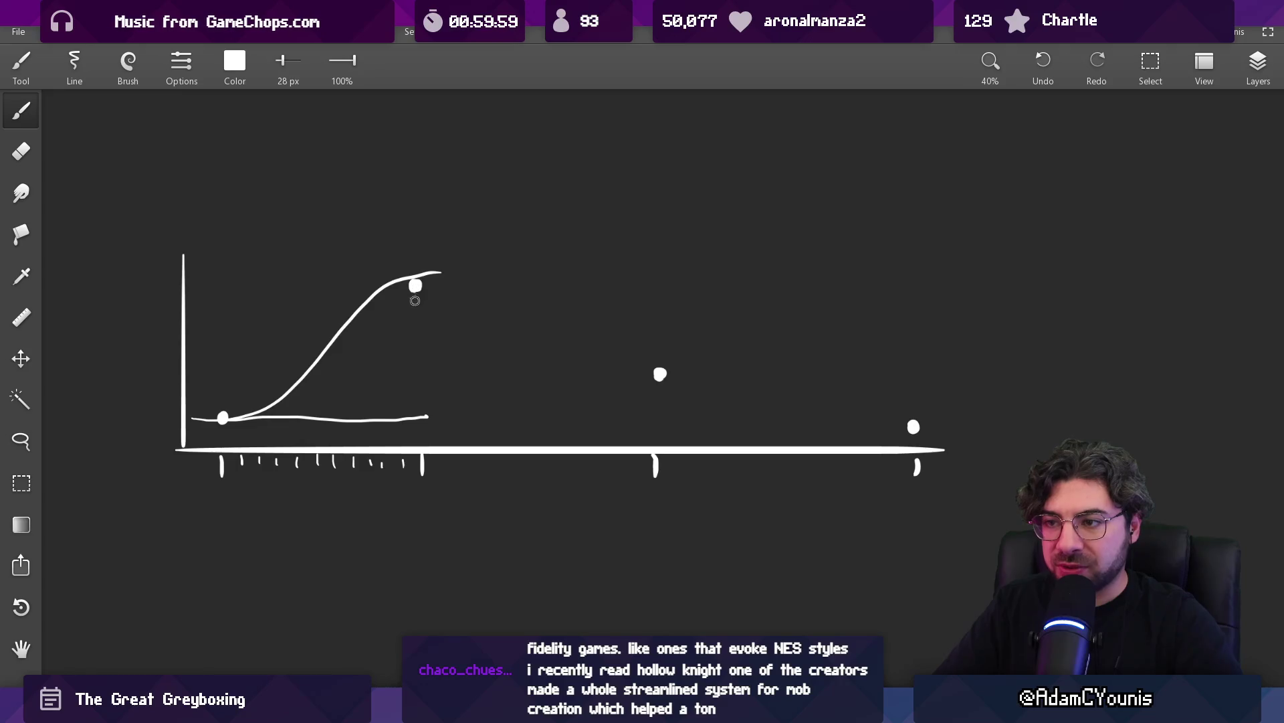
{"action": "left_click_drag", "start_coordinate": [415, 300], "coordinate": [414, 418]}
{"action": "key", "text": "e"}
{"action": "left_click", "coordinate": [424, 418]}
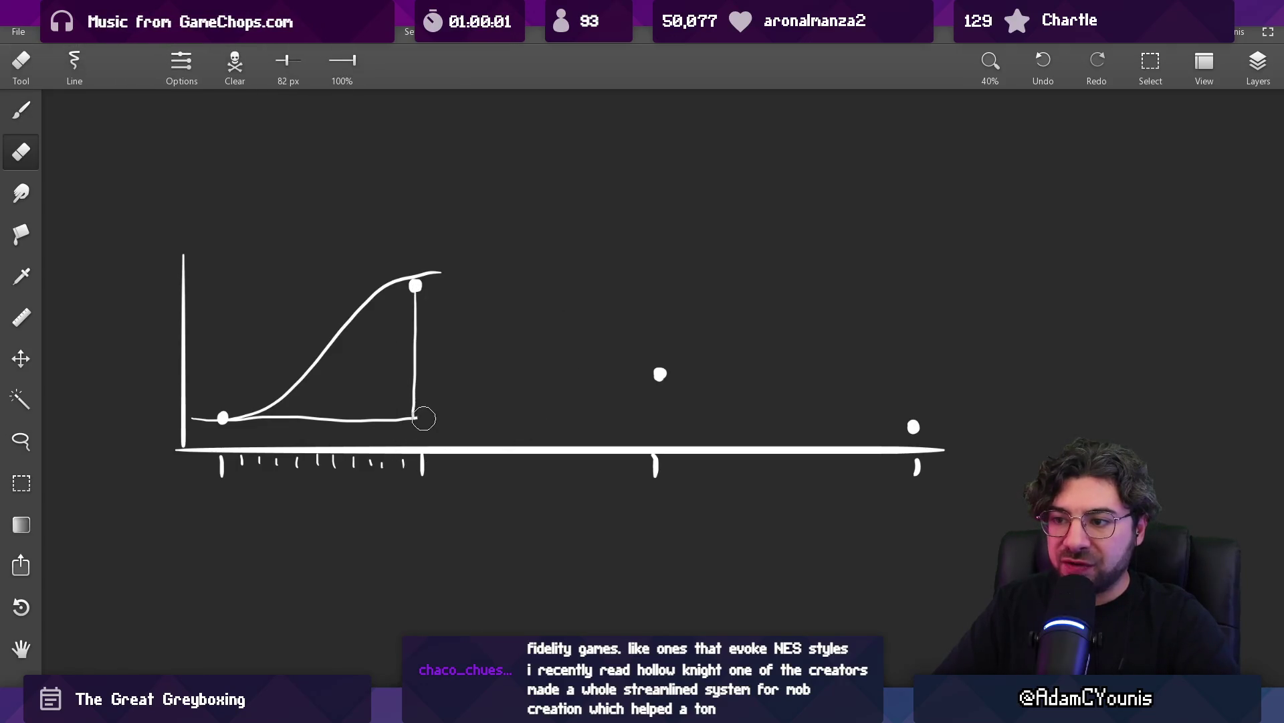
{"action": "key", "text": "b"}
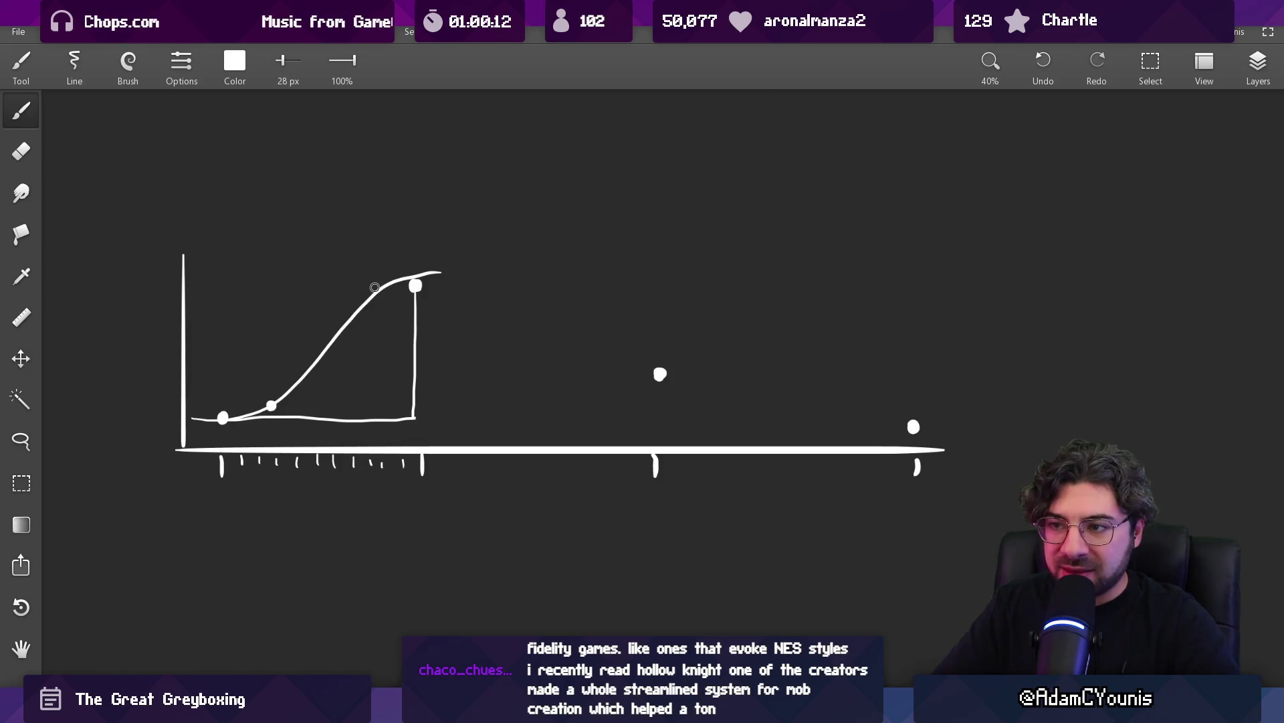
Patch gaps in the baseline and top line with eraser and brush, then return to Unity
{"action": "key", "text": "e"}
{"action": "left_click_drag", "start_coordinate": [279, 419], "coordinate": [254, 420]}
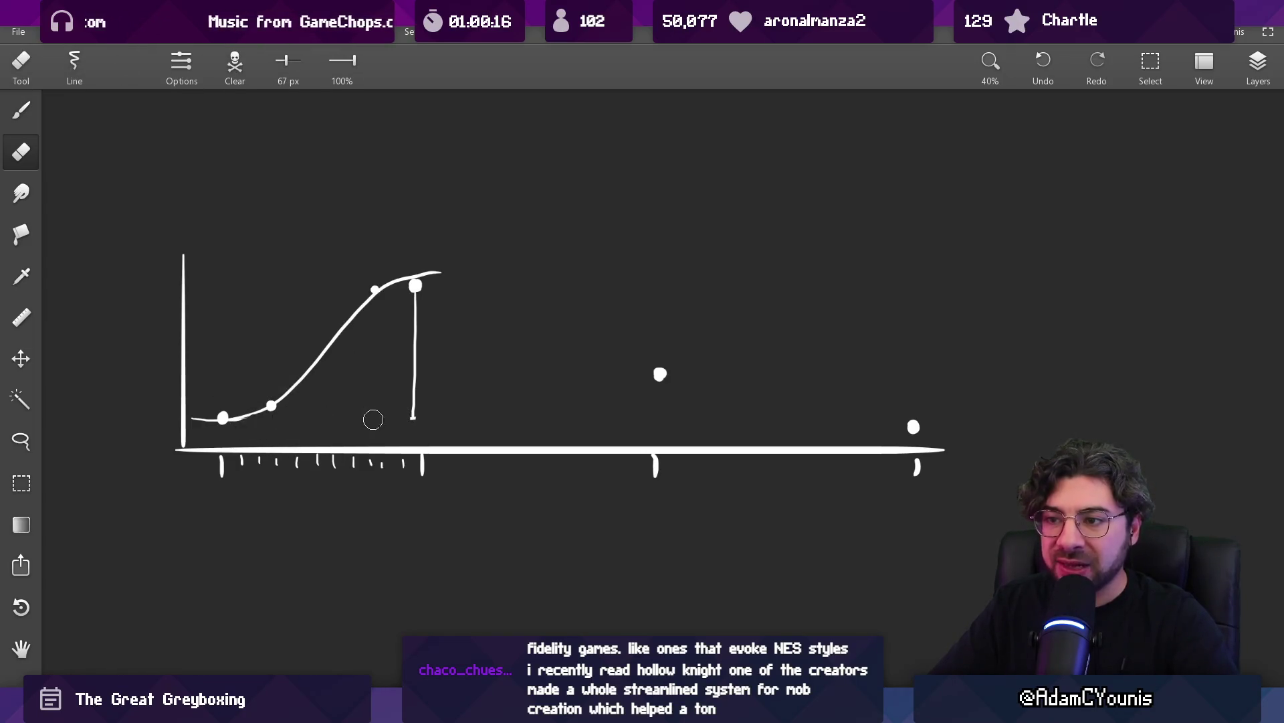
{"action": "key", "text": "b"}
{"action": "left_click_drag", "start_coordinate": [231, 419], "coordinate": [265, 416]}
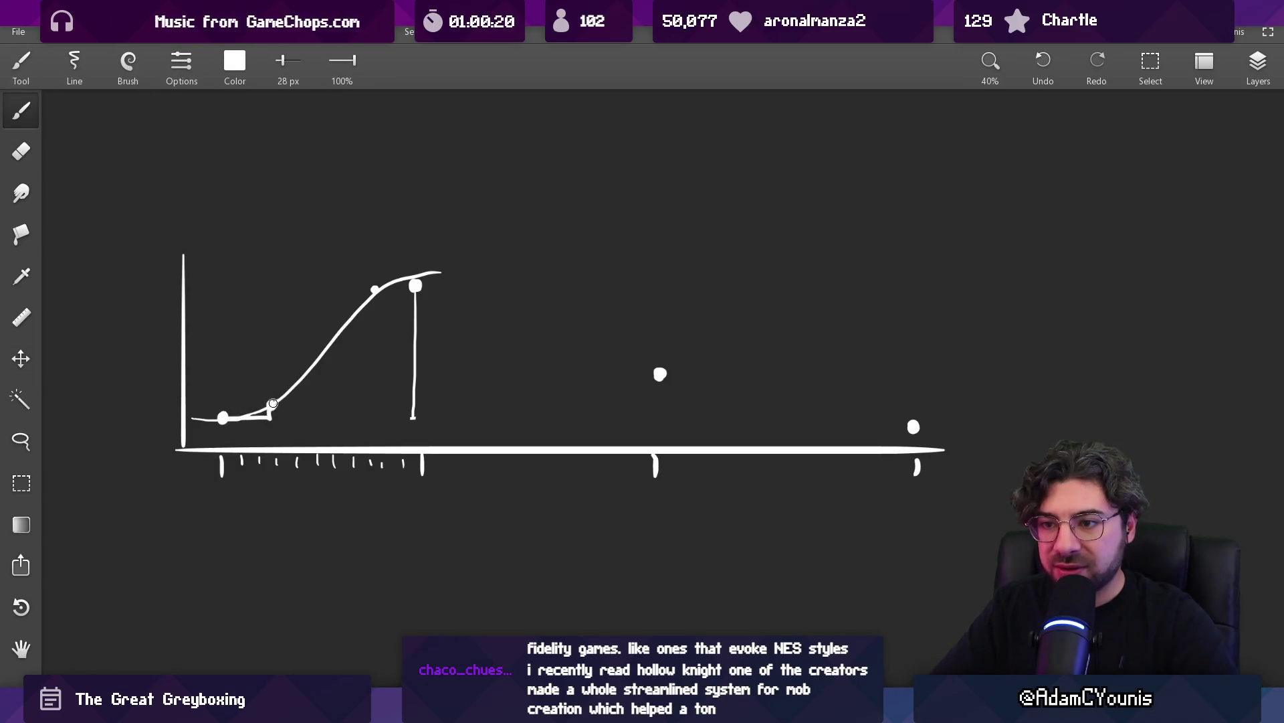
{"action": "key", "text": "e"}
{"action": "mouse_move", "coordinate": [367, 324]}
{"action": "left_mouse_down"}
{"action": "mouse_move", "coordinate": [373, 292]}
{"action": "mouse_move", "coordinate": [453, 268]}
{"action": "left_mouse_up"}
{"action": "key", "text": "b"}
{"action": "key", "text": "e"}
{"action": "key", "text": "b"}
{"action": "key", "text": "e"}
{"action": "left_click_drag", "start_coordinate": [383, 295], "coordinate": [475, 276]}
{"action": "key", "text": "b"}
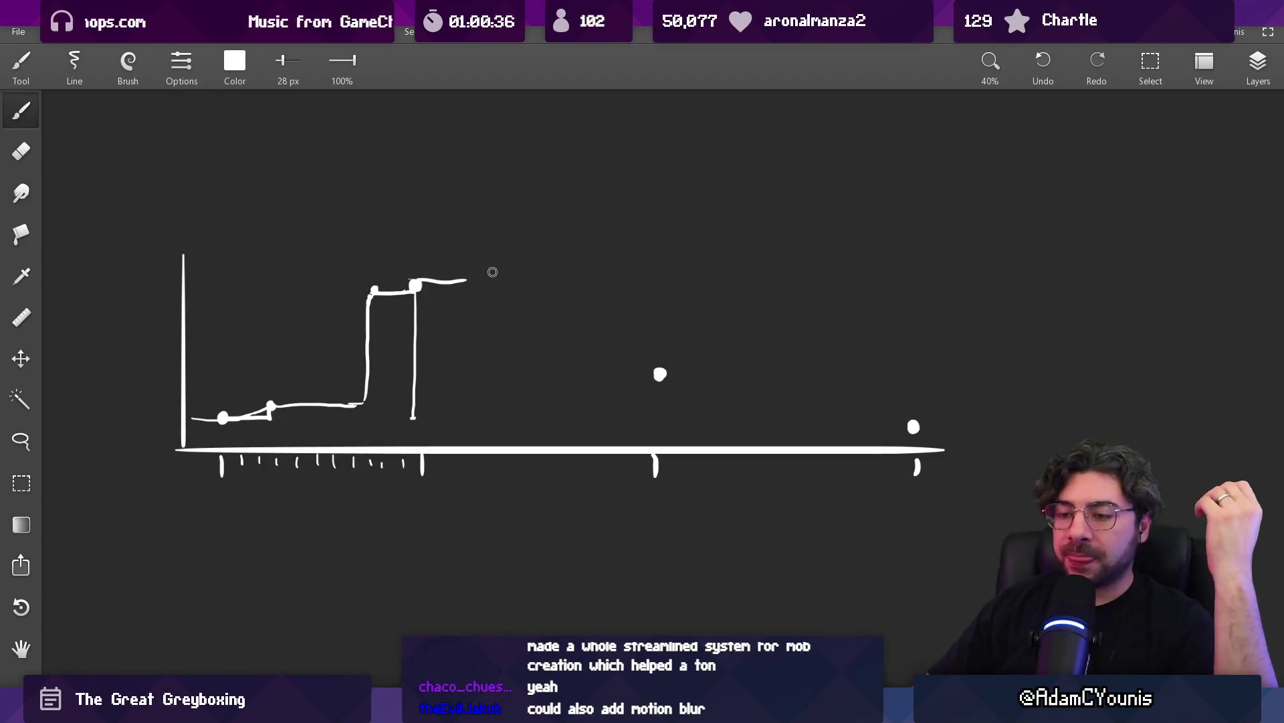
{"action": "key", "text": "alt+Tab"}
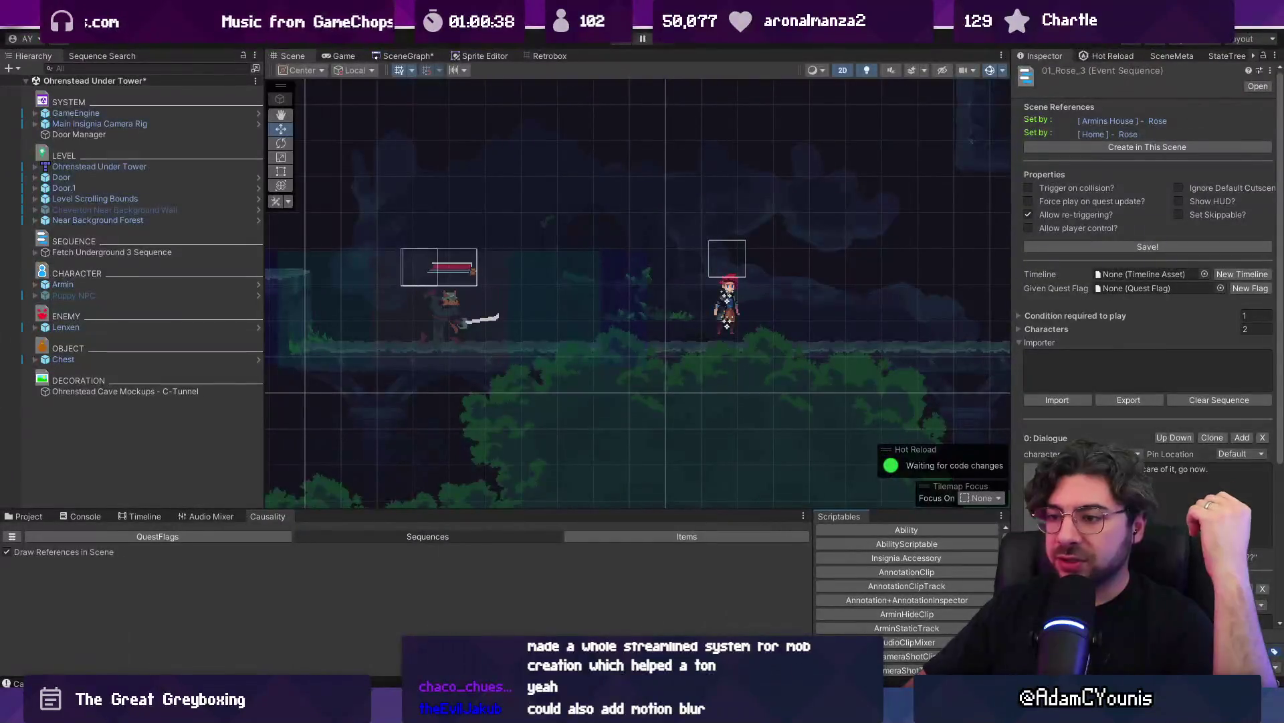
Back in Aseprite, select the long frame run from 80 onward, then open the File menu
{"action": "key", "text": "alt+Tab"}
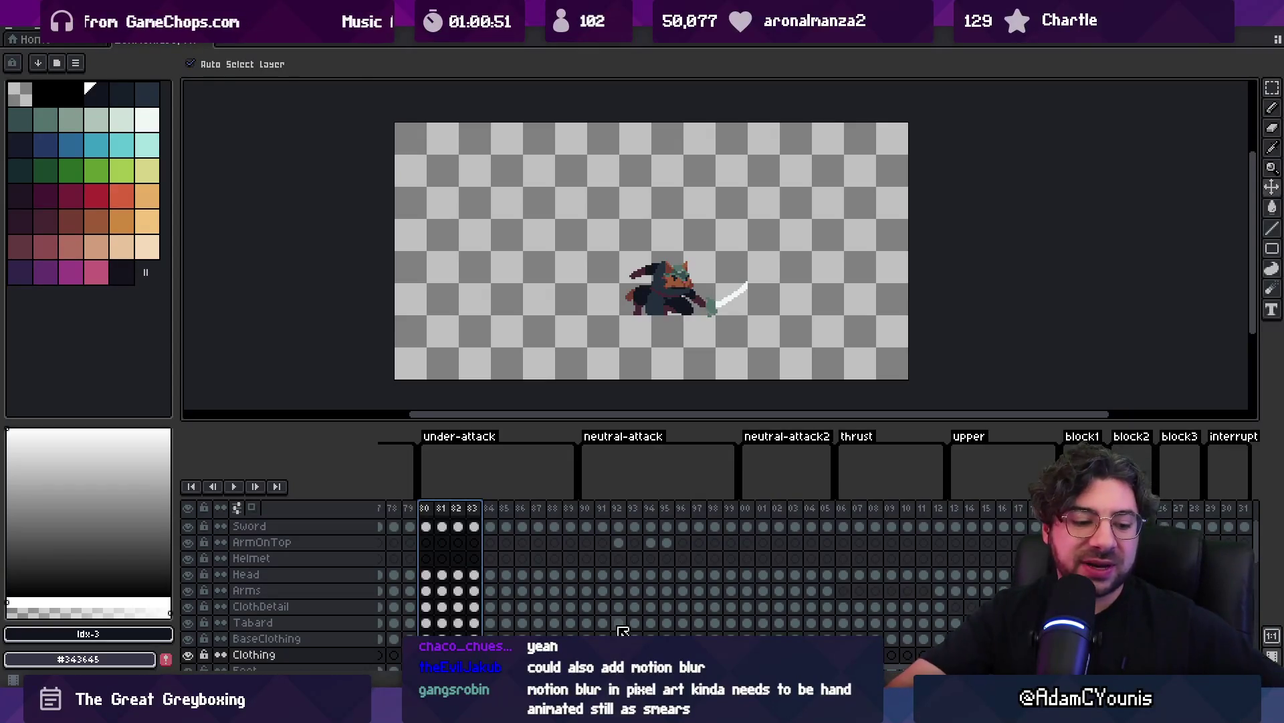
{"action": "left_click_drag", "start_coordinate": [432, 510], "coordinate": [957, 510]}
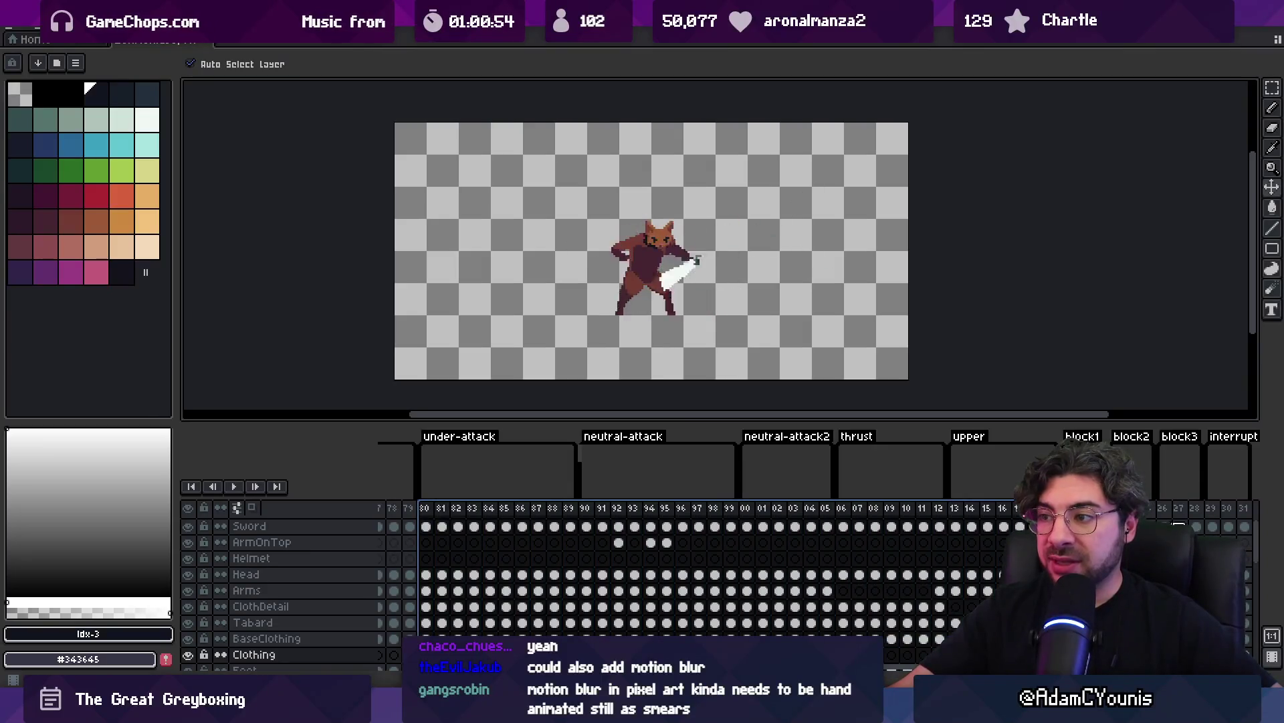
{"action": "left_click", "coordinate": [14, 34]}
{"action": "mouse_move", "coordinate": [67, 70]}
{"action": "key", "text": "alt+Tab"}
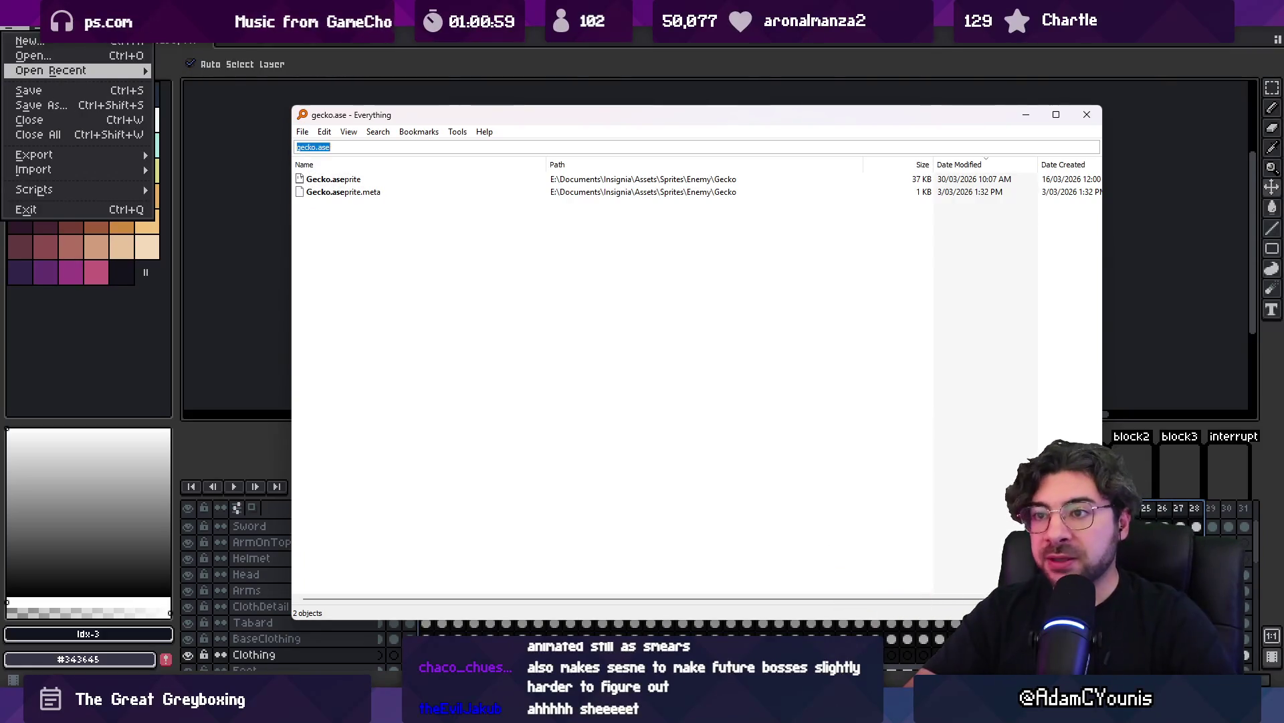
Search 'barbarian .ase' and open the Wolverine Barbarian sprite
{"action": "type", "text": "barb"}
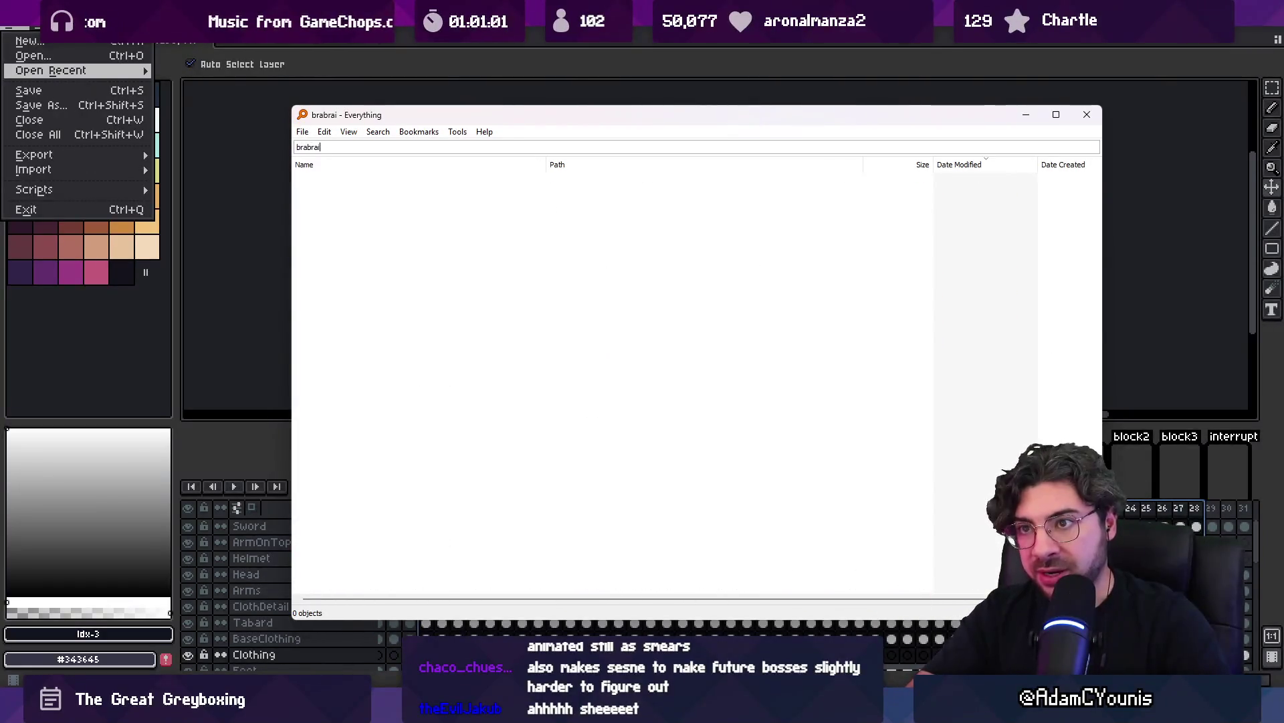
{"action": "type", "text": "arian .ase"}
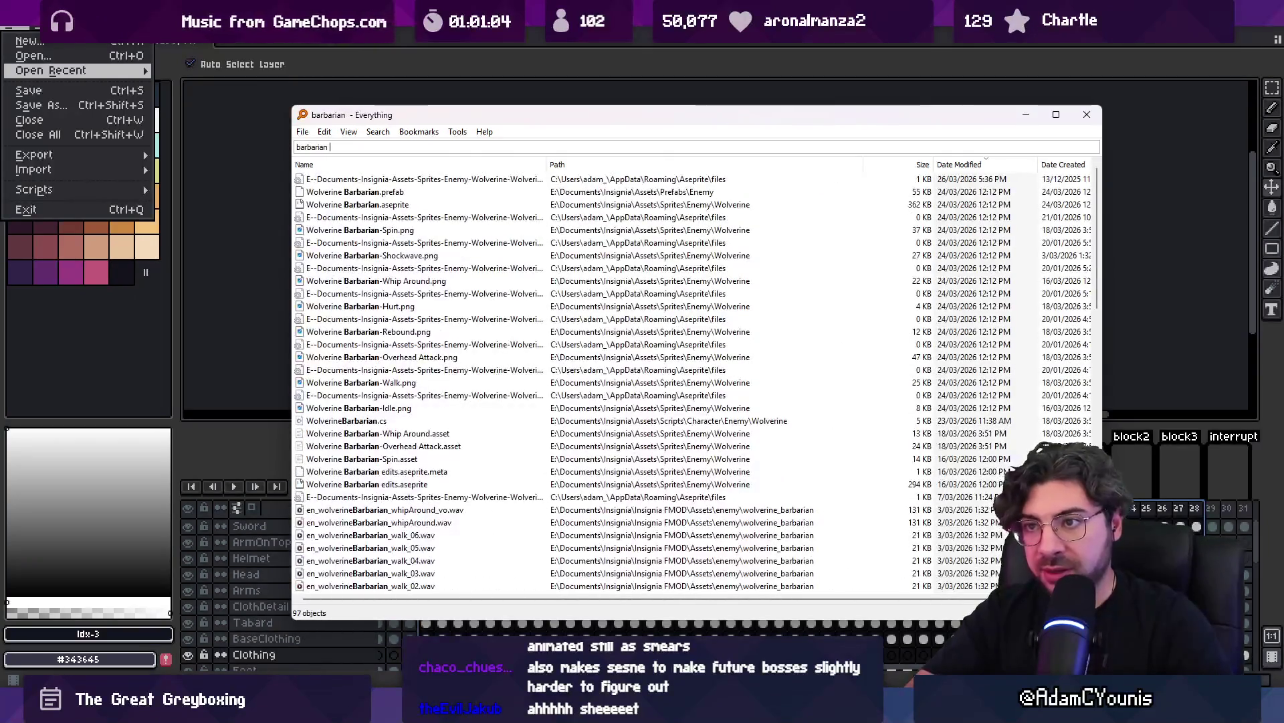
{"action": "key", "text": "Down"}
{"action": "key", "text": "Return"}
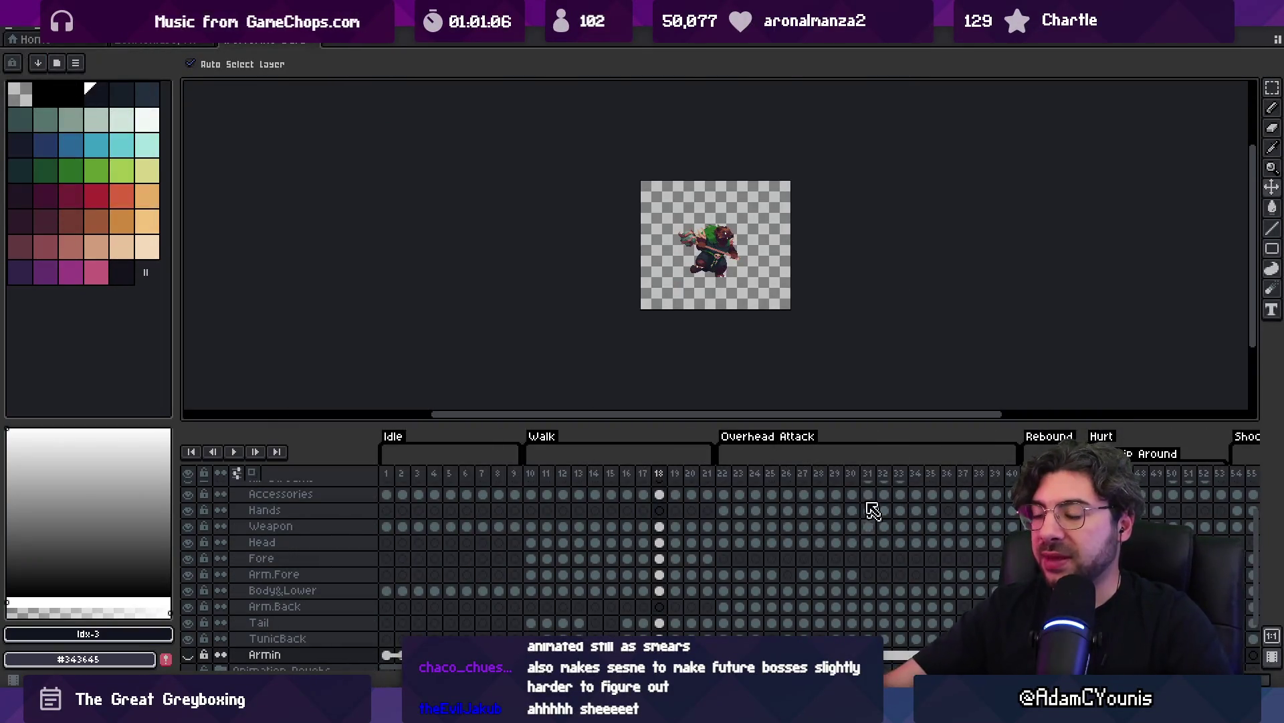
Select Overhead Attack frames 22 through 33 to preview the raise and lunging swing
{"action": "scroll", "coordinate": [753, 353], "scroll_direction": "up", "scroll_amount": 3}
{"action": "scroll", "coordinate": [619, 318], "scroll_direction": "down", "scroll_amount": 1}
{"action": "mouse_move", "coordinate": [723, 473]}
{"action": "left_mouse_down"}
{"action": "mouse_move", "coordinate": [848, 476]}
{"action": "mouse_move", "coordinate": [825, 480]}
{"action": "left_mouse_up"}
{"action": "scroll", "coordinate": [573, 330], "scroll_direction": "up", "scroll_amount": 1}
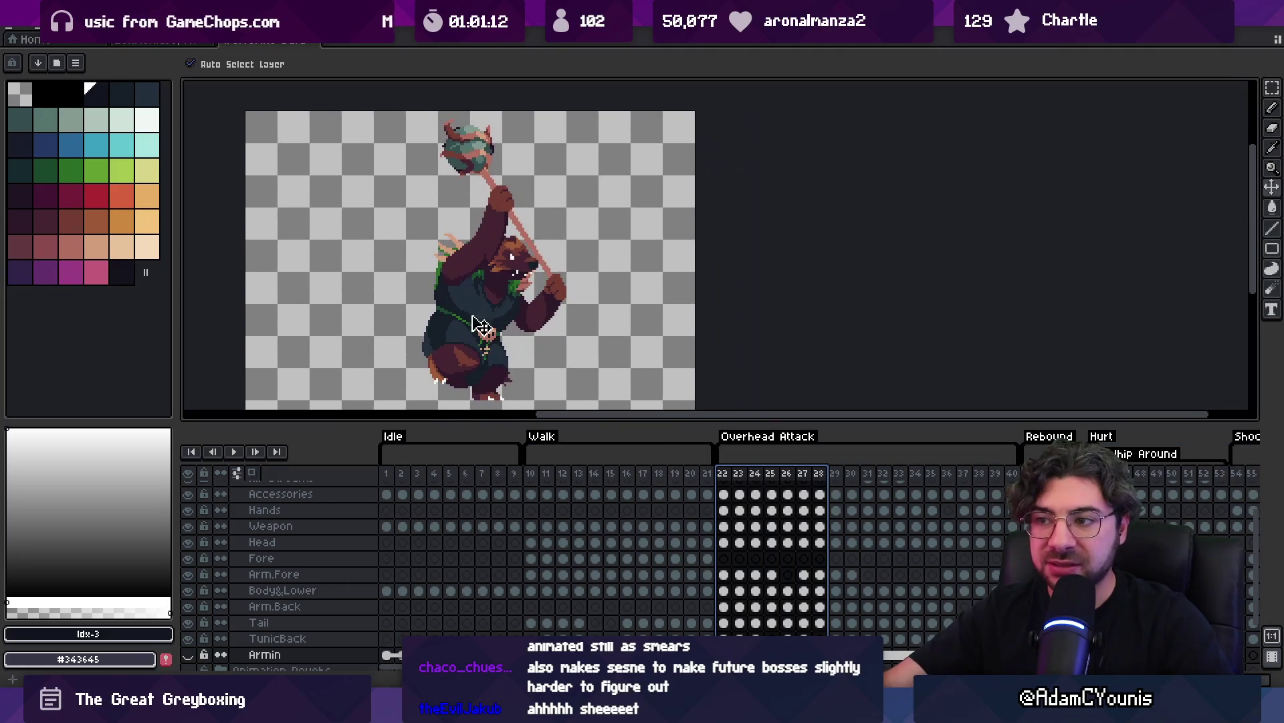
{"action": "mouse_move", "coordinate": [748, 479]}
{"action": "left_mouse_down"}
{"action": "mouse_move", "coordinate": [872, 480]}
{"action": "mouse_move", "coordinate": [783, 479]}
{"action": "mouse_move", "coordinate": [869, 482]}
{"action": "mouse_move", "coordinate": [811, 486]}
{"action": "mouse_move", "coordinate": [869, 481]}
{"action": "mouse_move", "coordinate": [828, 483]}
{"action": "left_mouse_up"}
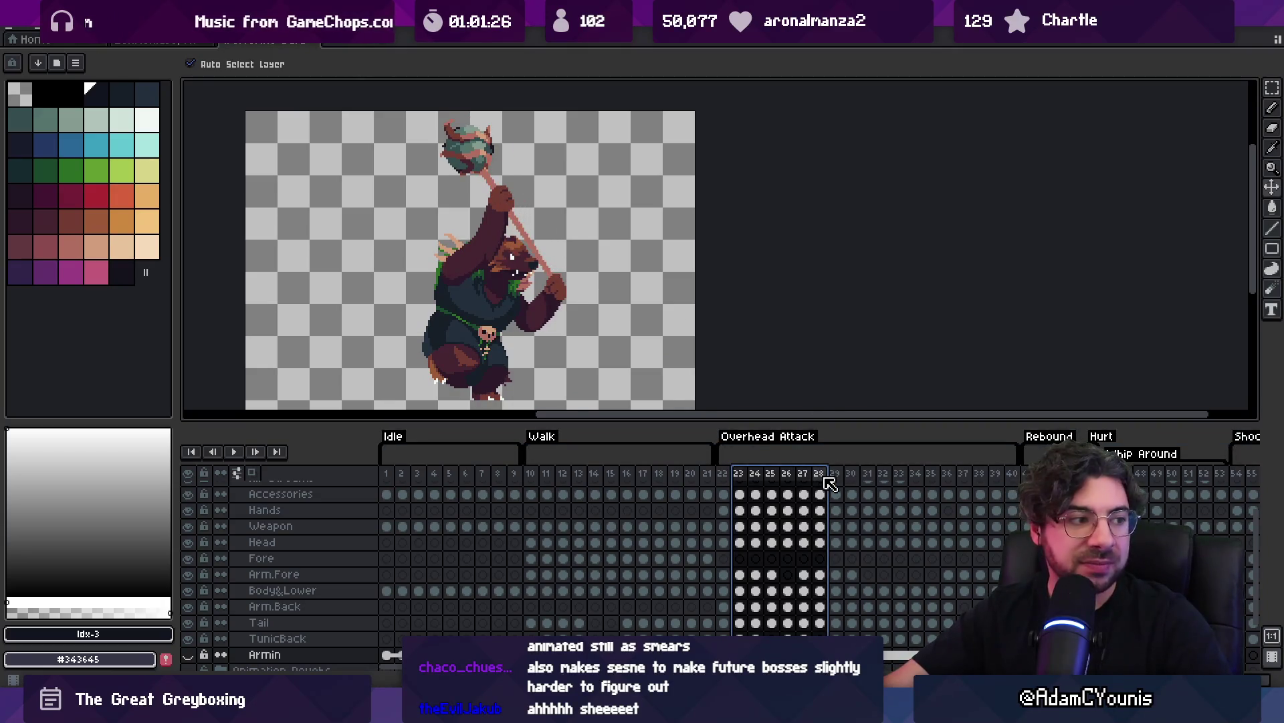
{"action": "left_click_drag", "start_coordinate": [844, 483], "coordinate": [915, 492]}
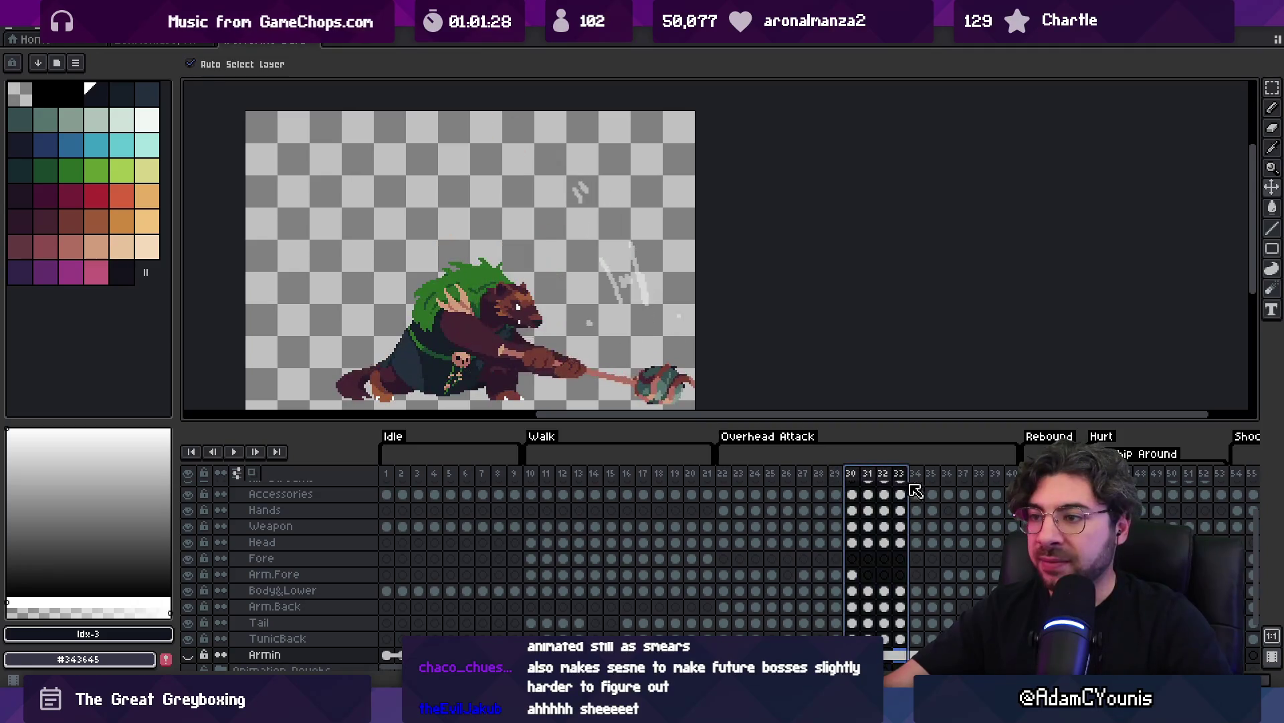
Scrub the boss timeline across to its final frame 77
{"action": "scroll", "coordinate": [870, 492], "scroll_direction": "right", "scroll_amount": 5}
{"action": "mouse_move", "coordinate": [521, 479]}
{"action": "left_mouse_down"}
{"action": "mouse_move", "coordinate": [778, 498]}
{"action": "mouse_move", "coordinate": [869, 484]}
{"action": "mouse_move", "coordinate": [957, 484]}
{"action": "mouse_move", "coordinate": [789, 488]}
{"action": "mouse_move", "coordinate": [954, 493]}
{"action": "left_mouse_up"}
{"action": "scroll", "coordinate": [737, 502], "scroll_direction": "right", "scroll_amount": 3}
{"action": "left_click", "coordinate": [950, 494]}
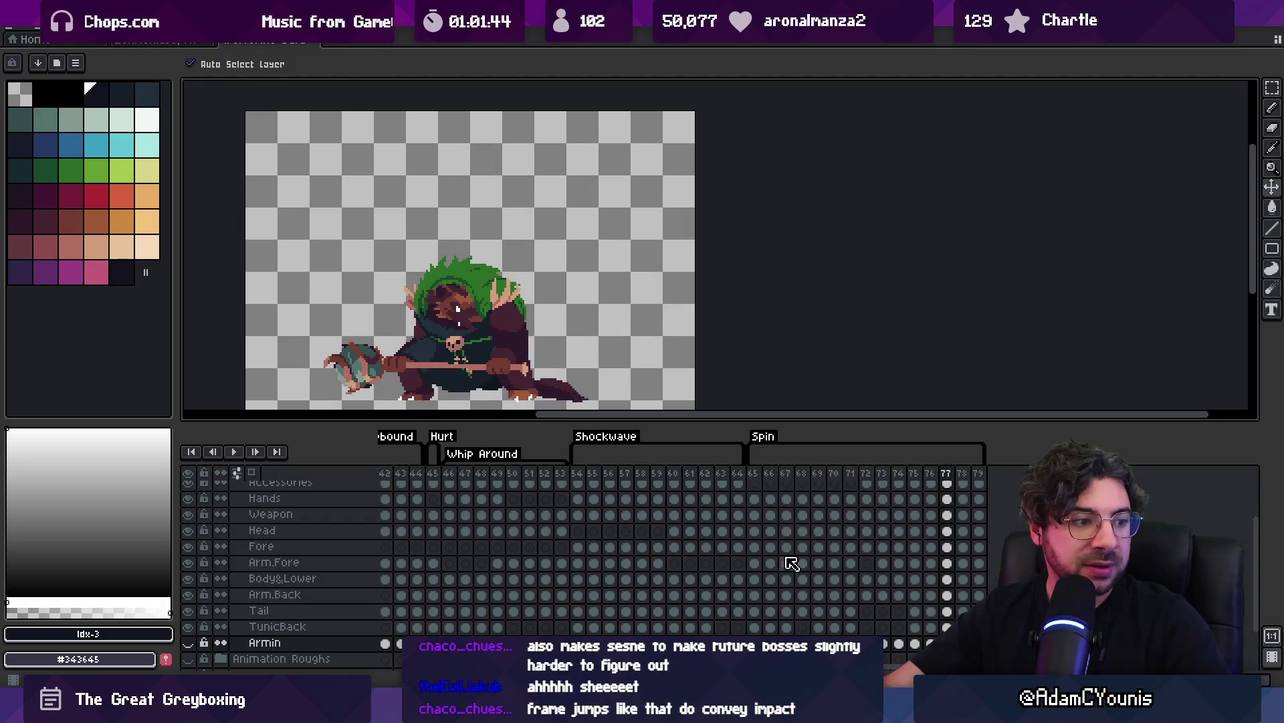
{"action": "scroll", "coordinate": [668, 565], "scroll_direction": "left", "scroll_amount": 5}
{"action": "mouse_move", "coordinate": [668, 510]}
{"action": "left_mouse_down"}
{"action": "mouse_move", "coordinate": [897, 536]}
{"action": "mouse_move", "coordinate": [316, 510]}
{"action": "mouse_move", "coordinate": [656, 520]}
{"action": "left_mouse_up"}
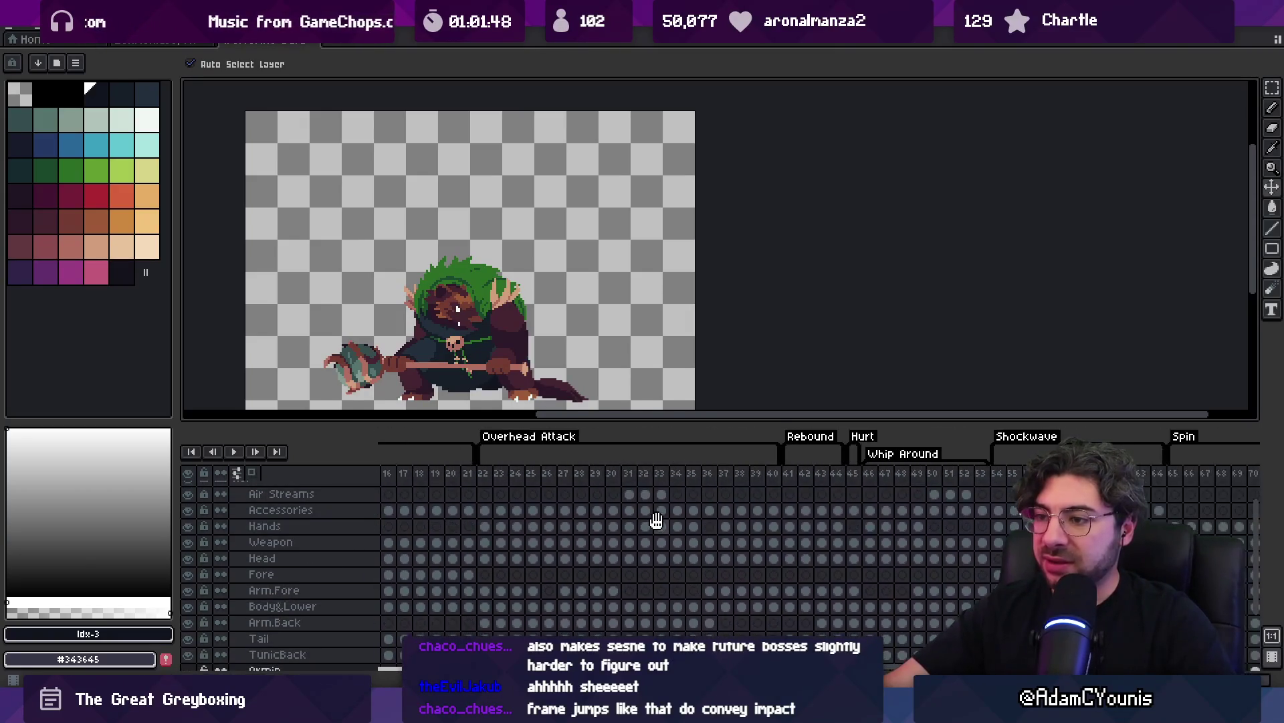
{"action": "scroll", "coordinate": [642, 315], "scroll_direction": "down", "scroll_amount": 1}
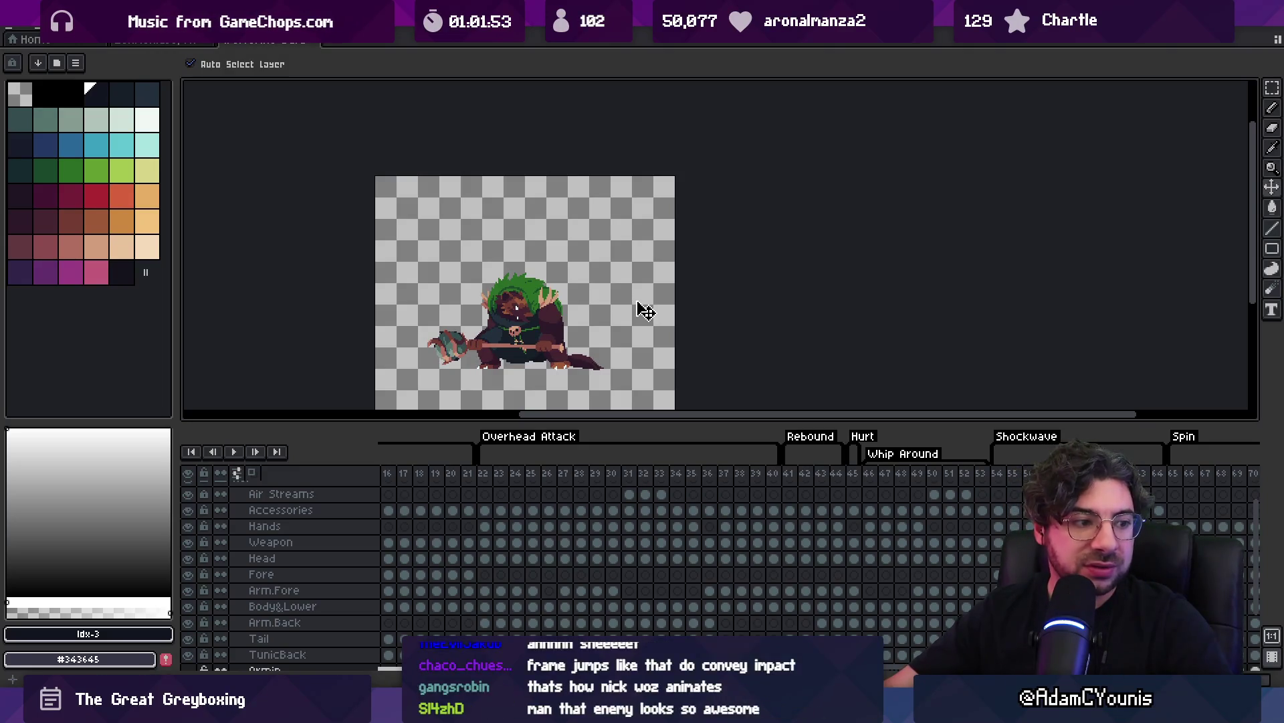
{"action": "scroll", "coordinate": [619, 309], "scroll_direction": "down", "scroll_amount": 1}
{"action": "scroll", "coordinate": [509, 308], "scroll_direction": "up", "scroll_amount": 1}
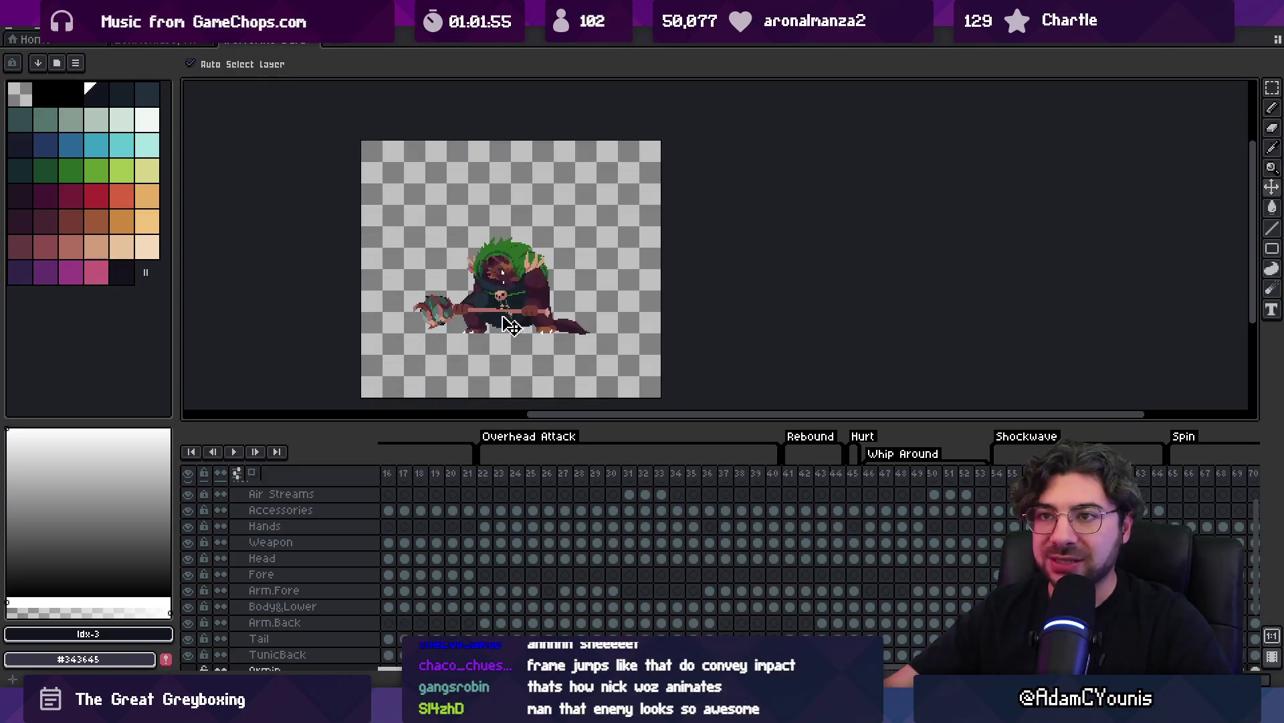
Switch to the sword enemy sprite, select frames 81 onward then clear it, and go to Unity
{"action": "left_click", "coordinate": [160, 41]}
{"action": "left_click_drag", "start_coordinate": [441, 509], "coordinate": [1011, 509]}
{"action": "left_click", "coordinate": [468, 529]}
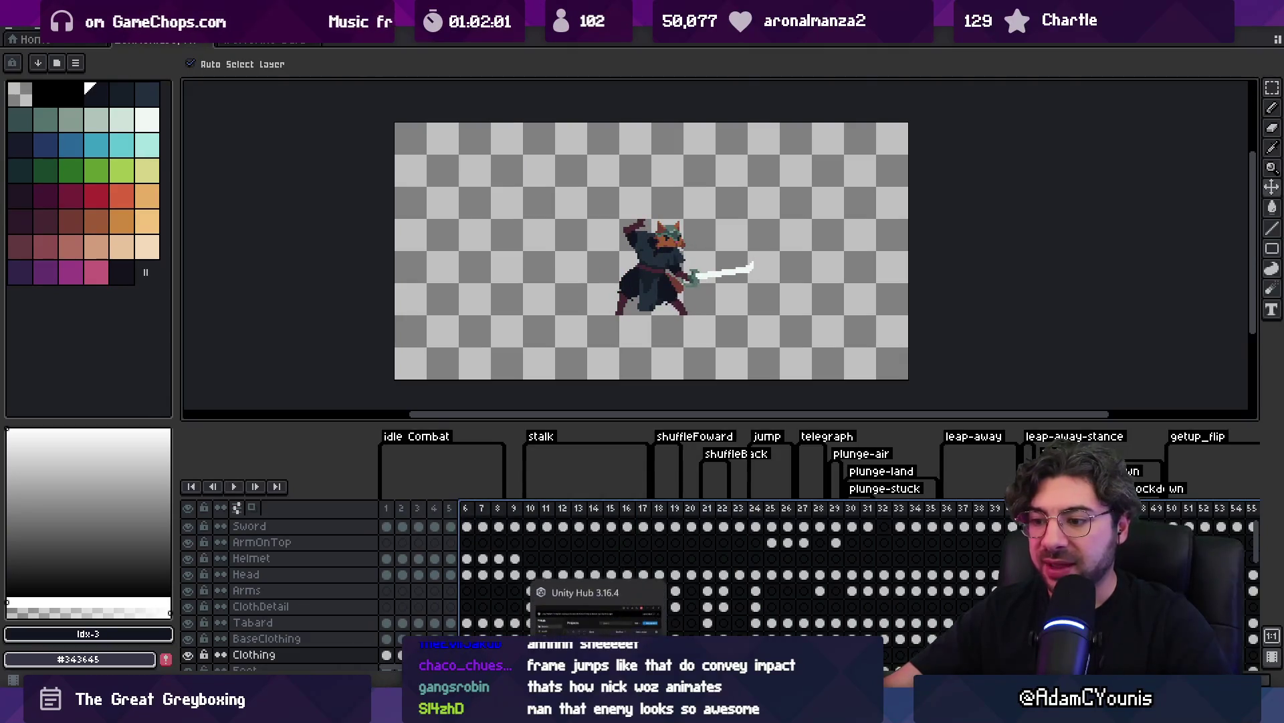
{"action": "mouse_move", "coordinate": [452, 683]}
{"action": "left_click", "coordinate": [452, 619]}
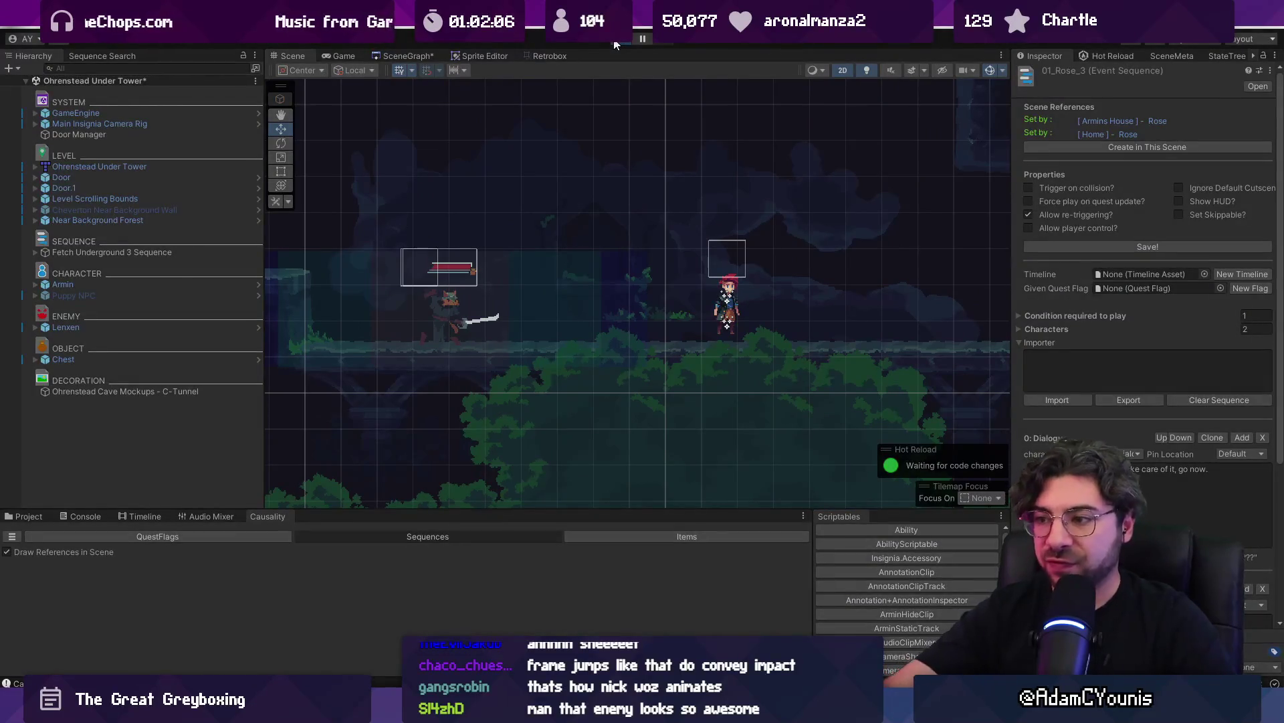
Playtest the forest fight, slashing and spin-slashing the sword enemy down, then stop play mode
{"action": "left_click", "coordinate": [616, 42]}
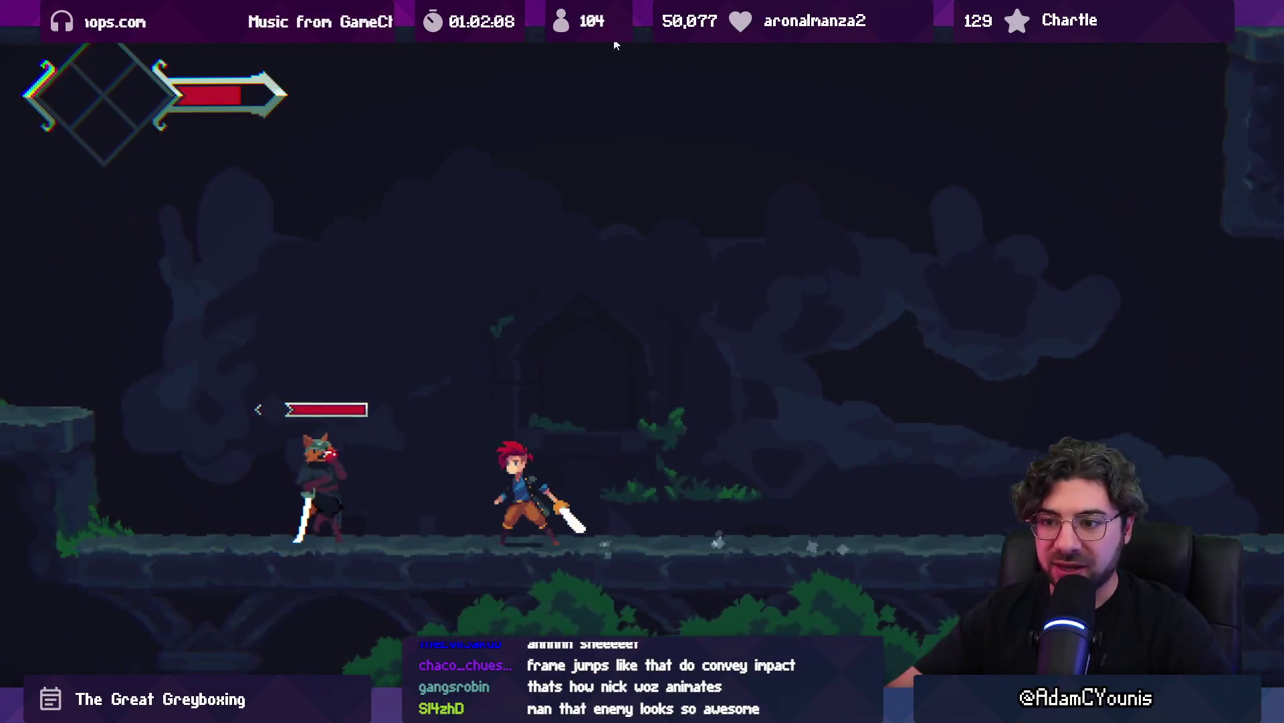
{"action": "key", "text": "Left"}
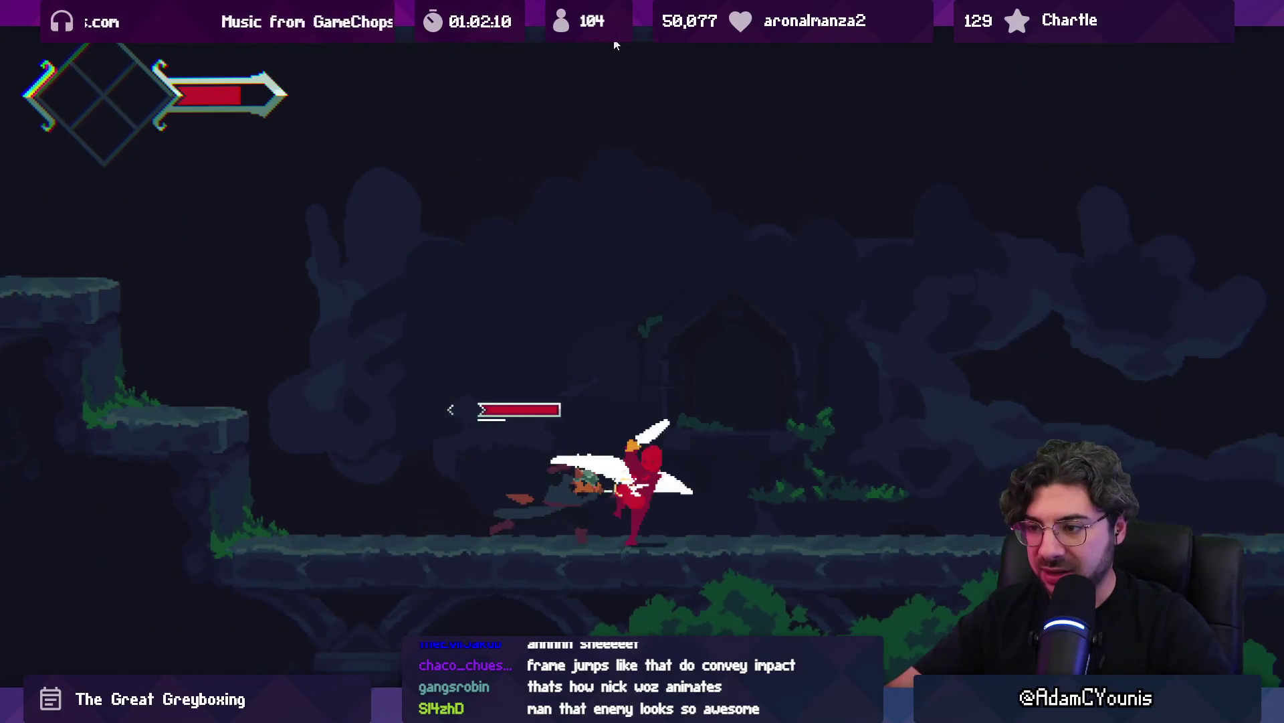
{"action": "key", "text": "Right"}
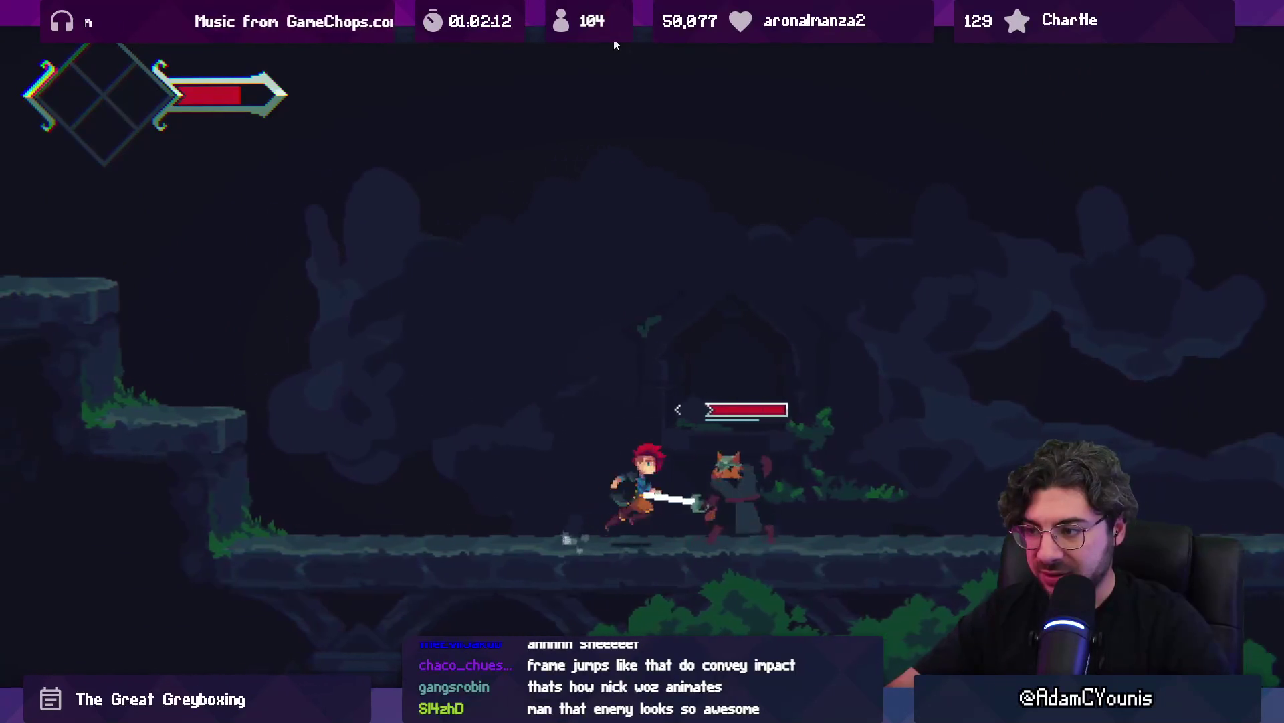
{"action": "key", "text": "Left"}
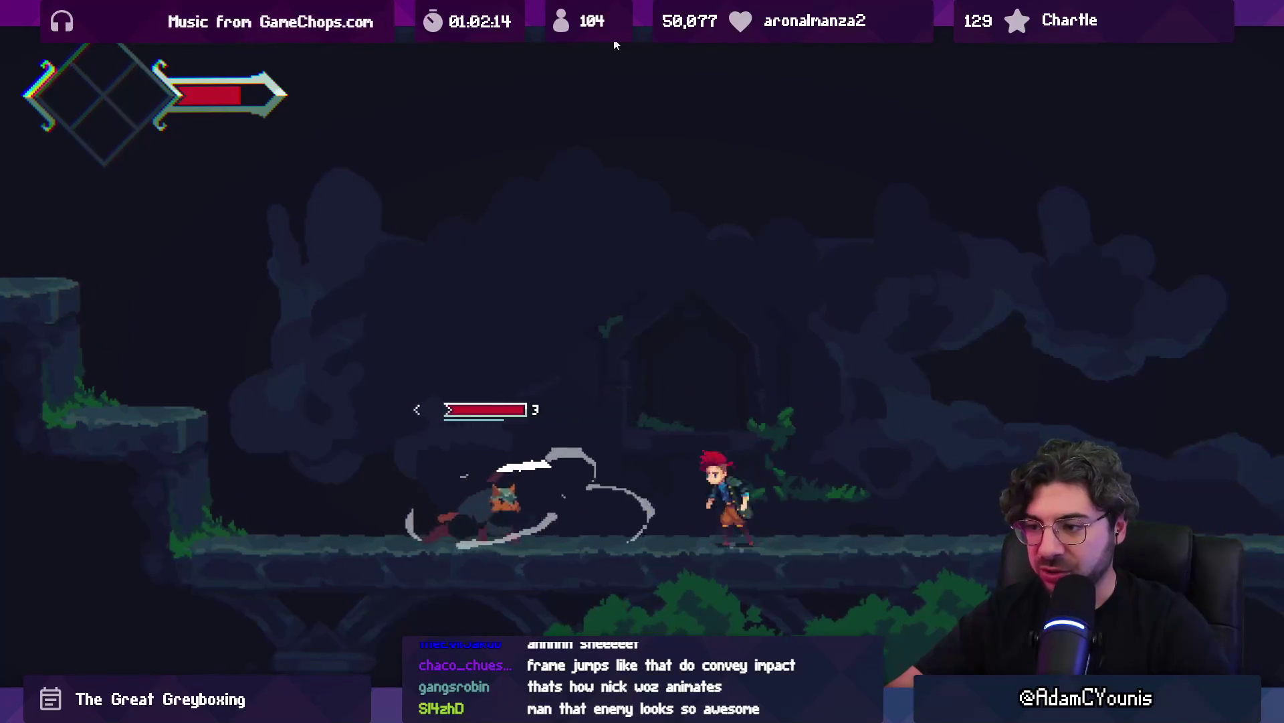
{"action": "key", "text": "Left"}
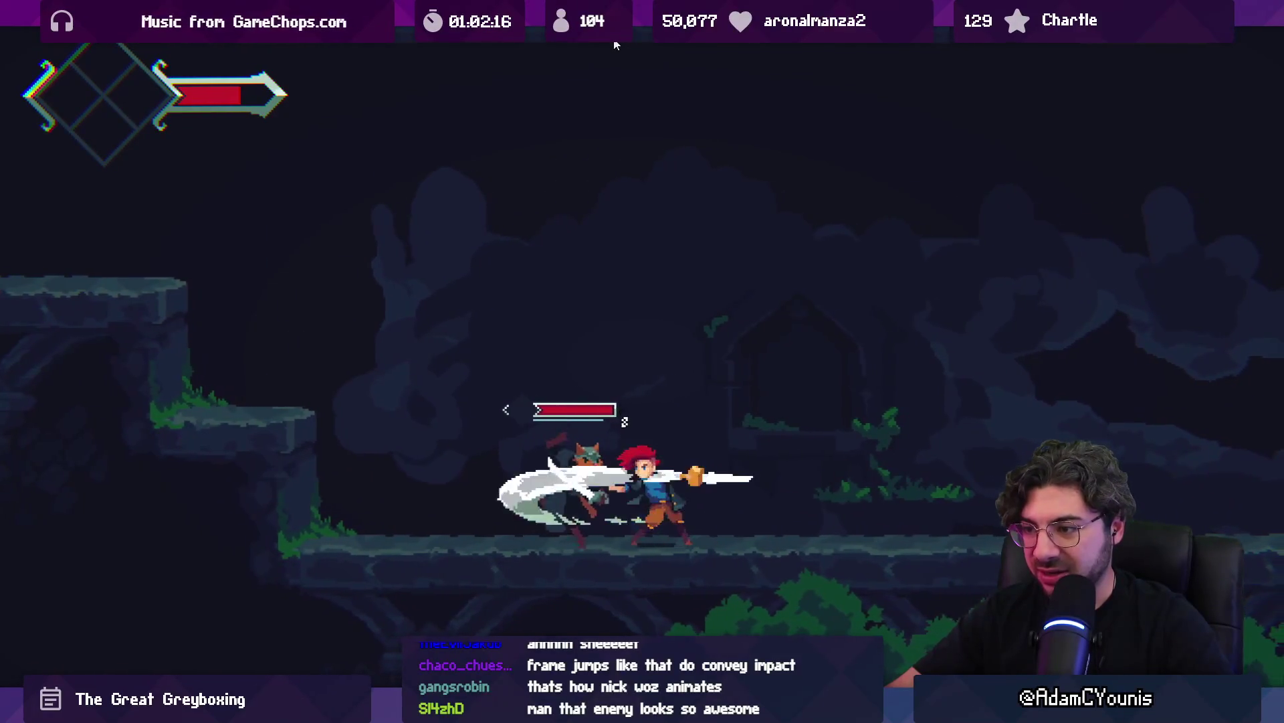
{"action": "key", "text": "Left"}
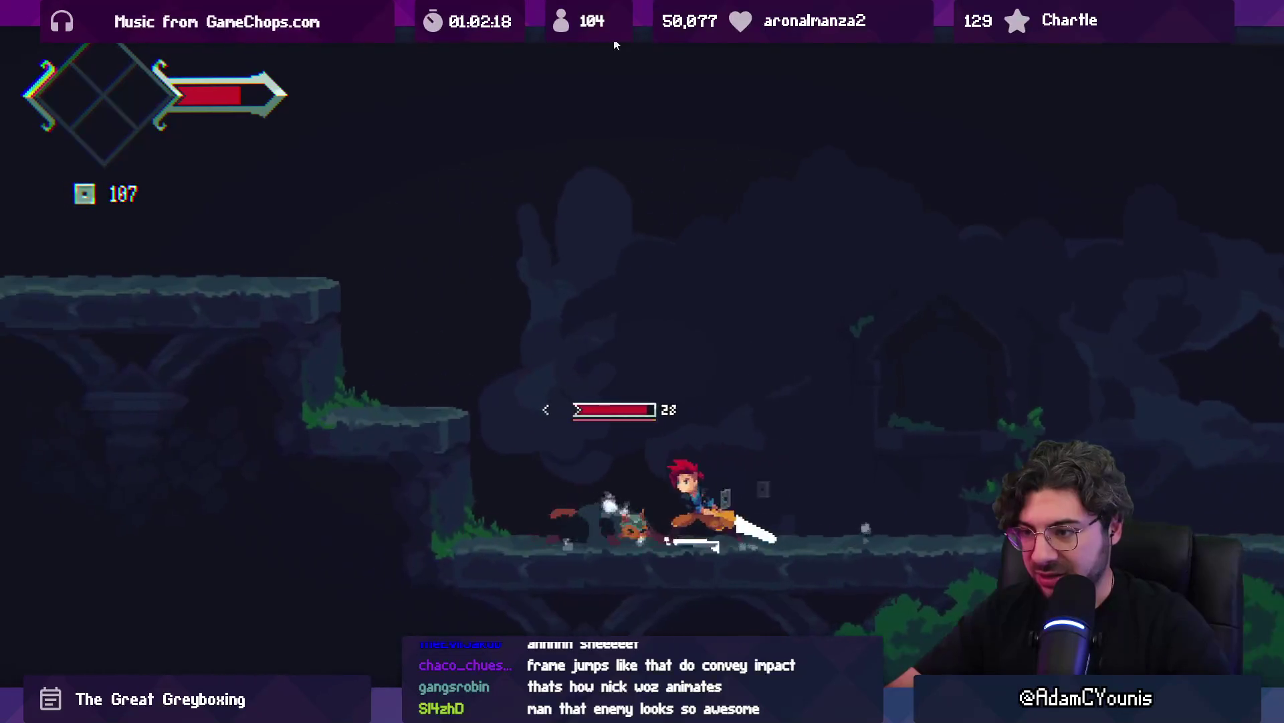
{"action": "key", "text": "Left"}
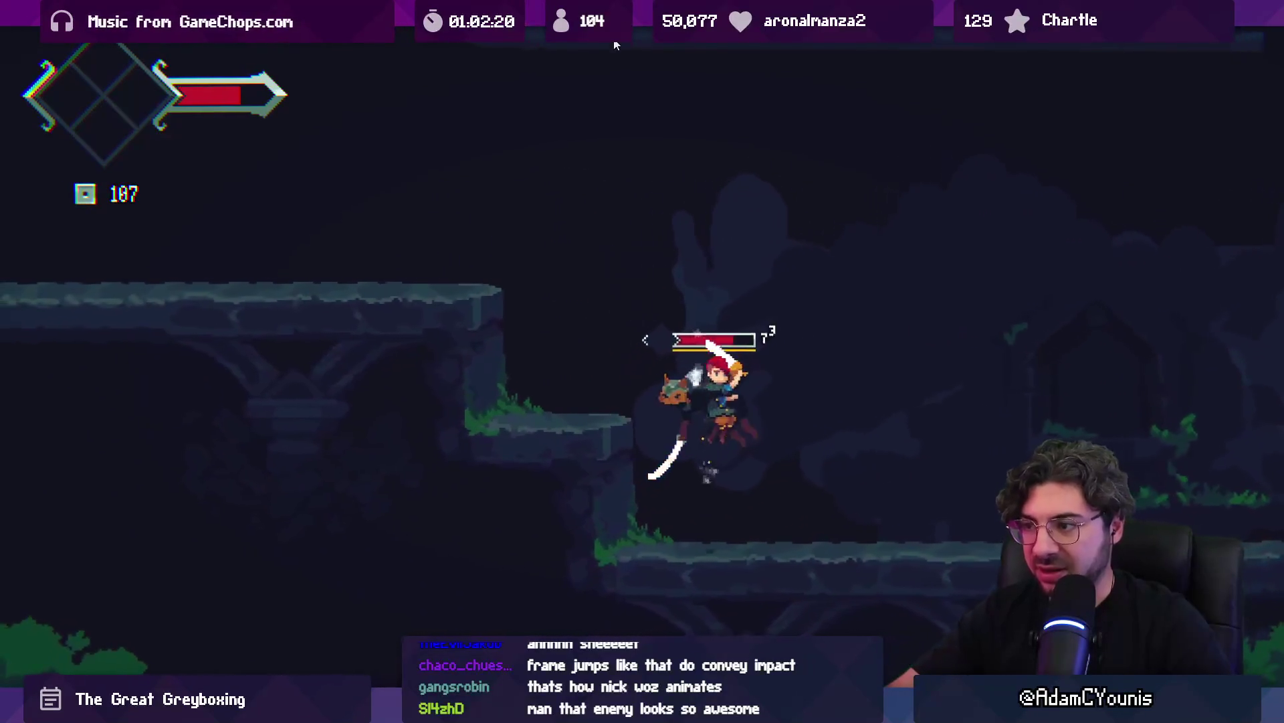
{"action": "key", "text": "x"}
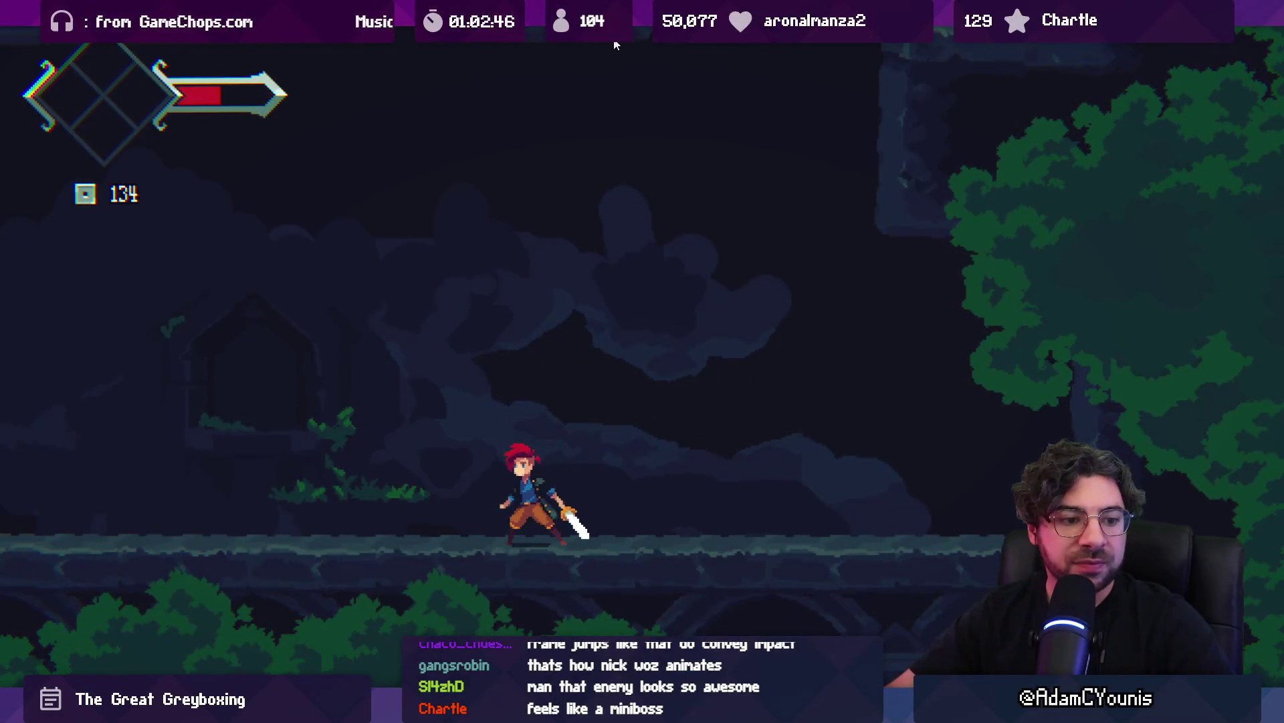
{"action": "key", "text": "shift+space"}
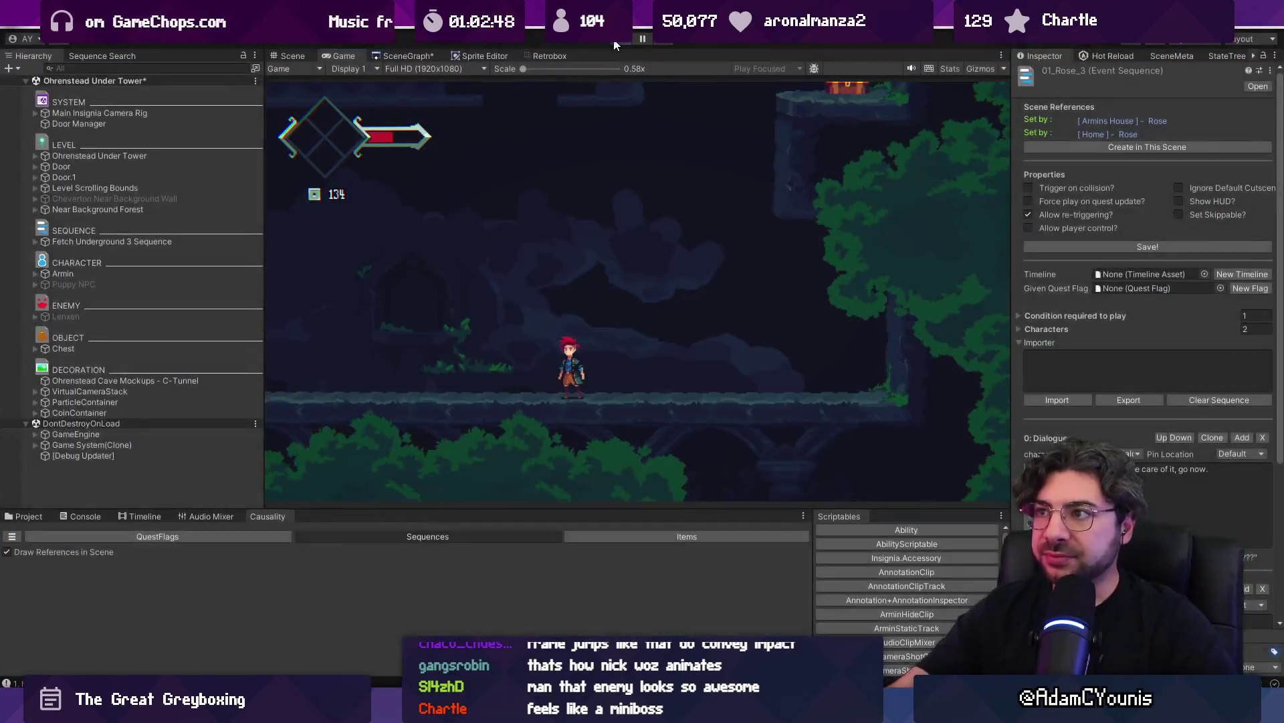
{"action": "left_click", "coordinate": [615, 42]}
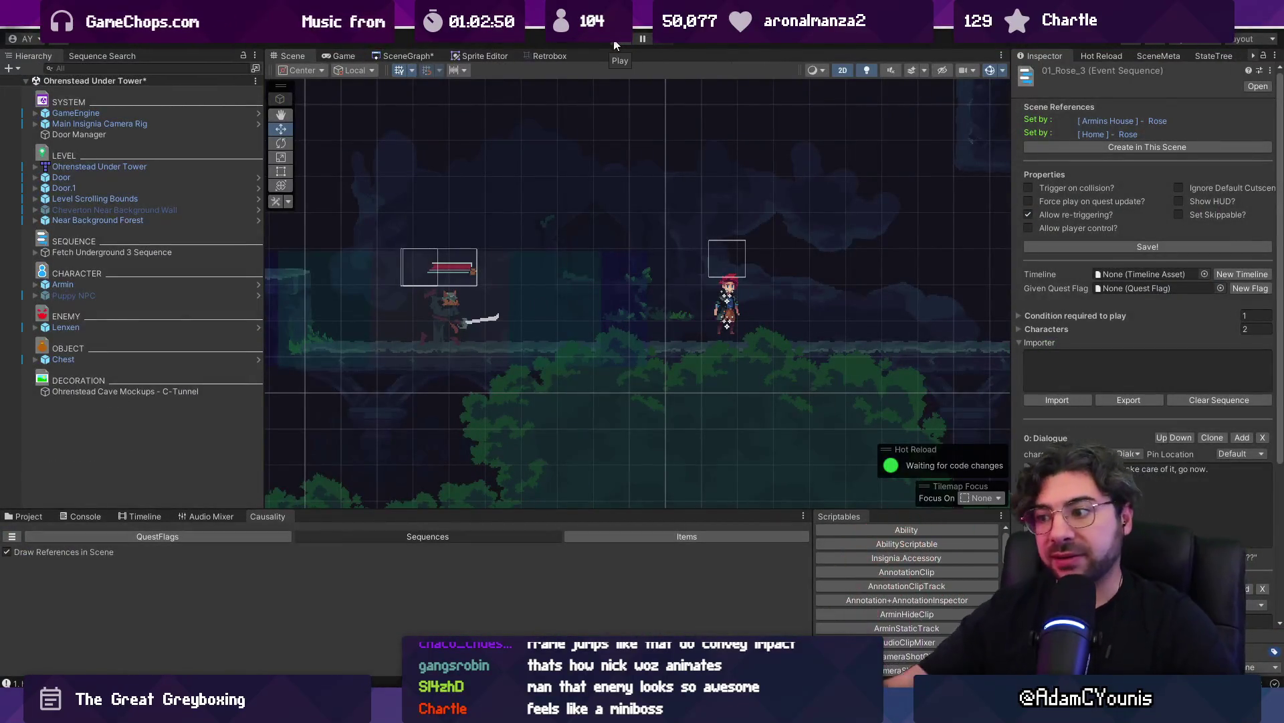
In Aseprite, scrub the boss file's frames 54–77, then return to the sword enemy sprite
{"action": "key", "text": "alt+Tab"}
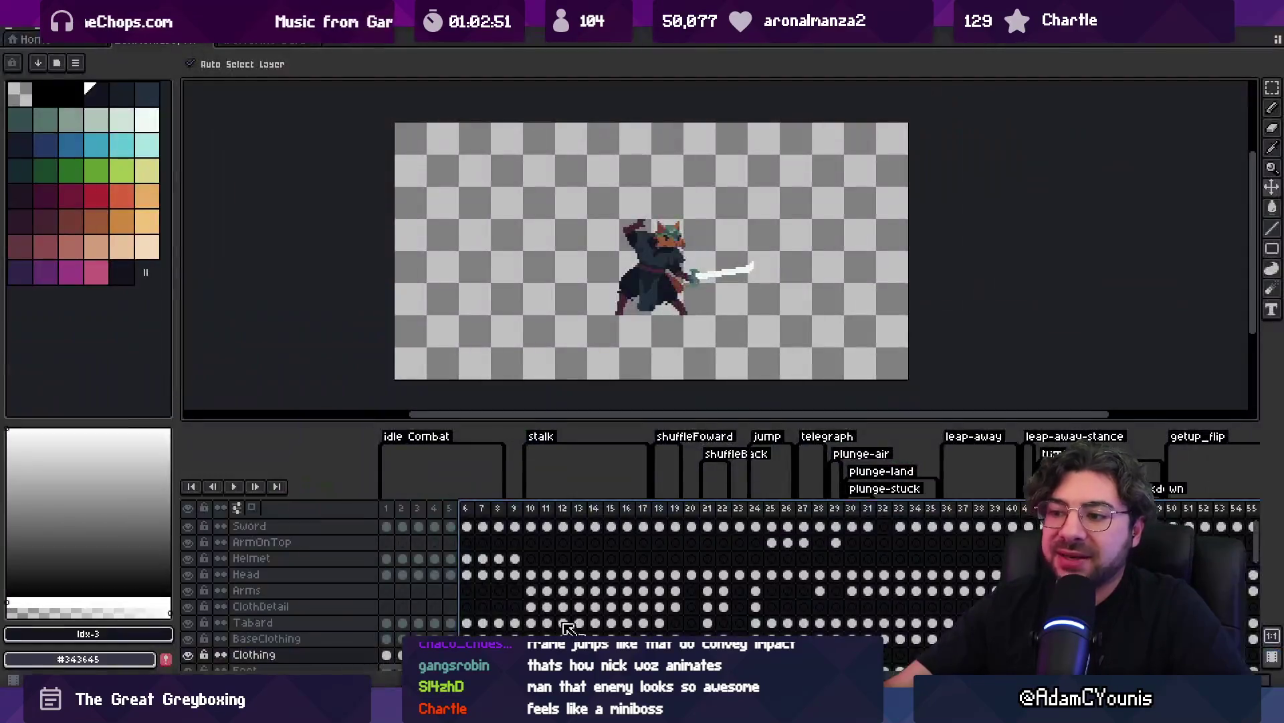
{"action": "key", "text": "ctrl+Tab"}
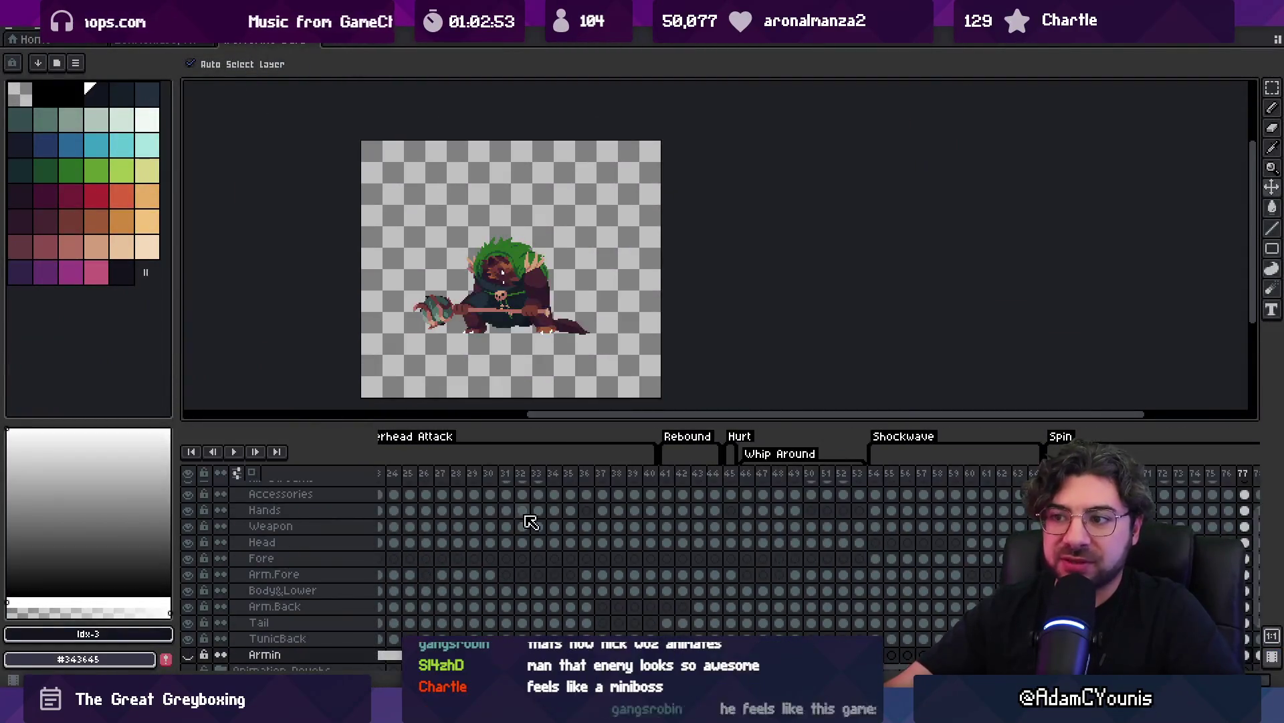
{"action": "scroll", "coordinate": [401, 477], "scroll_direction": "left", "scroll_amount": 3}
{"action": "left_click_drag", "start_coordinate": [462, 477], "coordinate": [693, 494]}
{"action": "scroll", "coordinate": [579, 504], "scroll_direction": "right", "scroll_amount": 5}
{"action": "left_click_drag", "start_coordinate": [593, 479], "coordinate": [959, 481]}
{"action": "left_click", "coordinate": [956, 479]}
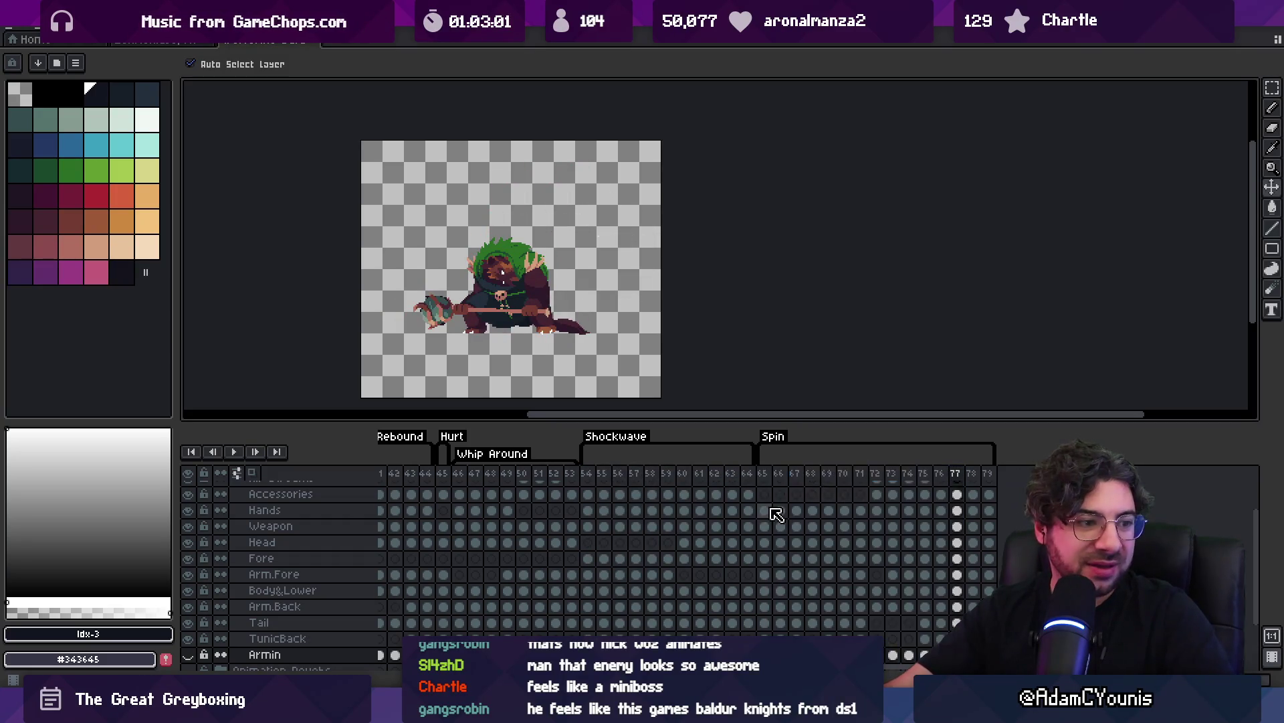
{"action": "scroll", "coordinate": [669, 314], "scroll_direction": "down", "scroll_amount": 1}
{"action": "scroll", "coordinate": [722, 319], "scroll_direction": "up", "scroll_amount": 2}
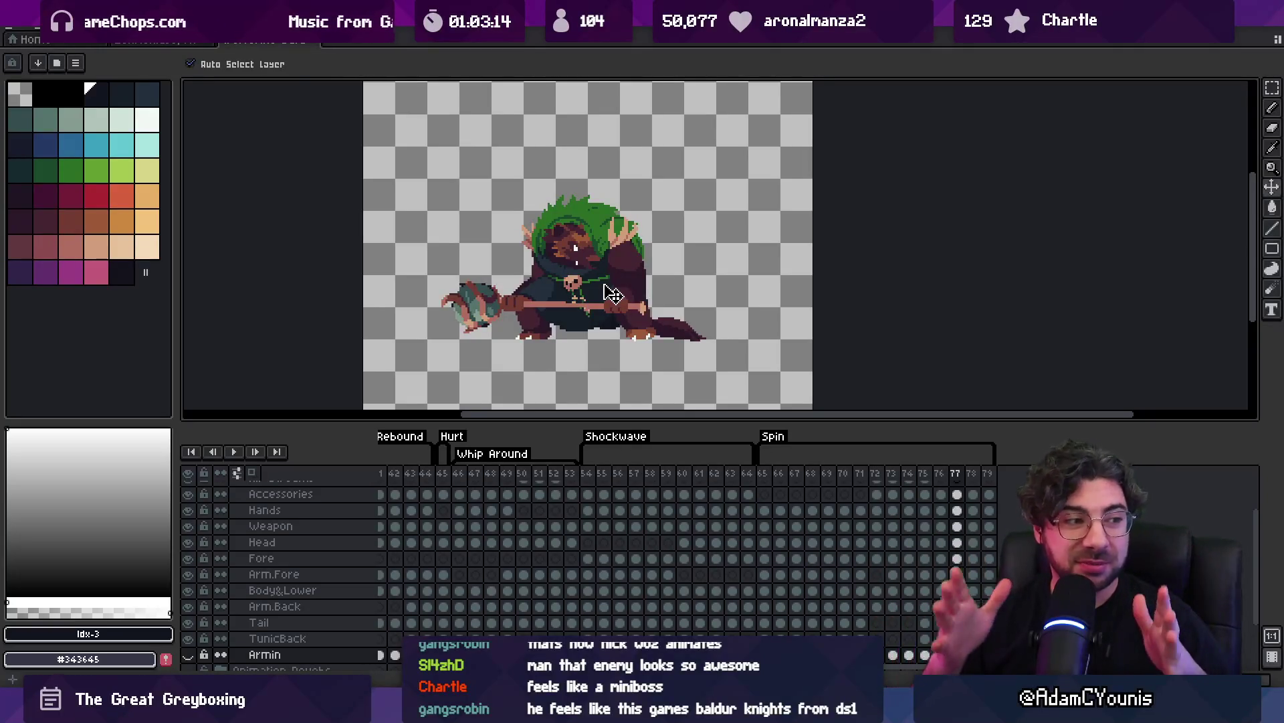
{"action": "key", "text": "ctrl+shift+Tab"}
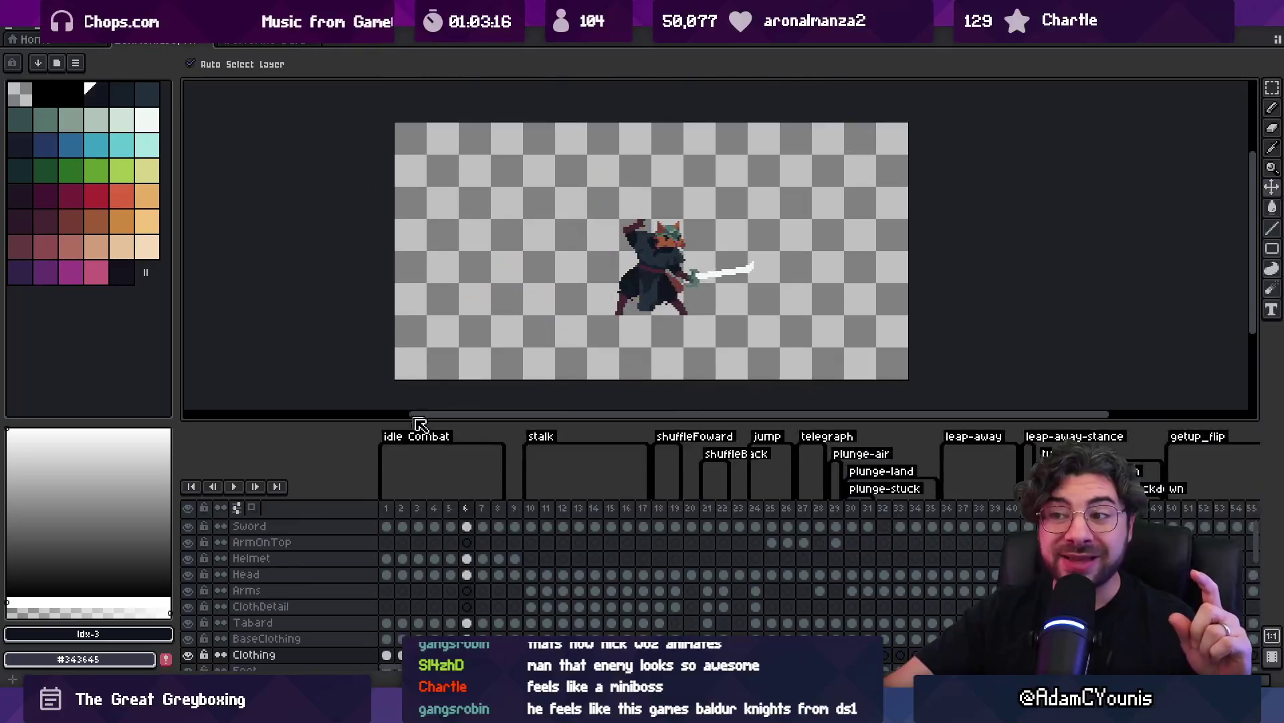
Select frames 2–23 across all layers in Aseprite, then return to the Figma design document
{"action": "left_click_drag", "start_coordinate": [412, 511], "coordinate": [1076, 523]}
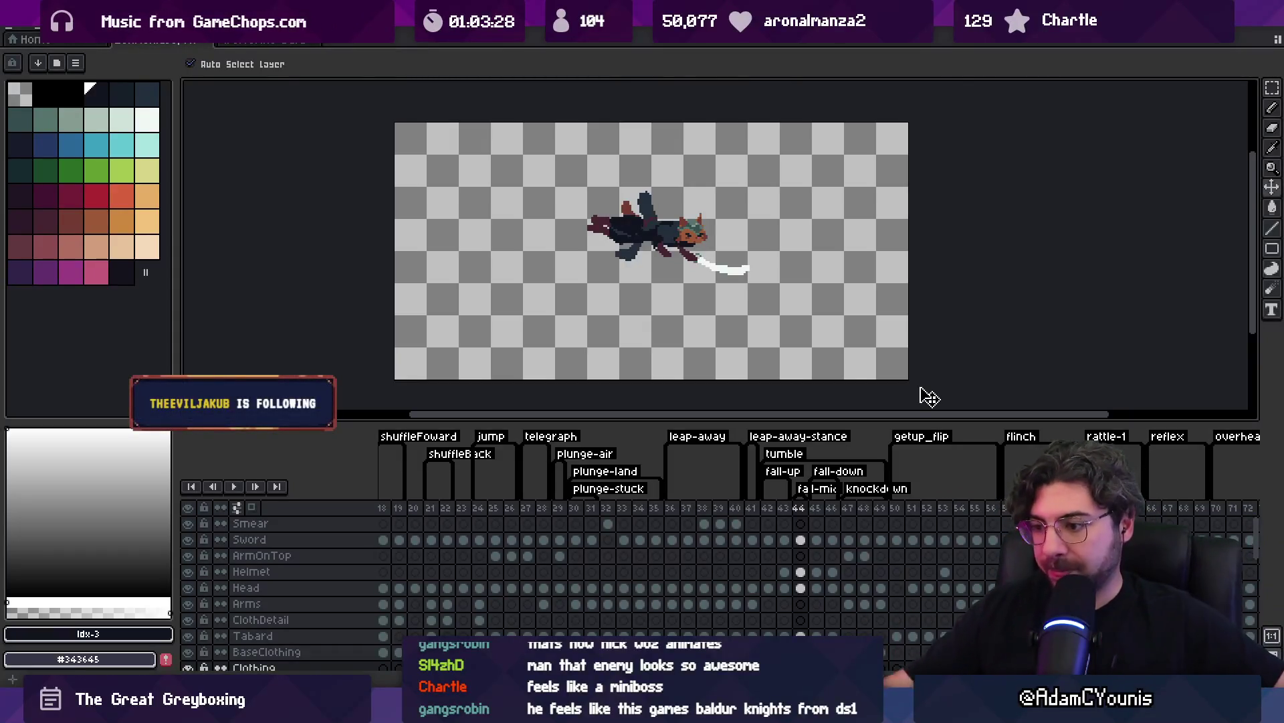
{"action": "key", "text": "alt+Tab"}
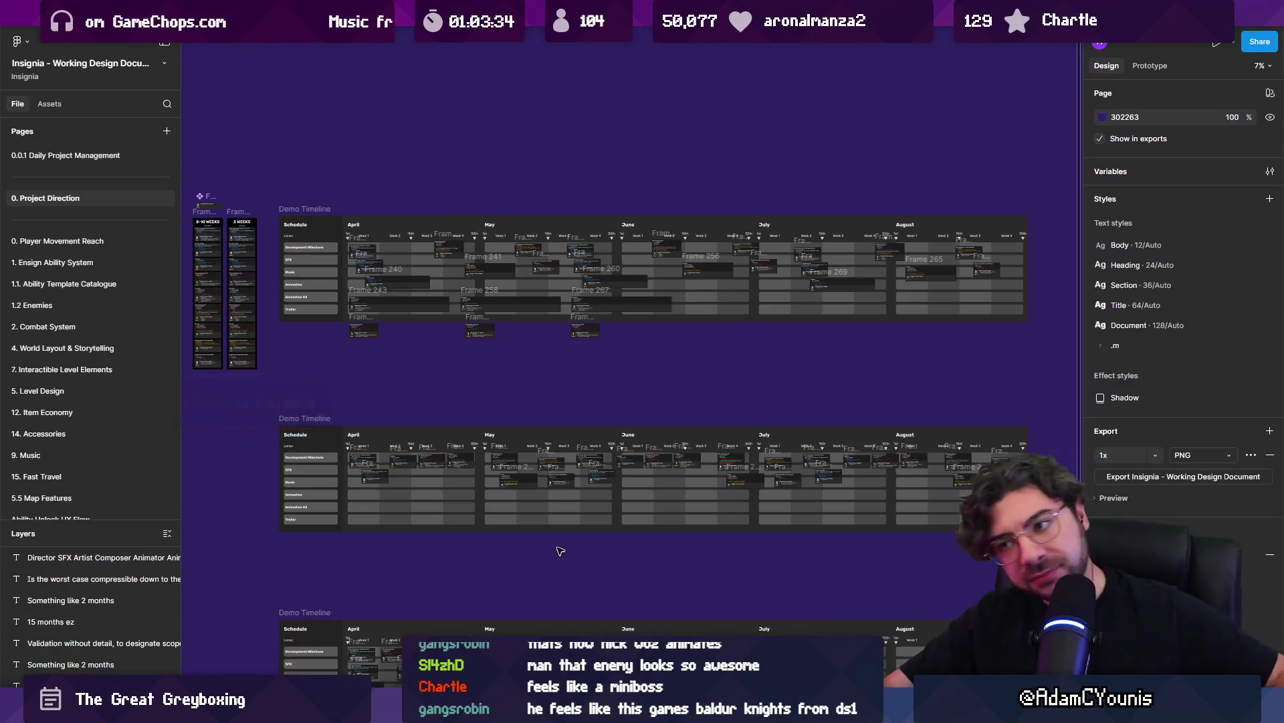
Pan and zoom the Figma canvas out to about 23% to frame the greyboxing board and schedule
{"action": "scroll", "coordinate": [574, 435], "scroll_direction": "down", "scroll_amount": 5}
{"action": "scroll", "coordinate": [506, 371], "scroll_direction": "up", "scroll_amount": 5}
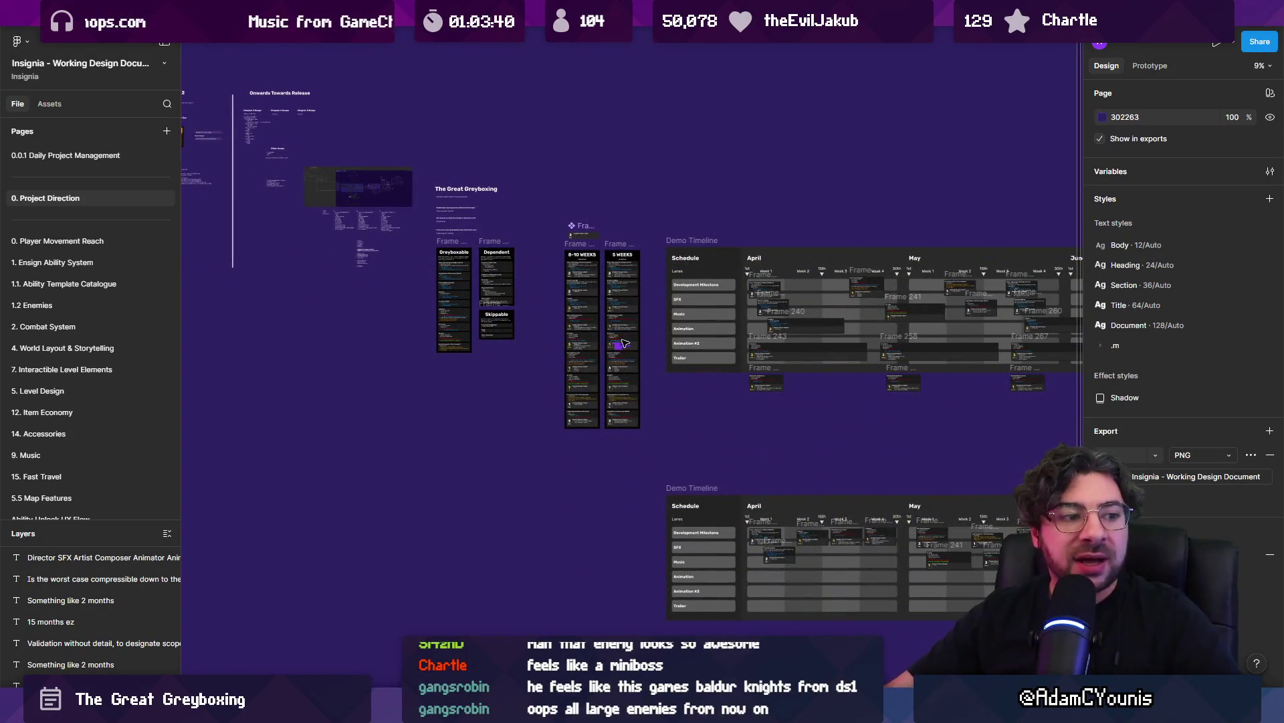
{"action": "scroll", "coordinate": [533, 345], "scroll_direction": "up", "scroll_amount": 5}
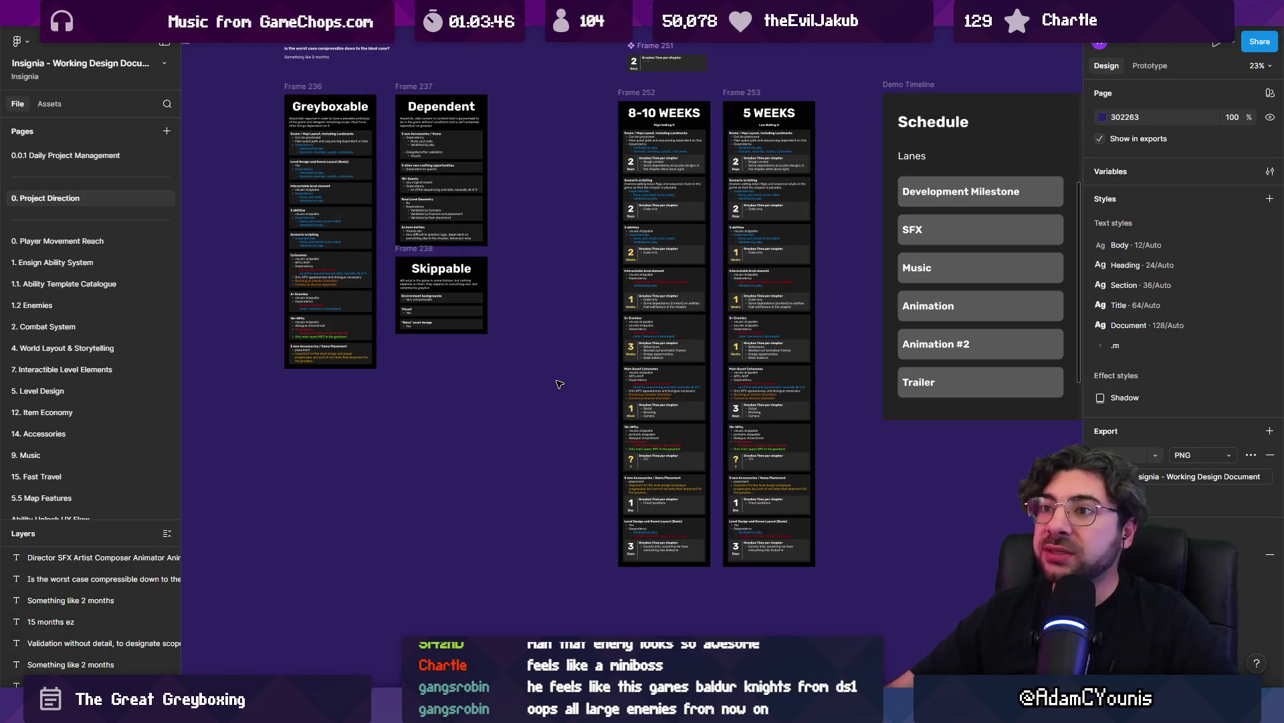
{"action": "scroll", "coordinate": [575, 376], "scroll_direction": "up", "scroll_amount": 1}
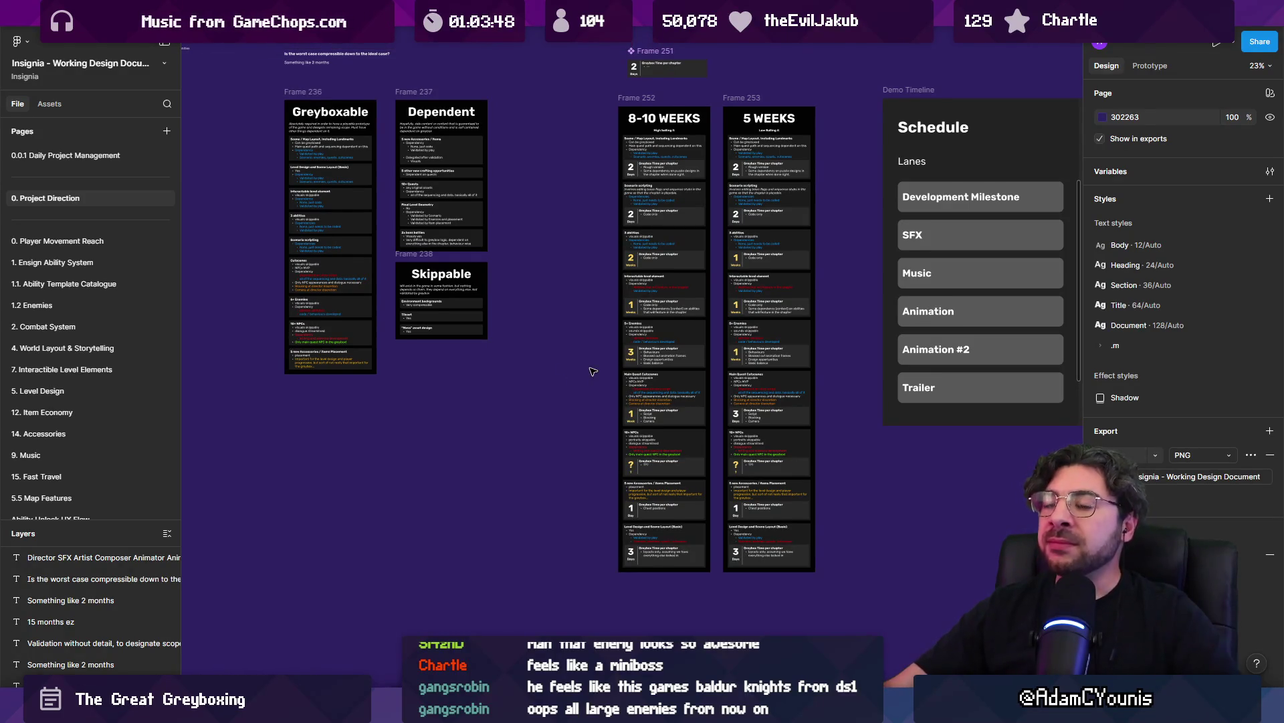
{"action": "left_click_drag", "start_coordinate": [592, 337], "coordinate": [490, 355]}
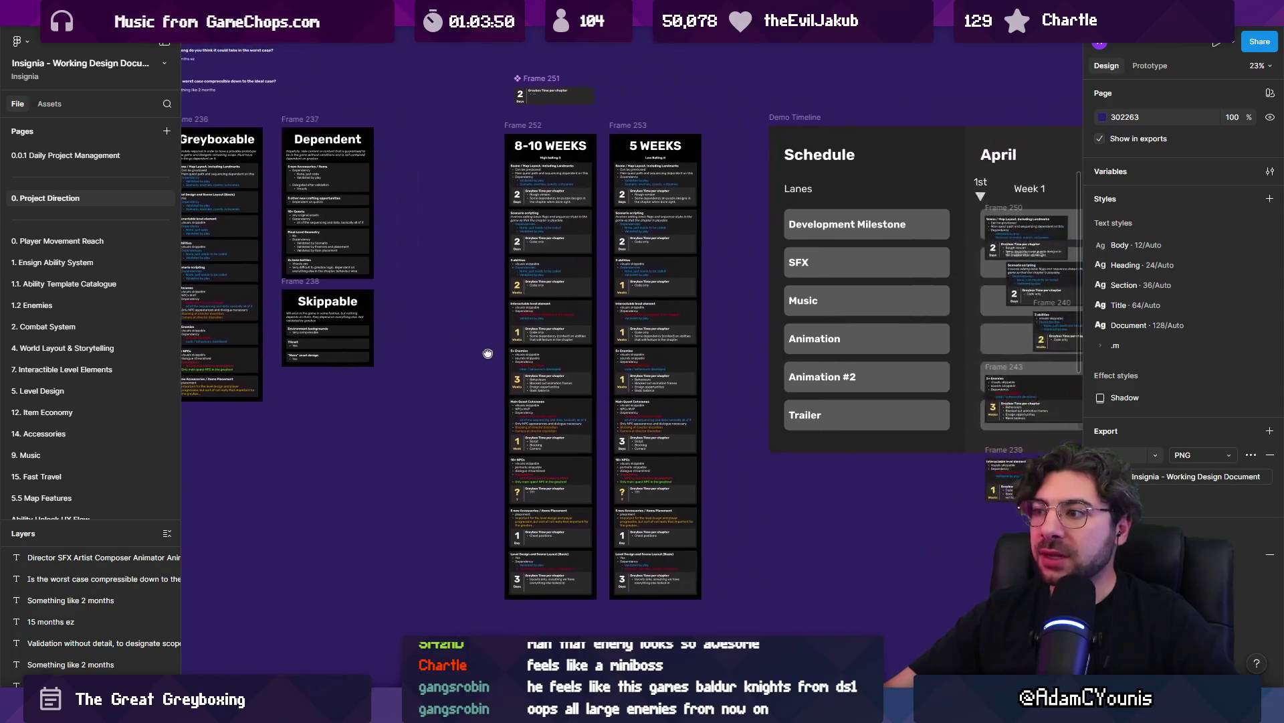
{"action": "scroll", "coordinate": [642, 341], "scroll_direction": "down", "scroll_amount": 2}
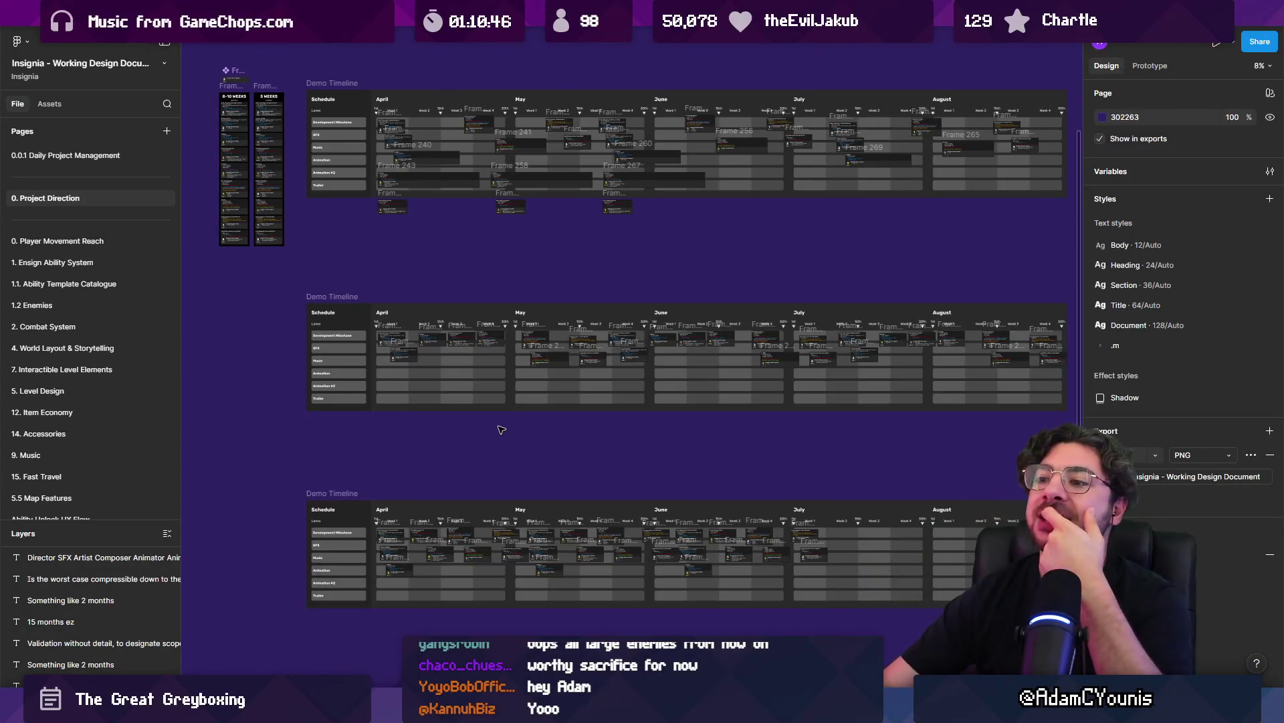
Zoom into the Greyboxable frames on the Figma greyboxing board
{"action": "scroll", "coordinate": [622, 439], "scroll_direction": "right", "scroll_amount": 2}
{"action": "scroll", "coordinate": [623, 439], "scroll_direction": "up", "scroll_amount": 1}
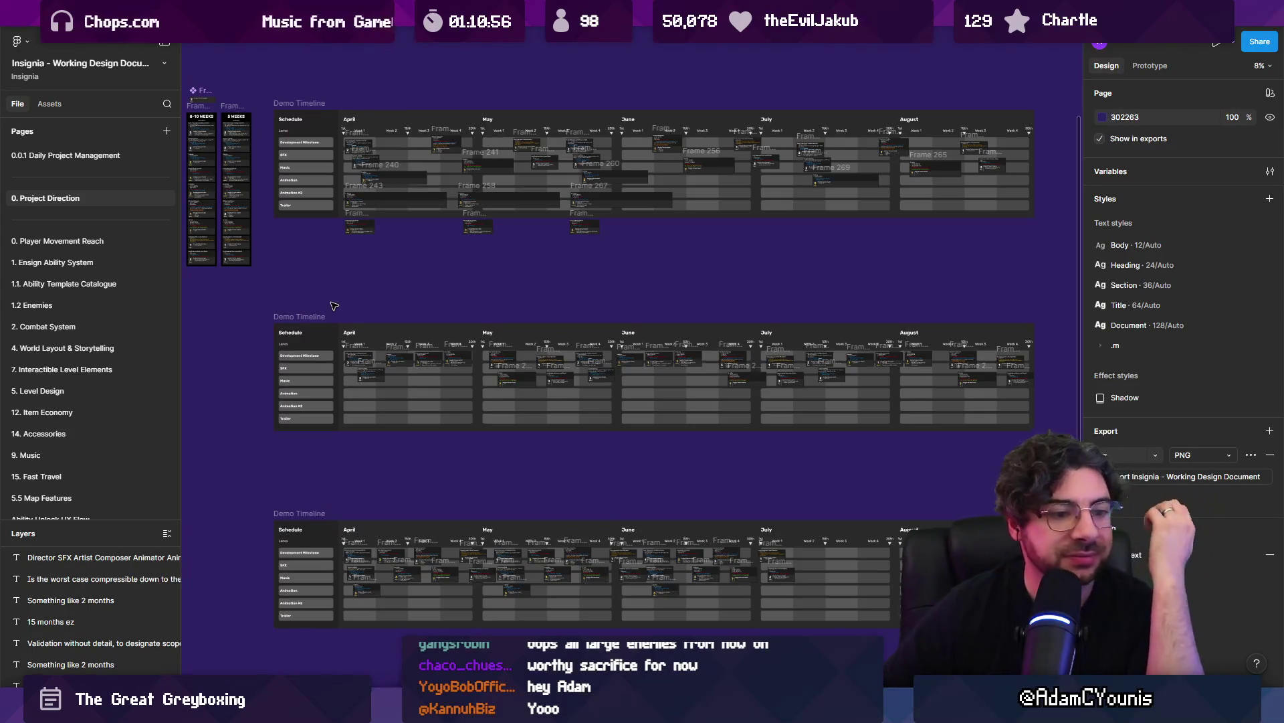
{"action": "left_click_drag", "start_coordinate": [329, 295], "coordinate": [592, 371]}
{"action": "scroll", "coordinate": [581, 278], "scroll_direction": "up", "scroll_amount": 5}
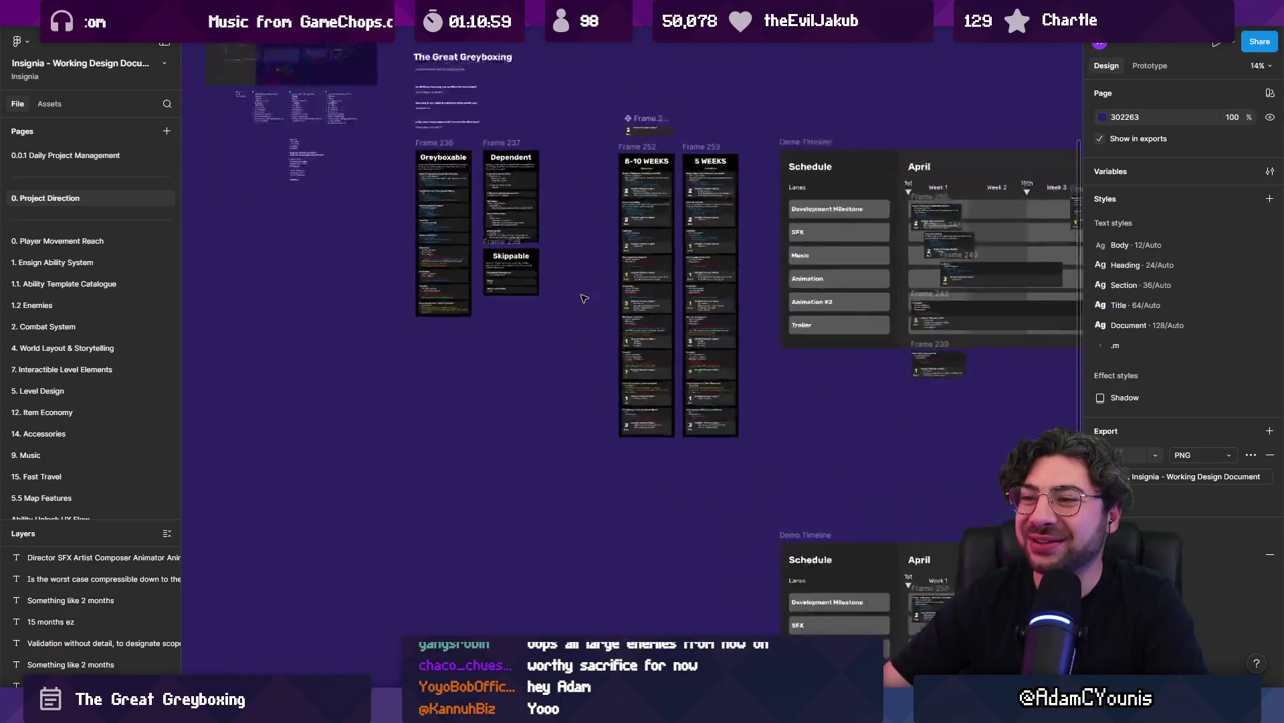
{"action": "scroll", "coordinate": [563, 217], "scroll_direction": "up", "scroll_amount": 3}
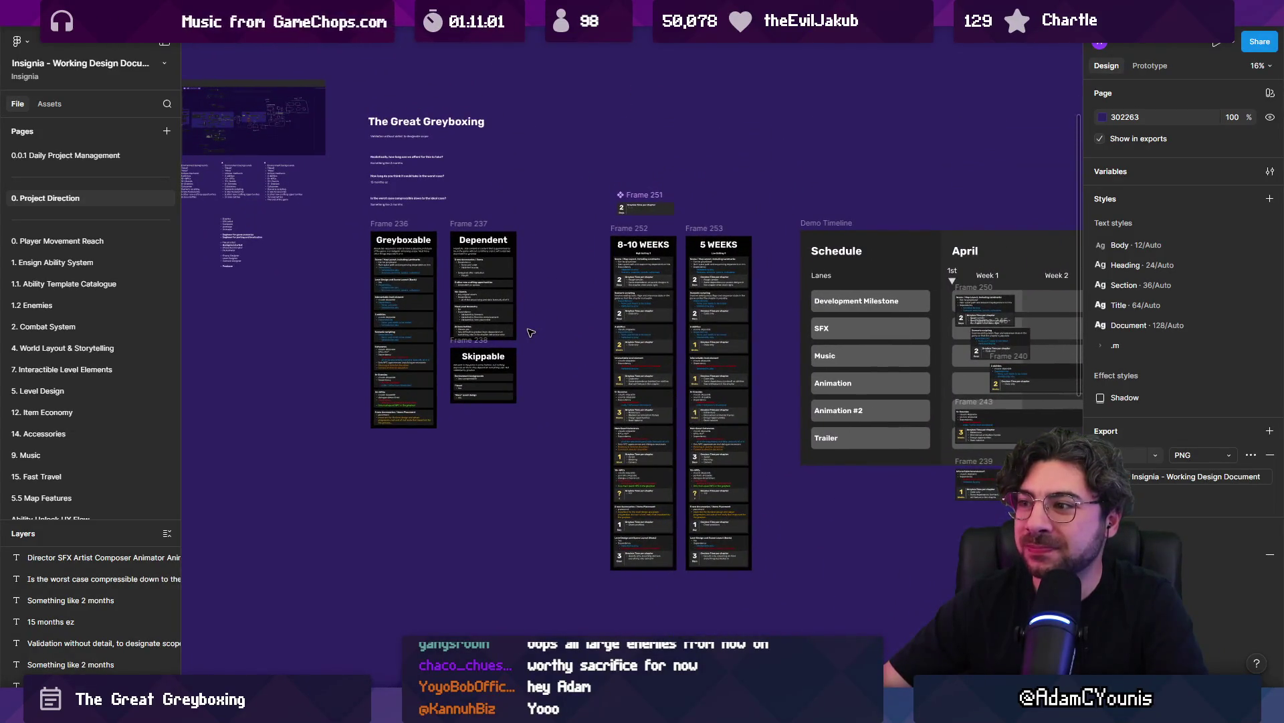
{"action": "scroll", "coordinate": [428, 304], "scroll_direction": "up", "scroll_amount": 5}
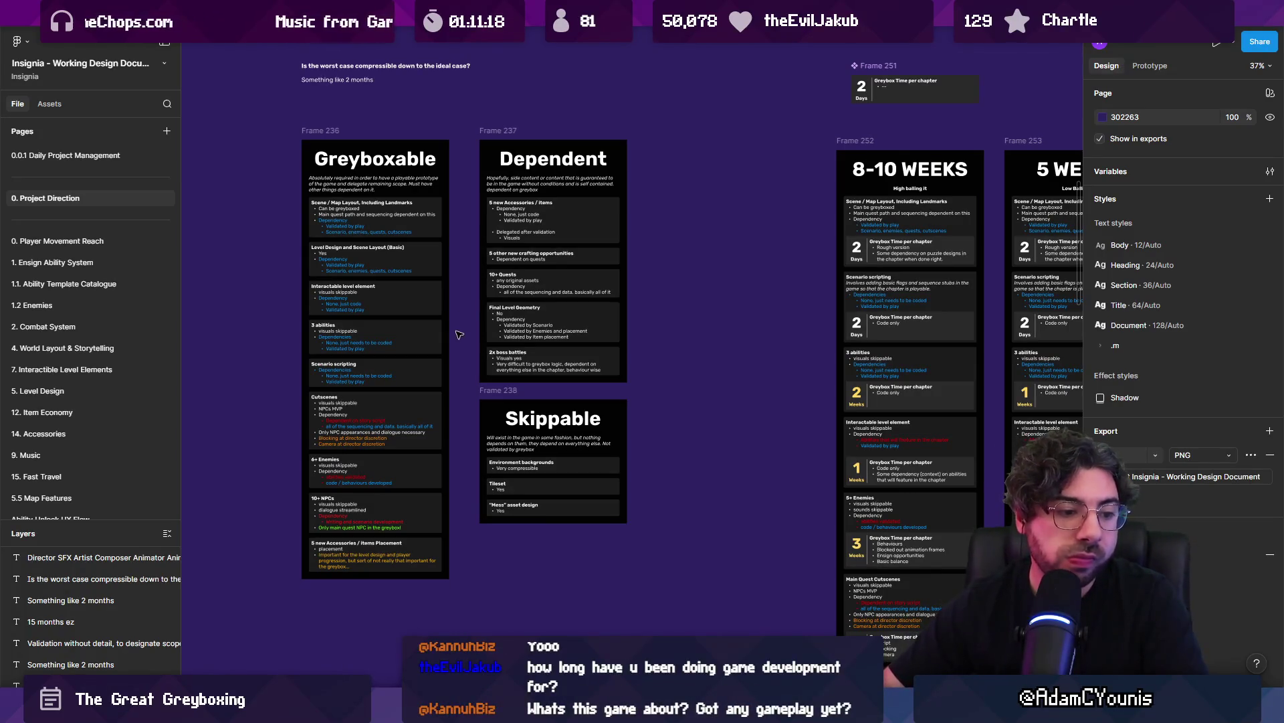
In Unity's SceneGraph, bring the Armins House node into view and start a playtest from it
{"action": "key", "text": "alt+Tab"}
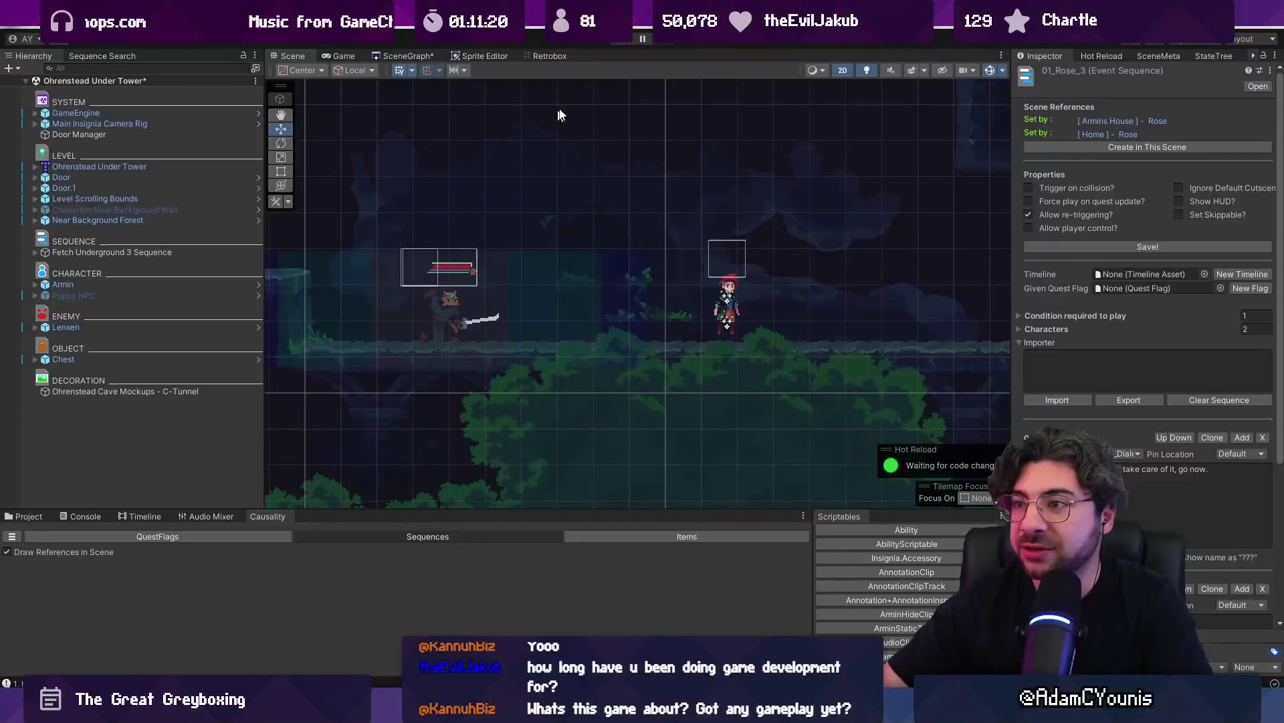
{"action": "left_click", "coordinate": [404, 55]}
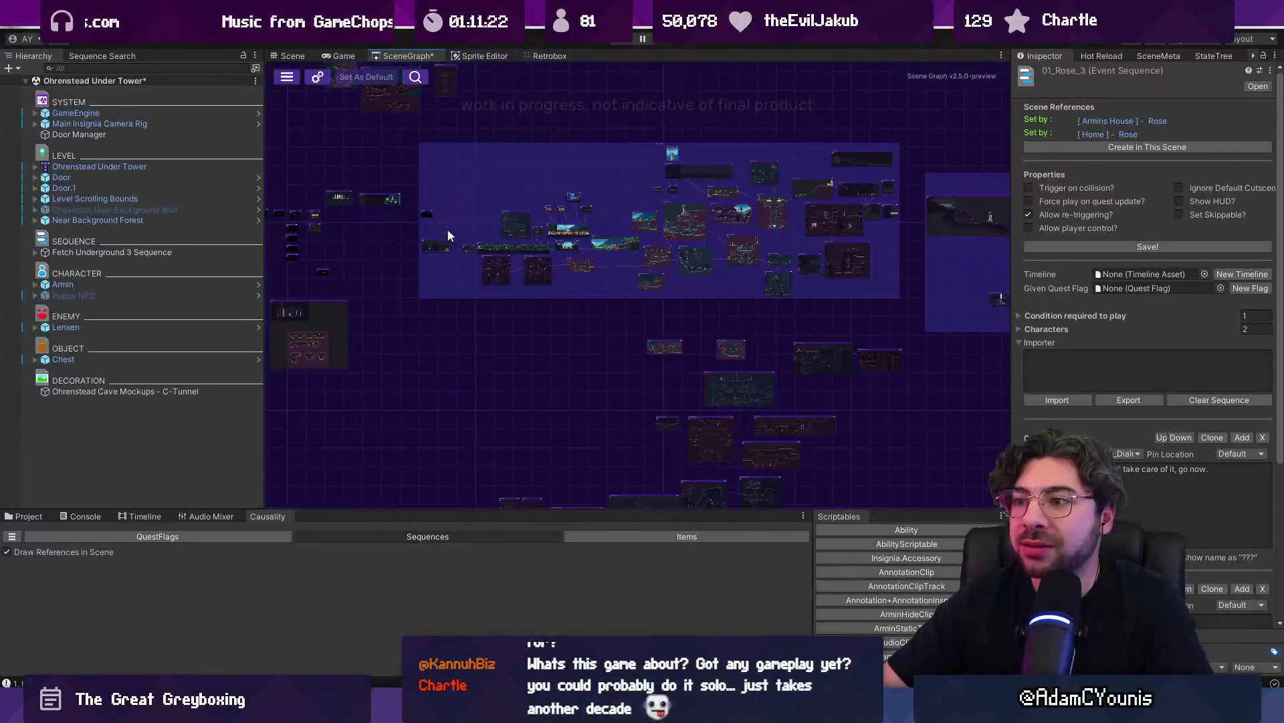
{"action": "scroll", "coordinate": [447, 228], "scroll_direction": "up", "scroll_amount": 5}
{"action": "left_click_drag", "start_coordinate": [315, 265], "coordinate": [444, 276]}
{"action": "scroll", "coordinate": [444, 277], "scroll_direction": "up", "scroll_amount": 1}
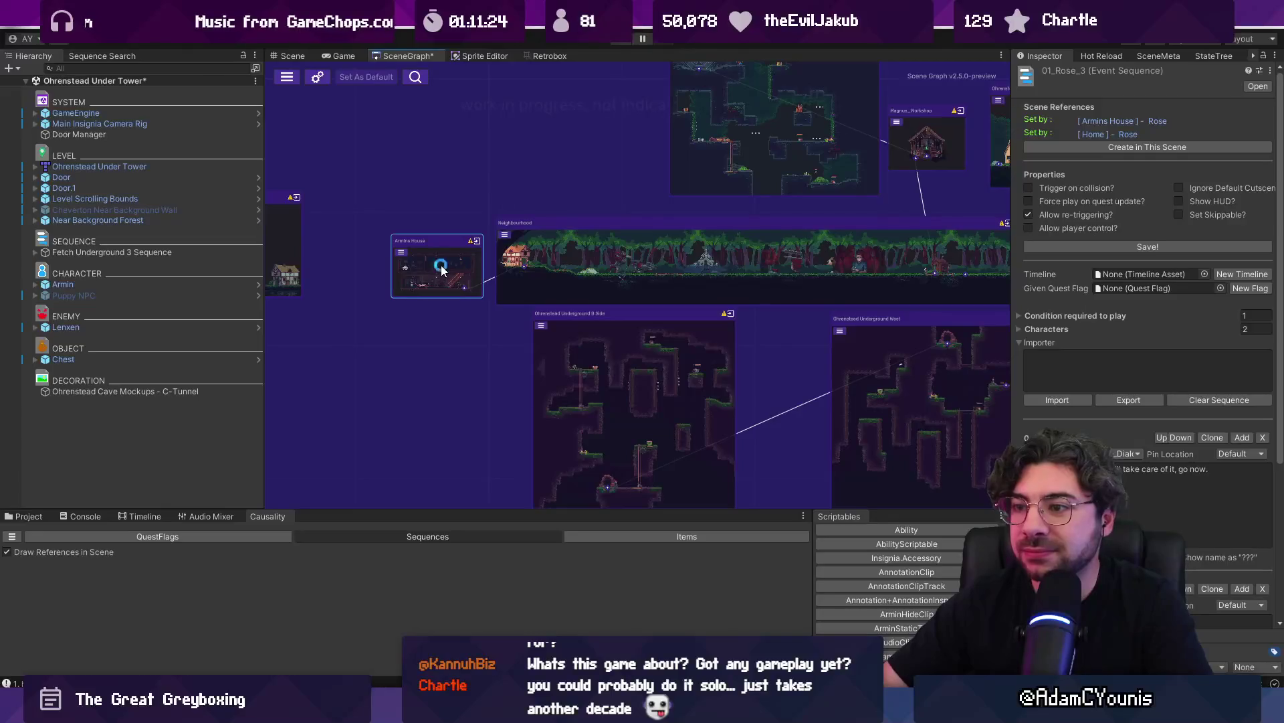
{"action": "key", "text": "Escape"}
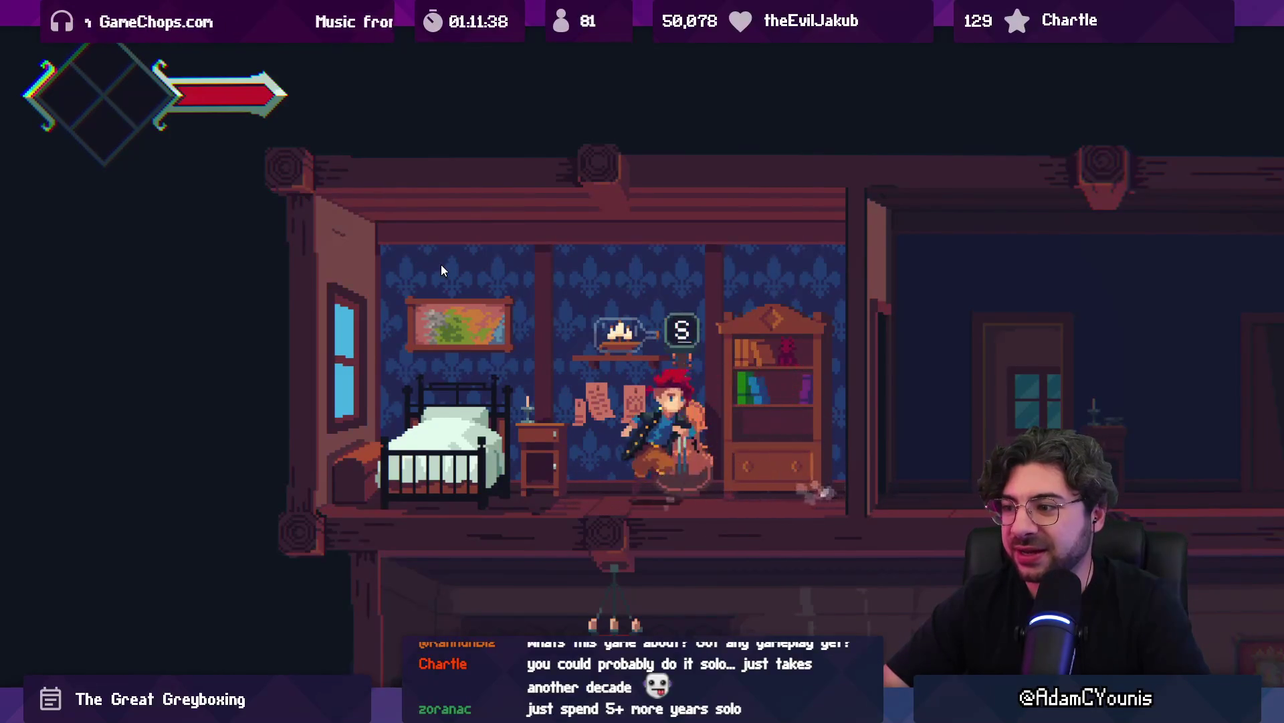
Play the cello, inspect the hallway portrait, and finish the recipe conversation with Rosie in the kitchen
{"action": "key", "text": "s"}
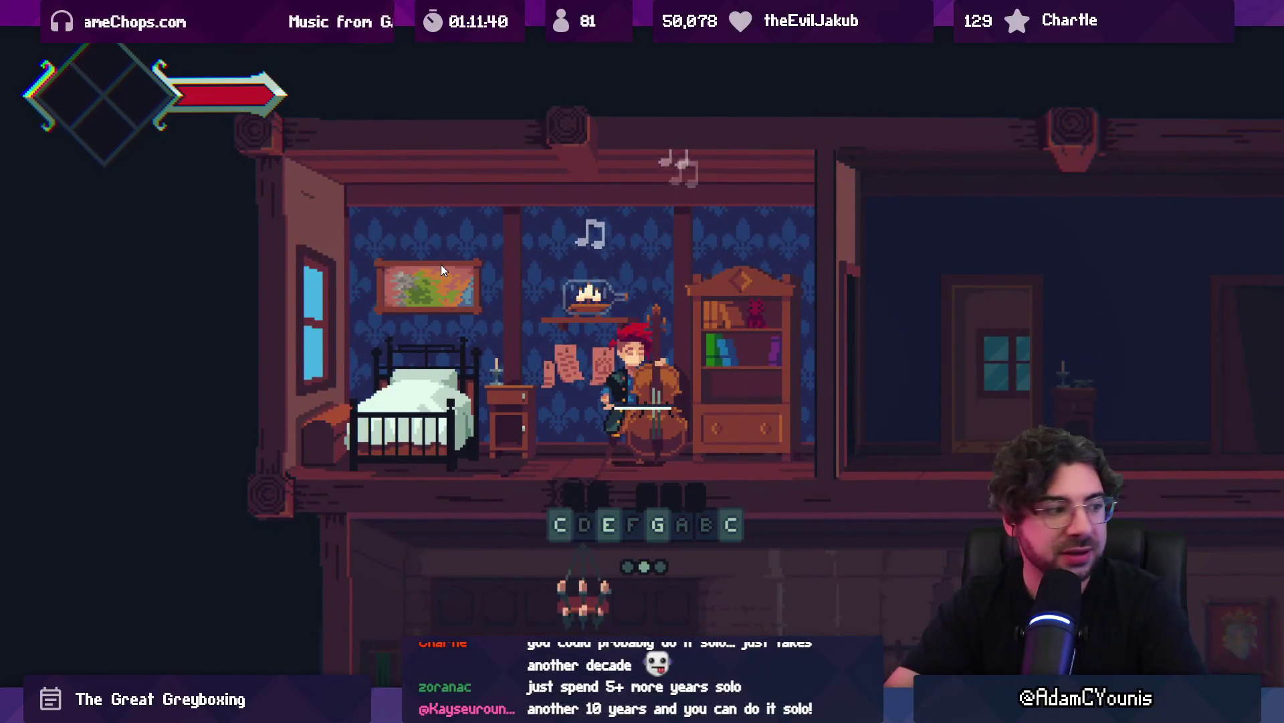
{"action": "key", "text": "Right"}
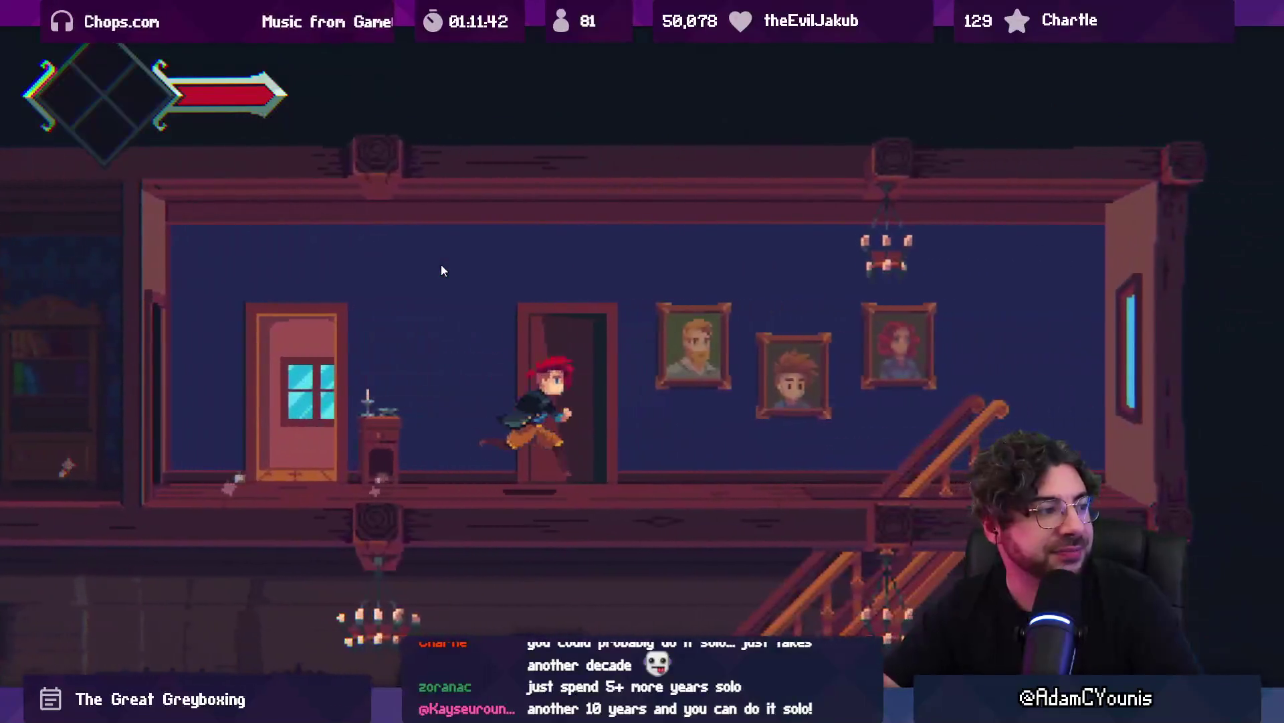
{"action": "key", "text": "s"}
{"action": "key", "text": "s"}
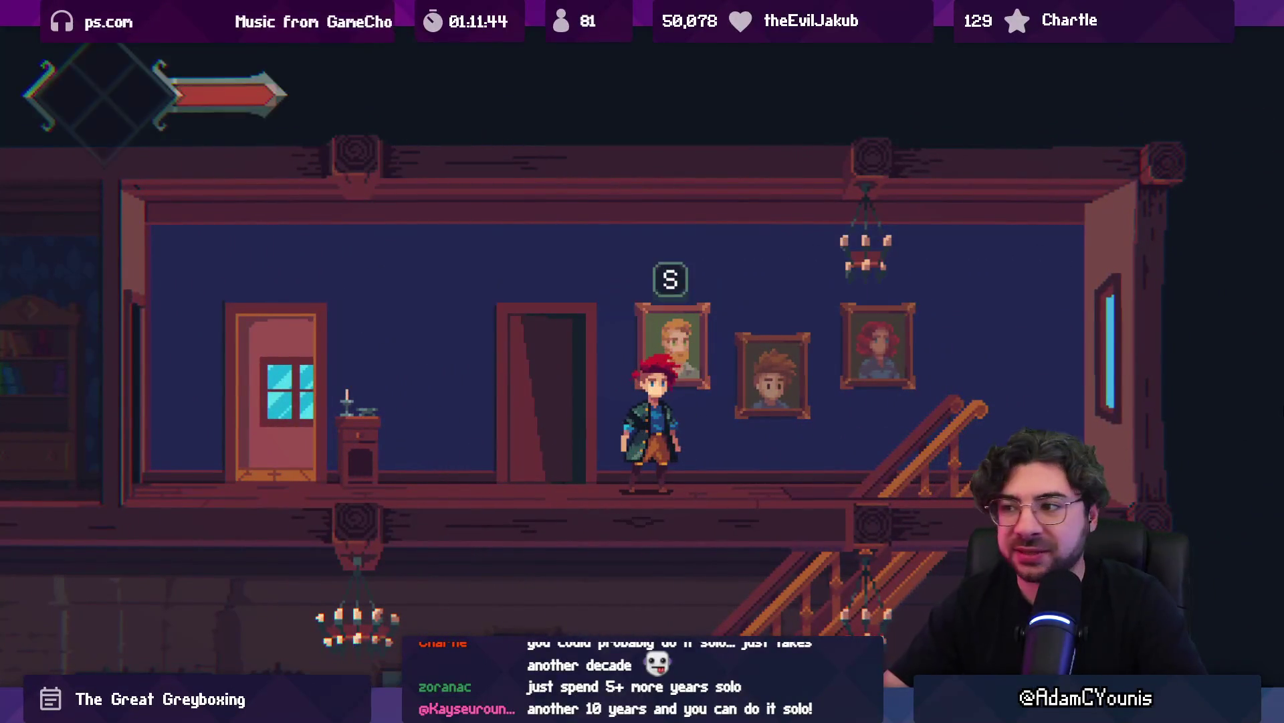
{"action": "key", "text": "Right"}
{"action": "key", "text": "Left"}
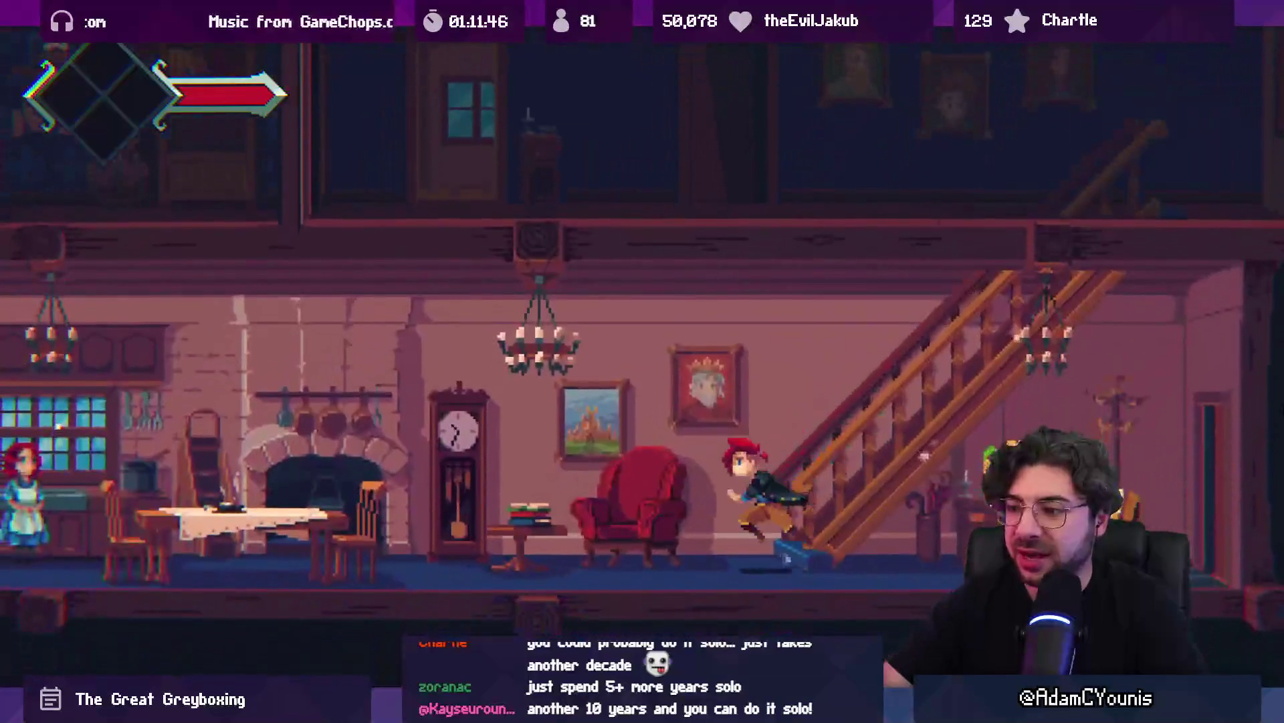
{"action": "key", "text": "s"}
{"action": "key", "text": "s"}
{"action": "key", "text": "s"}
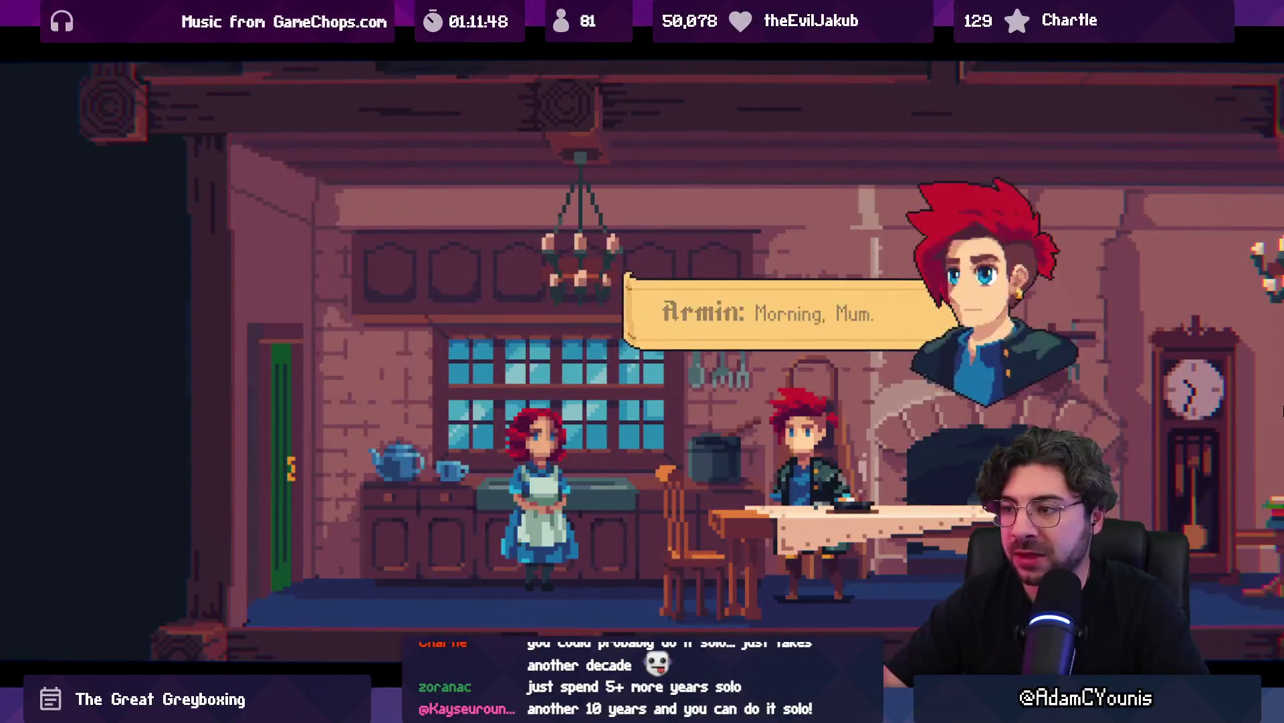
{"action": "key", "text": "s"}
{"action": "key", "text": "s"}
{"action": "key", "text": "s"}
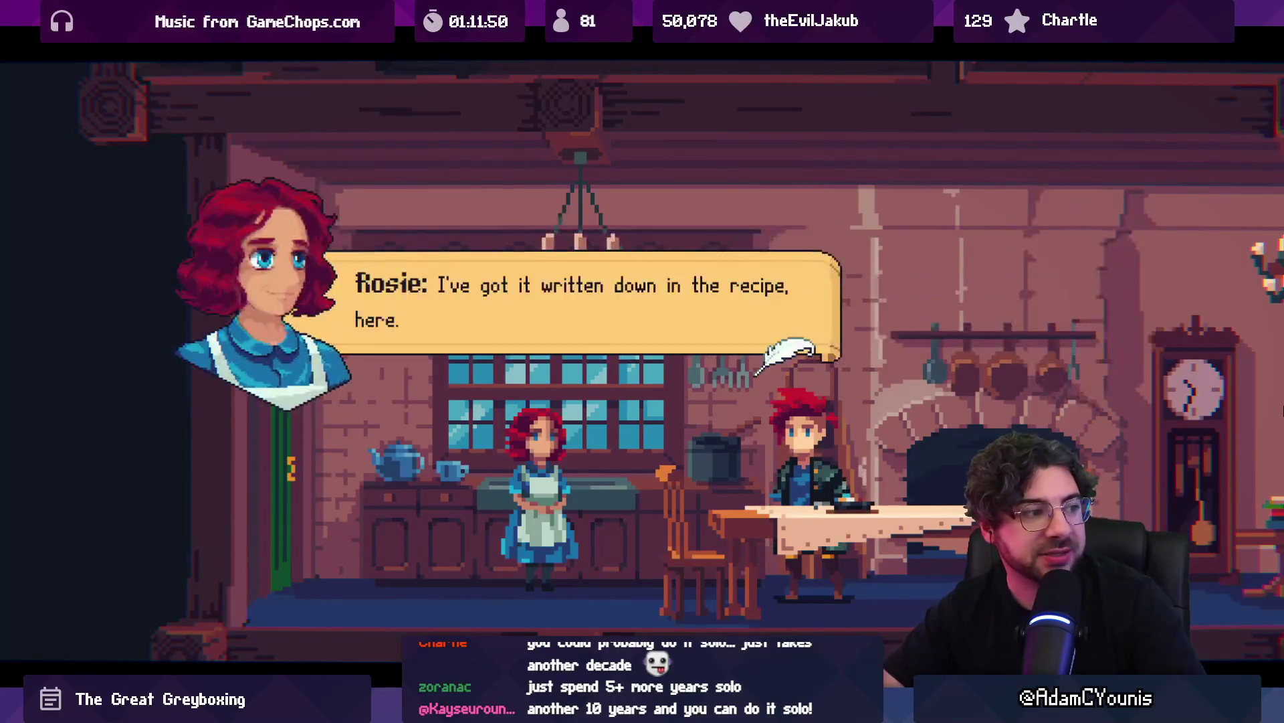
{"action": "key", "text": "s"}
Cross the lounge, pick up the item, and run out of the house into the forest
{"action": "key", "text": "Right"}
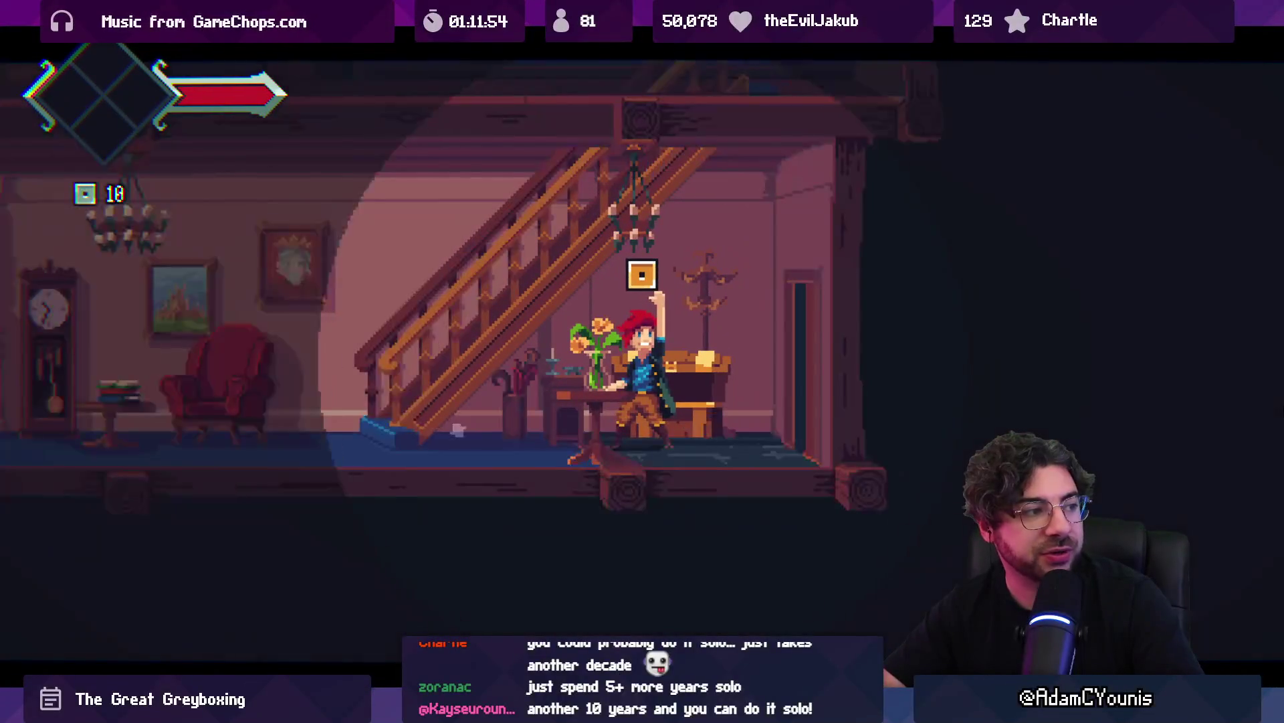
{"action": "key", "text": "Right"}
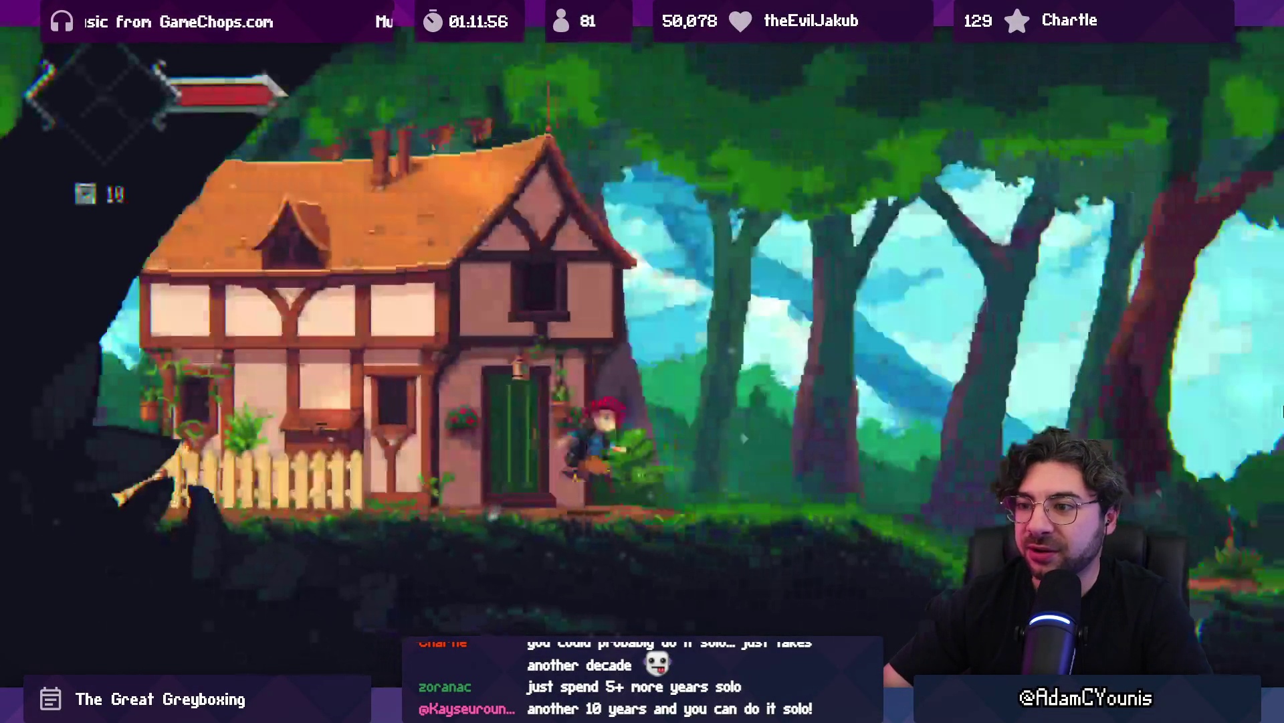
{"action": "key", "text": "Right"}
{"action": "key", "text": "z"}
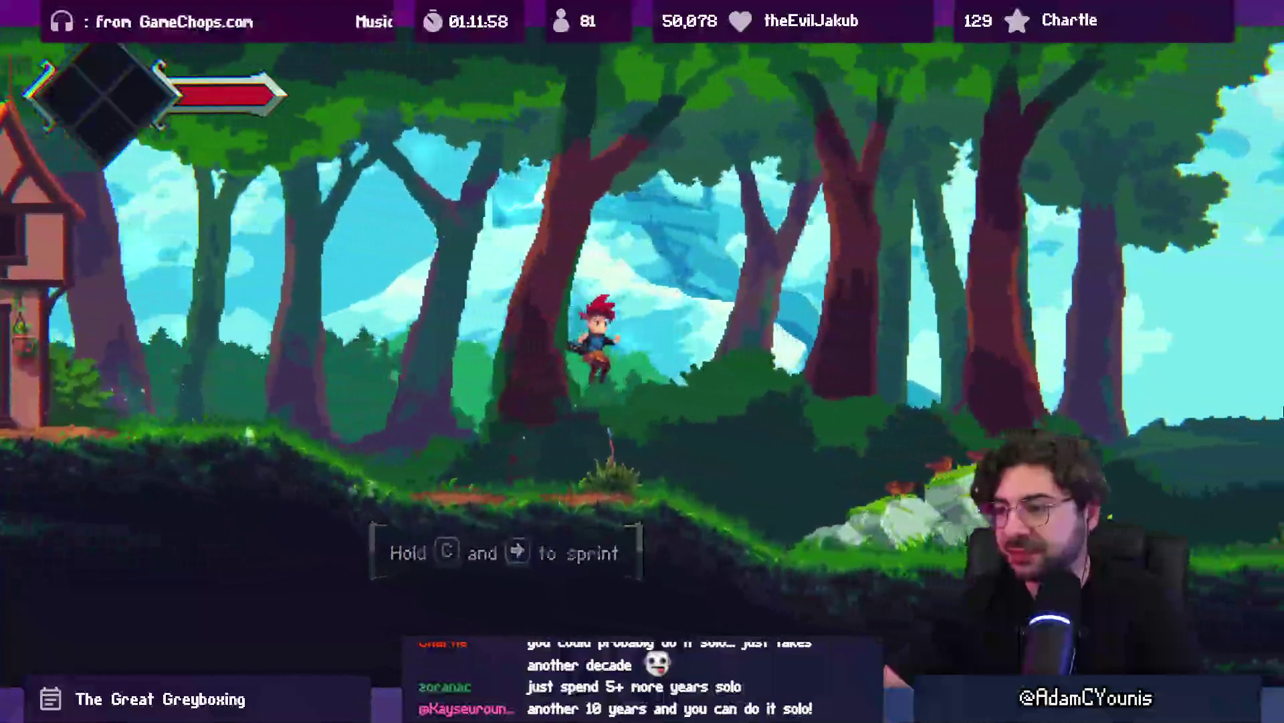
{"action": "key", "text": "Right"}
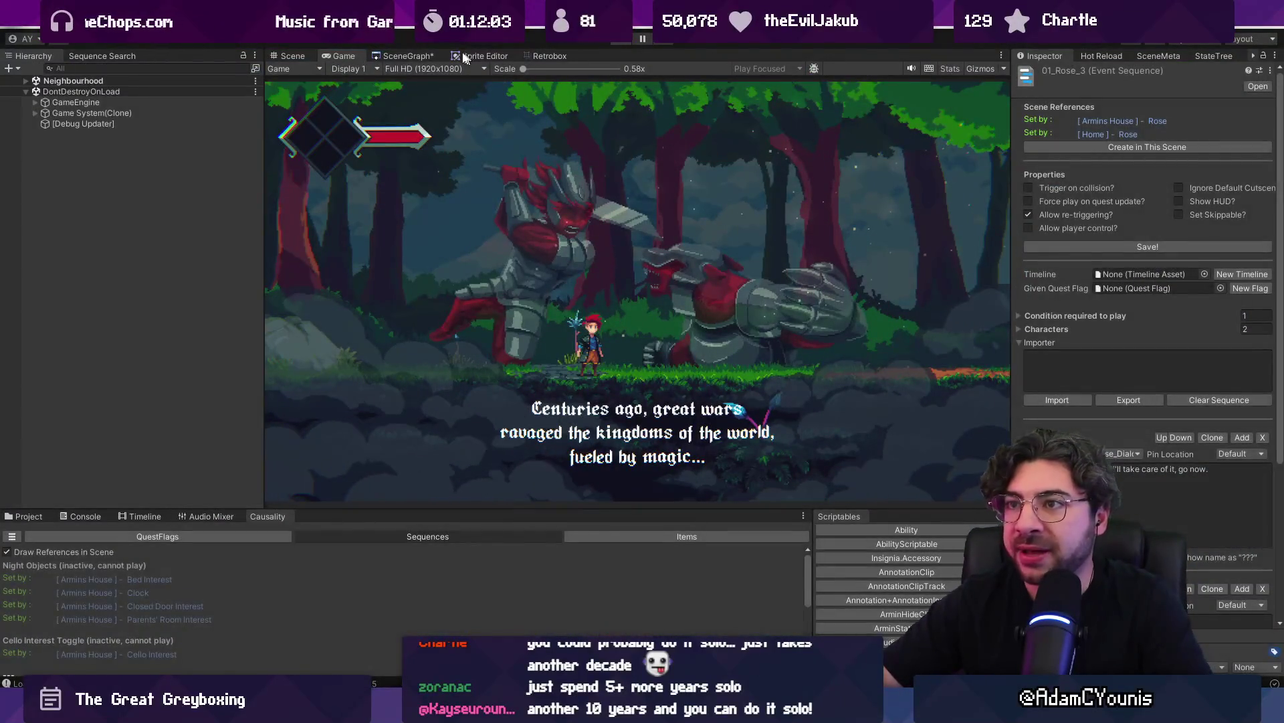
Zoom and pan the SceneGraph room map, then open the Golden Path room, answering the save prompt
{"action": "left_click", "coordinate": [408, 56]}
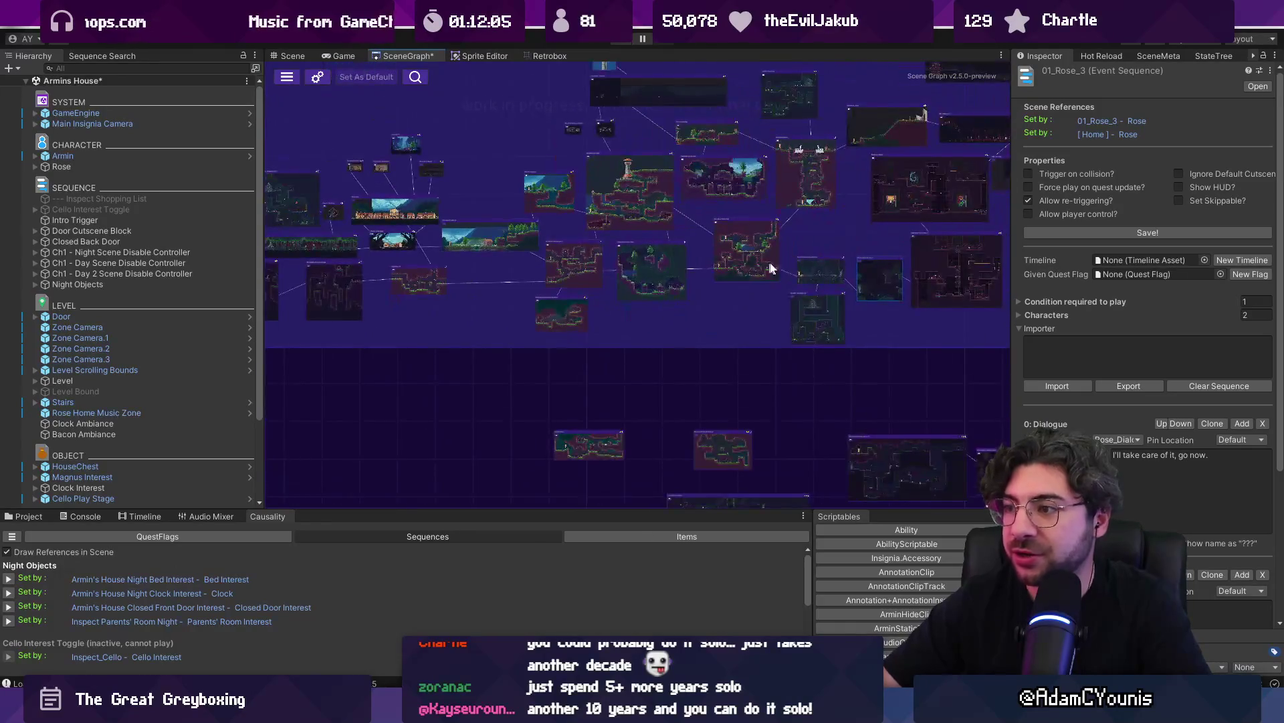
{"action": "scroll", "coordinate": [771, 268], "scroll_direction": "up", "scroll_amount": 5}
{"action": "mouse_move", "coordinate": [598, 364]}
{"action": "left_mouse_down"}
{"action": "mouse_move", "coordinate": [611, 330]}
{"action": "mouse_move", "coordinate": [688, 409]}
{"action": "left_mouse_up"}
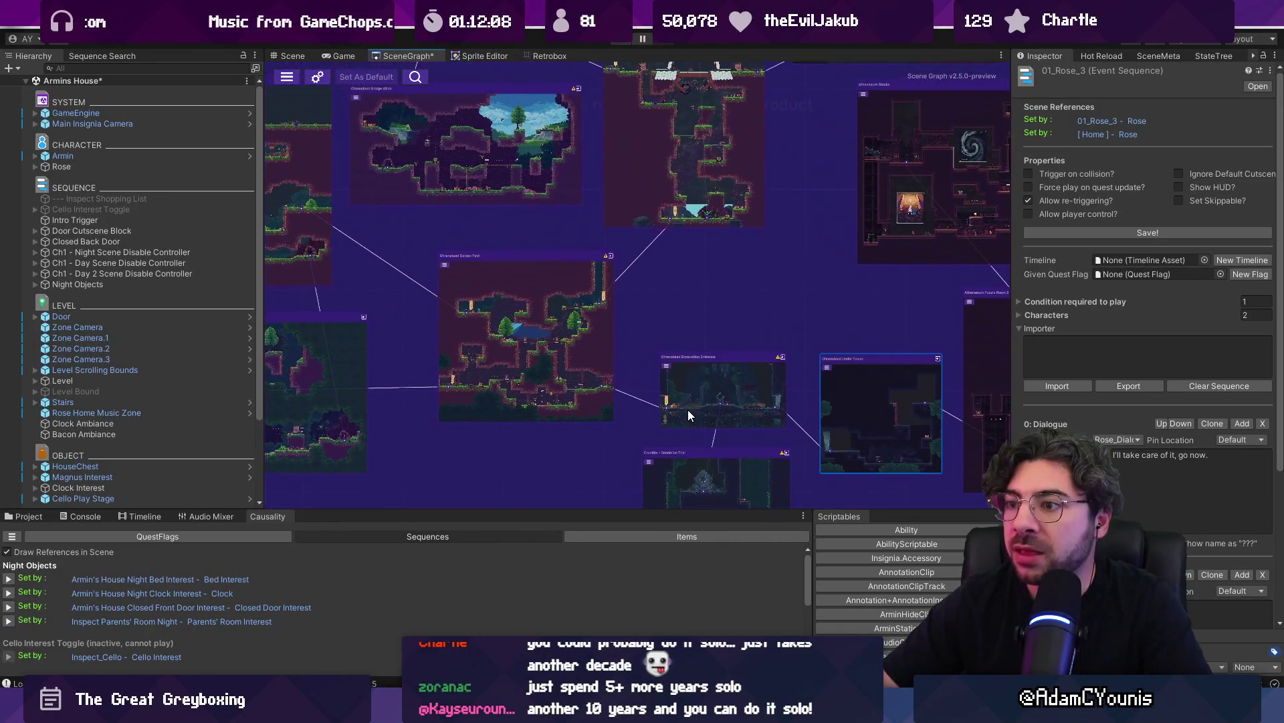
{"action": "double_click", "coordinate": [586, 359]}
{"action": "left_click", "coordinate": [642, 378]}
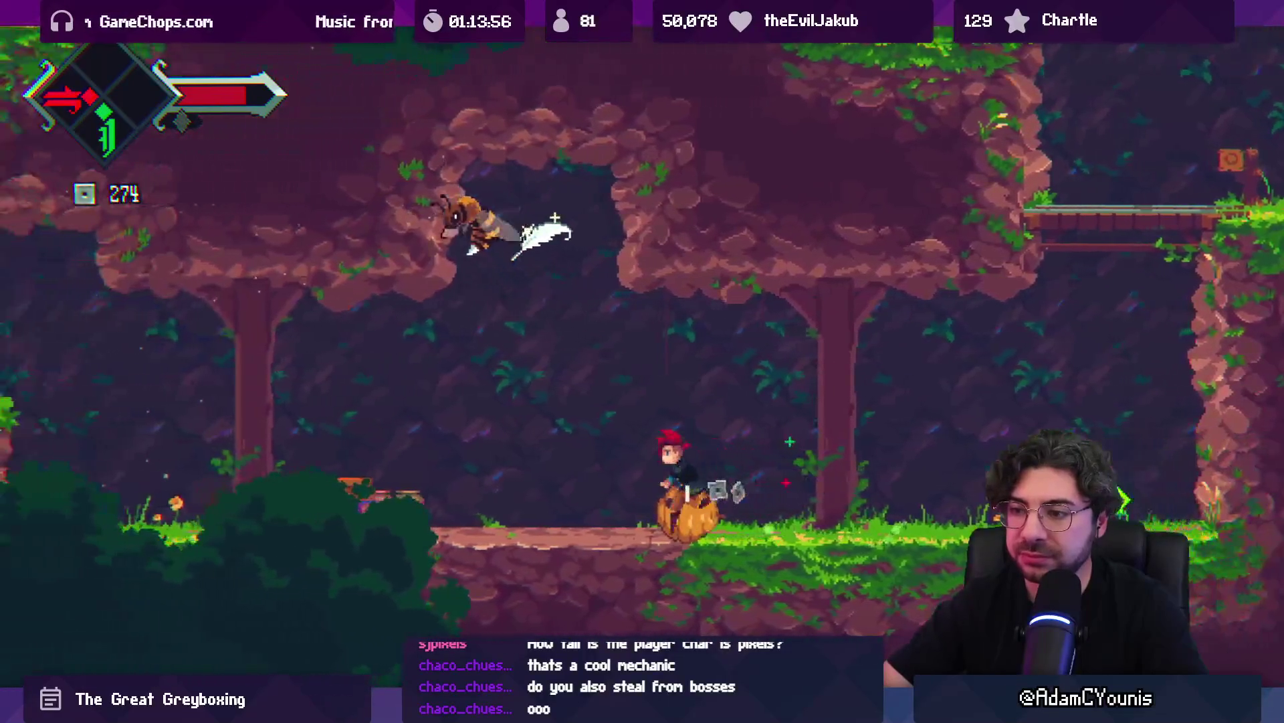
Stop the forest playtest, dismiss the Shortcut Conflict warning, and bring back the SceneGraph room map
{"action": "key", "text": "ctrl+p"}
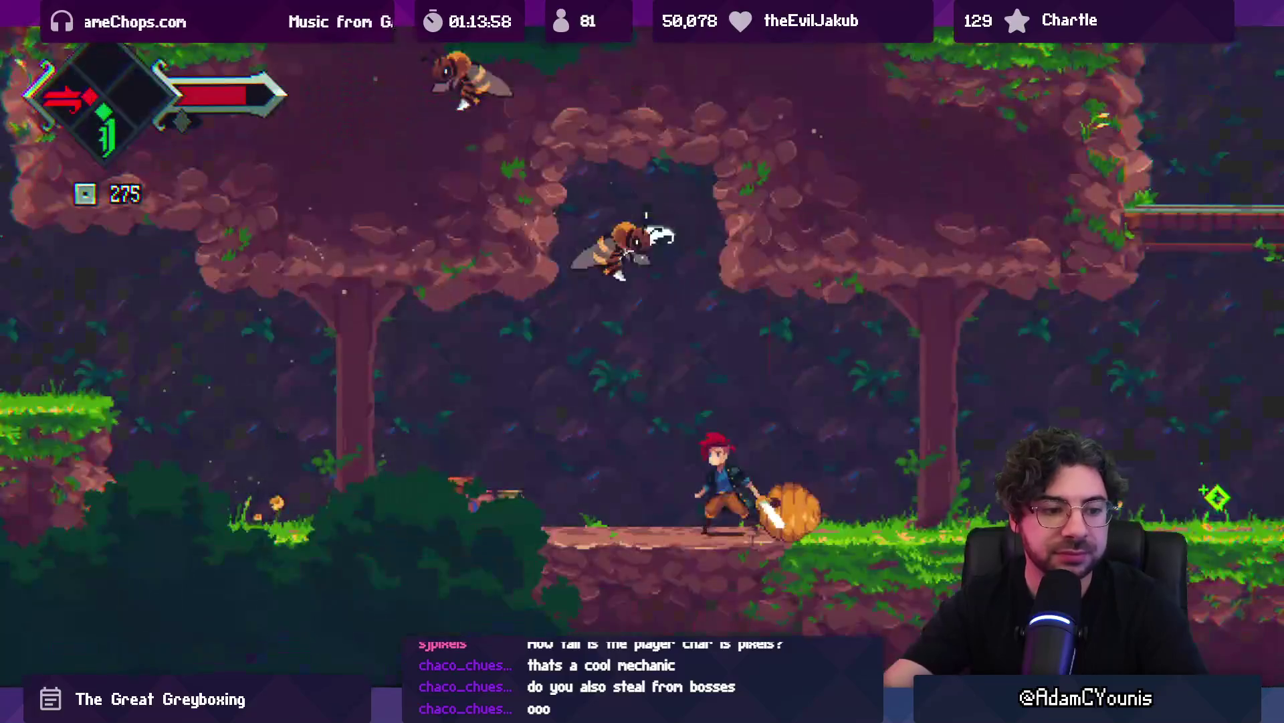
{"action": "key", "text": "F9"}
{"action": "key", "text": "Escape"}
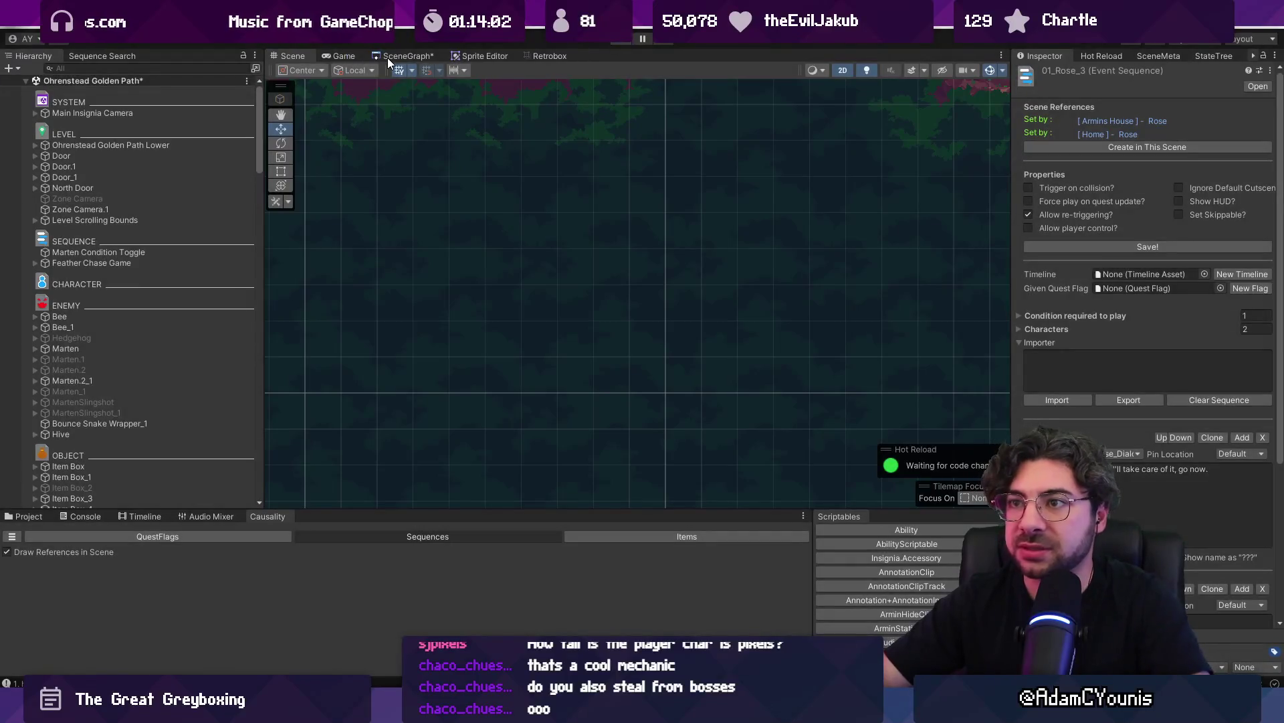
{"action": "left_click", "coordinate": [389, 57]}
{"action": "scroll", "coordinate": [527, 244], "scroll_direction": "up", "scroll_amount": 5}
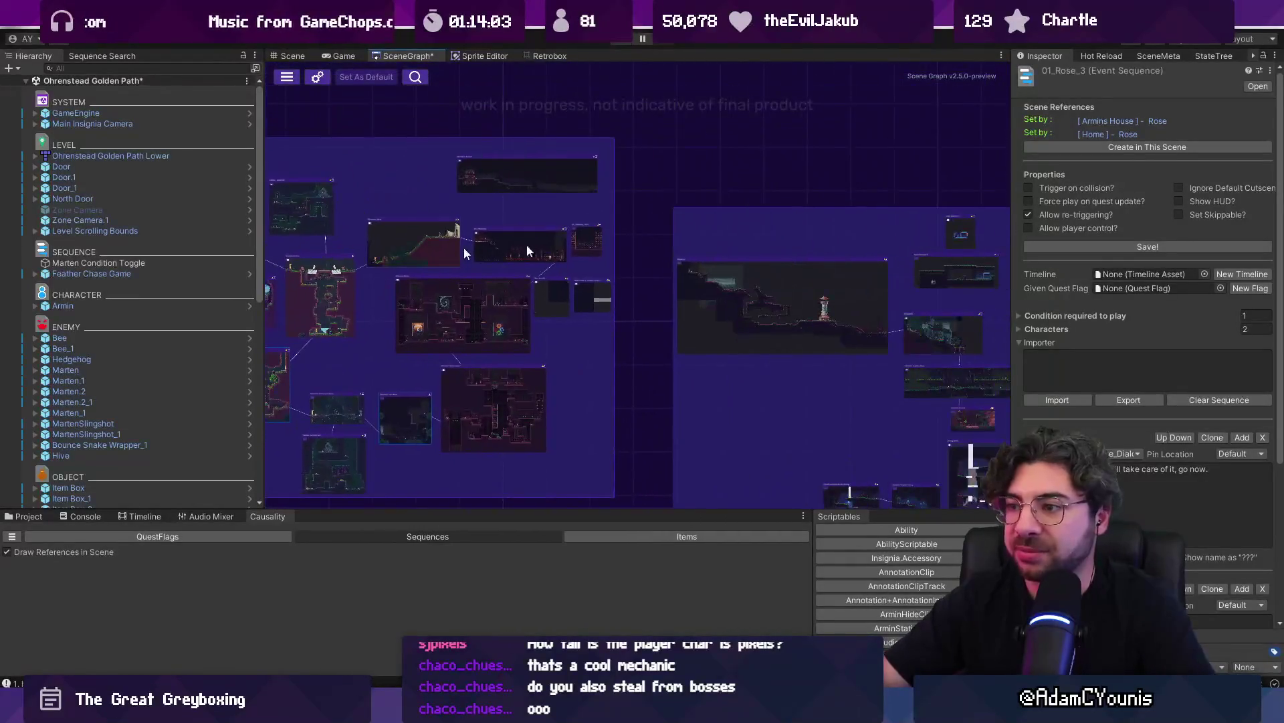
Open the 08_Athenaeum_Battle room, saving the Ohrenstead Golden Path changes first
{"action": "double_click", "coordinate": [519, 243]}
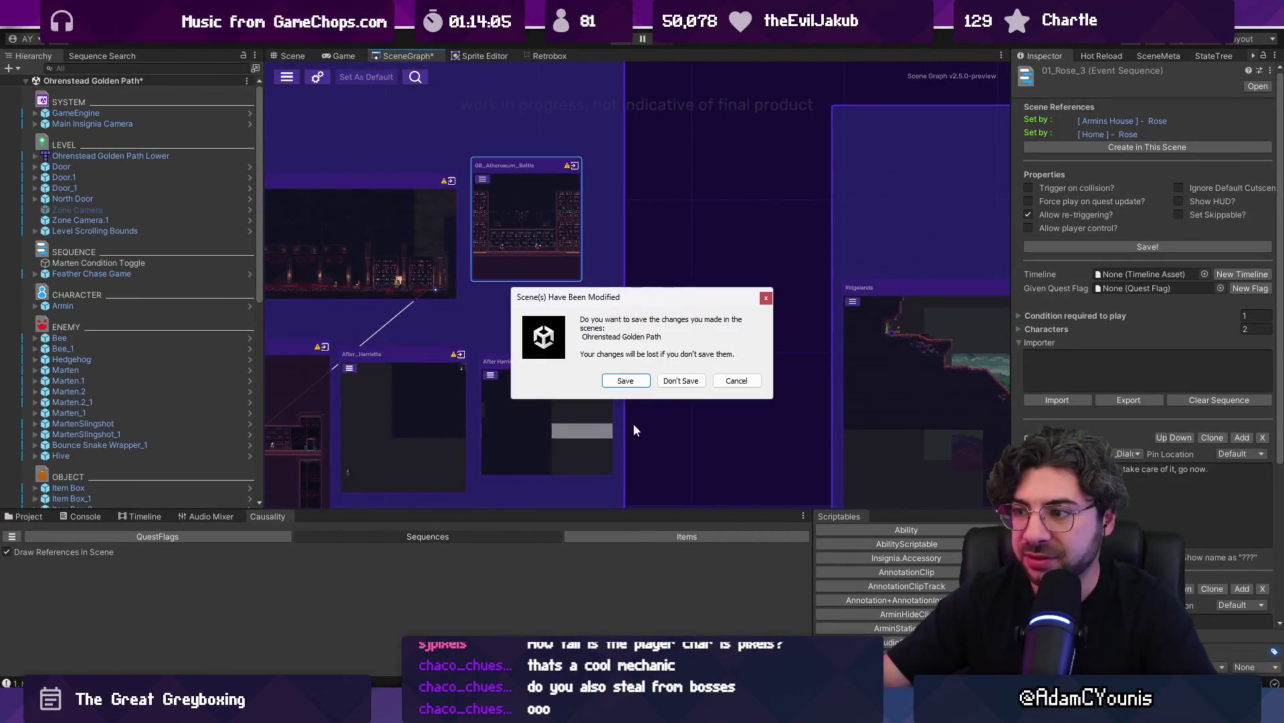
{"action": "left_click", "coordinate": [616, 379]}
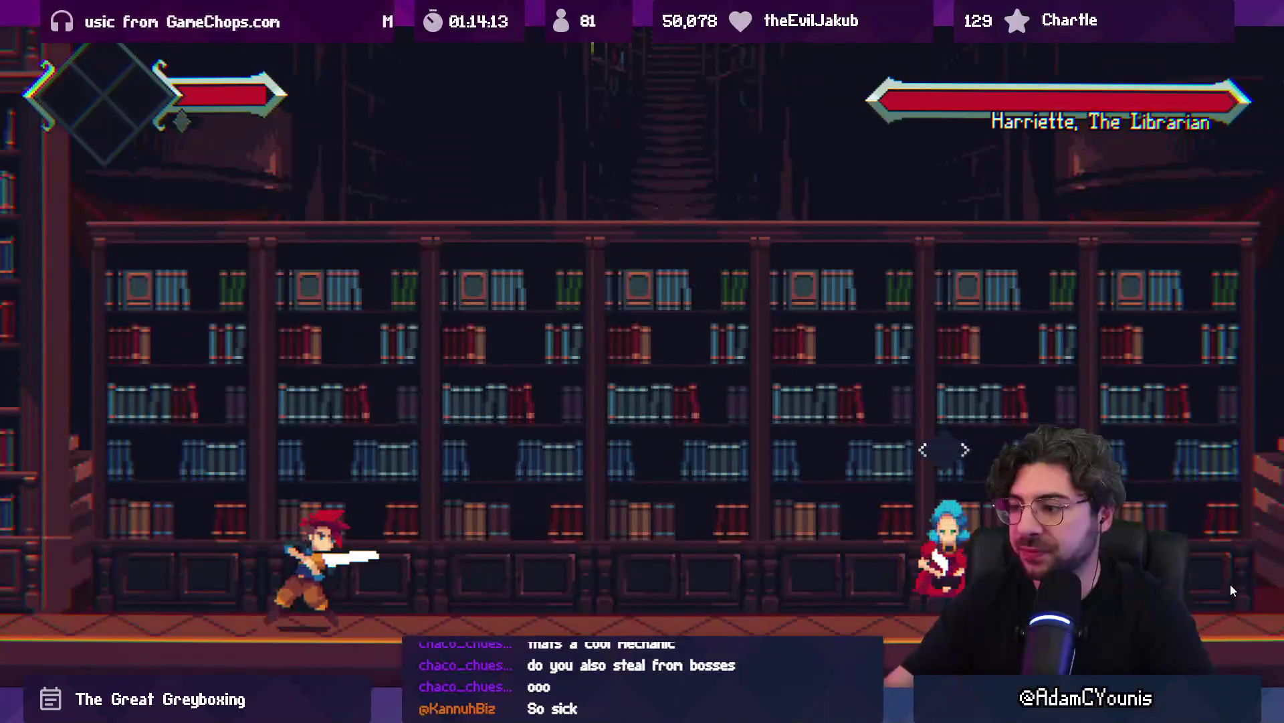
Fight the librarian boss by moving, swinging, dashing across the arena and jumping toward her
{"action": "key", "text": "Right"}
{"action": "key", "text": "Right"}
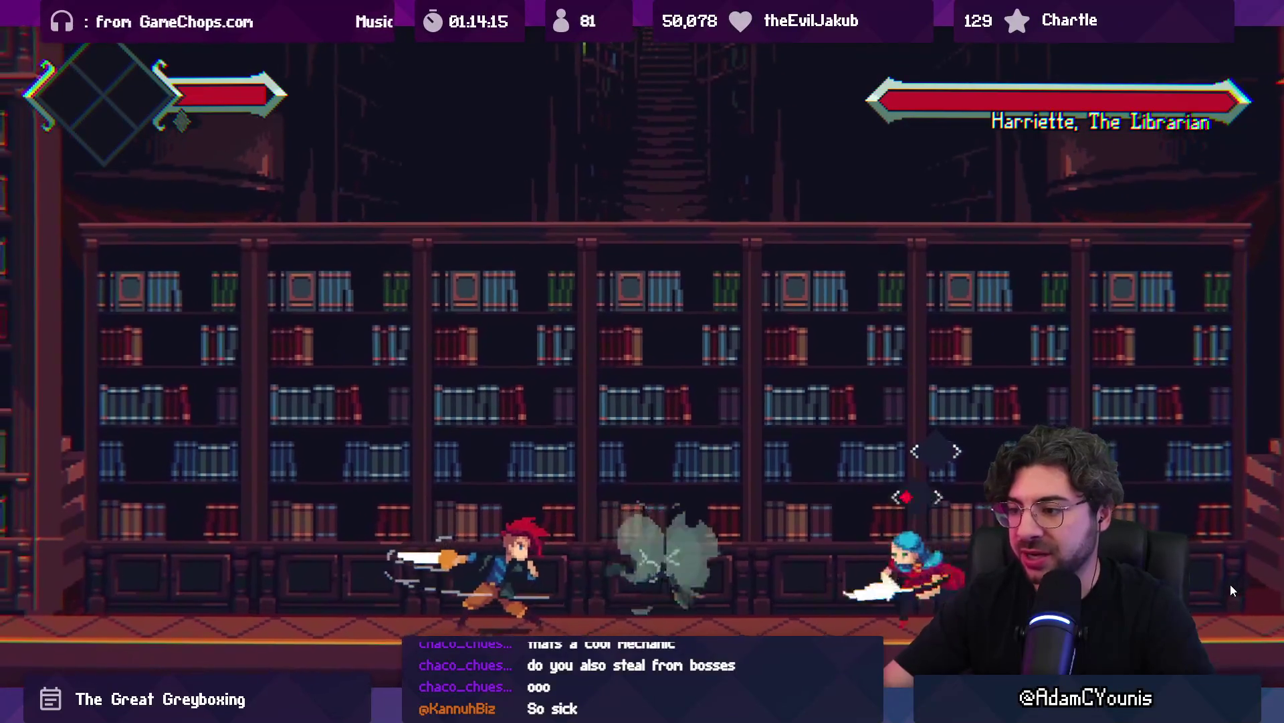
{"action": "key", "text": "Right"}
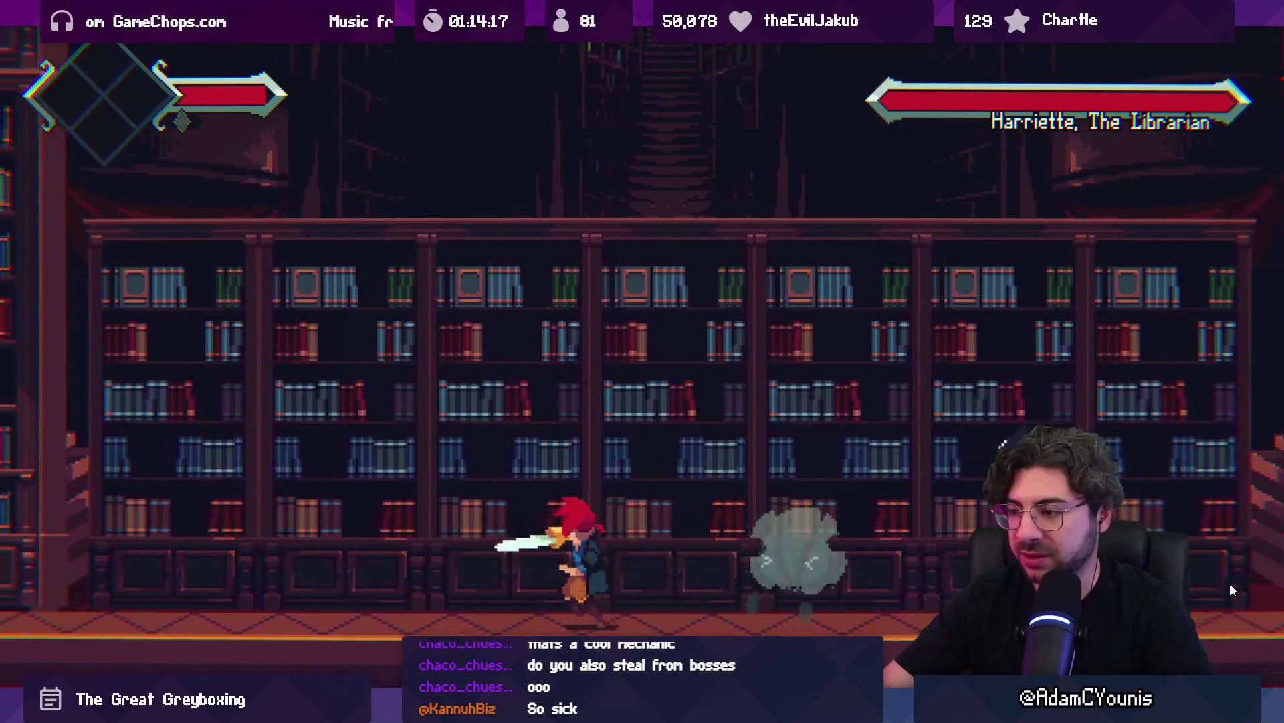
{"action": "key", "text": "Left"}
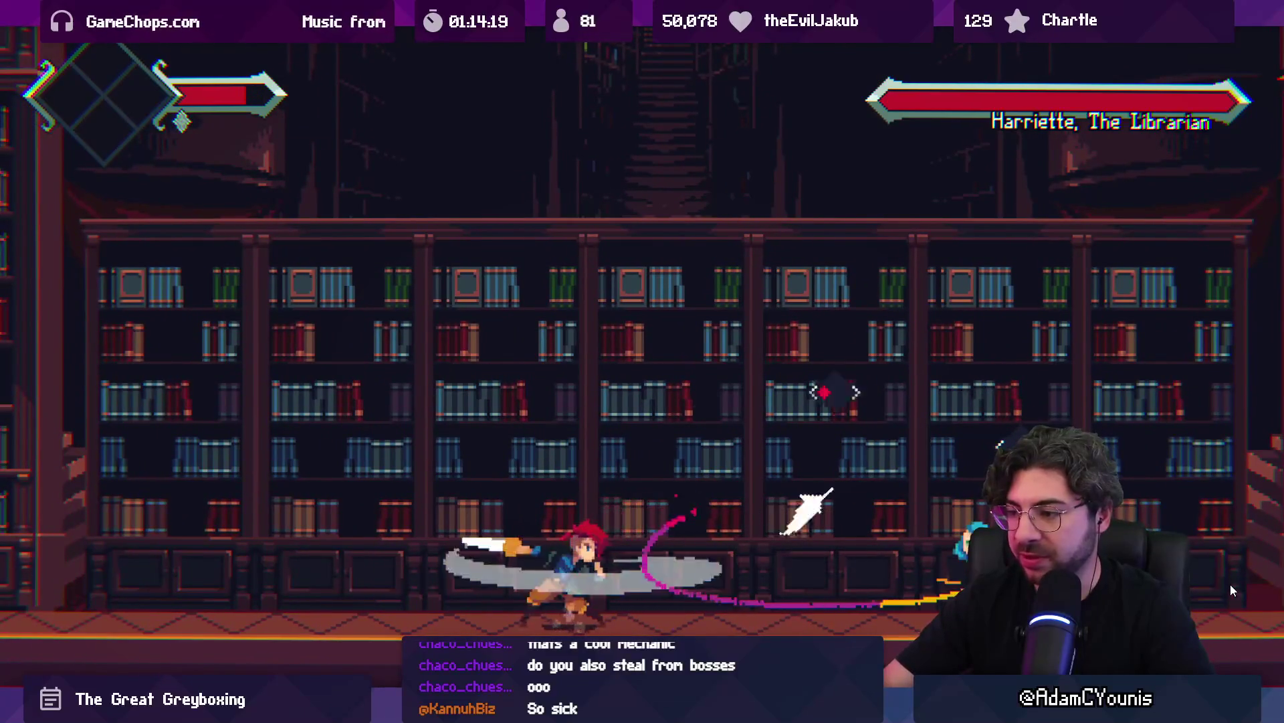
{"action": "key", "text": "Right"}
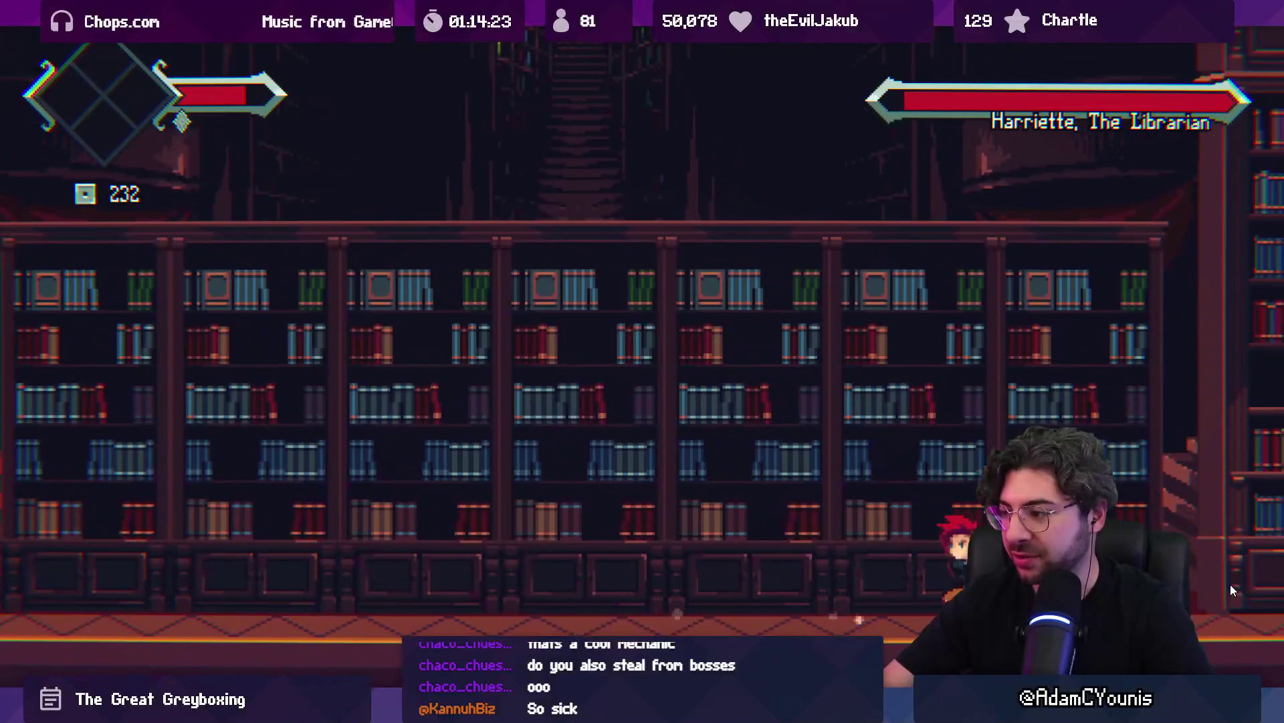
{"action": "key", "text": "space"}
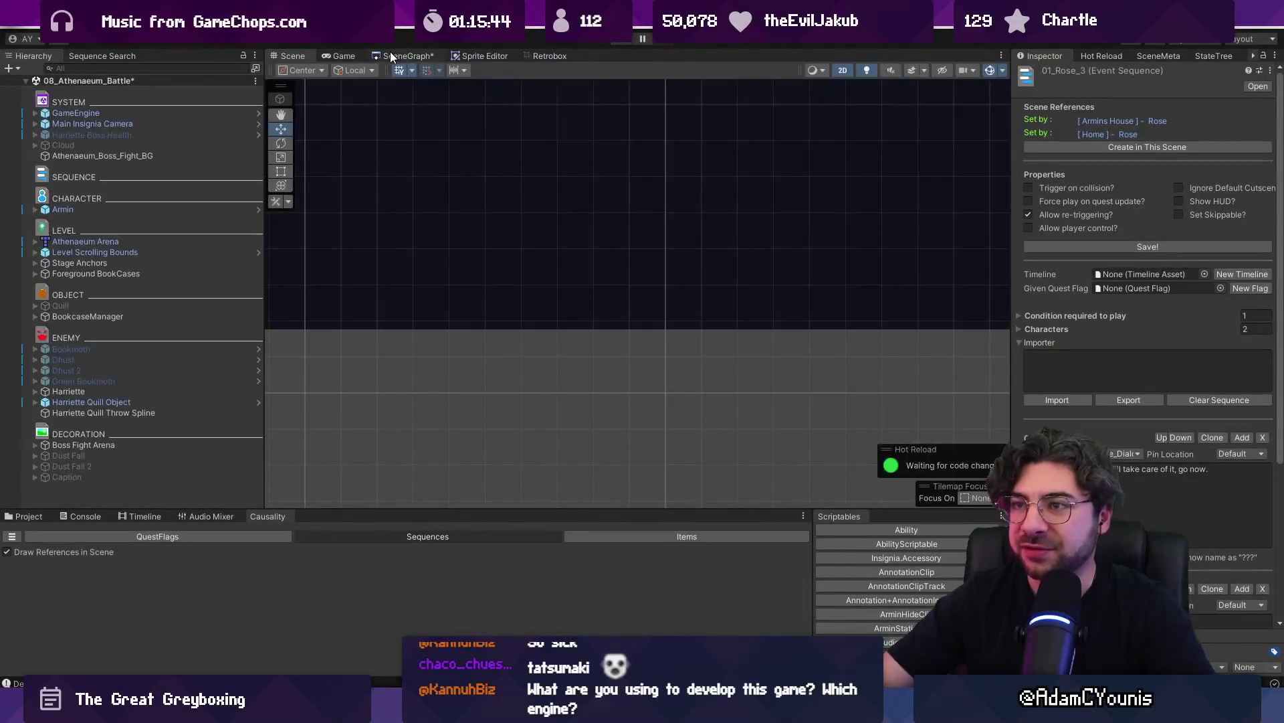
Open Ohrenstead Under Tower from the SceneGraph without saving and start playtesting it
{"action": "left_click", "coordinate": [390, 51]}
{"action": "scroll", "coordinate": [627, 289], "scroll_direction": "up", "scroll_amount": 5}
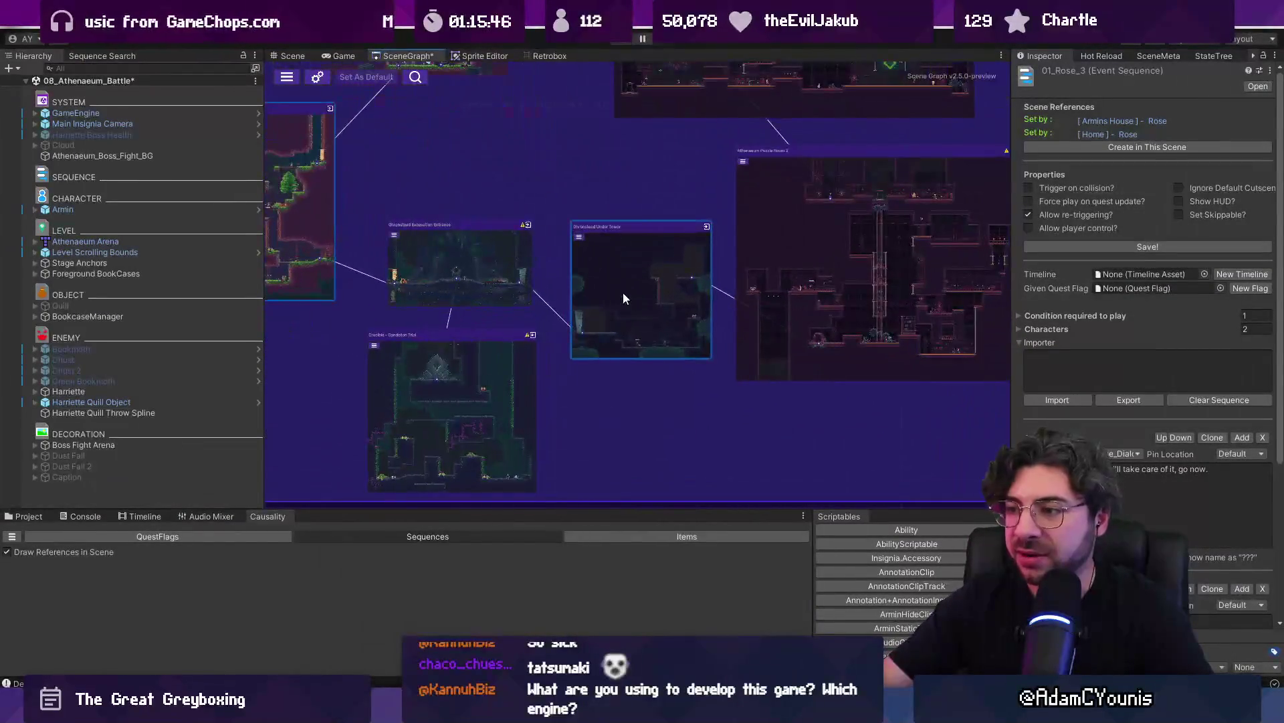
{"action": "double_click", "coordinate": [623, 291]}
{"action": "left_click", "coordinate": [682, 381]}
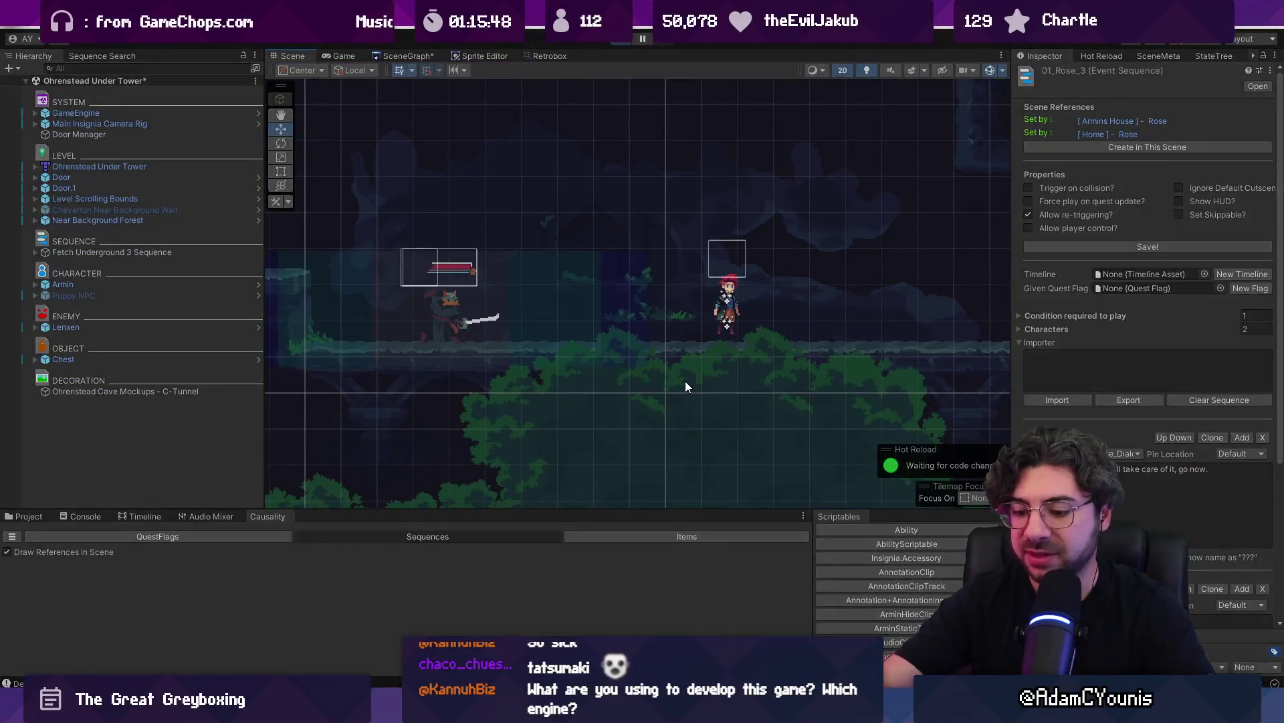
{"action": "key", "text": "ctrl+p"}
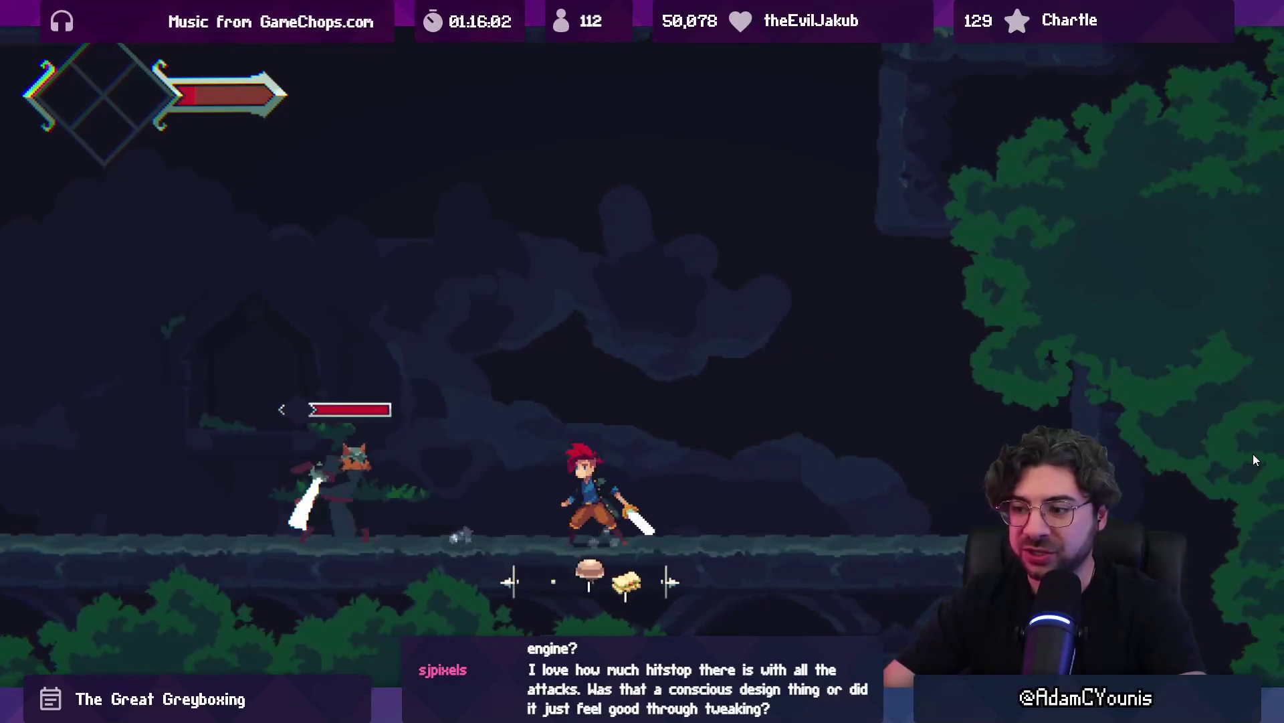
Reload the checkpoint, run left to the forest enemy, and trade sword slashes with it
{"action": "key", "text": "Return"}
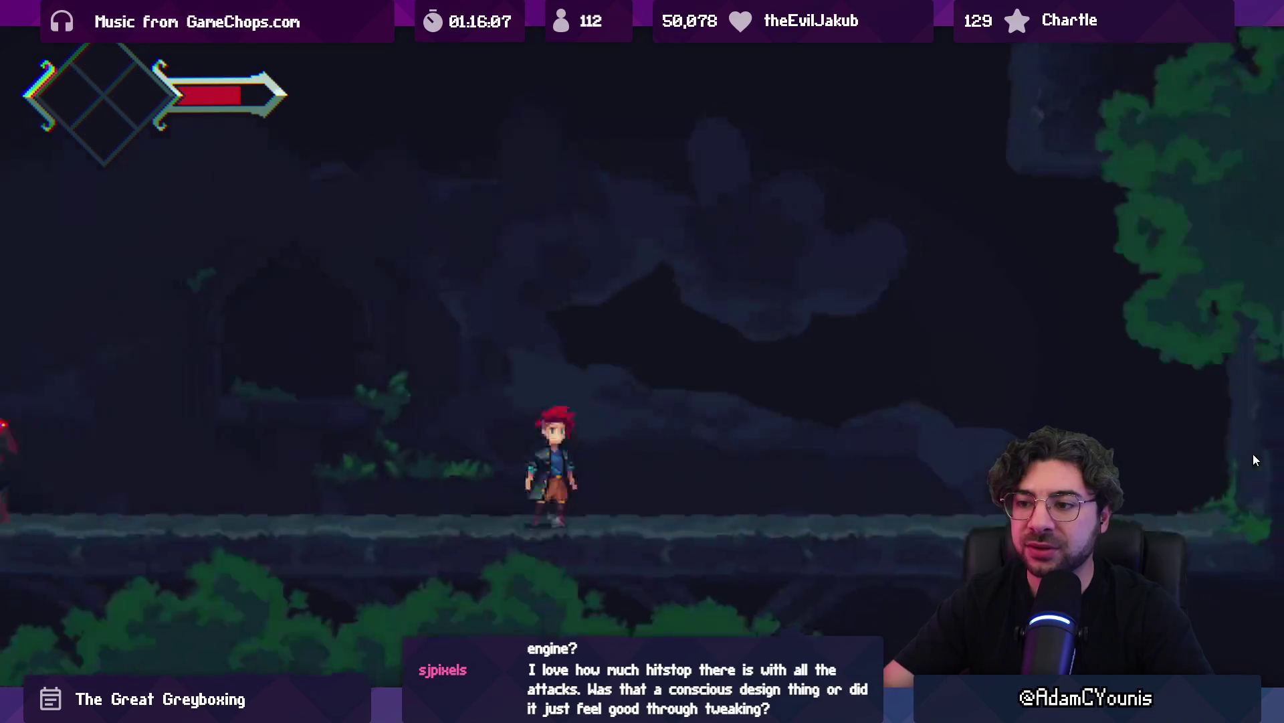
{"action": "key", "text": "Left"}
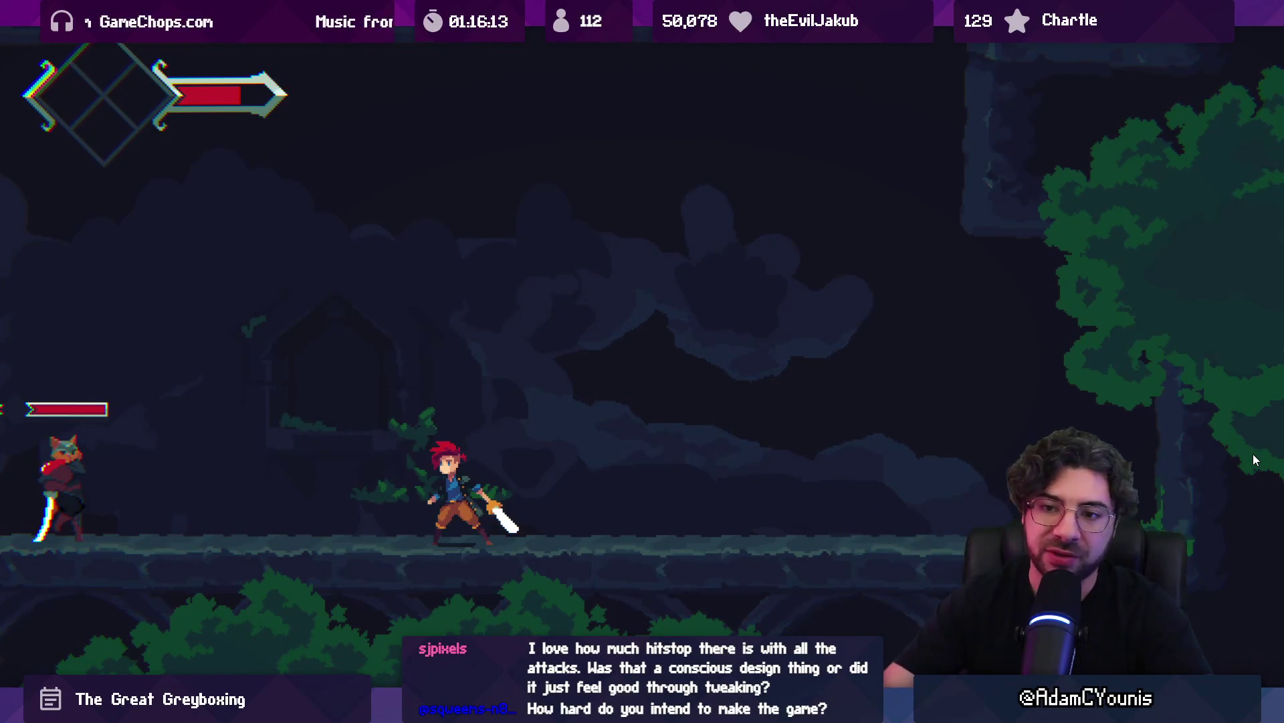
{"action": "key", "text": "Left"}
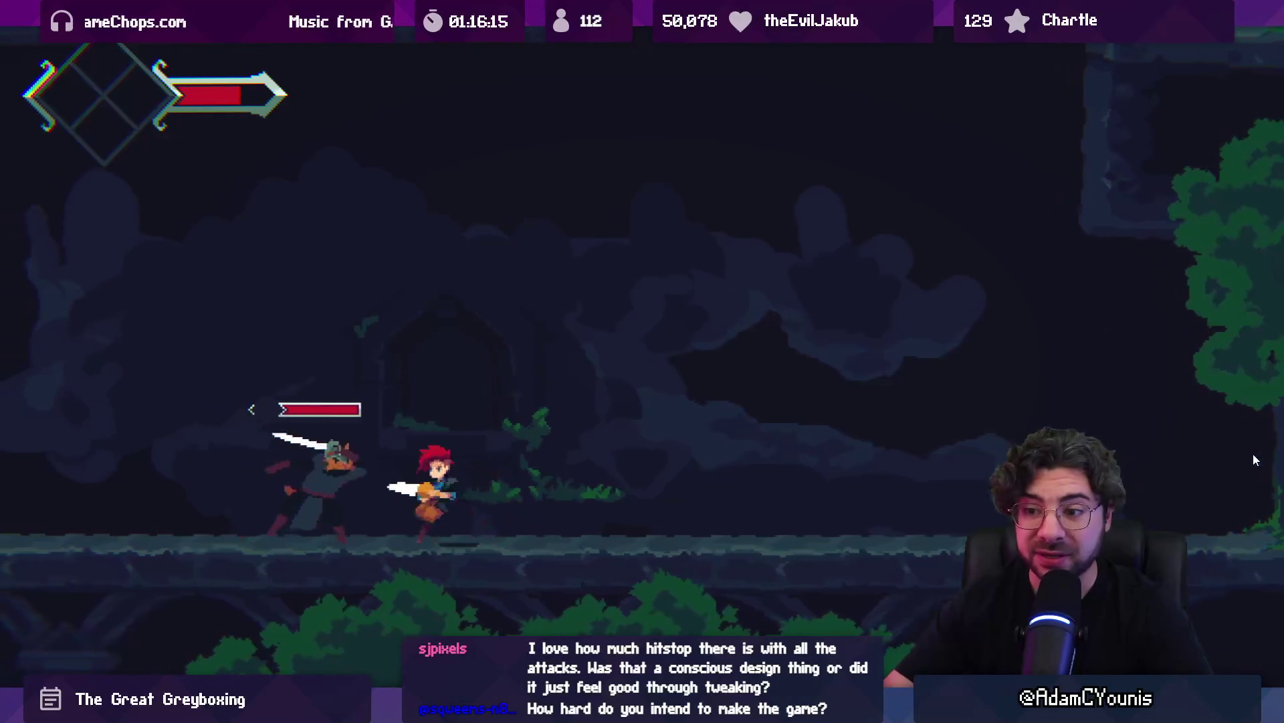
{"action": "key", "text": "x"}
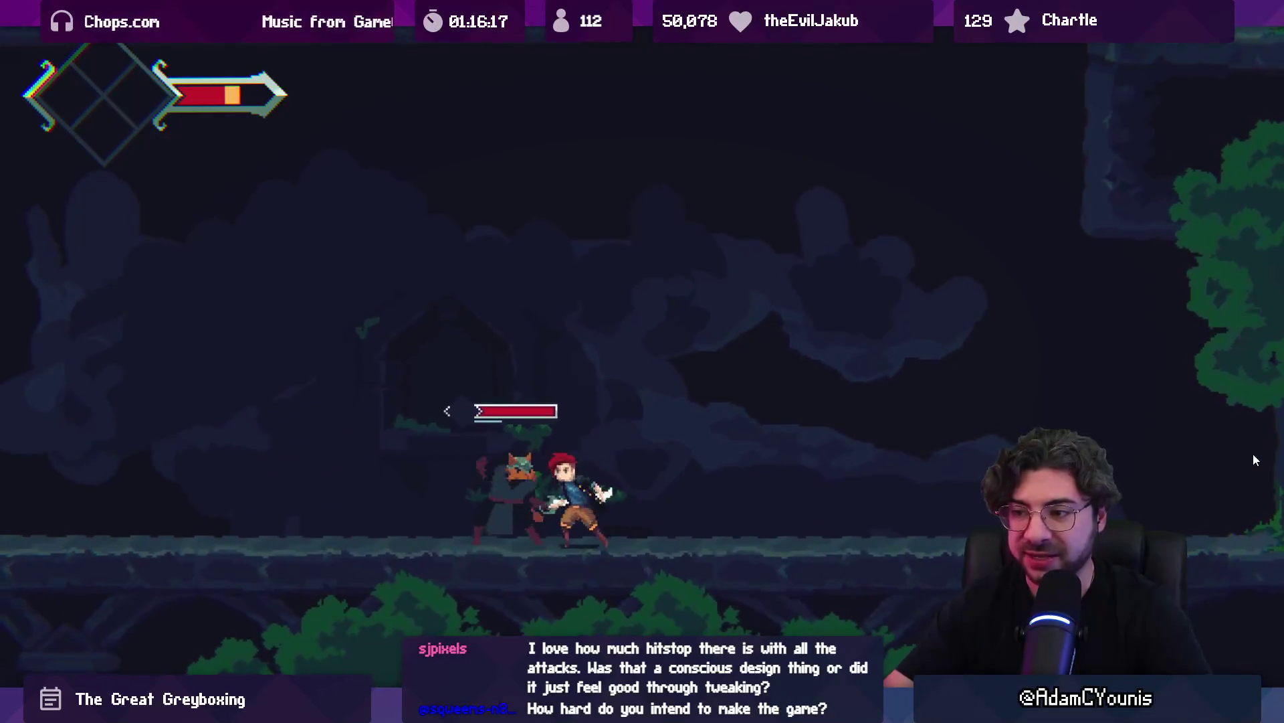
{"action": "key", "text": "x"}
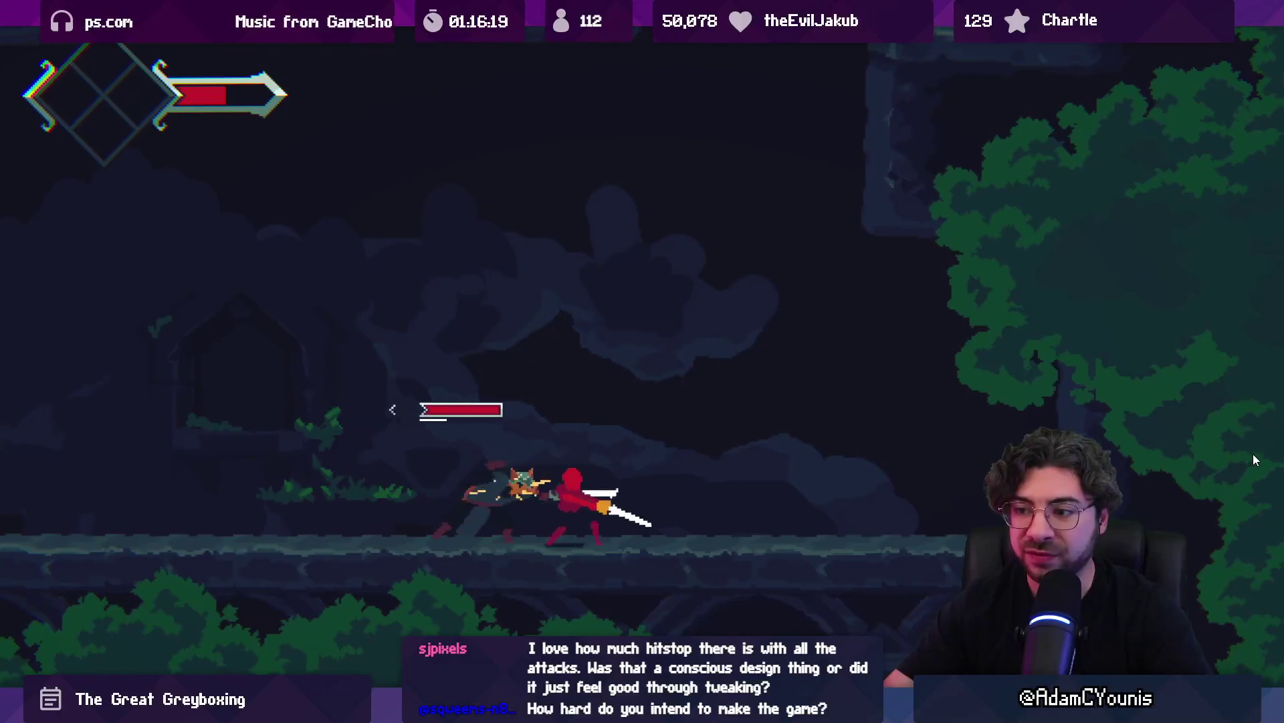
{"action": "key", "text": "x"}
{"action": "key", "text": "x"}
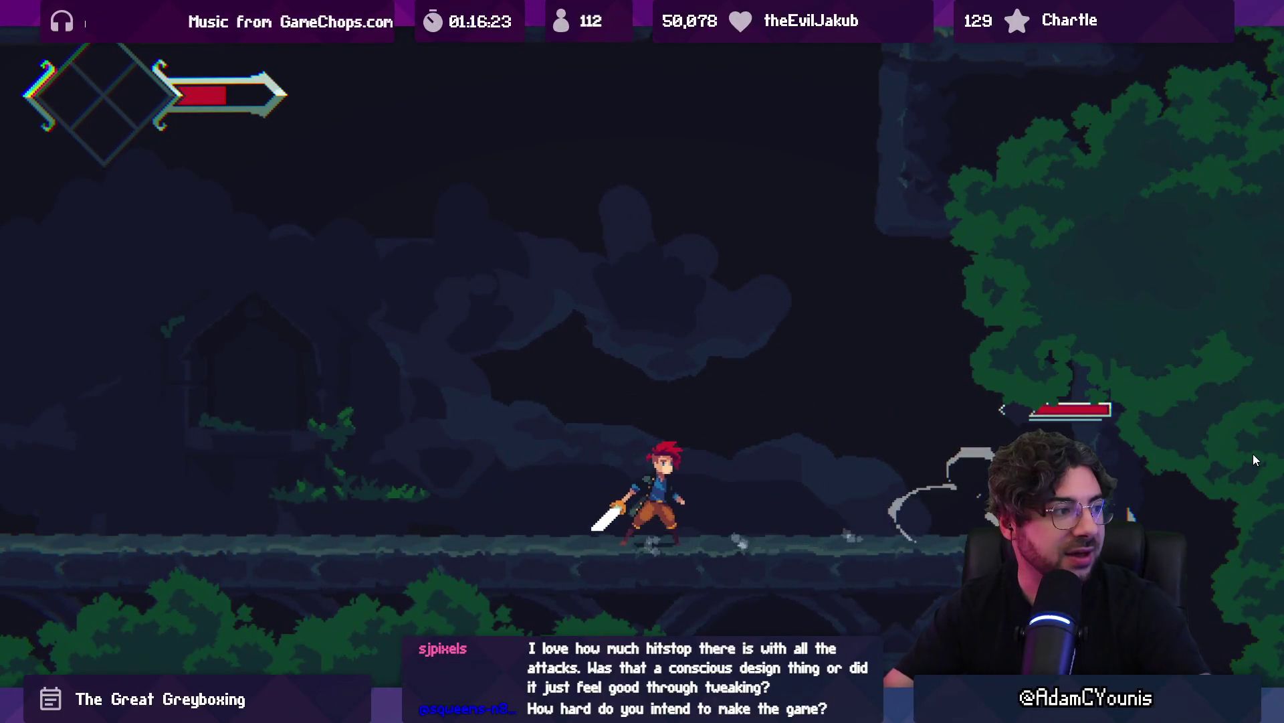
{"action": "key", "text": "Left"}
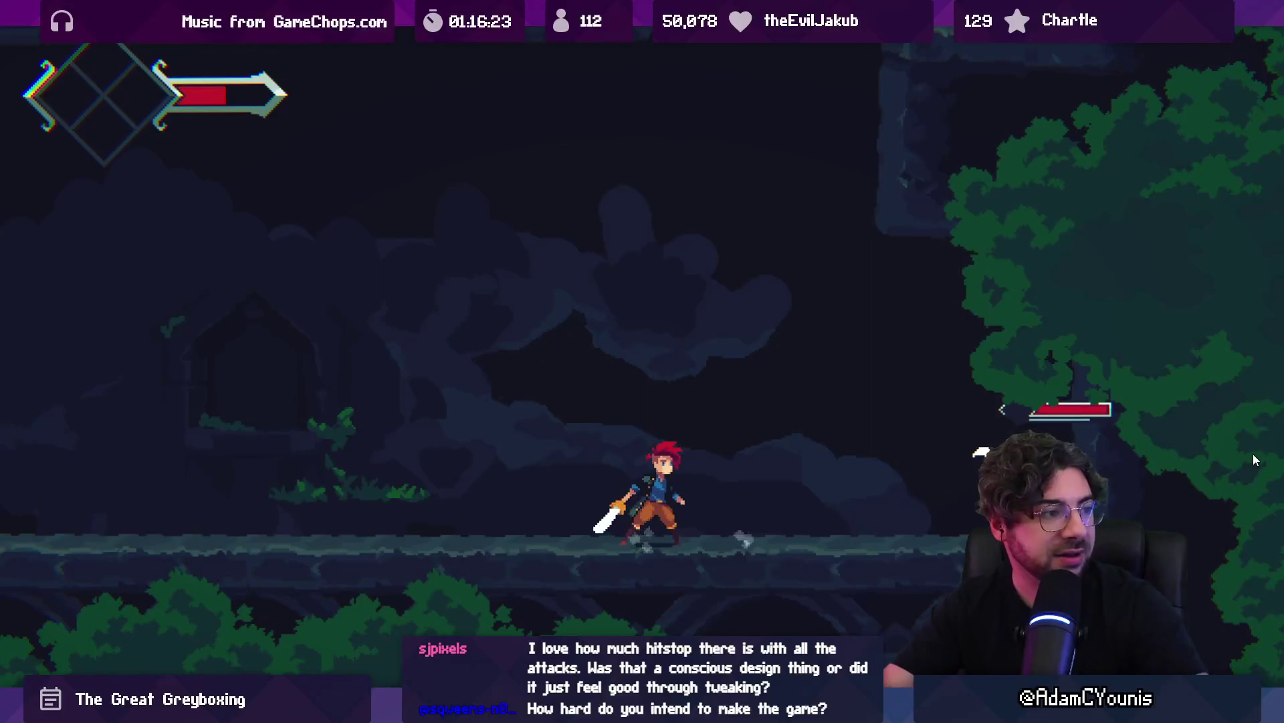
Keep slashing and chasing the enemy until the hero dies, then reload the checkpoint
{"action": "key", "text": "x"}
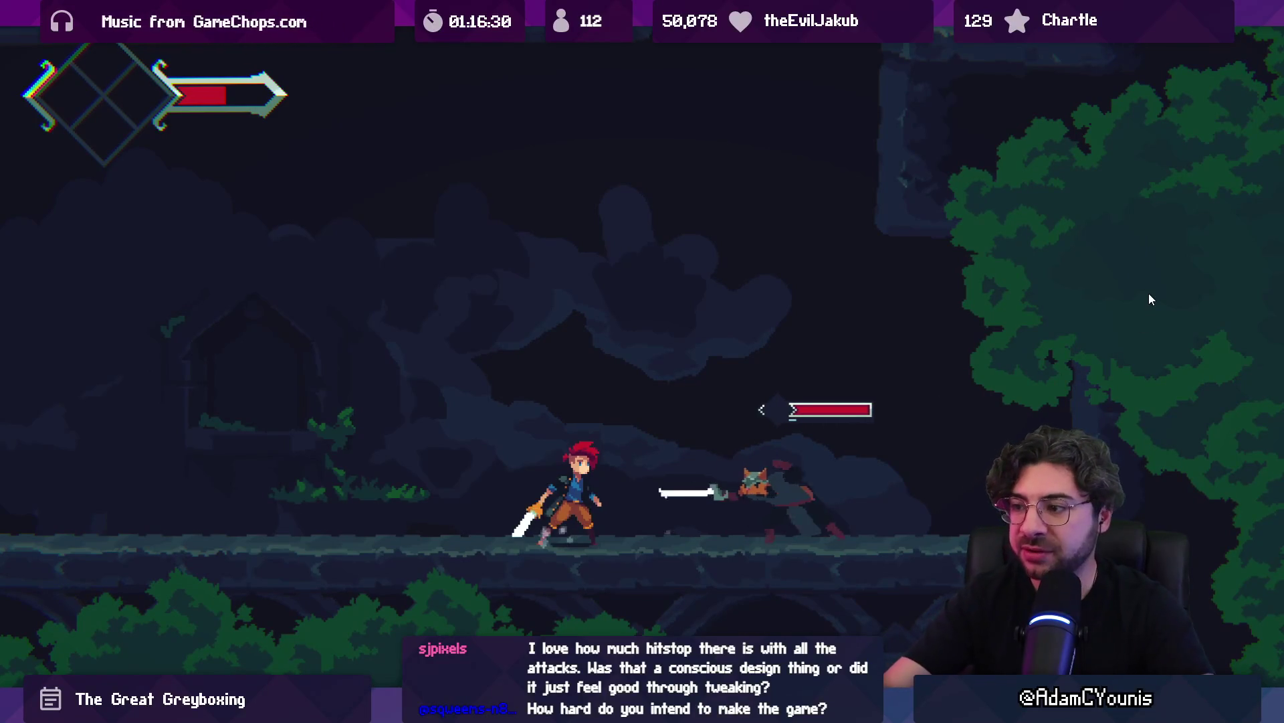
{"action": "key", "text": "x"}
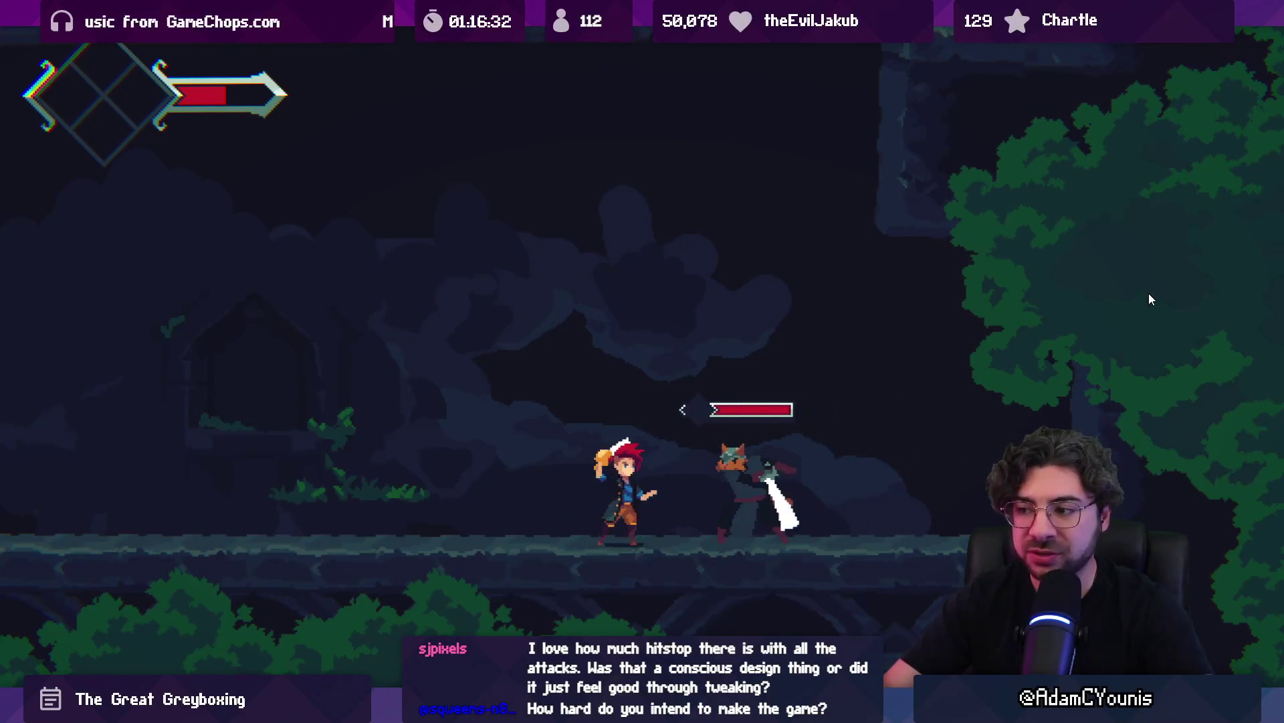
{"action": "key", "text": "x"}
{"action": "key", "text": "x"}
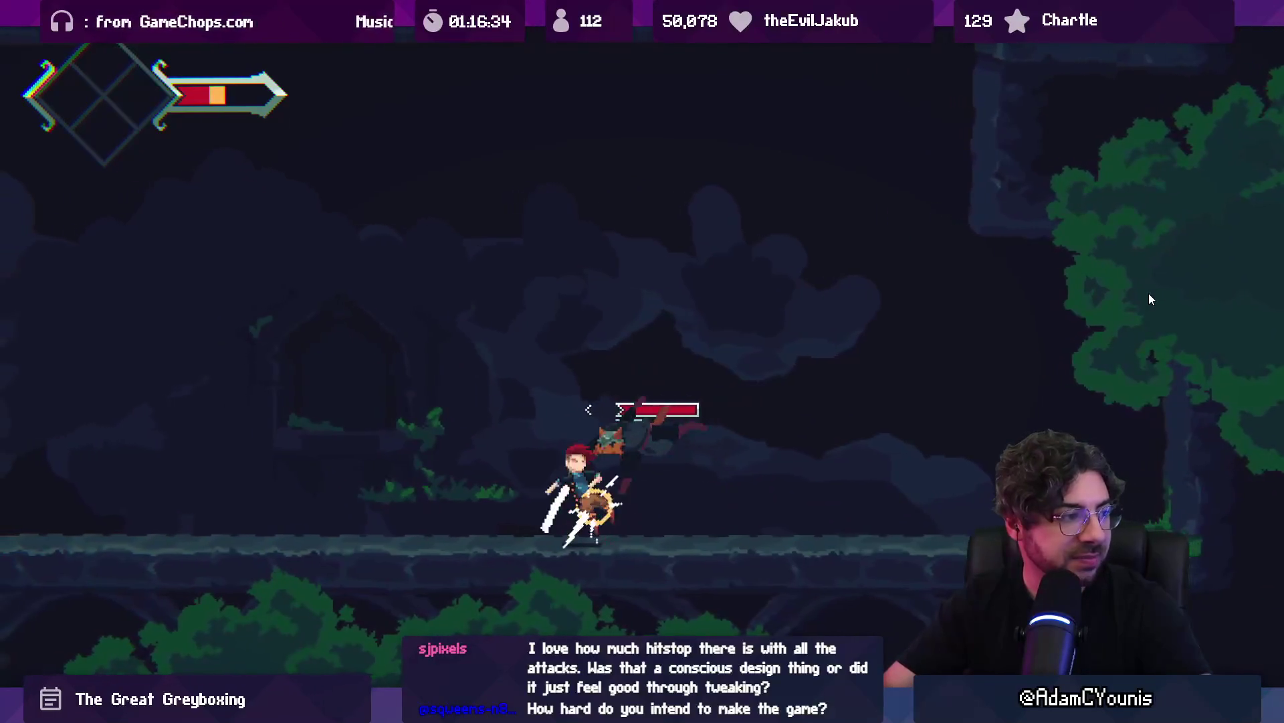
{"action": "key", "text": "x"}
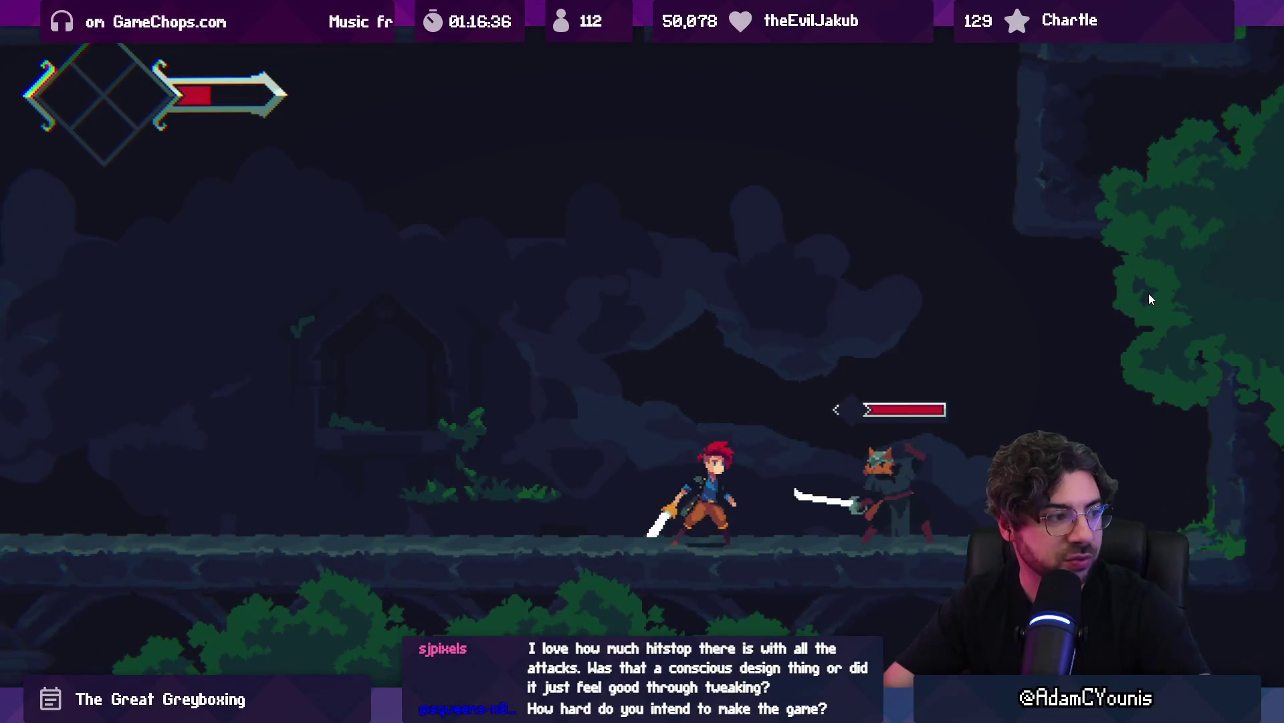
{"action": "key", "text": "Right"}
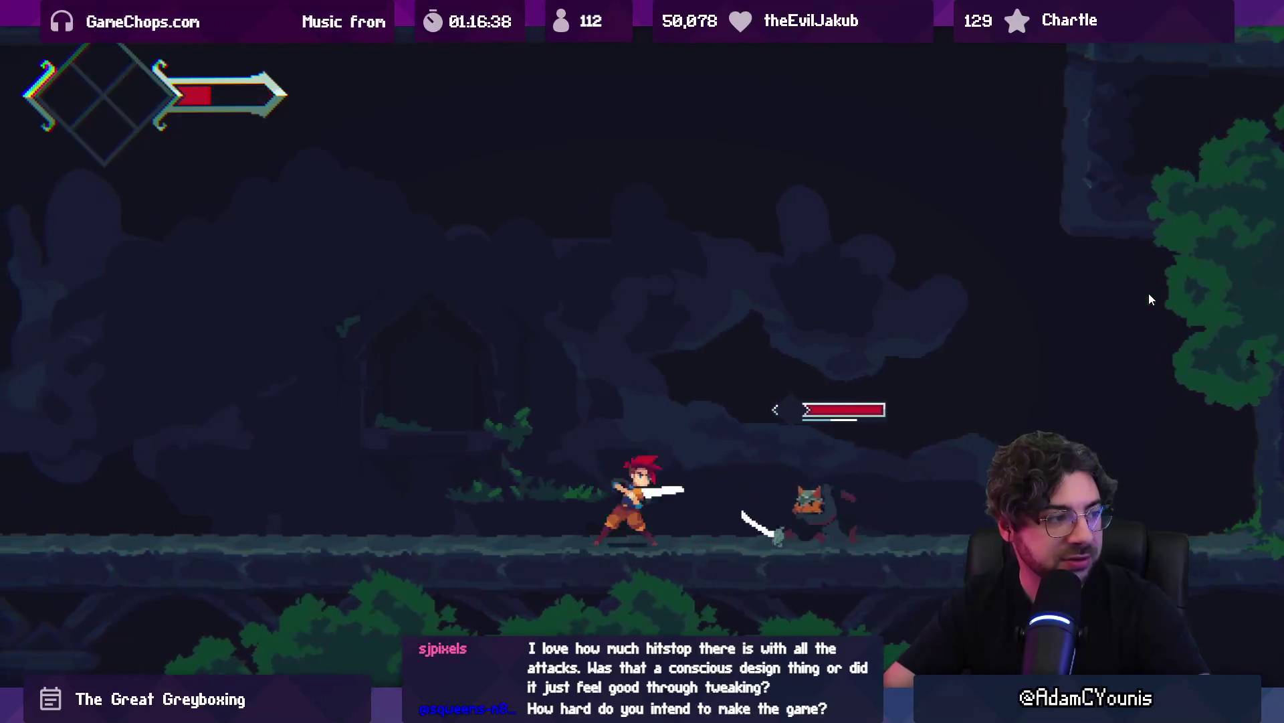
{"action": "key", "text": "x"}
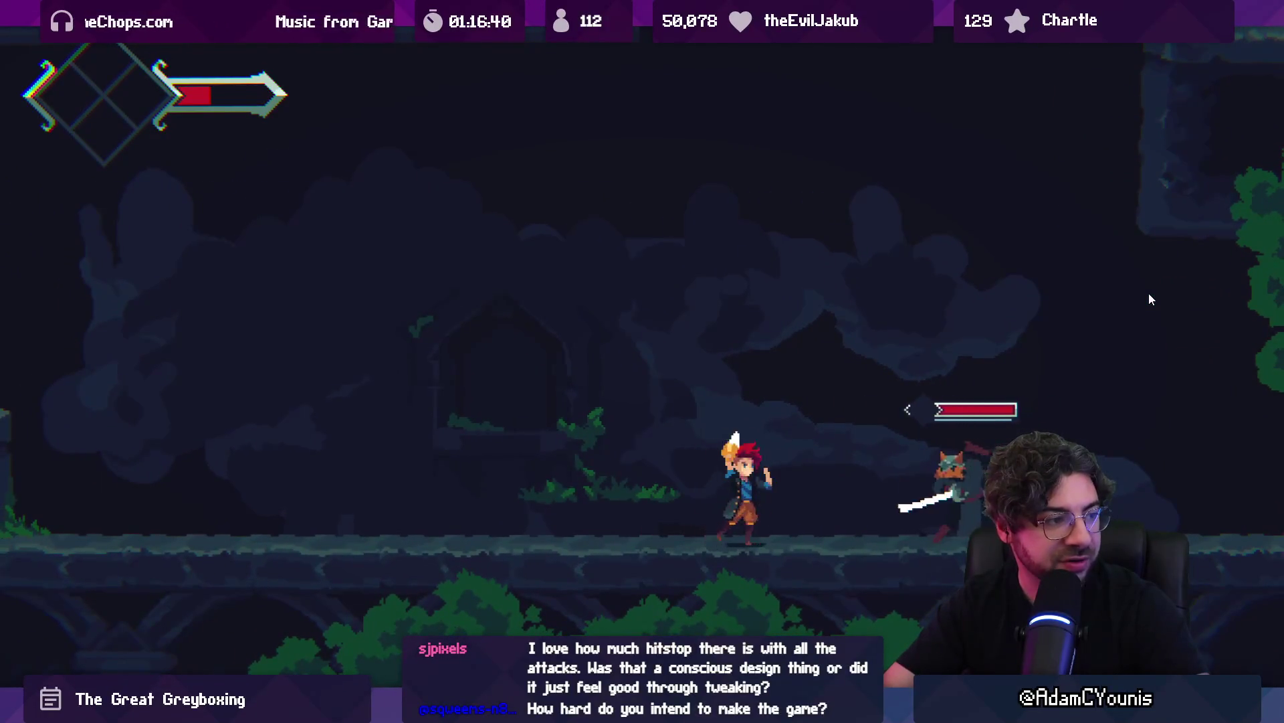
{"action": "key", "text": "Right"}
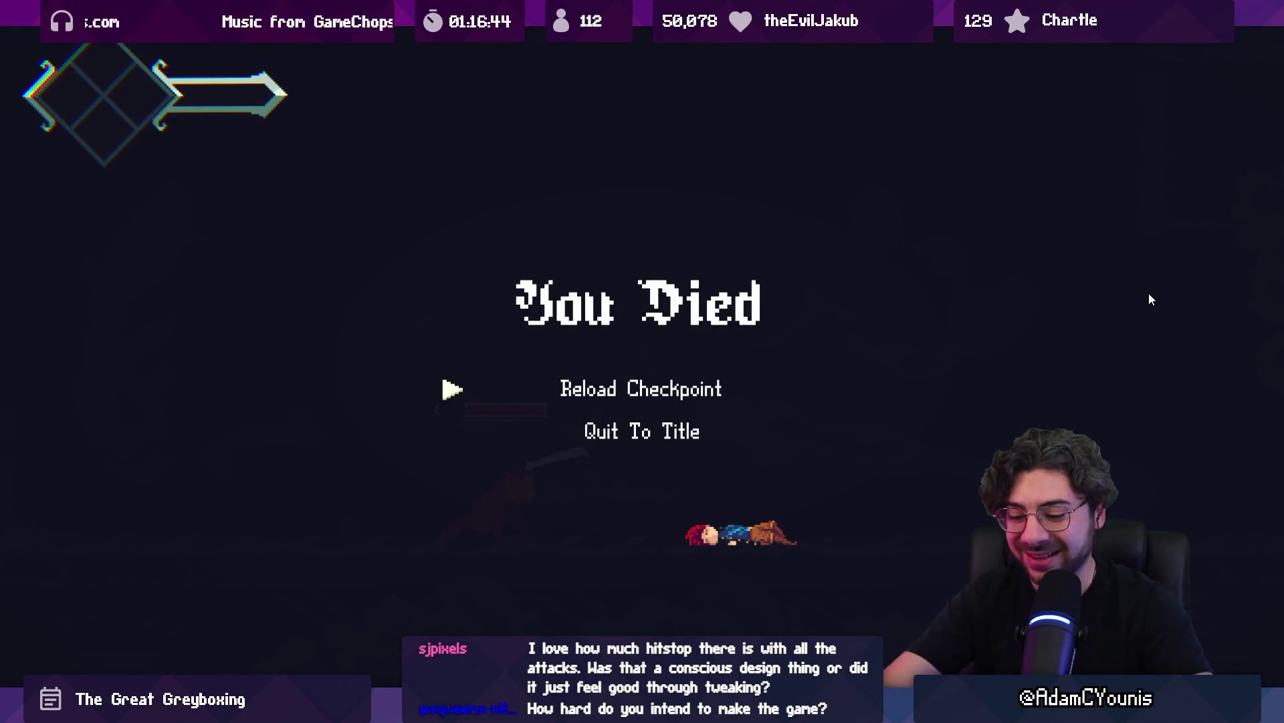
{"action": "key", "text": "Return"}
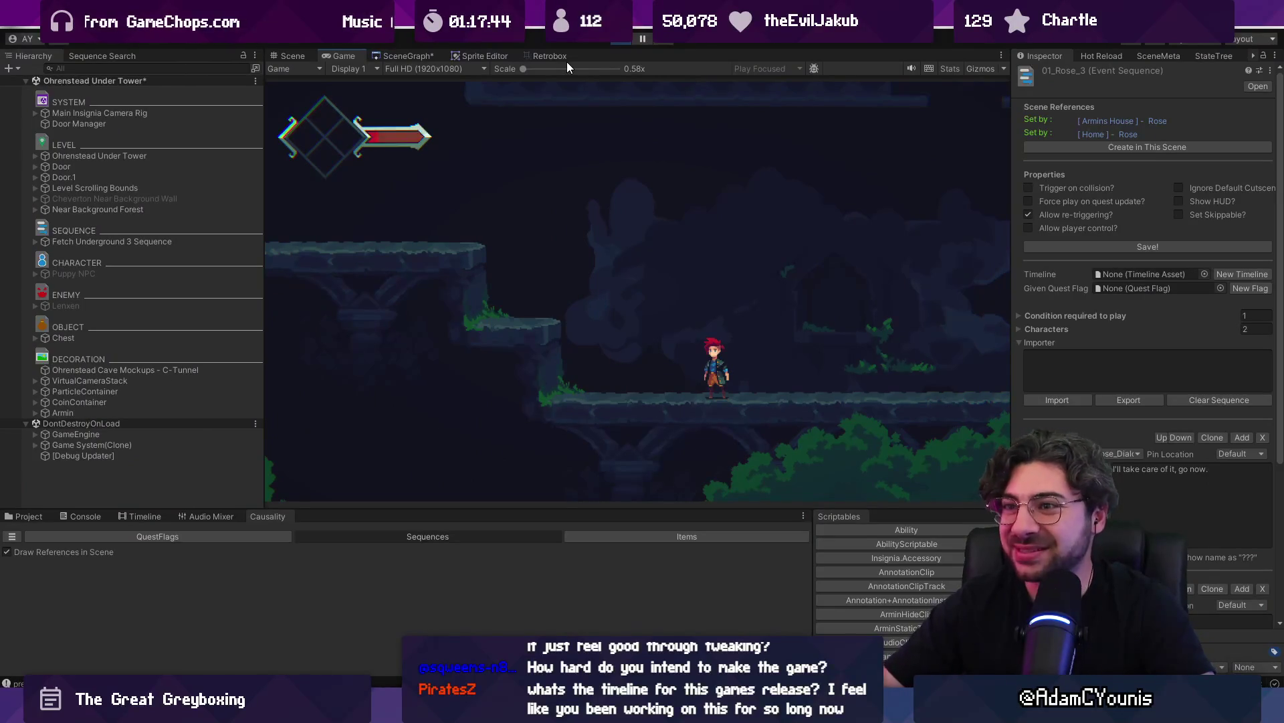
Stop Play mode after the hero respawns at the checkpoint on the Ohrenstead cave ledge
{"action": "left_click", "coordinate": [619, 40]}
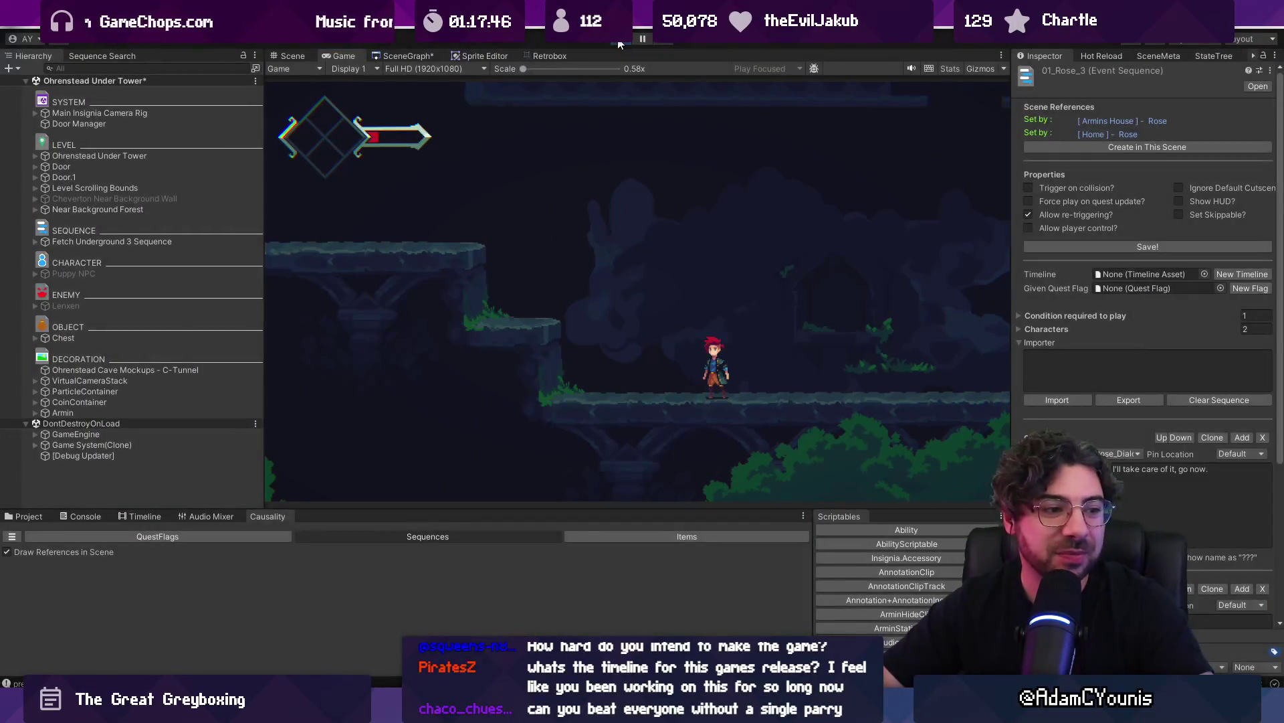
Load another scene from the SceneGraph map without saving changes to the current scene
{"action": "left_click", "coordinate": [407, 57]}
{"action": "scroll", "coordinate": [671, 224], "scroll_direction": "down", "scroll_amount": 10}
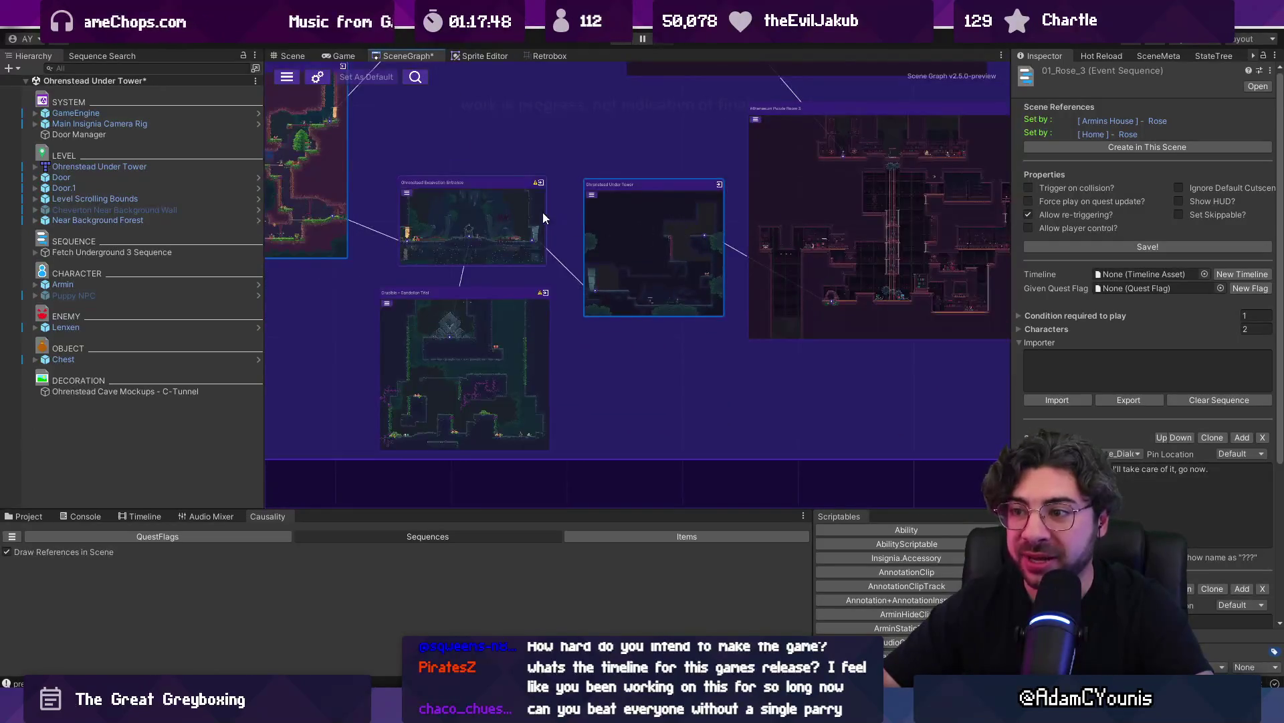
{"action": "scroll", "coordinate": [520, 252], "scroll_direction": "up", "scroll_amount": 6}
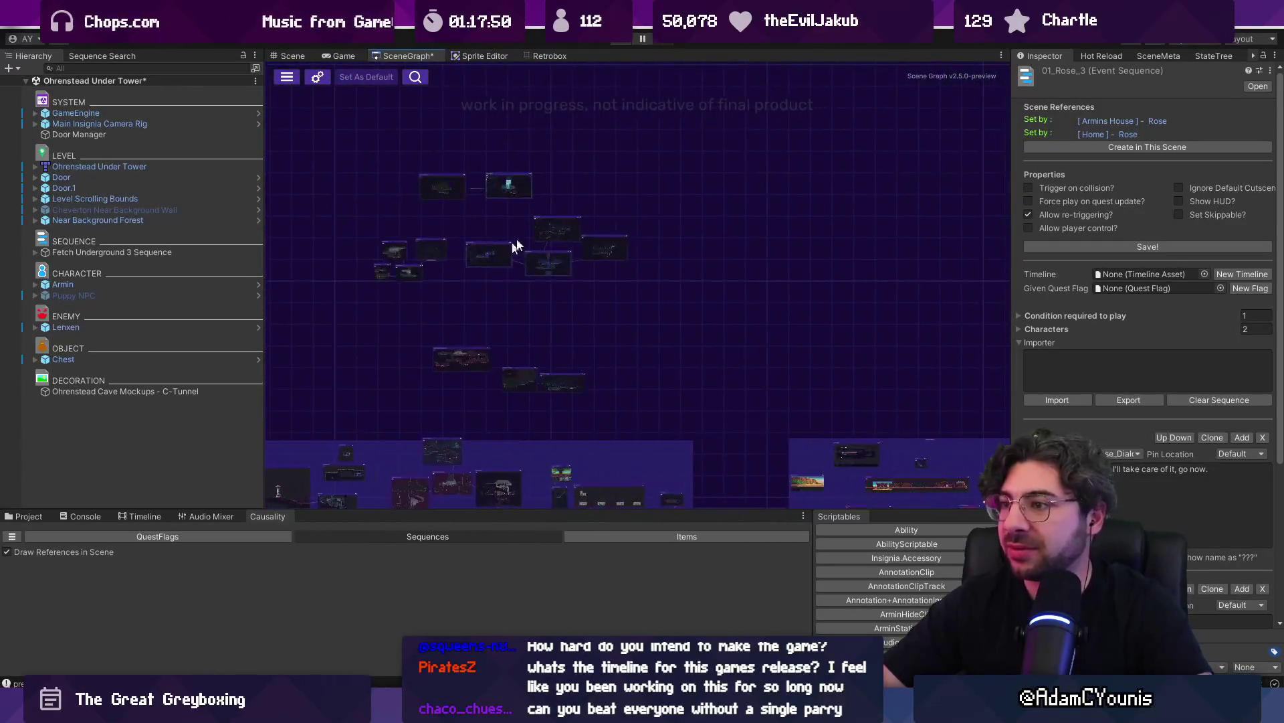
{"action": "double_click", "coordinate": [515, 190]}
{"action": "left_click", "coordinate": [689, 379]}
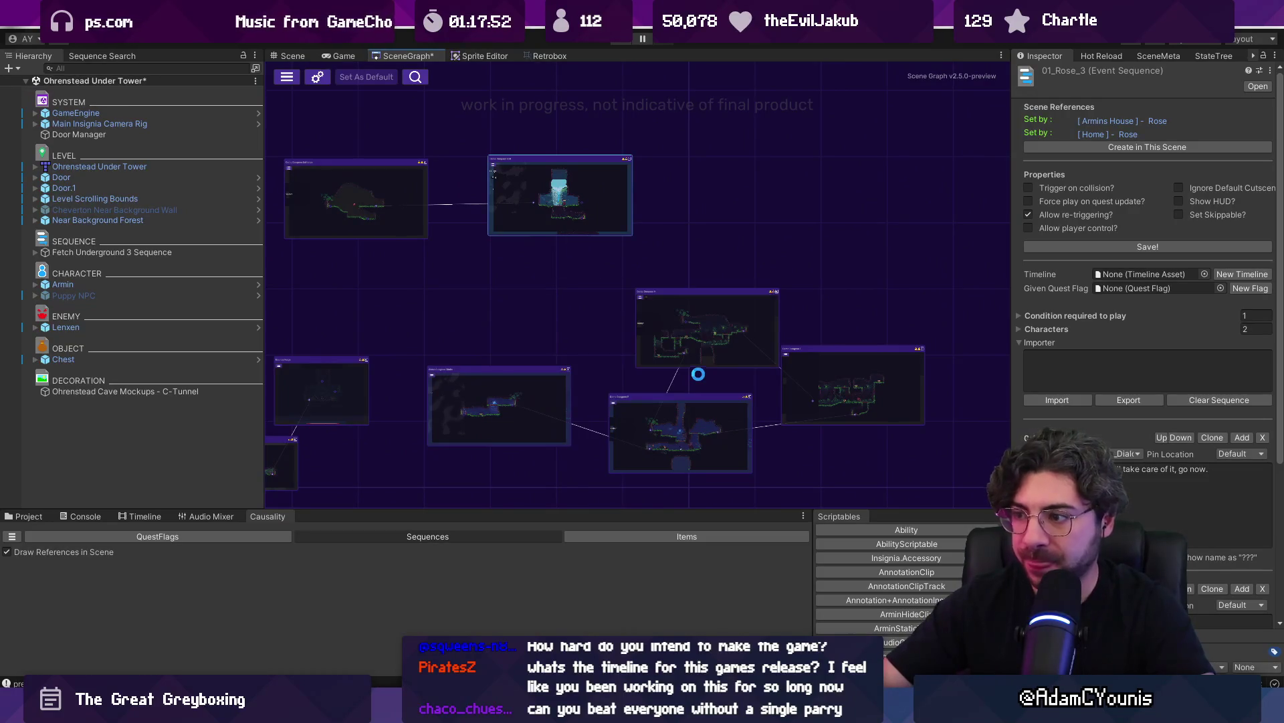
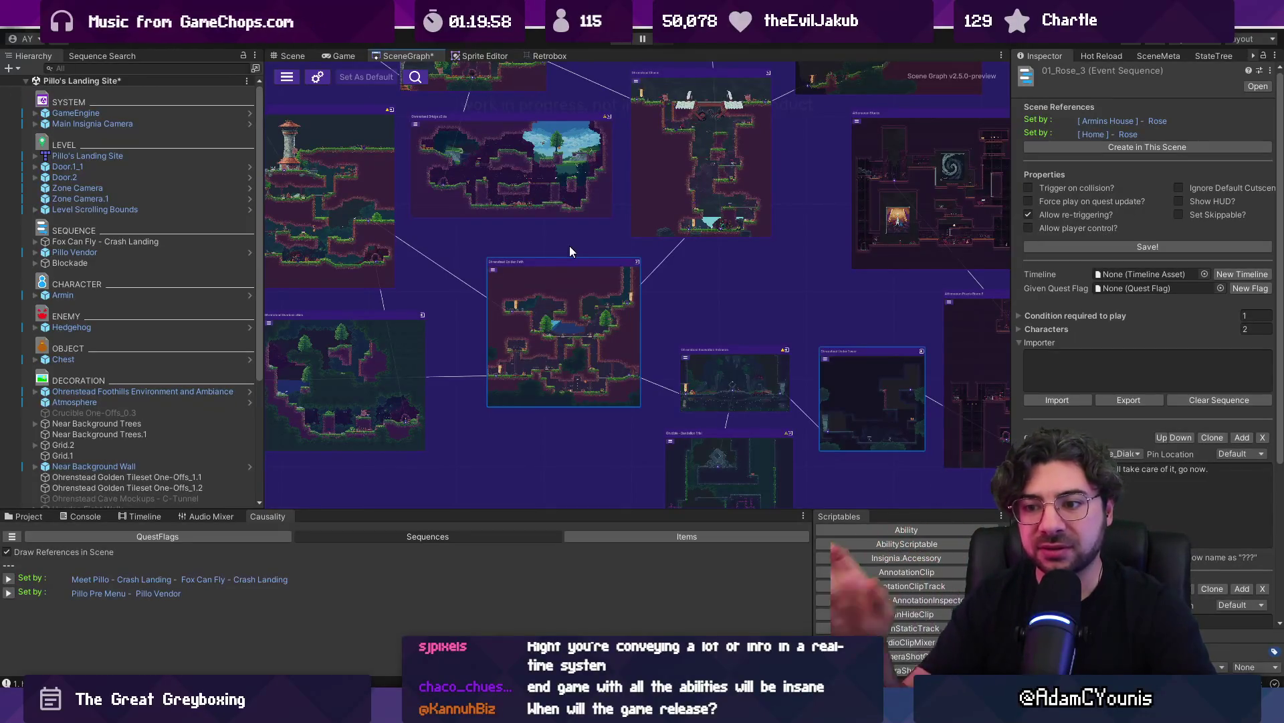
Show the Project browser with the 01_House sequences, then zoom and pan the Scene Graph across rooms
{"action": "left_click", "coordinate": [18, 519]}
{"action": "scroll", "coordinate": [404, 379], "scroll_direction": "down", "scroll_amount": 5}
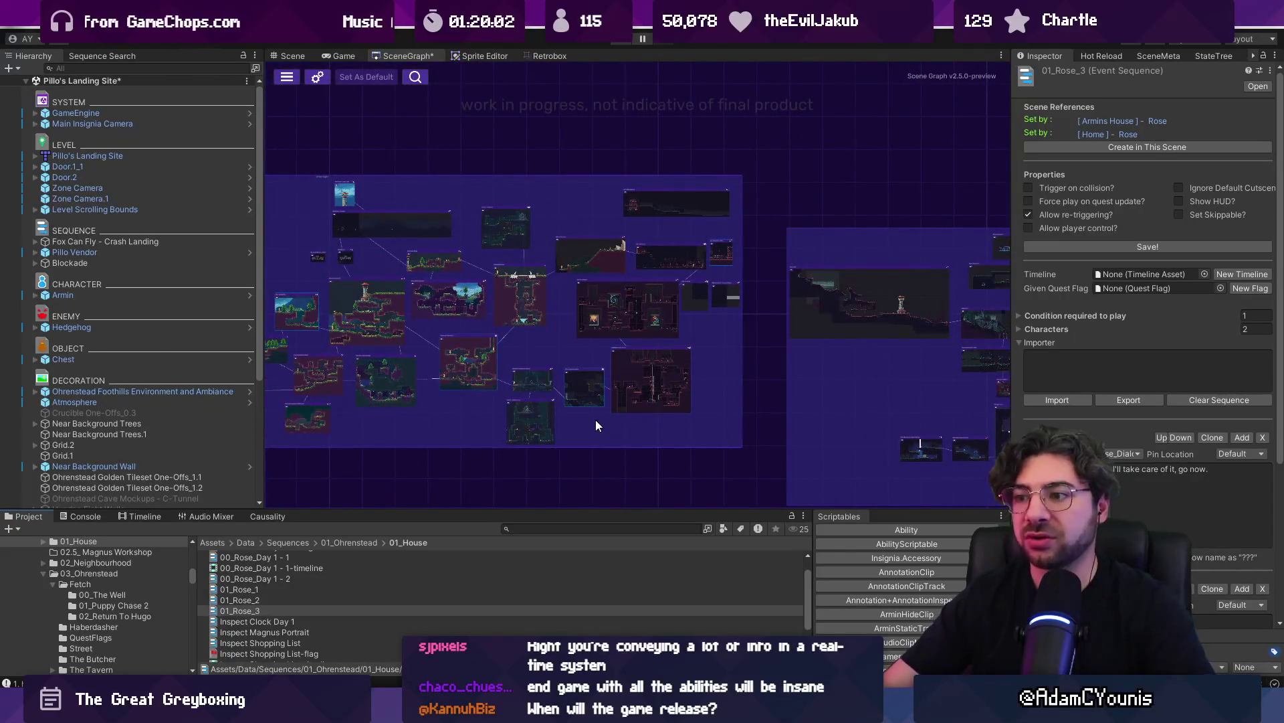
{"action": "scroll", "coordinate": [595, 419], "scroll_direction": "up", "scroll_amount": 4}
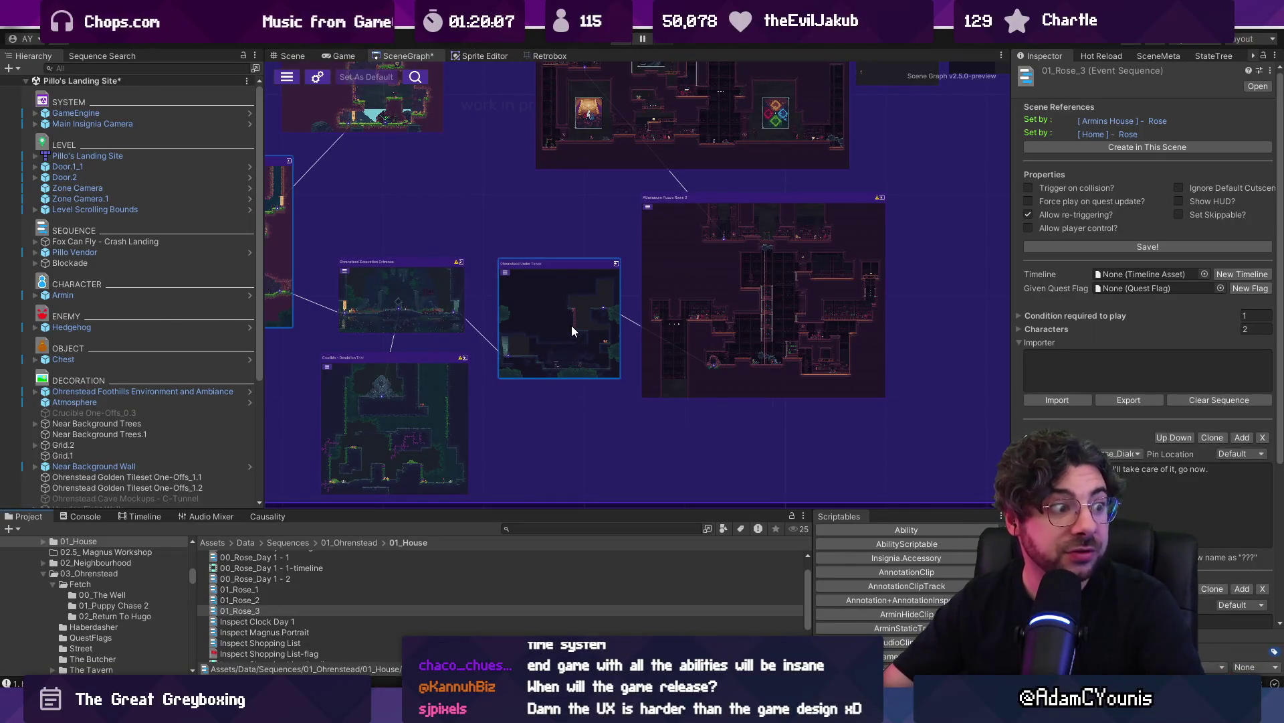
{"action": "scroll", "coordinate": [572, 325], "scroll_direction": "down", "scroll_amount": 5}
{"action": "mouse_move", "coordinate": [720, 361]}
{"action": "left_mouse_down"}
{"action": "mouse_move", "coordinate": [747, 390]}
{"action": "mouse_move", "coordinate": [559, 301]}
{"action": "left_mouse_up"}
{"action": "scroll", "coordinate": [560, 306], "scroll_direction": "down", "scroll_amount": 3}
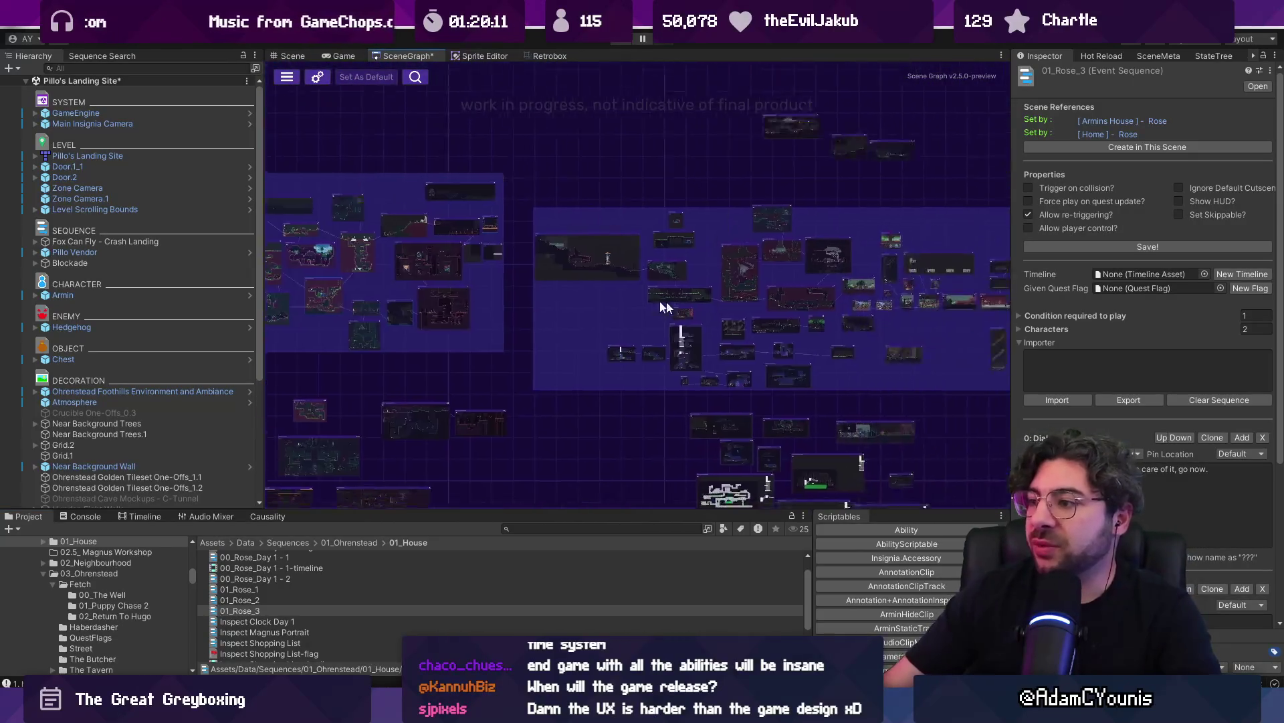
{"action": "scroll", "coordinate": [556, 304], "scroll_direction": "up", "scroll_amount": 3}
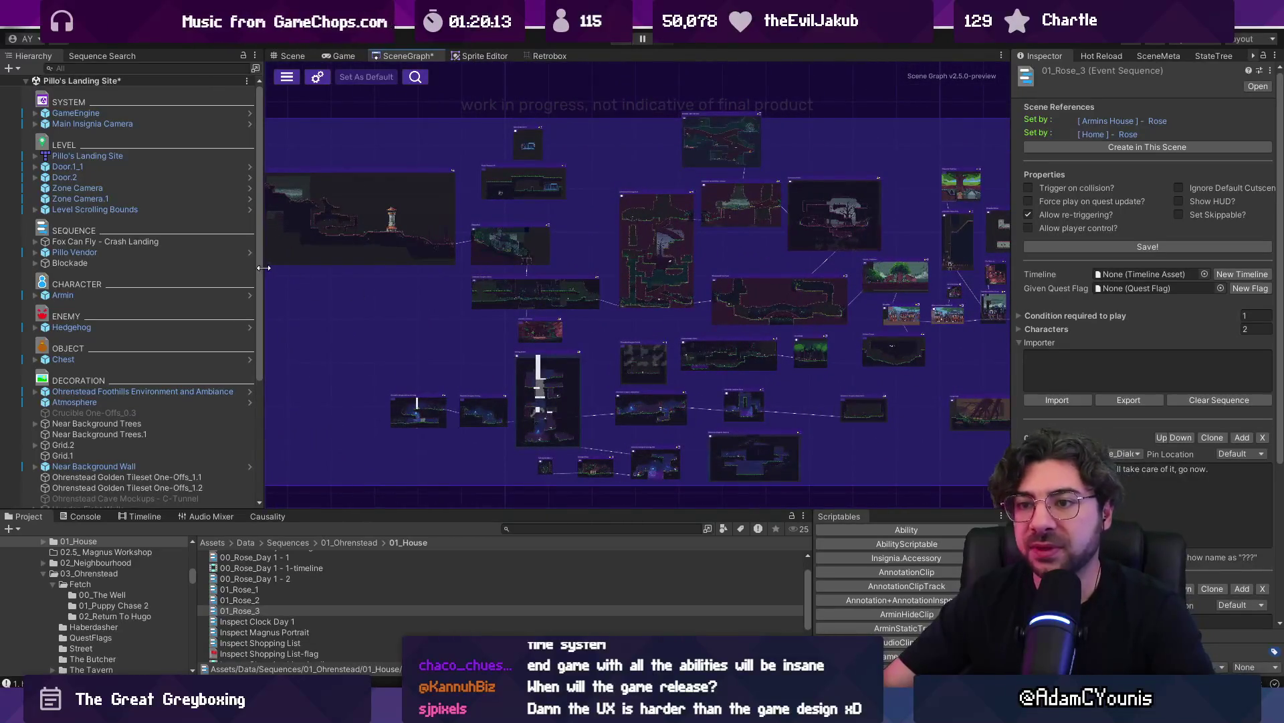
Narrow the Hierarchy and Inspector to widen the graph, then open Ridgelands without saving
{"action": "left_click_drag", "start_coordinate": [264, 268], "coordinate": [211, 271]}
{"action": "left_click_drag", "start_coordinate": [1007, 315], "coordinate": [1097, 314]}
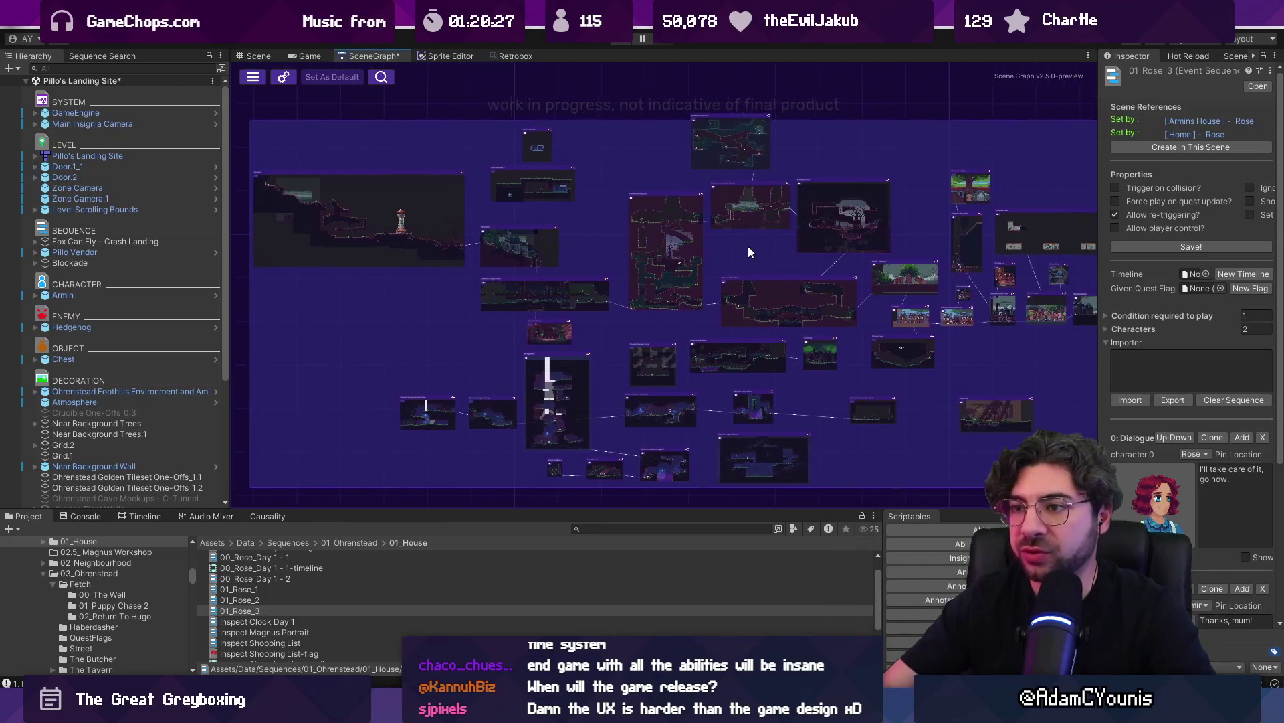
{"action": "left_click_drag", "start_coordinate": [231, 226], "coordinate": [202, 226]}
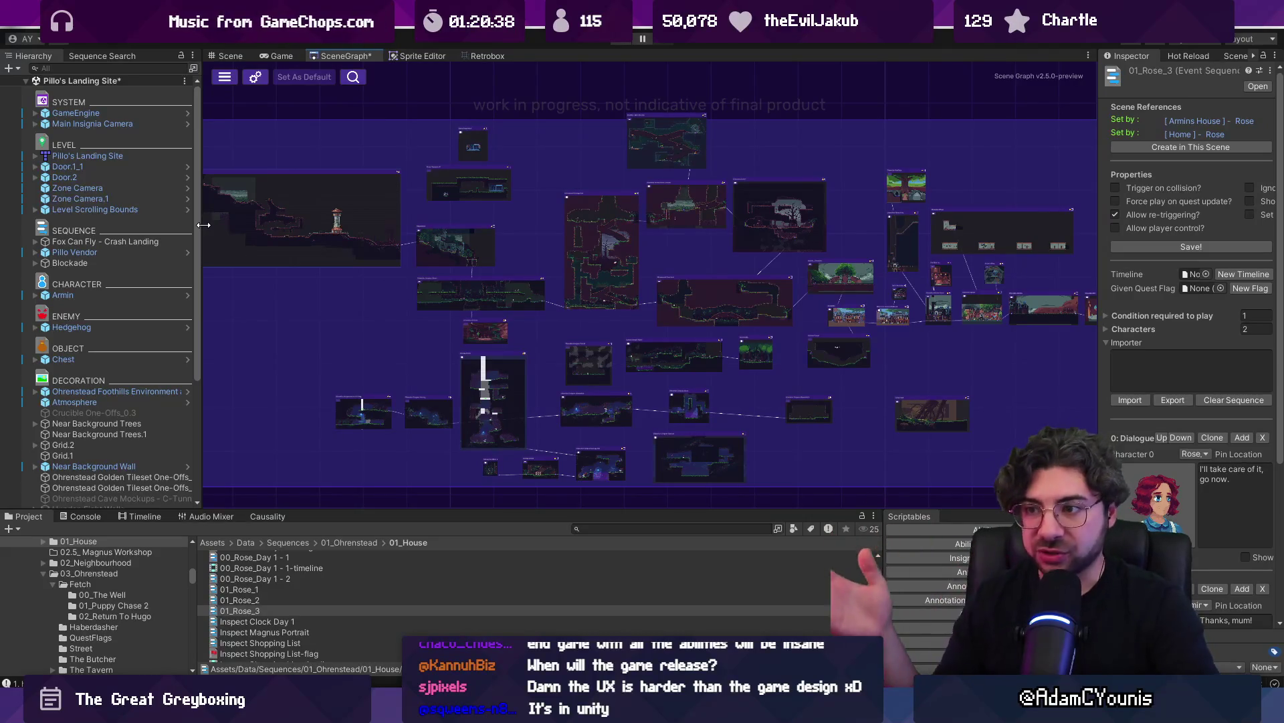
{"action": "double_click", "coordinate": [298, 194]}
{"action": "left_click", "coordinate": [702, 387]}
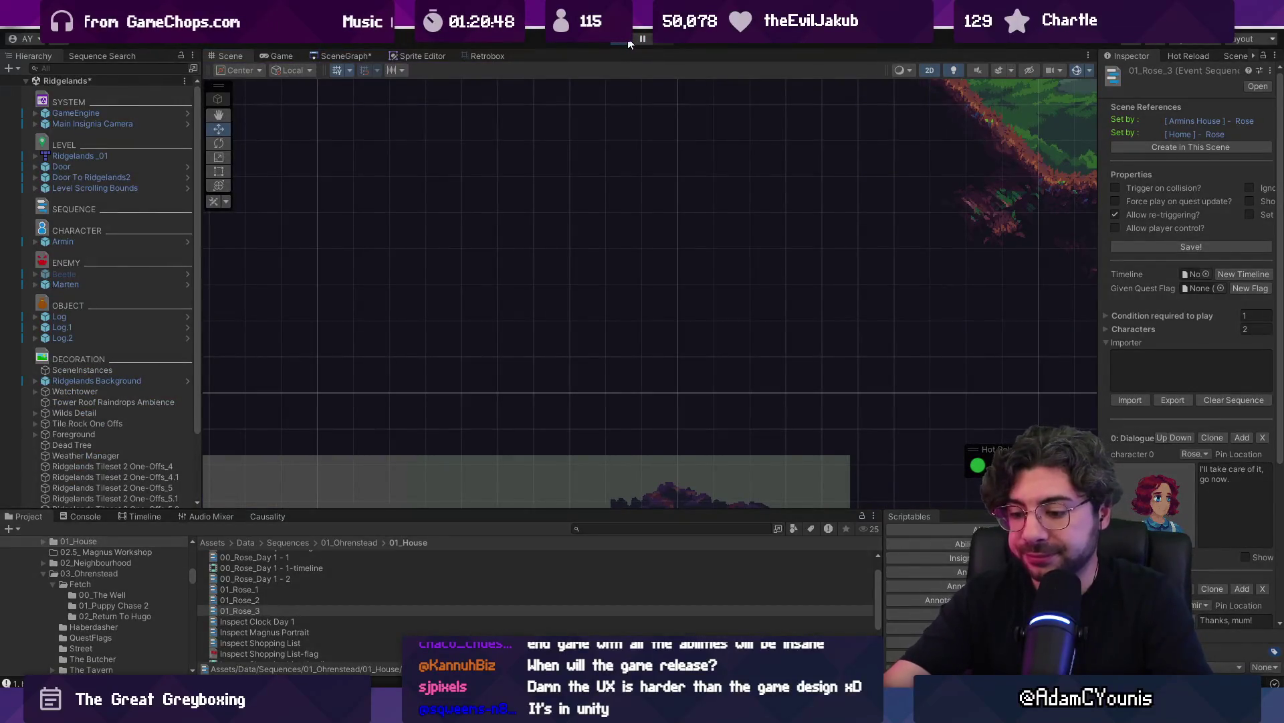
Play-test Ridgelands: advance the opening dialogue, run Armin right out of the cave, then stop
{"action": "left_click", "coordinate": [628, 39]}
{"action": "key", "text": "space"}
{"action": "key", "text": "space"}
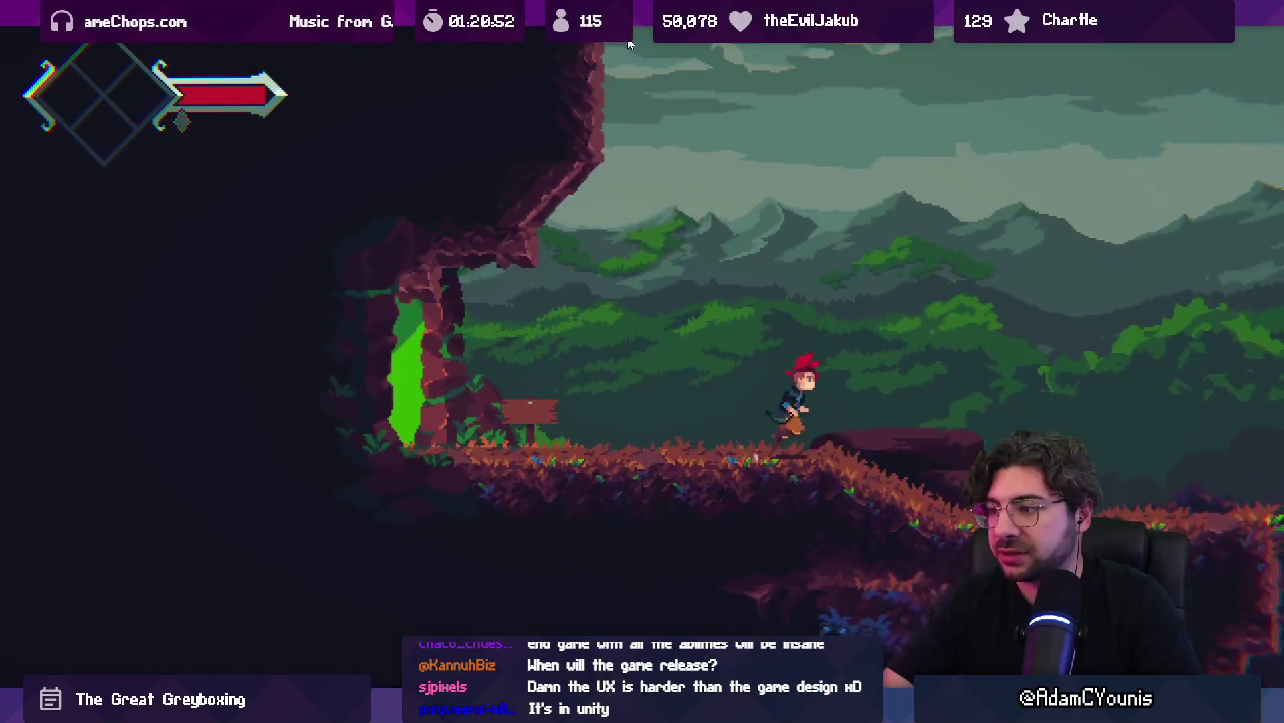
{"action": "key", "text": "Right"}
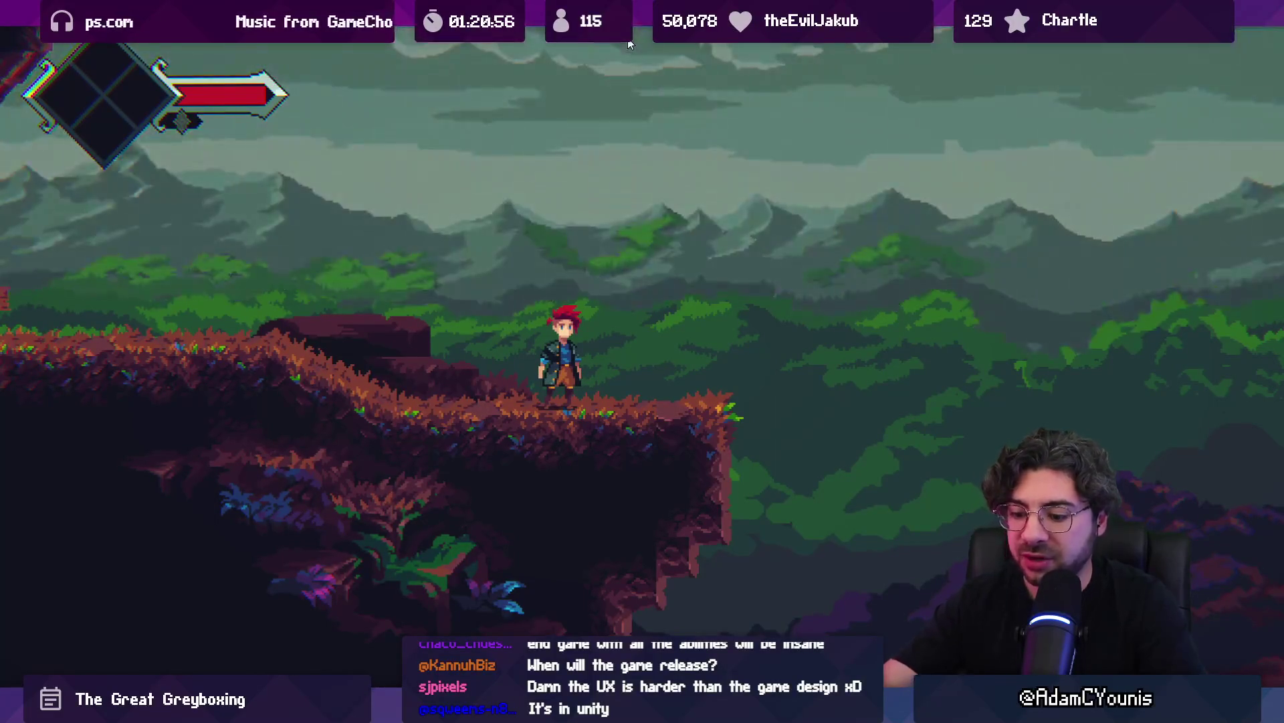
{"action": "key", "text": "Escape"}
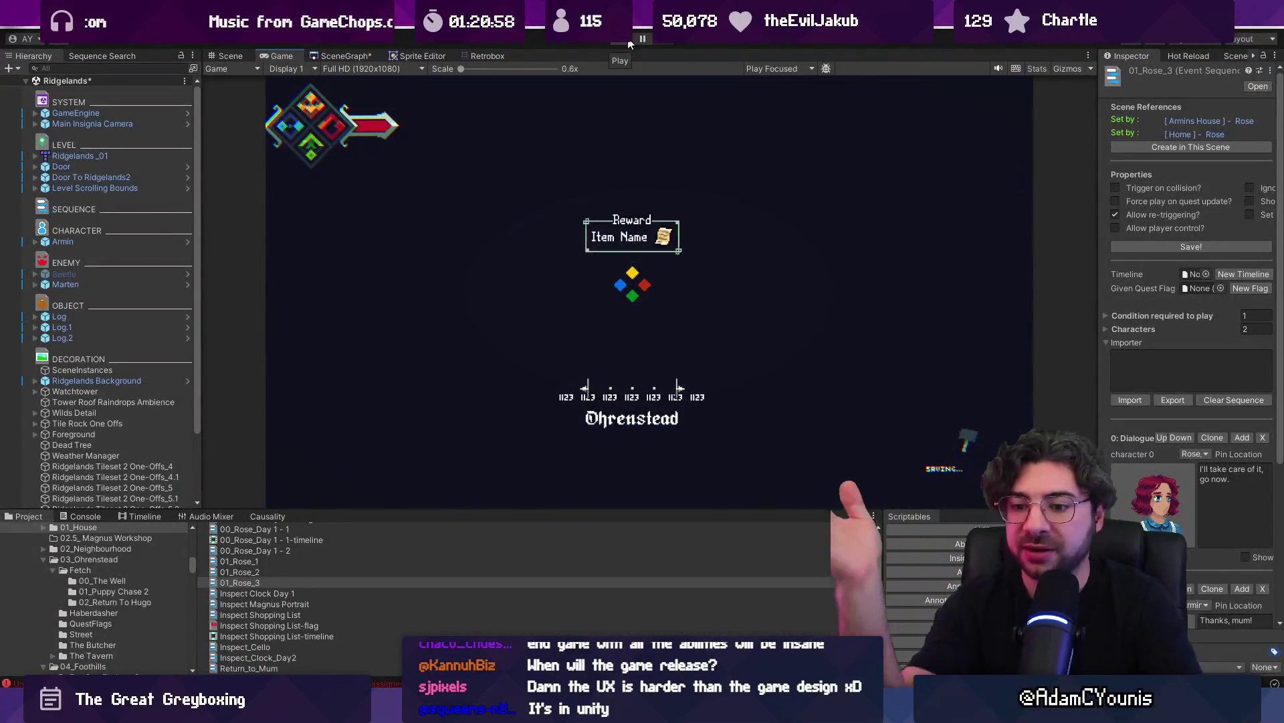
{"action": "key", "text": "alt+Tab"}
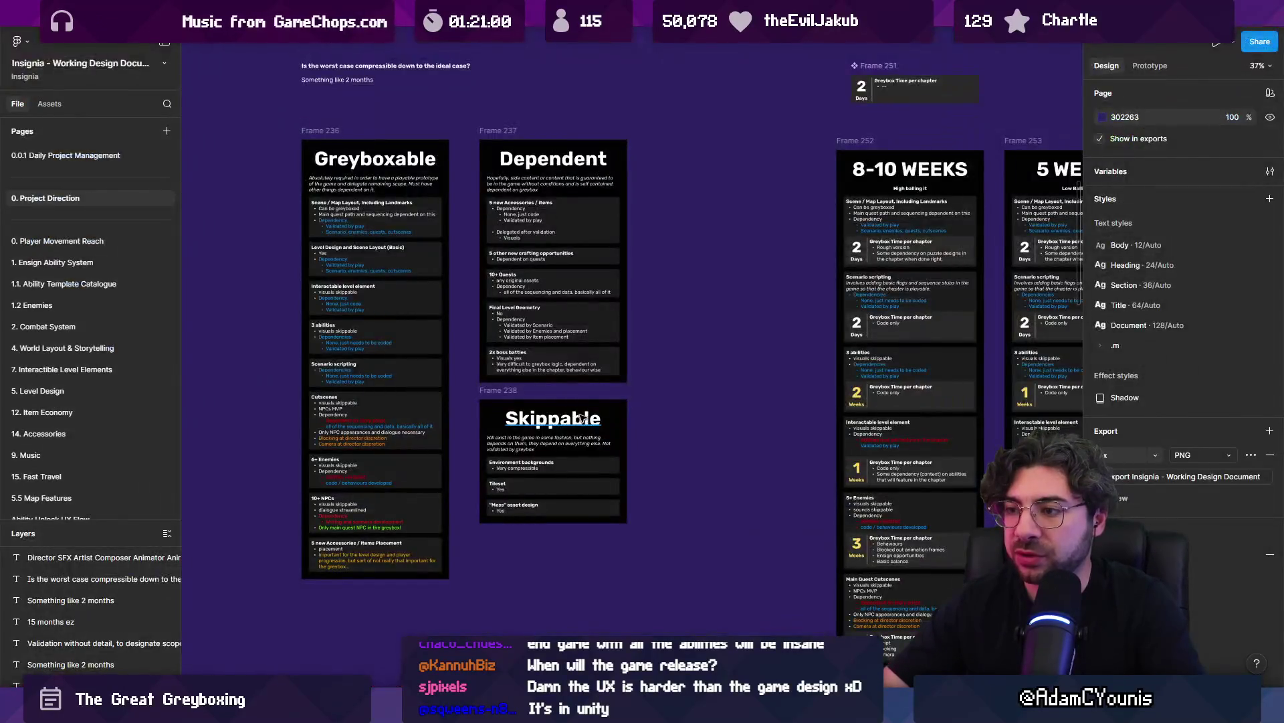
Open the Insignia Story Map and zoom to fit the Part 1 - Ridgelands frame
{"action": "scroll", "coordinate": [687, 265], "scroll_direction": "down", "scroll_amount": 10}
{"action": "scroll", "coordinate": [687, 265], "scroll_direction": "up", "scroll_amount": 5}
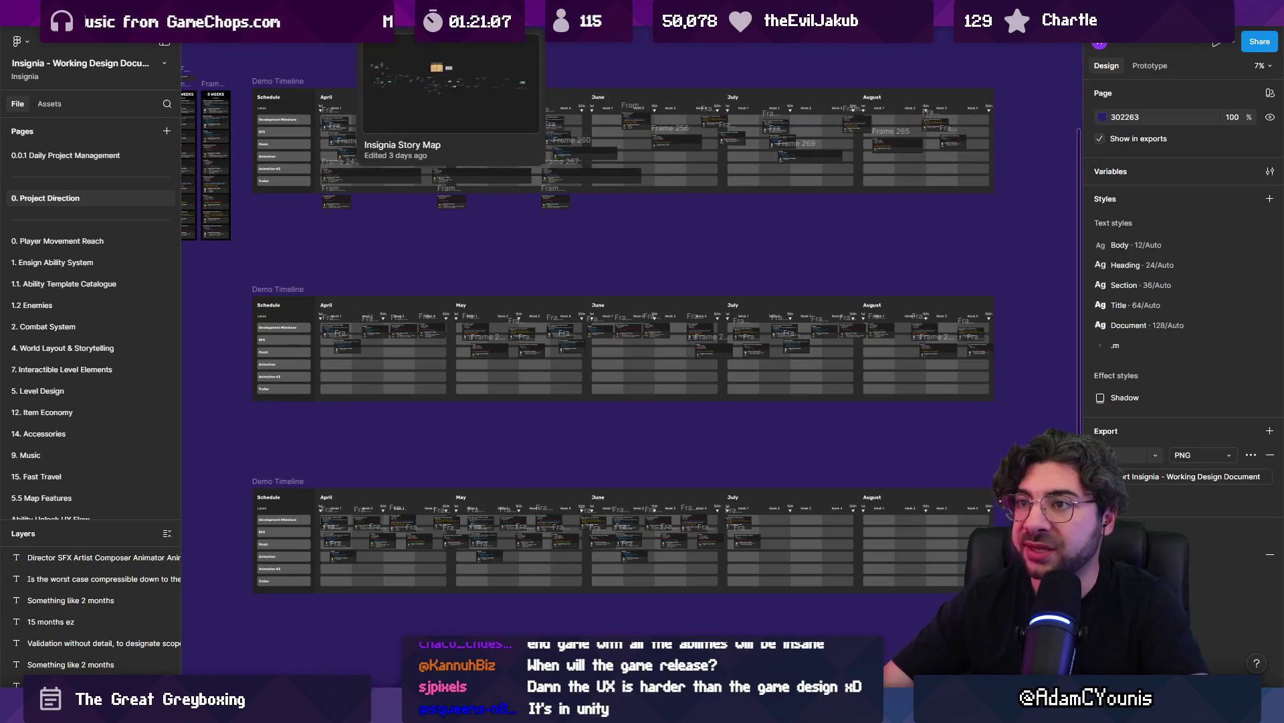
{"action": "left_click", "coordinate": [562, 12]}
{"action": "left_click", "coordinate": [581, 267]}
{"action": "key", "text": "shift+2"}
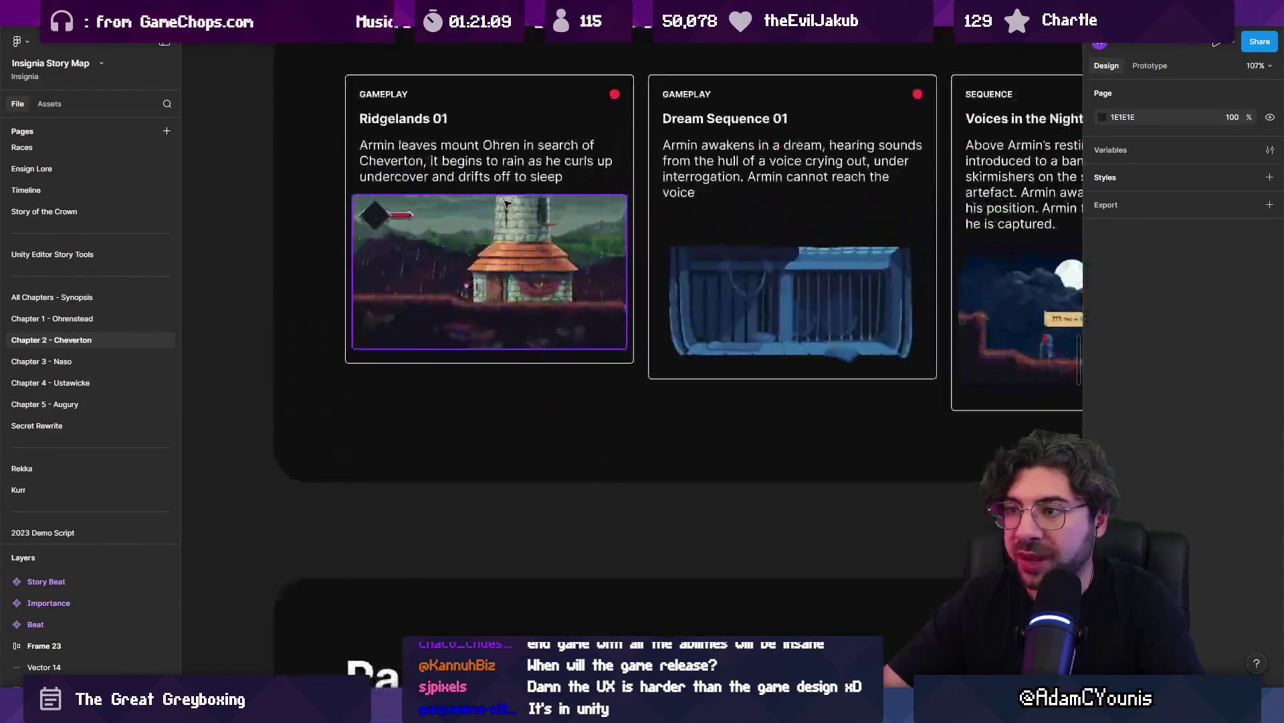
Zoom around the Ridgelands storyboard panels, then return to the Unity editor
{"action": "scroll", "coordinate": [448, 234], "scroll_direction": "up", "scroll_amount": 1}
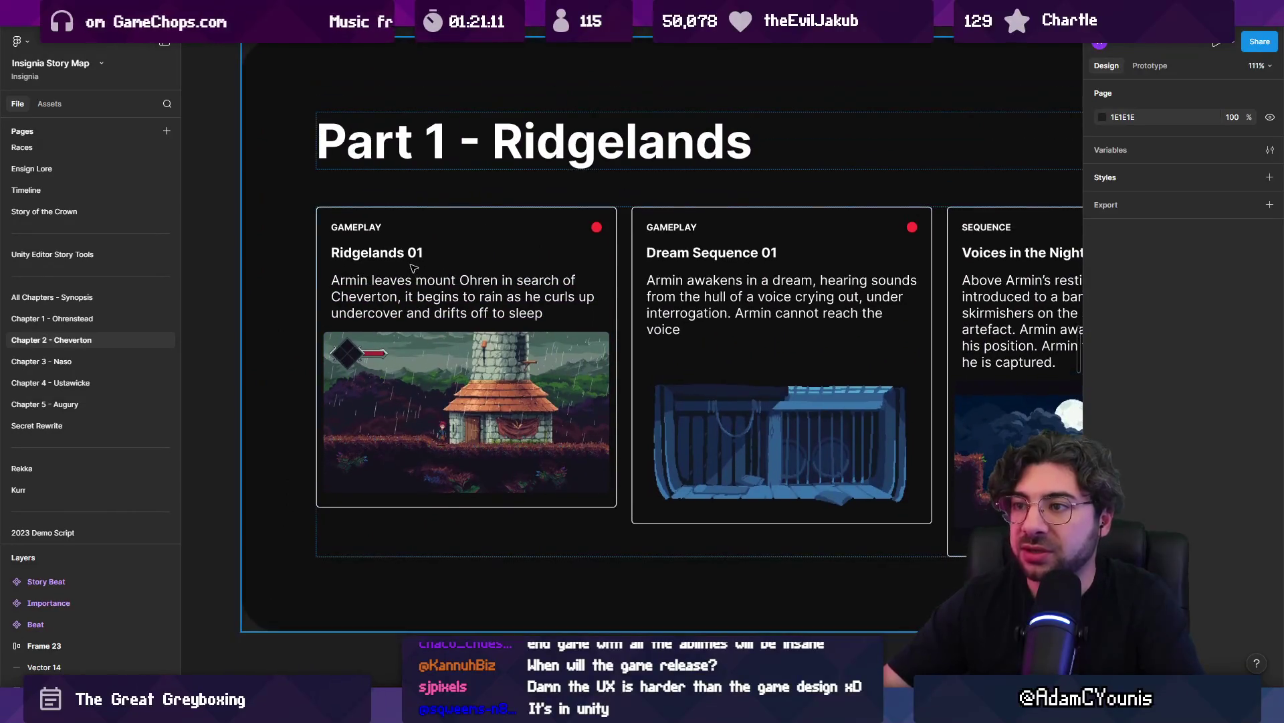
{"action": "scroll", "coordinate": [442, 275], "scroll_direction": "up", "scroll_amount": 4}
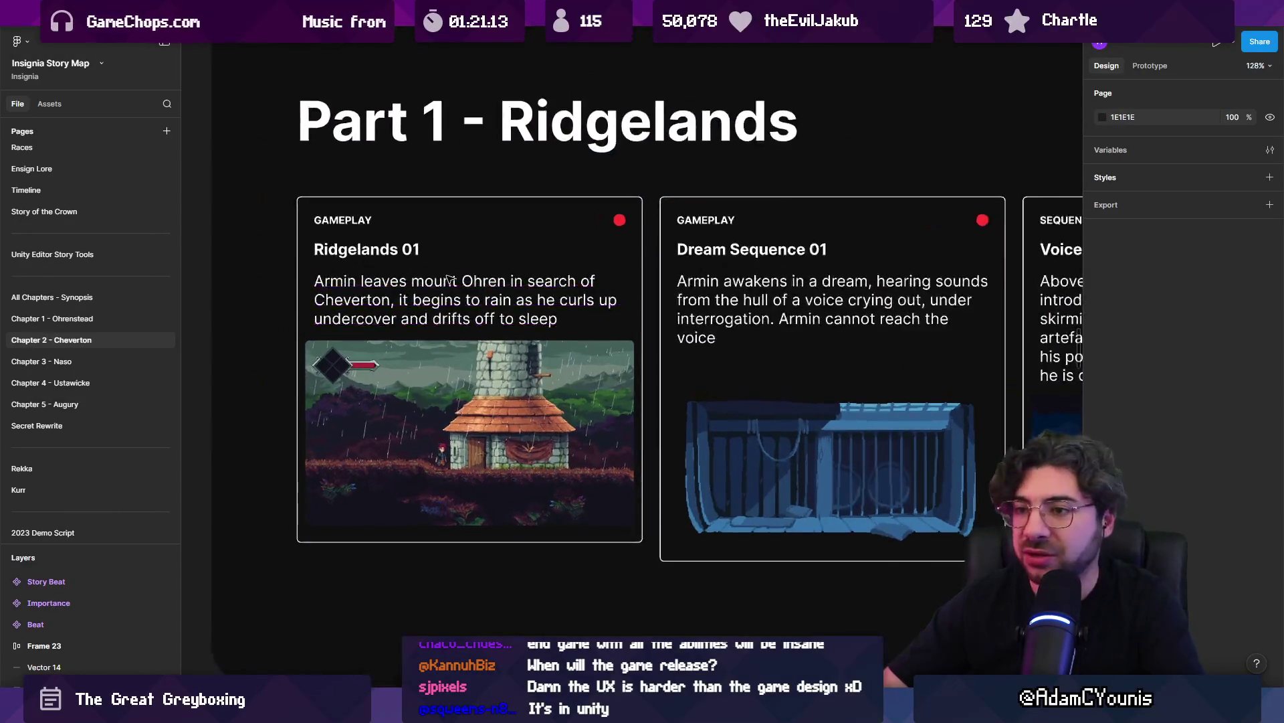
{"action": "scroll", "coordinate": [495, 289], "scroll_direction": "down", "scroll_amount": 2}
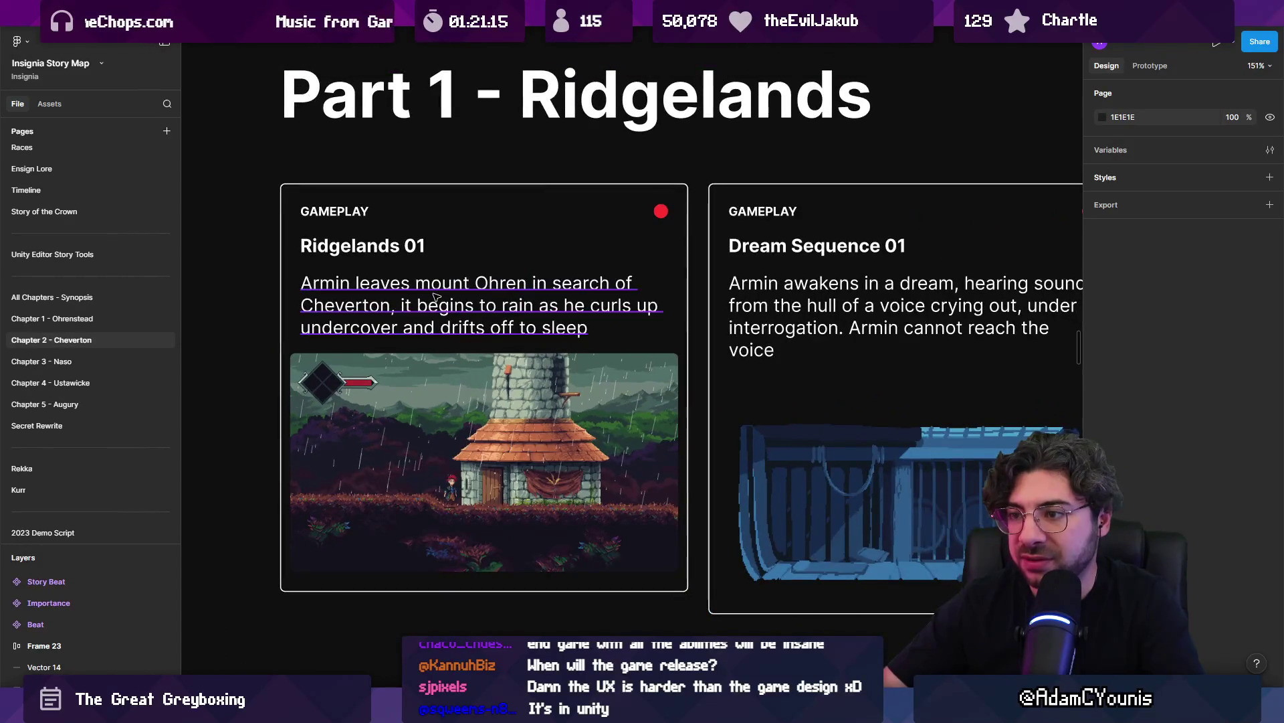
{"action": "scroll", "coordinate": [435, 297], "scroll_direction": "down", "scroll_amount": 2}
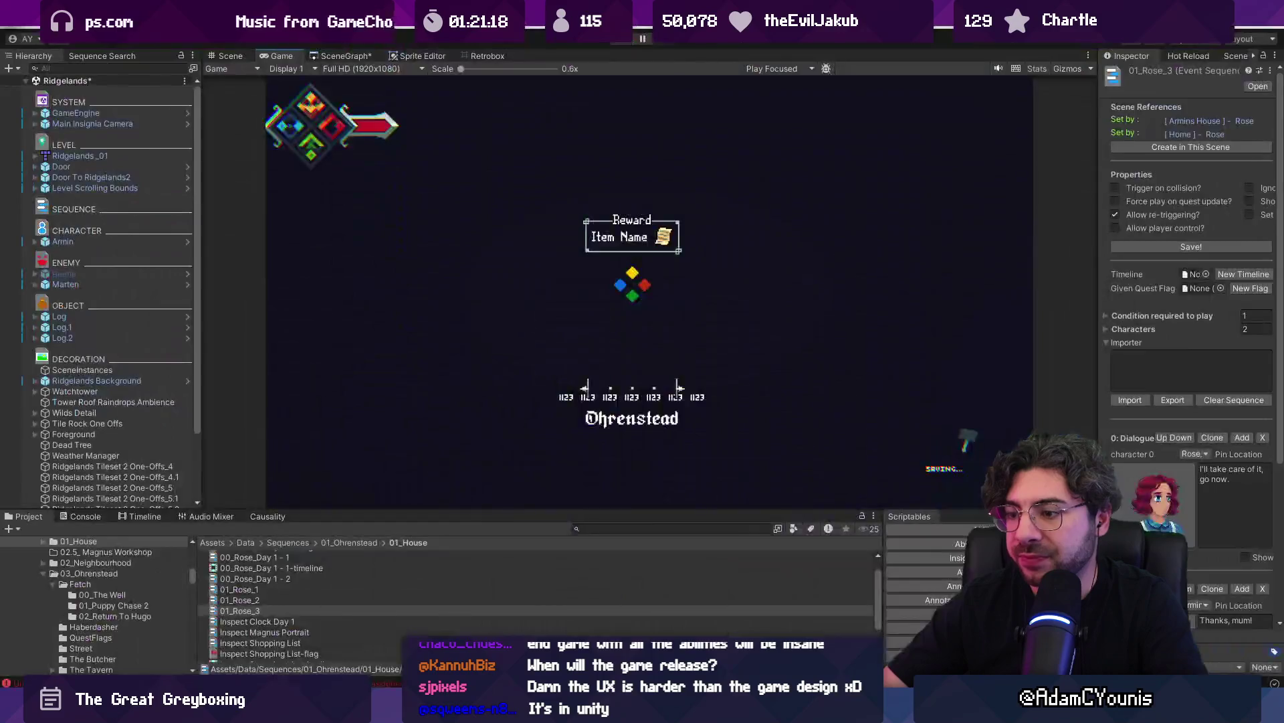
{"action": "left_click", "coordinate": [568, 612]}
{"action": "scroll", "coordinate": [614, 404], "scroll_direction": "down", "scroll_amount": 10}
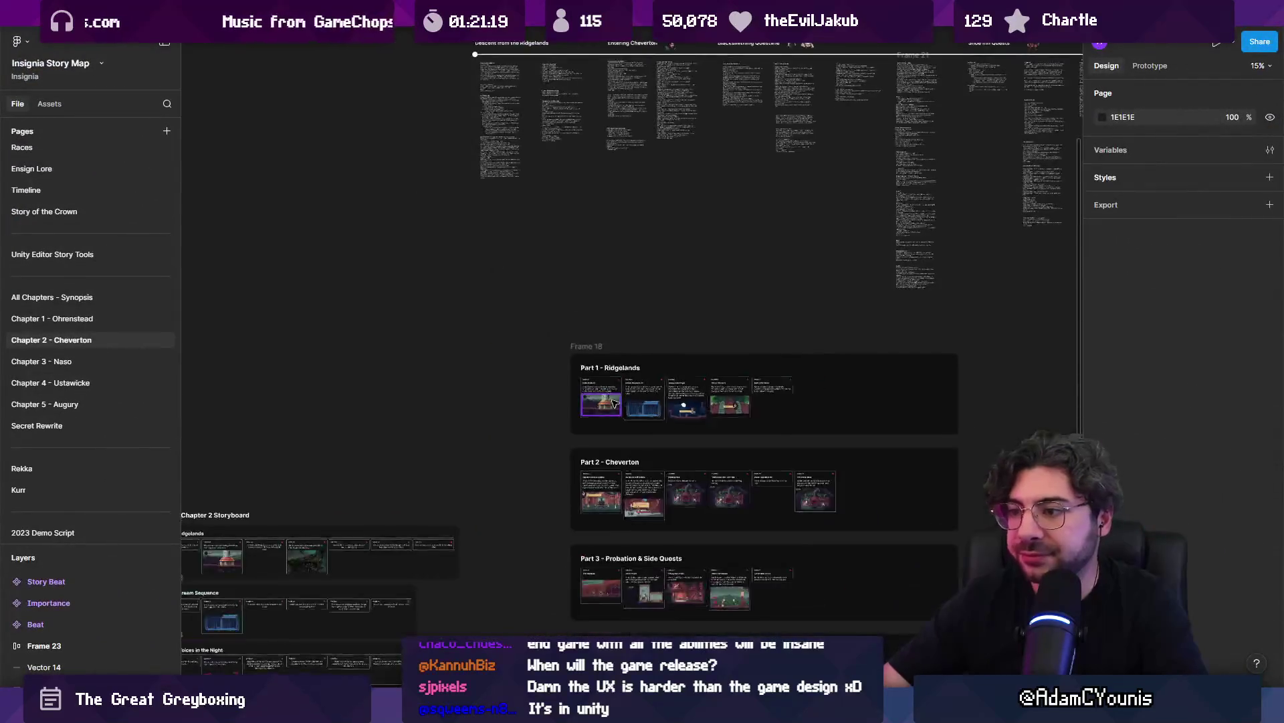
{"action": "scroll", "coordinate": [596, 420], "scroll_direction": "up", "scroll_amount": 6}
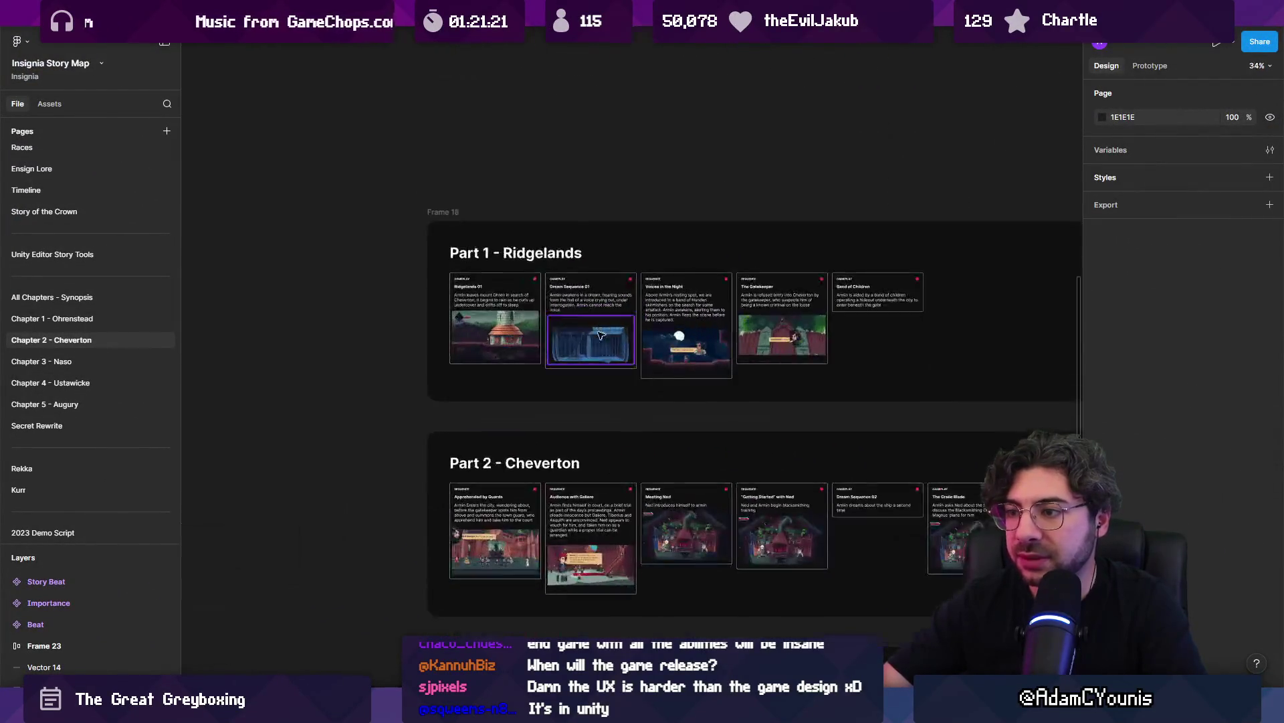
{"action": "key", "text": "alt+Tab"}
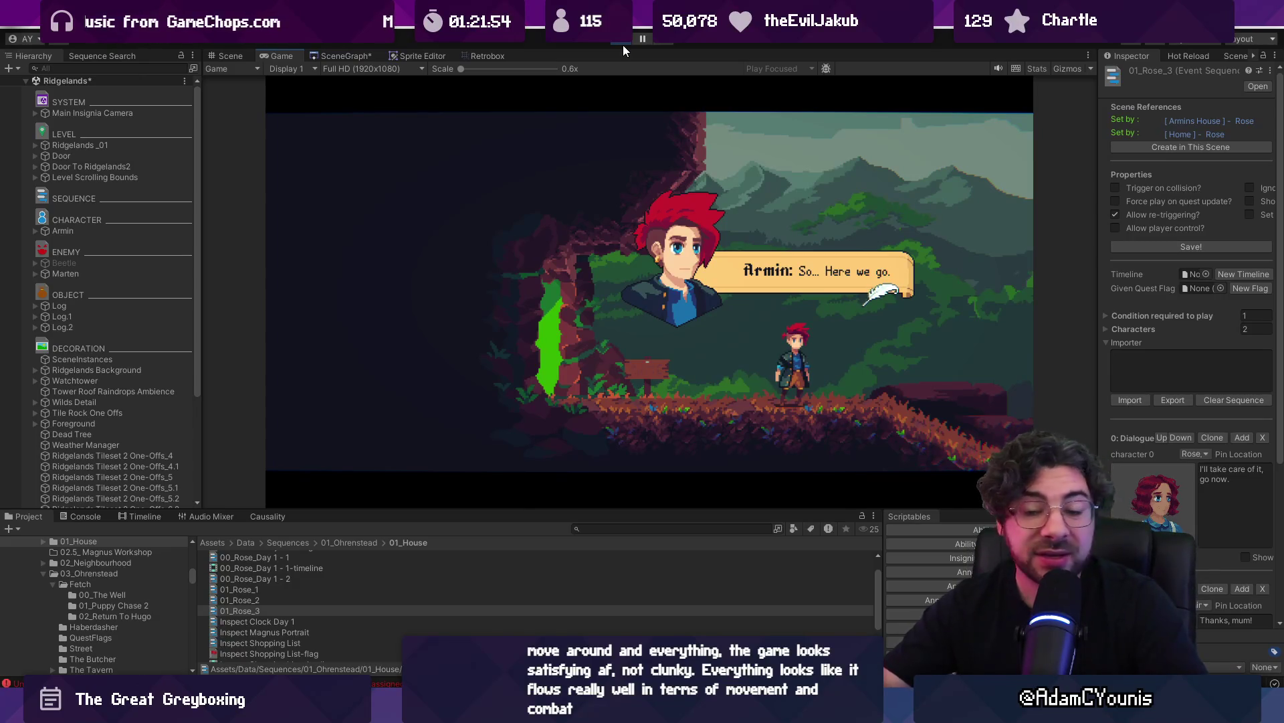
Advance Armin's dialogue, make the Game view fullscreen, and jump down off the ledge
{"action": "key", "text": "space"}
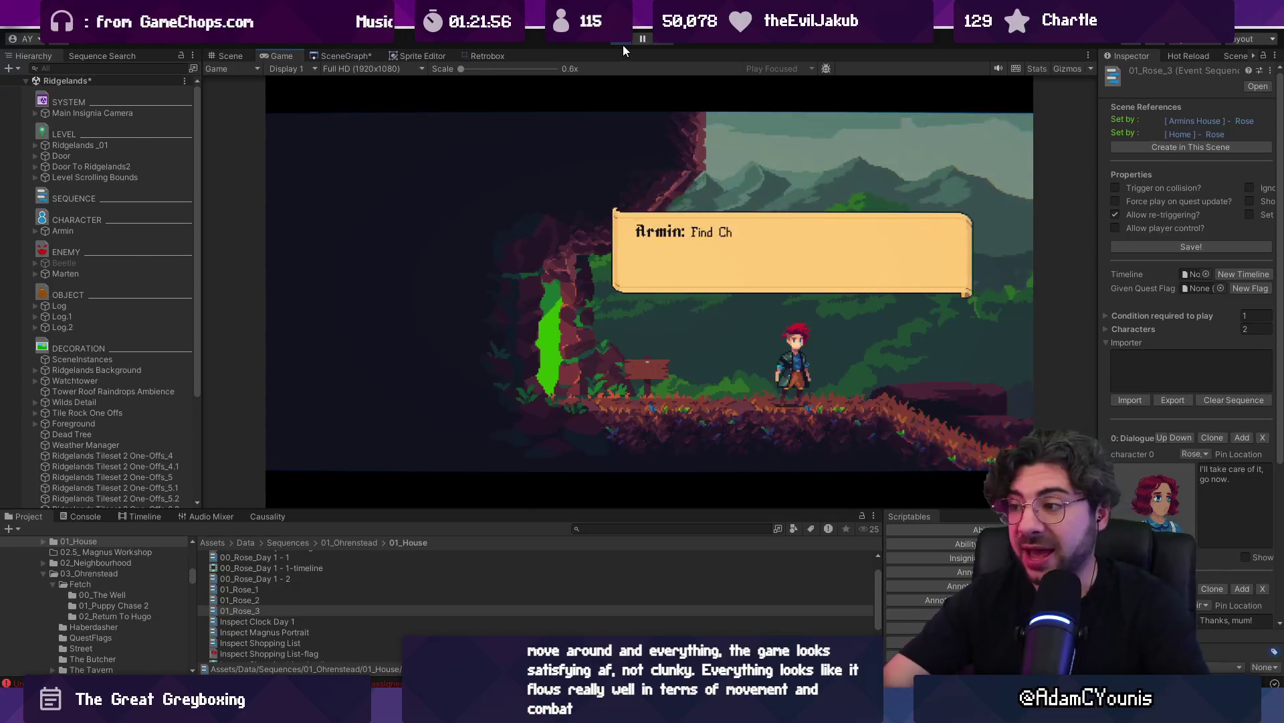
{"action": "key", "text": "space"}
{"action": "key", "text": "Left"}
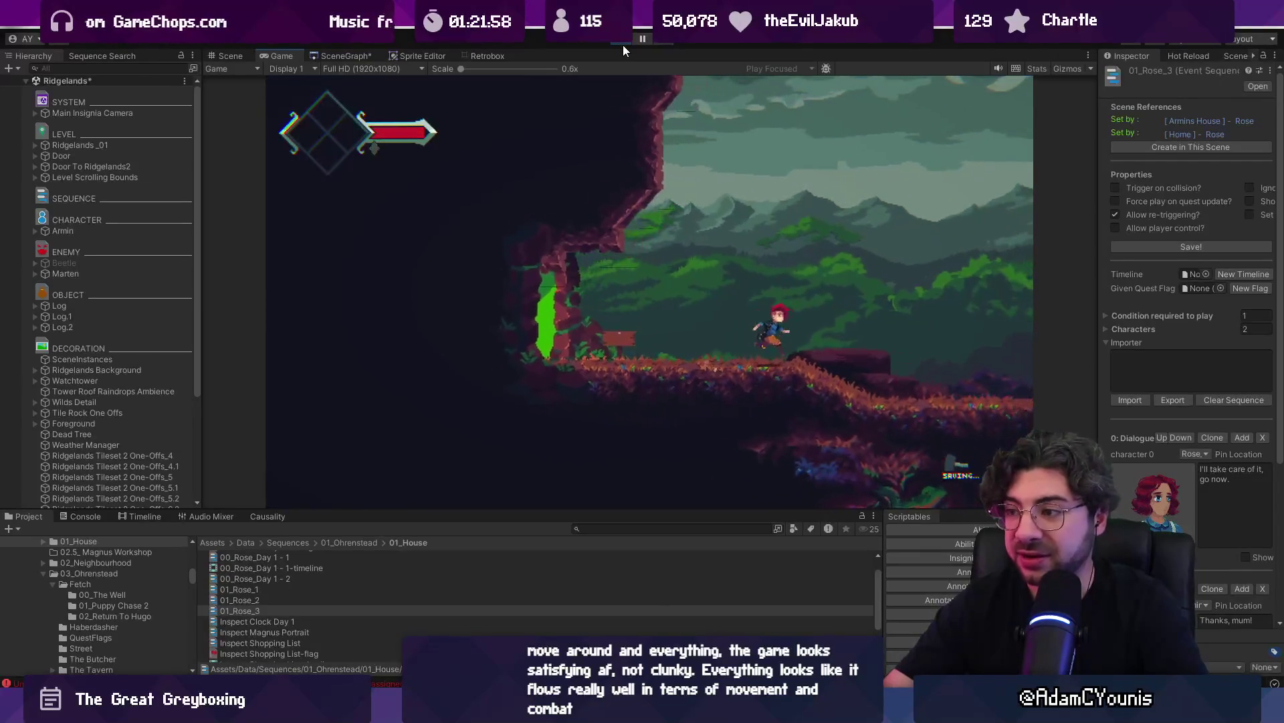
{"action": "key", "text": "F11"}
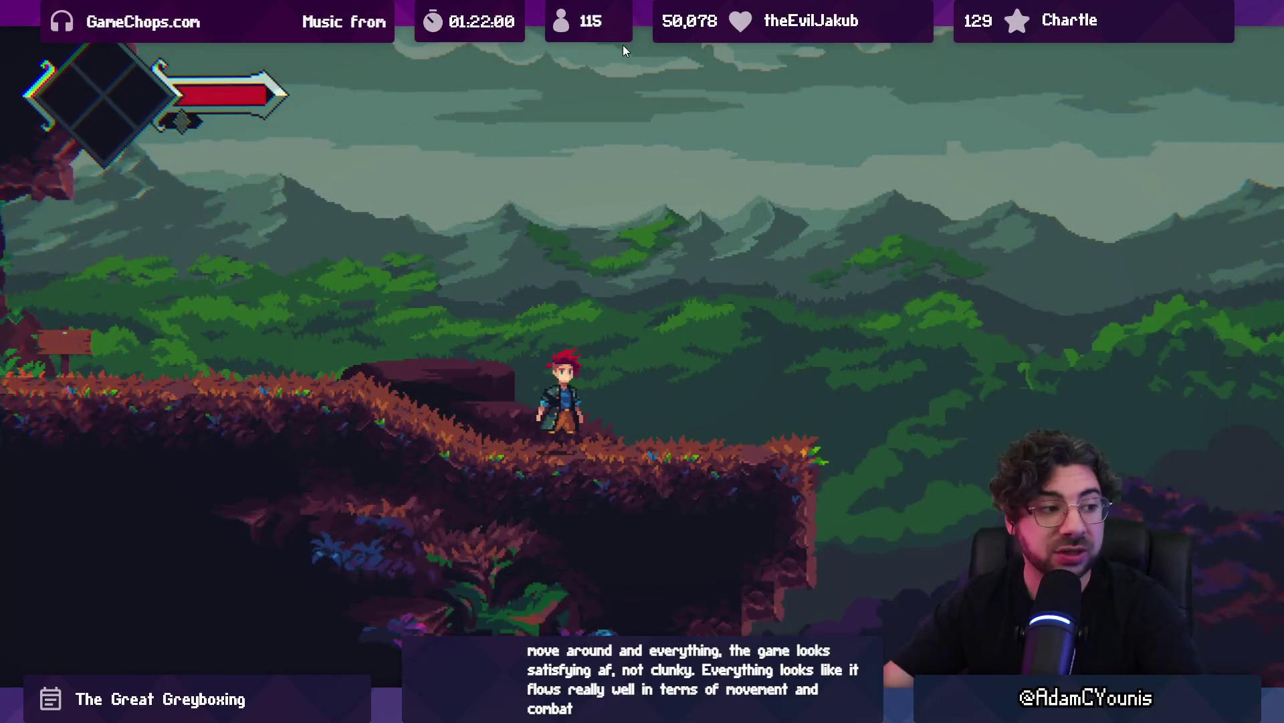
{"action": "key", "text": "Right"}
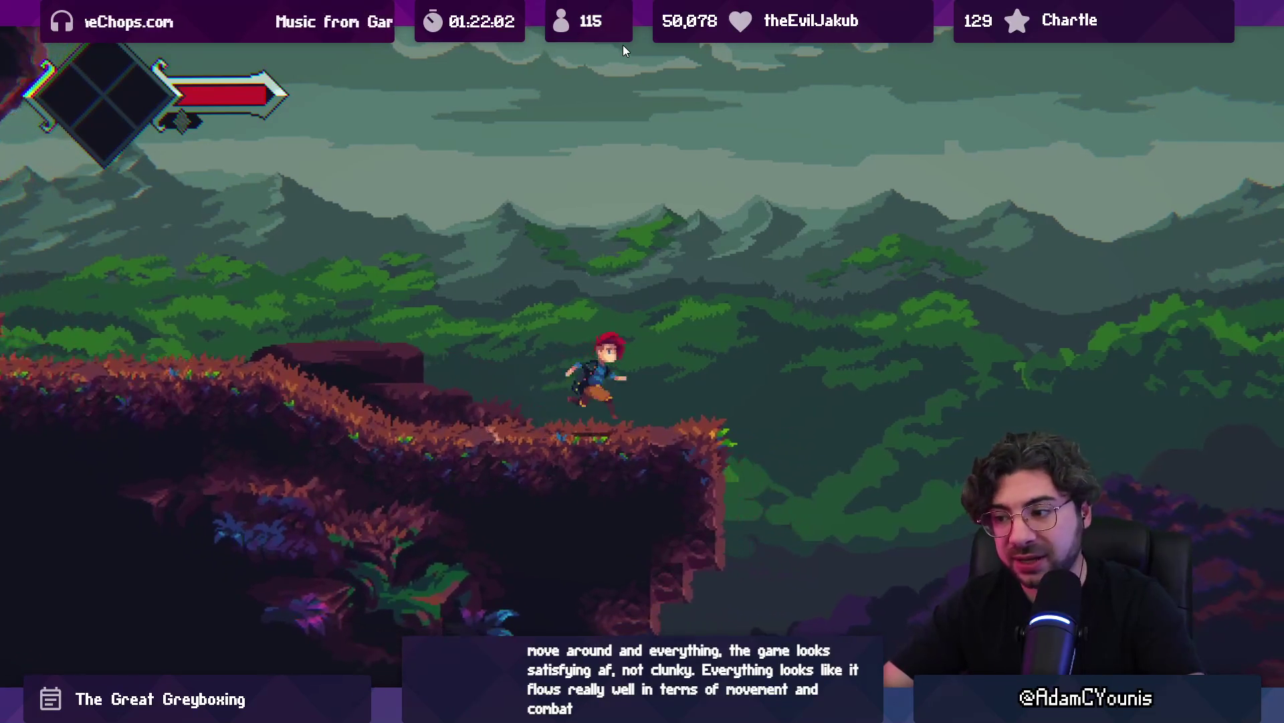
{"action": "key", "text": "space"}
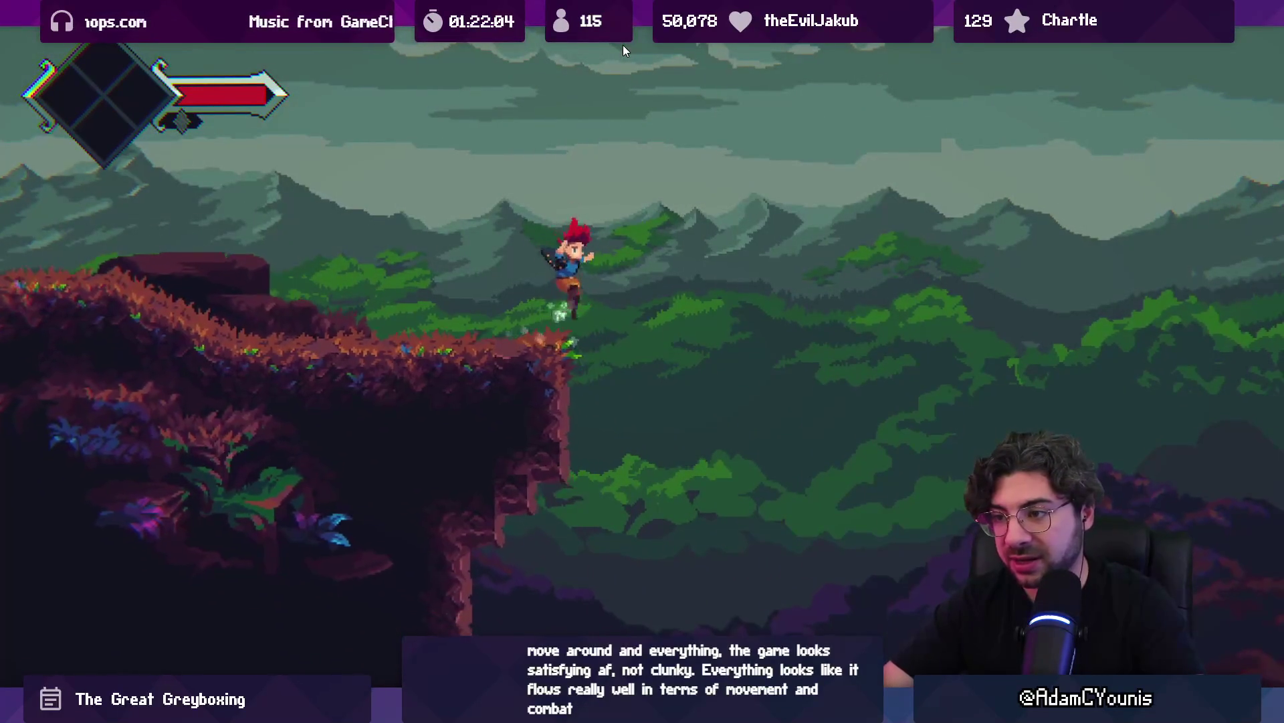
{"action": "key", "text": "space"}
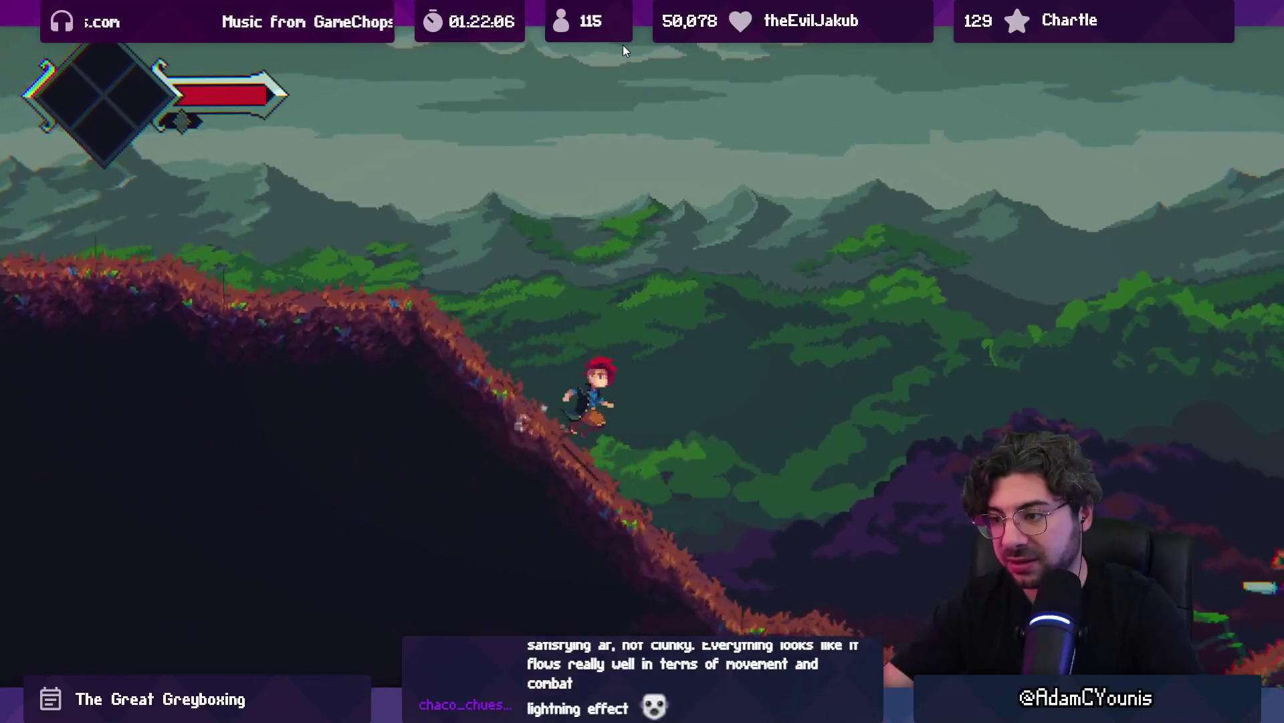
Defeat the lizard enemy with sword slashes, collect the gems, and climb the hill
{"action": "key", "text": "Right"}
{"action": "key", "text": "x"}
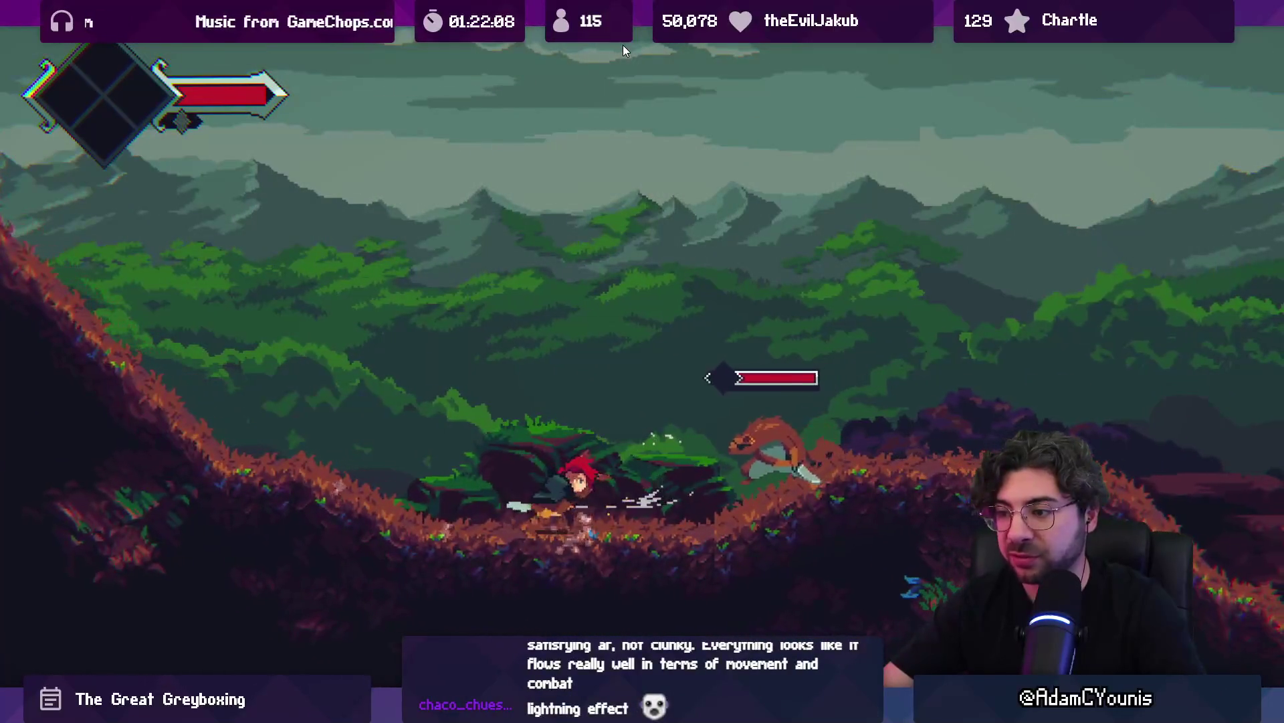
{"action": "key", "text": "x"}
{"action": "key", "text": "x"}
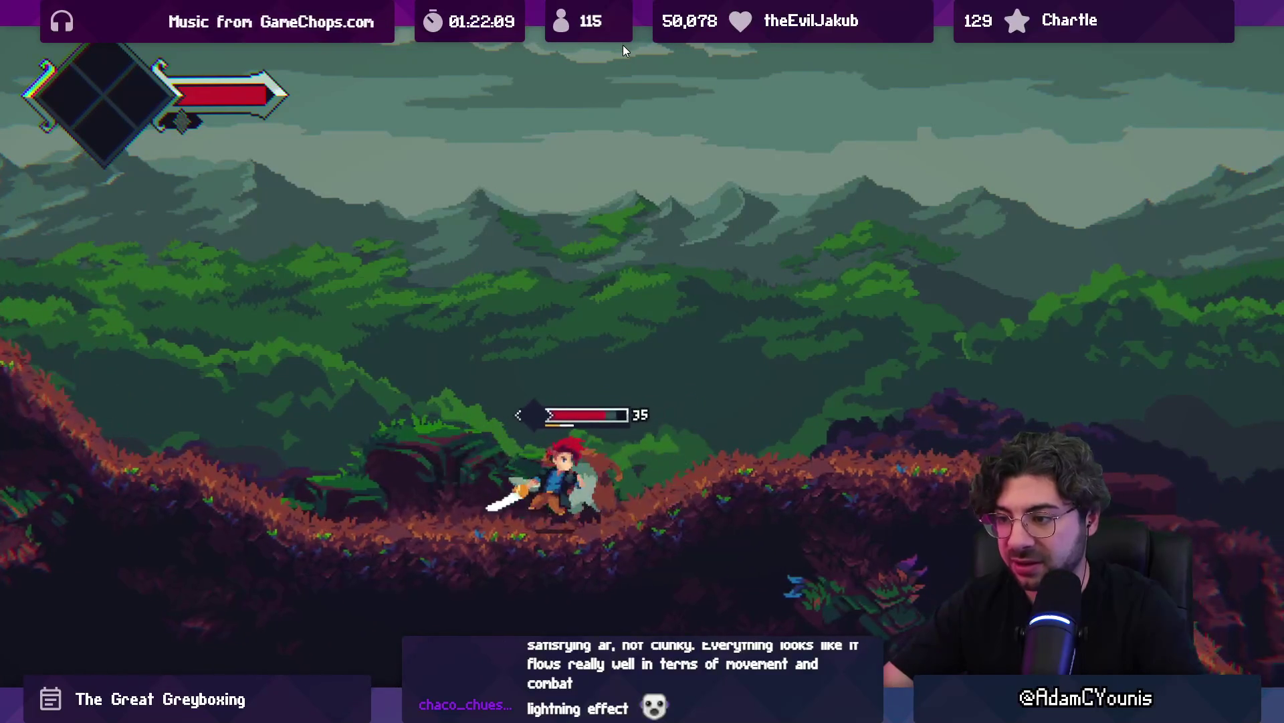
{"action": "key", "text": "x"}
{"action": "key", "text": "x"}
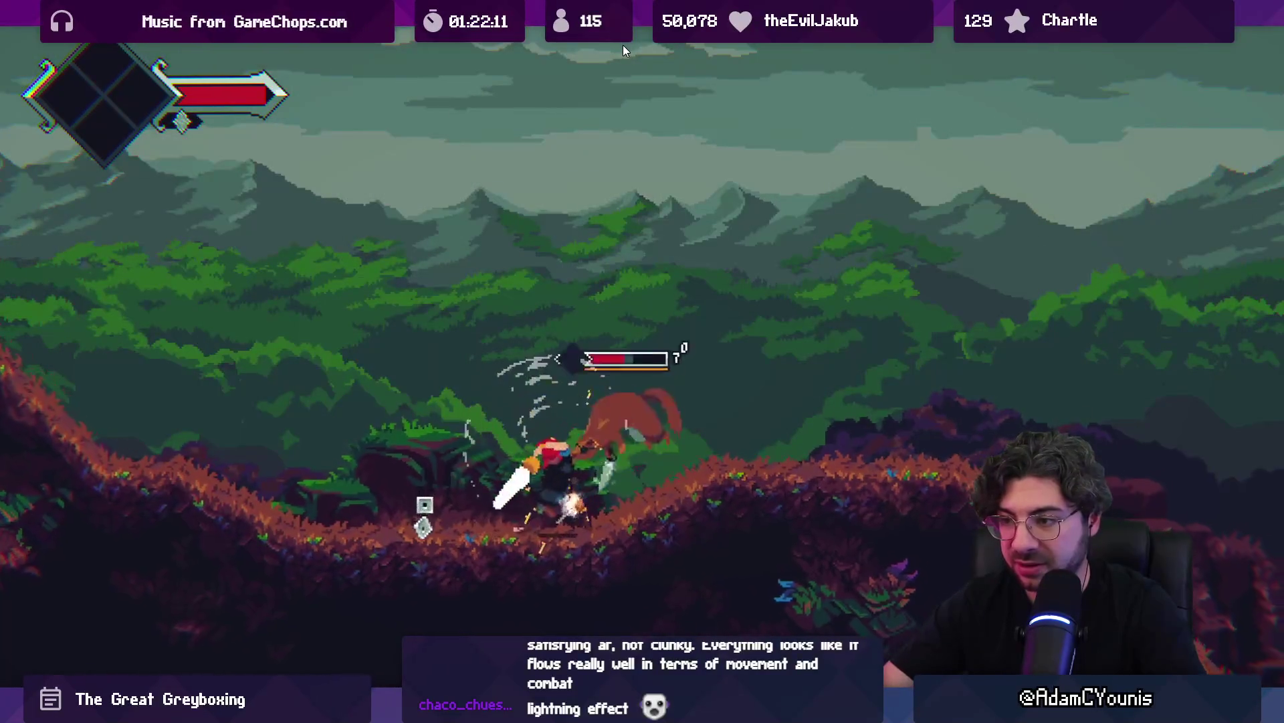
{"action": "key", "text": "space"}
{"action": "key", "text": "x"}
{"action": "key", "text": "x"}
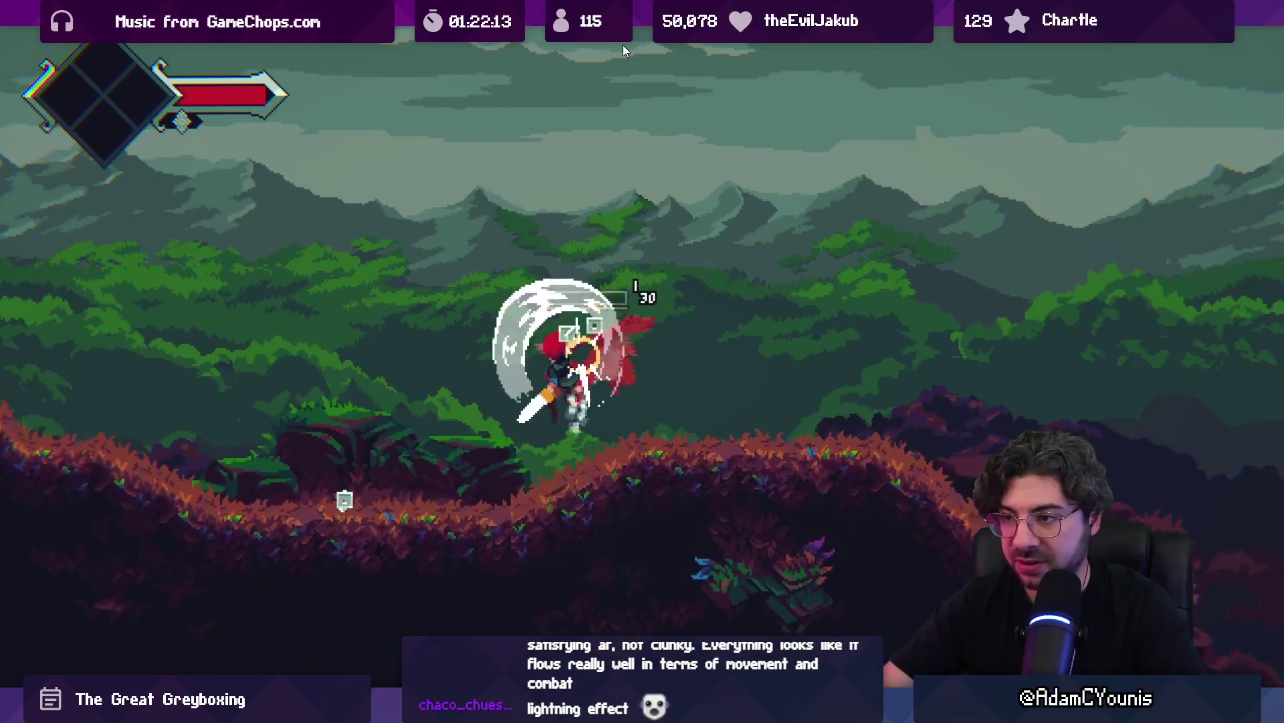
{"action": "key", "text": "Left"}
{"action": "key", "text": "Left"}
{"action": "key", "text": "Right"}
{"action": "key", "text": "space"}
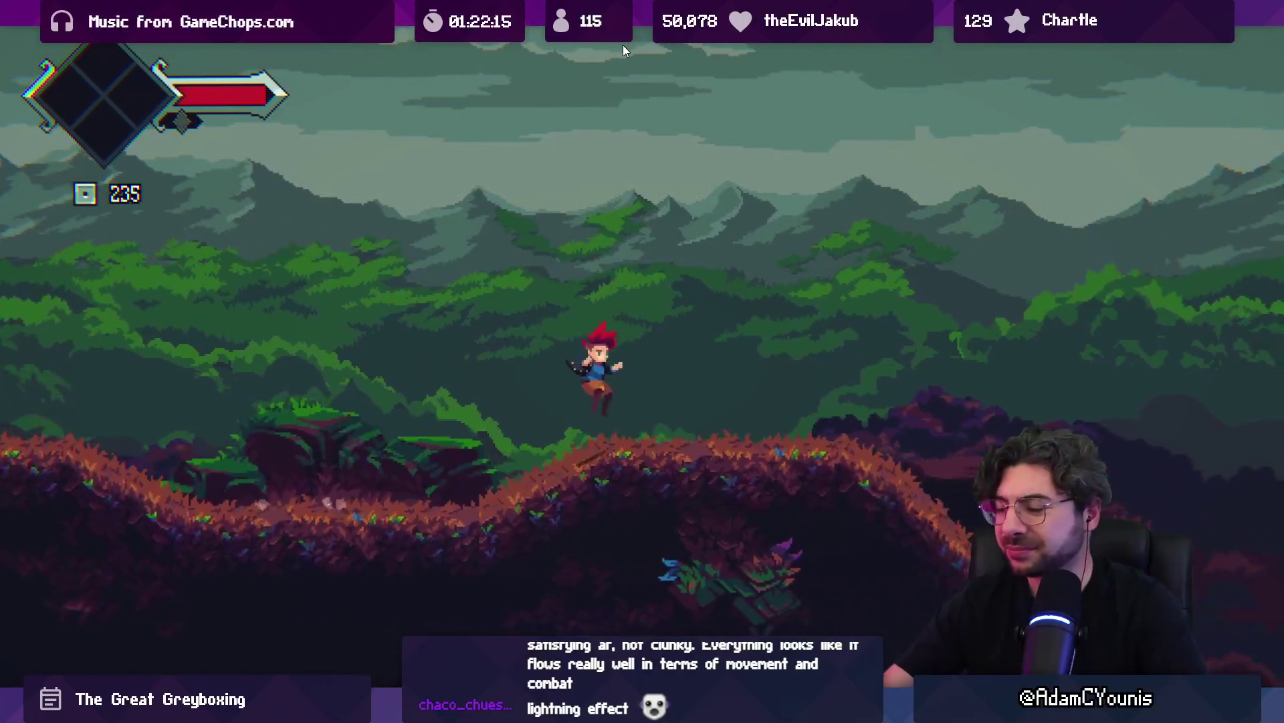
{"action": "key", "text": "space"}
Run right down the slope, through the pit and cave, to the stone tower's door
{"action": "key", "text": "Right"}
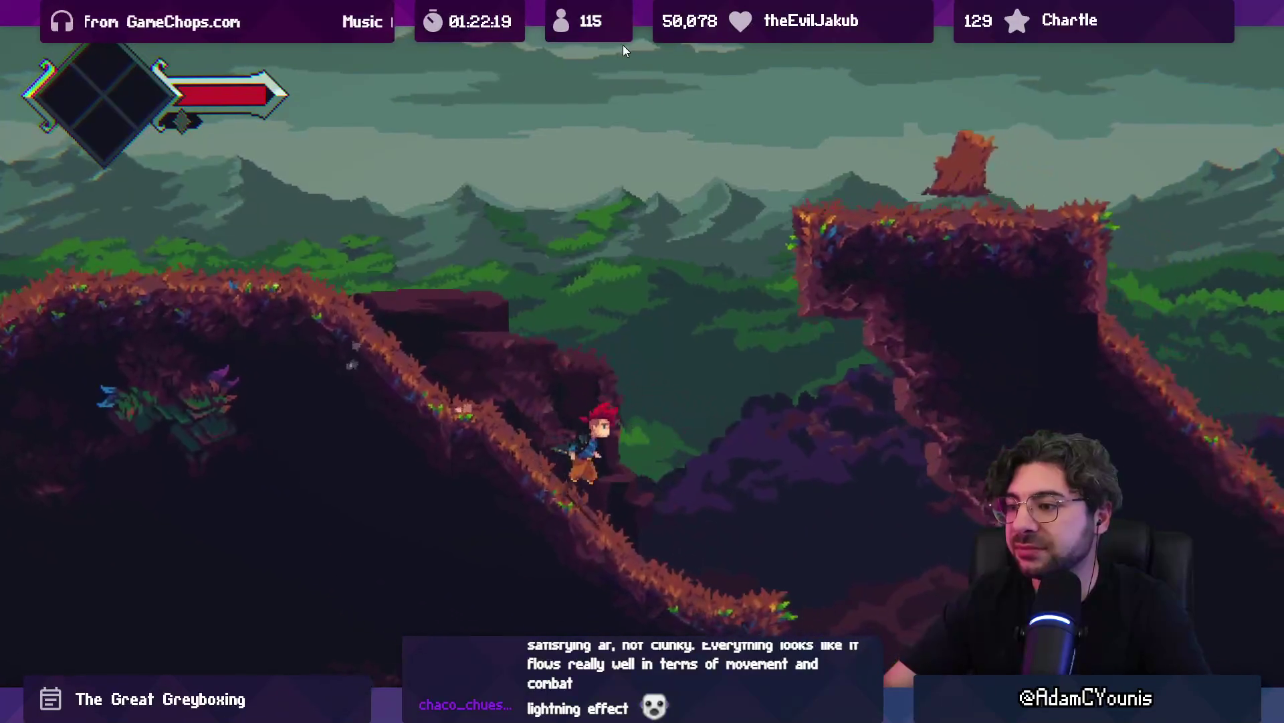
{"action": "key", "text": "Right"}
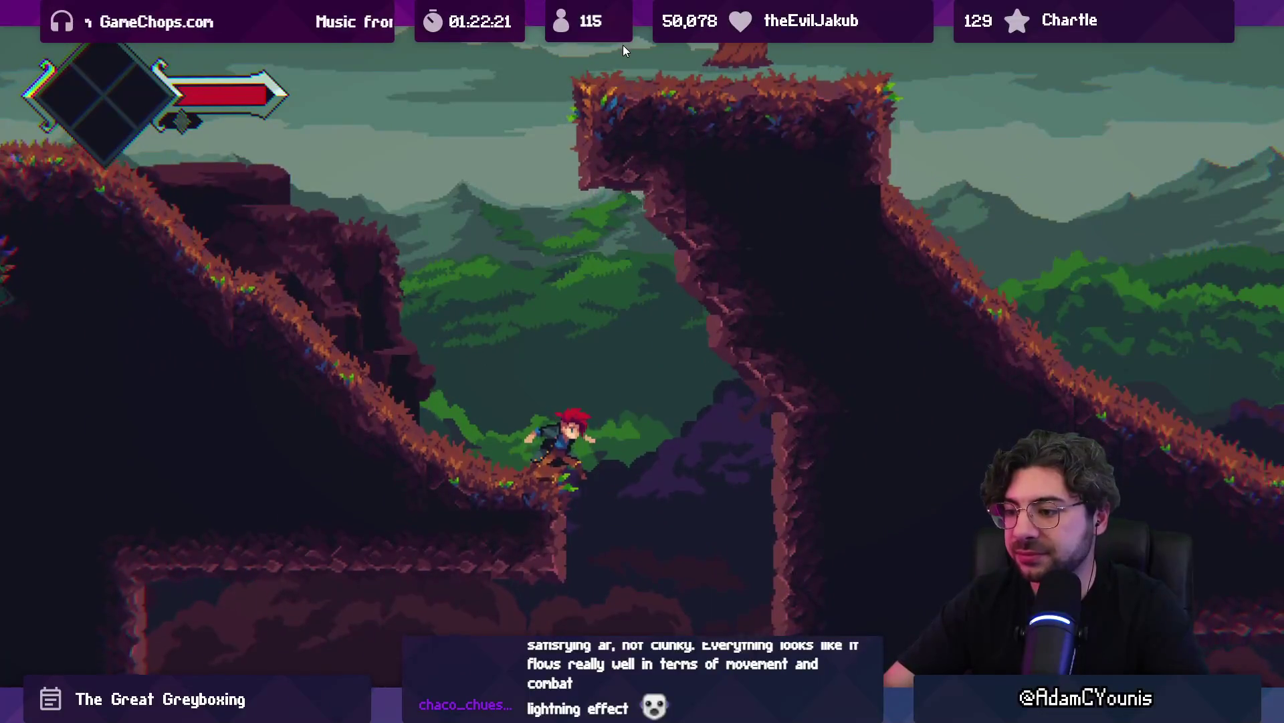
{"action": "key", "text": "Right"}
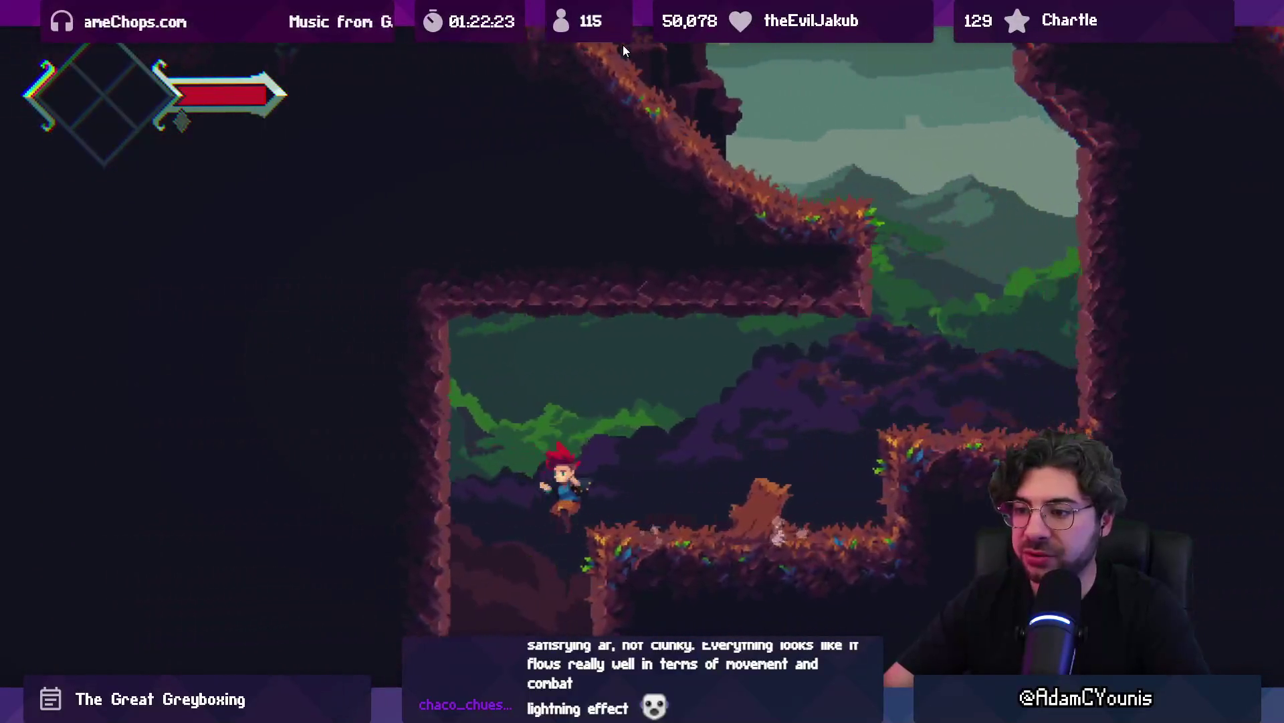
{"action": "key", "text": "Right"}
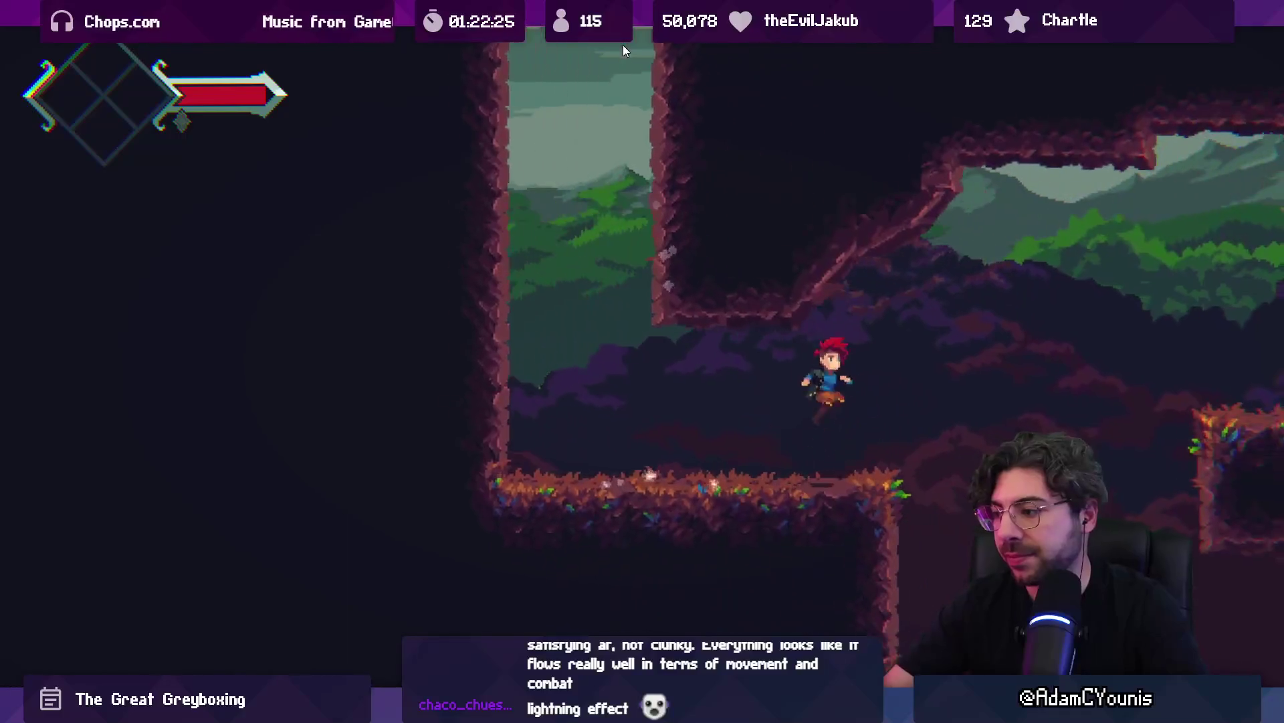
{"action": "key", "text": "Right"}
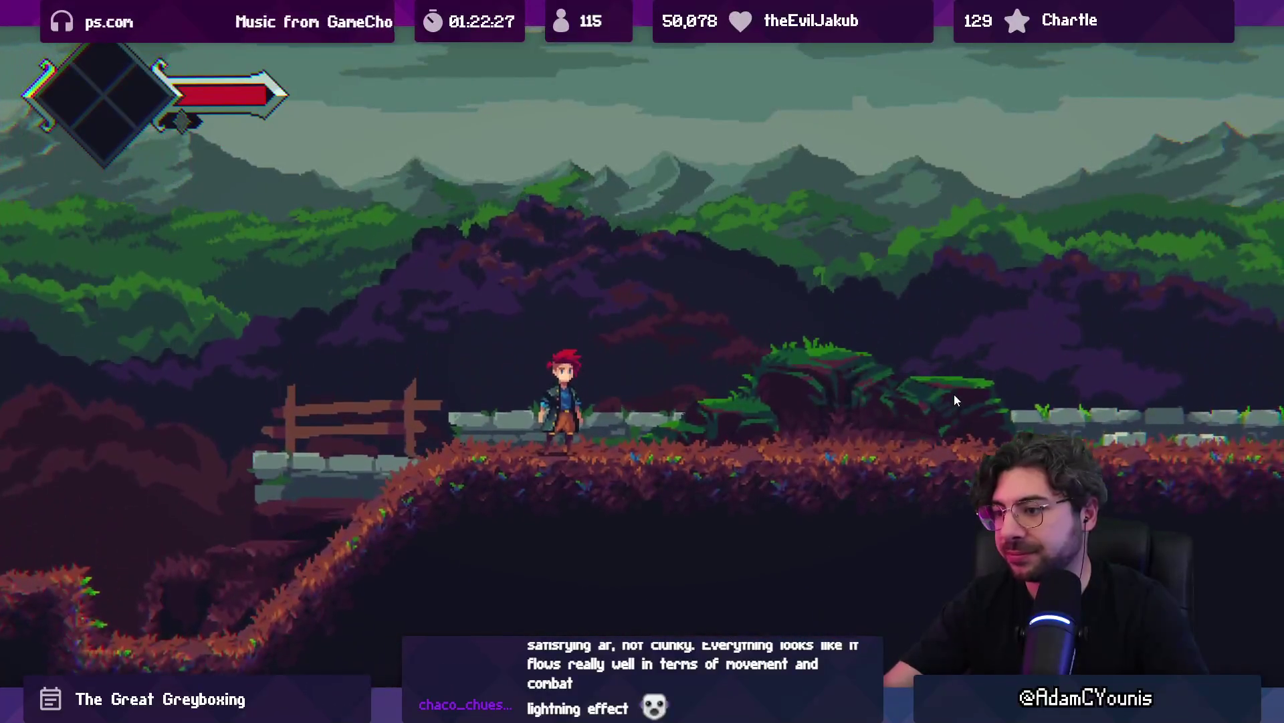
{"action": "key", "text": "Right"}
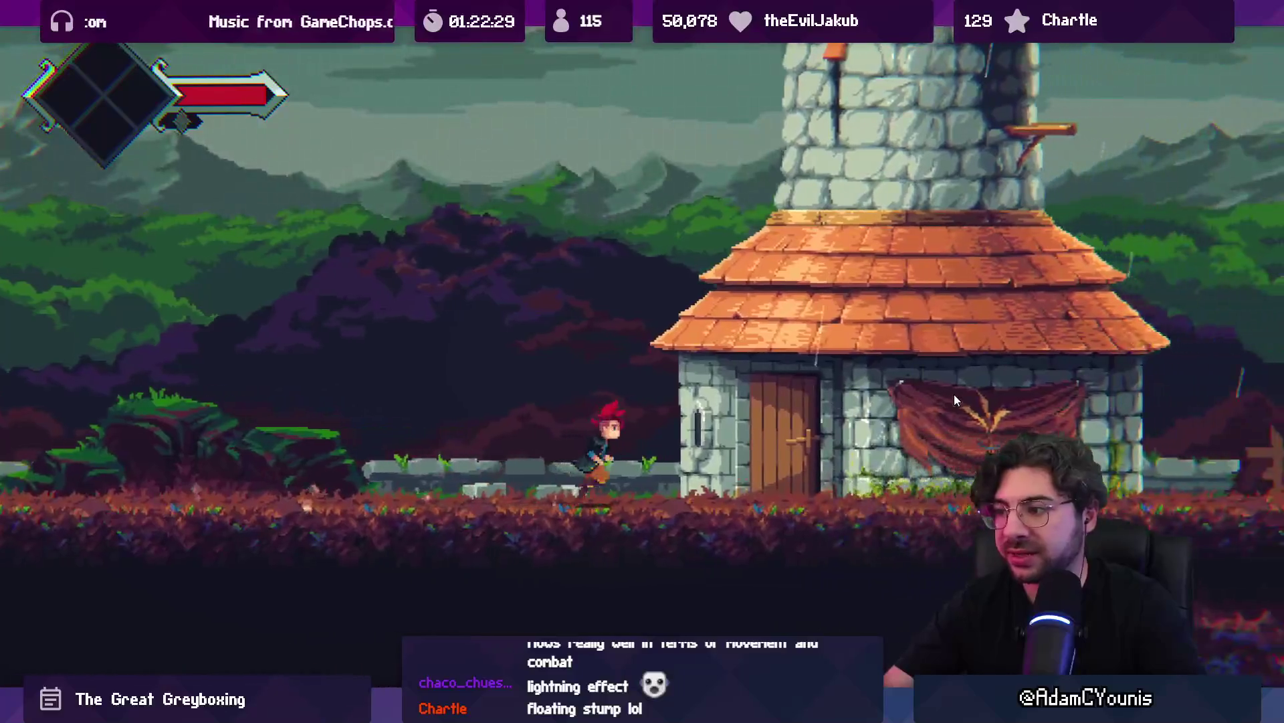
Play through the house-door cutscene dialogue, then head right onto the fence
{"action": "key", "text": "s"}
{"action": "key", "text": "s"}
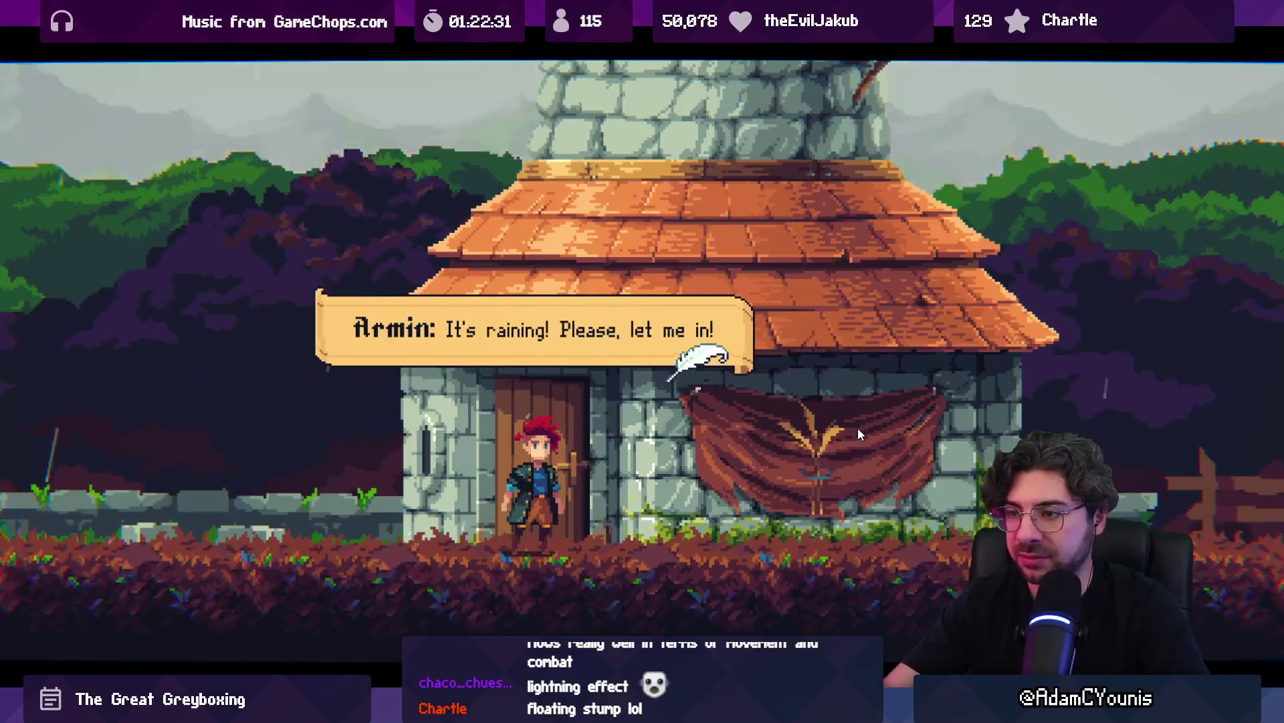
{"action": "key", "text": "s"}
{"action": "key", "text": "s"}
{"action": "key", "text": "s"}
{"action": "key", "text": "s"}
{"action": "key", "text": "s"}
{"action": "key", "text": "s"}
{"action": "key", "text": "s"}
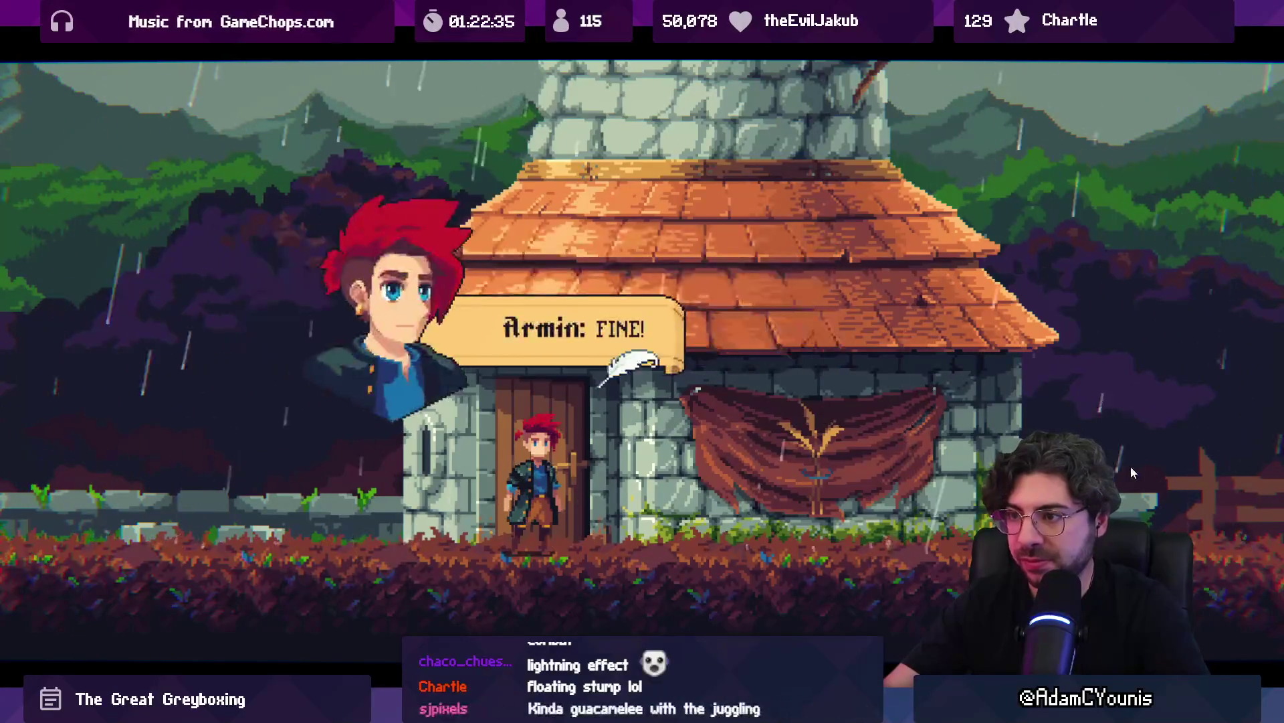
{"action": "key", "text": "s"}
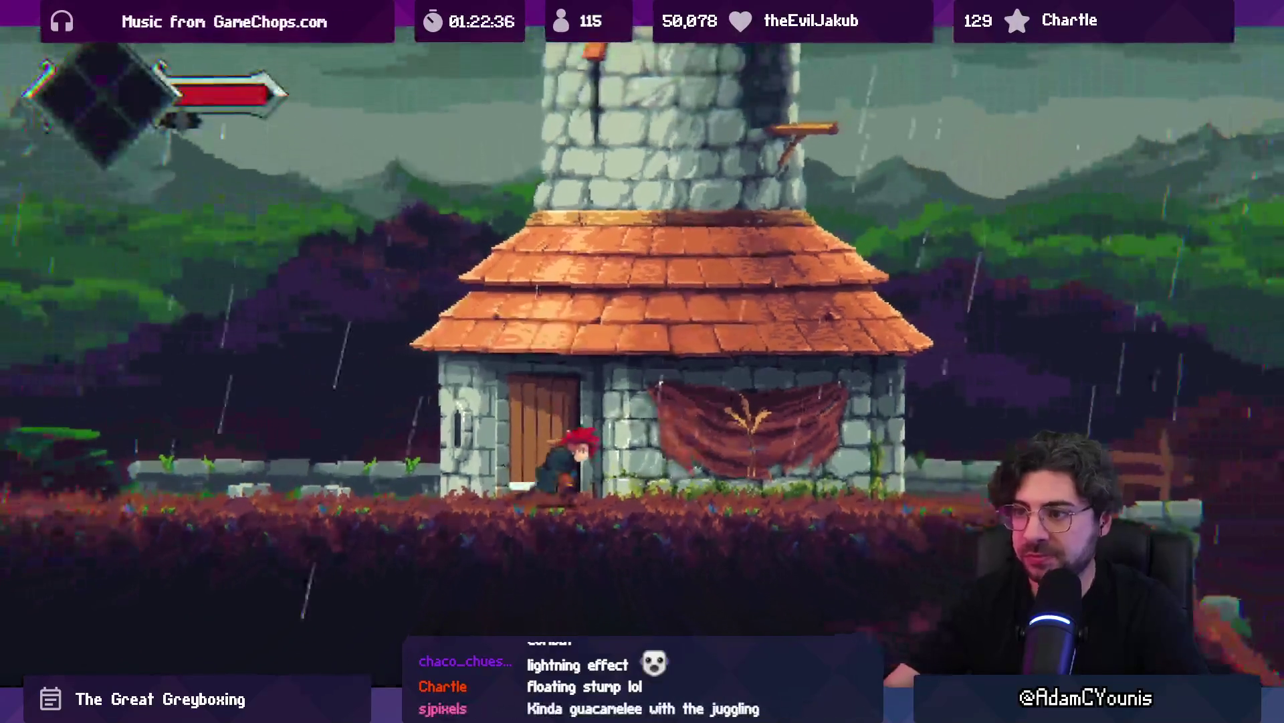
{"action": "key", "text": "Right"}
{"action": "key", "text": "space"}
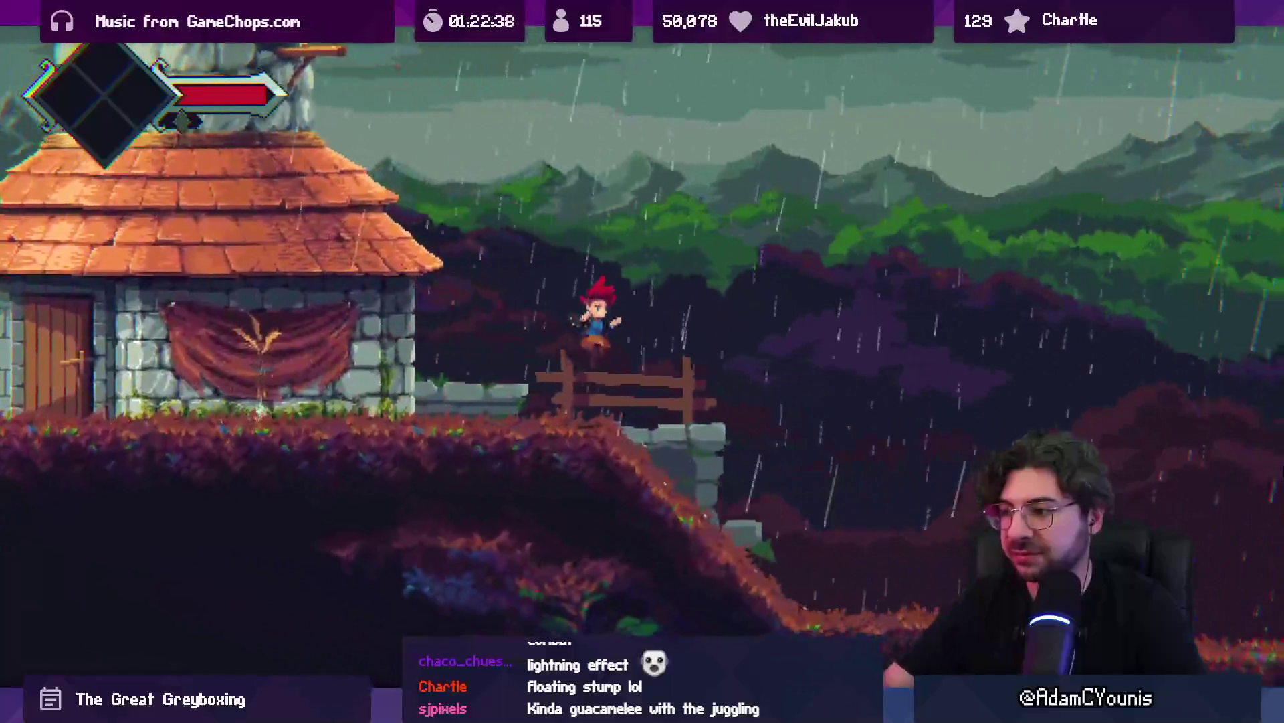
{"action": "key", "text": "Right"}
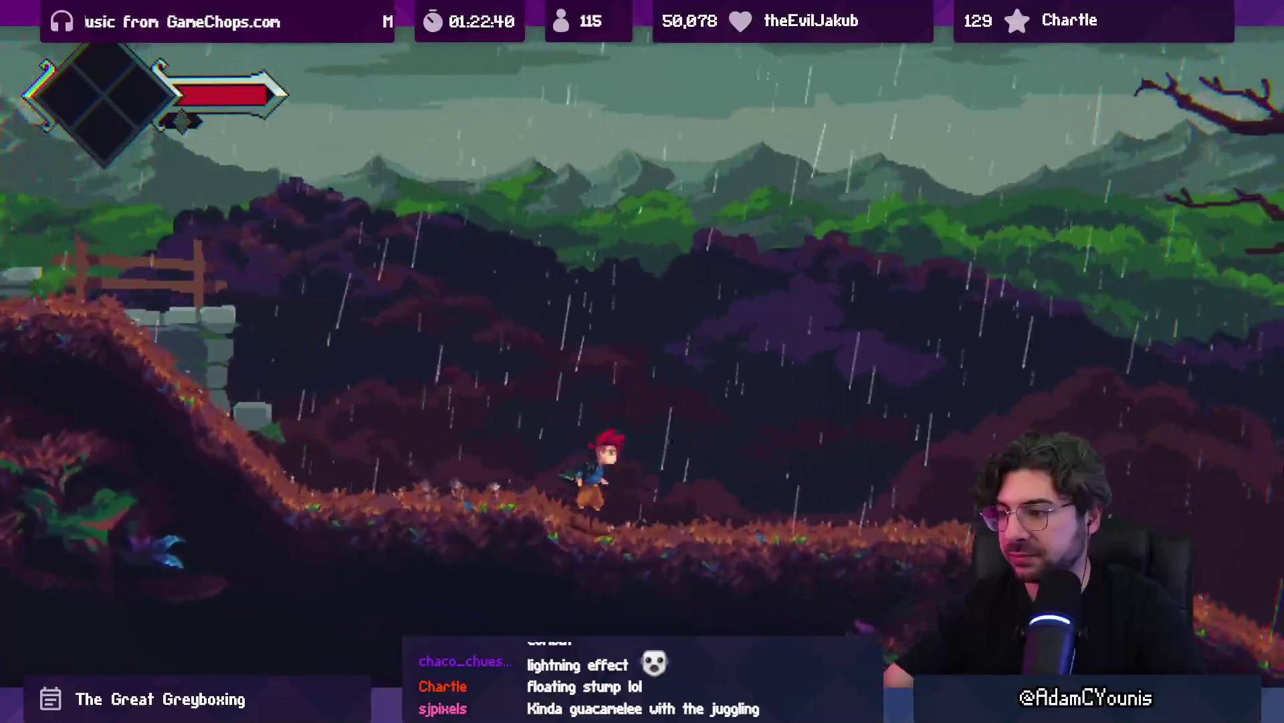
Run right over the hillside and through the rainy forest into the ruined stone area
{"action": "key", "text": "Right"}
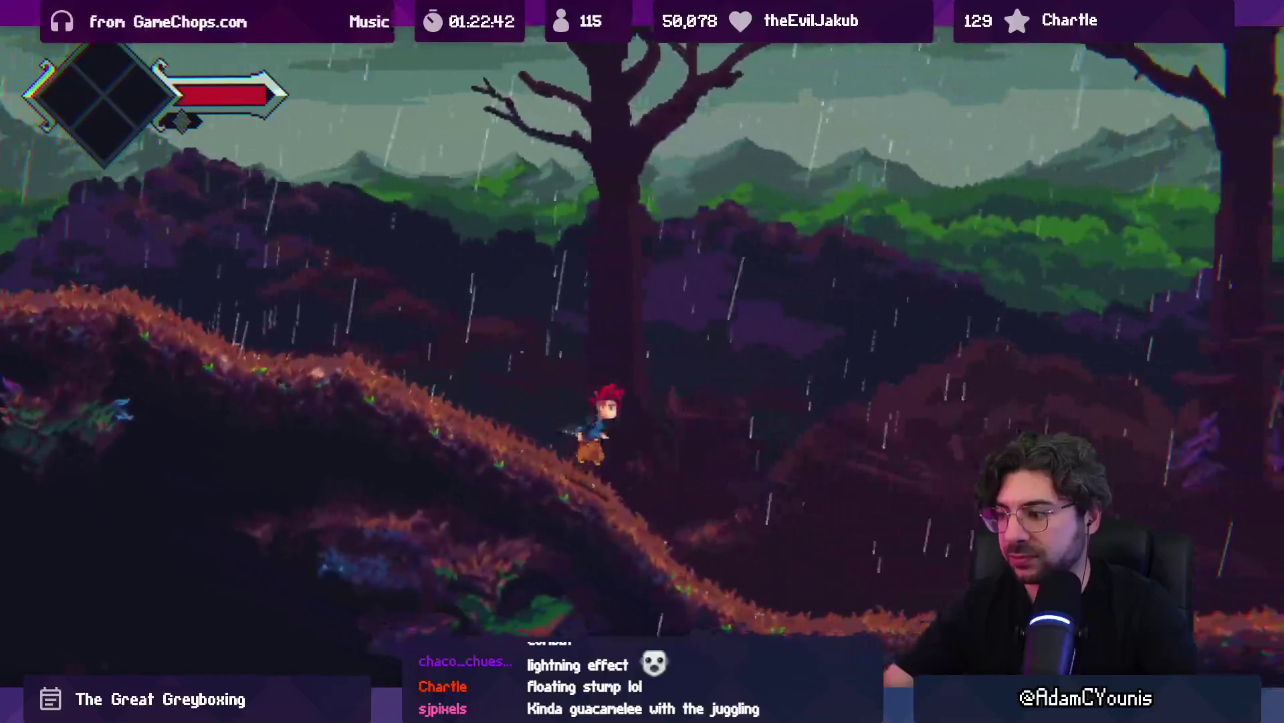
{"action": "key", "text": "Right"}
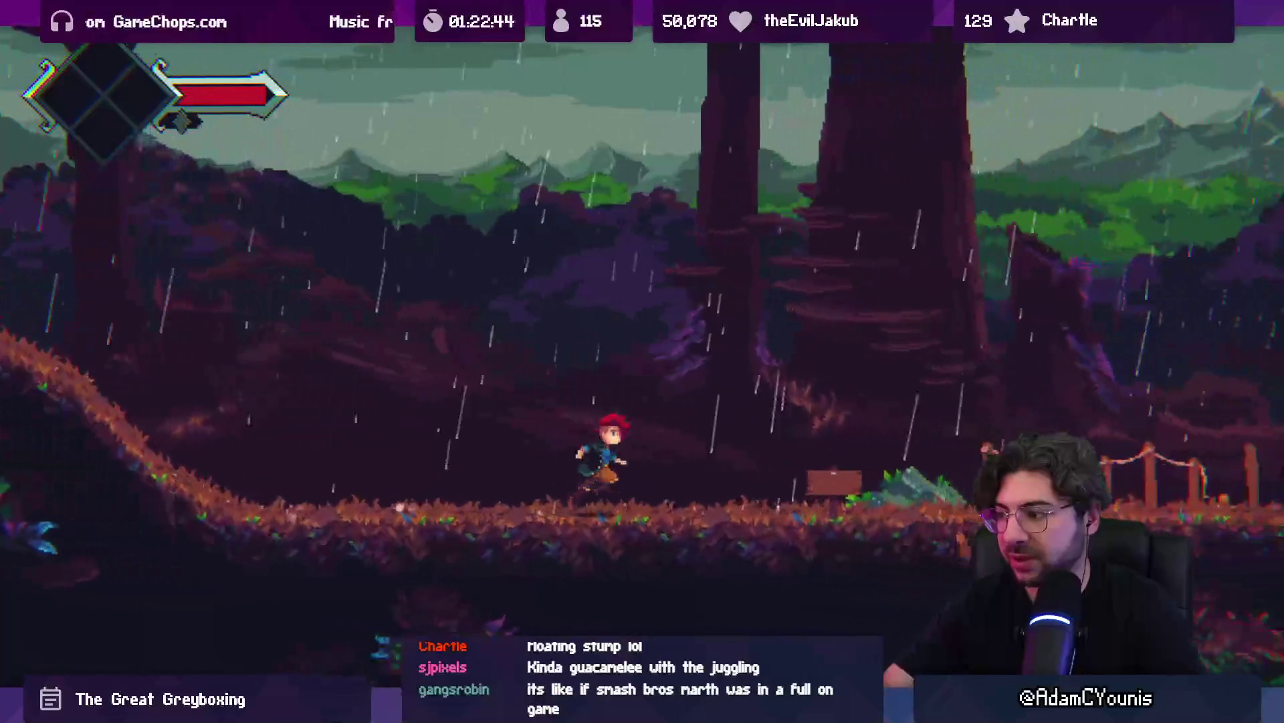
{"action": "key", "text": "Right"}
{"action": "key", "text": "Right"}
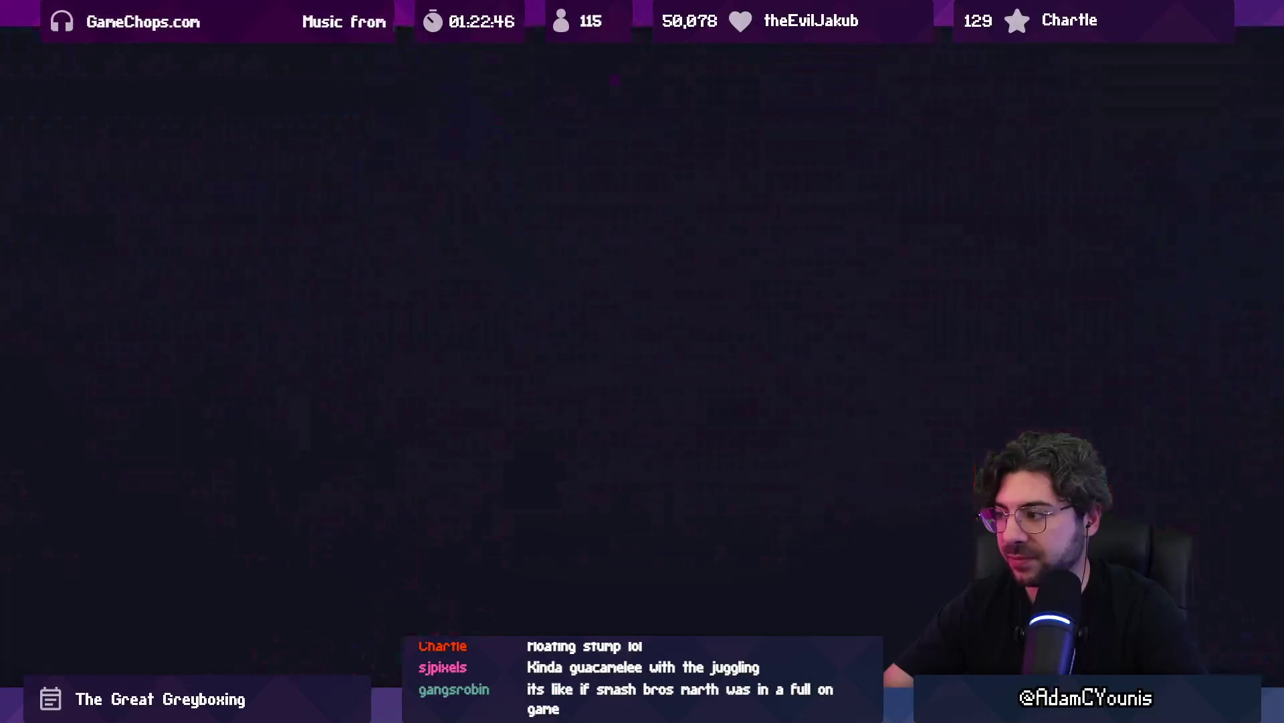
{"action": "key", "text": "Right"}
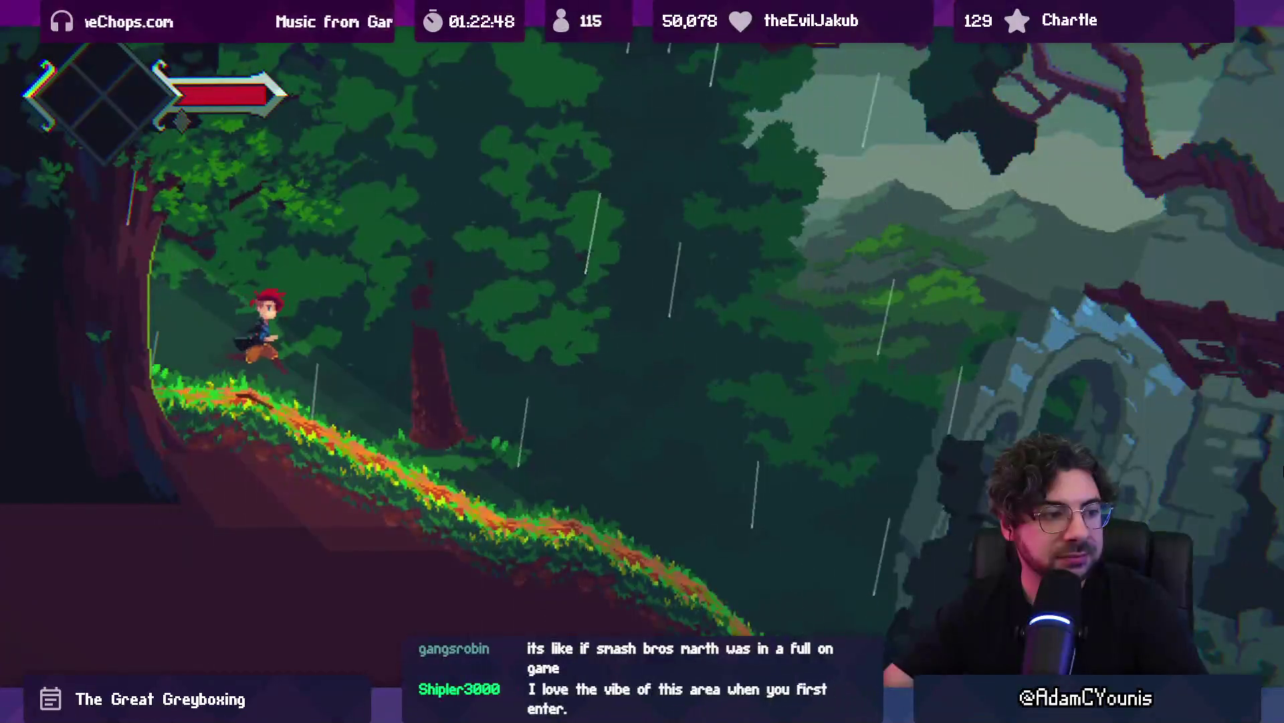
{"action": "key", "text": "Right"}
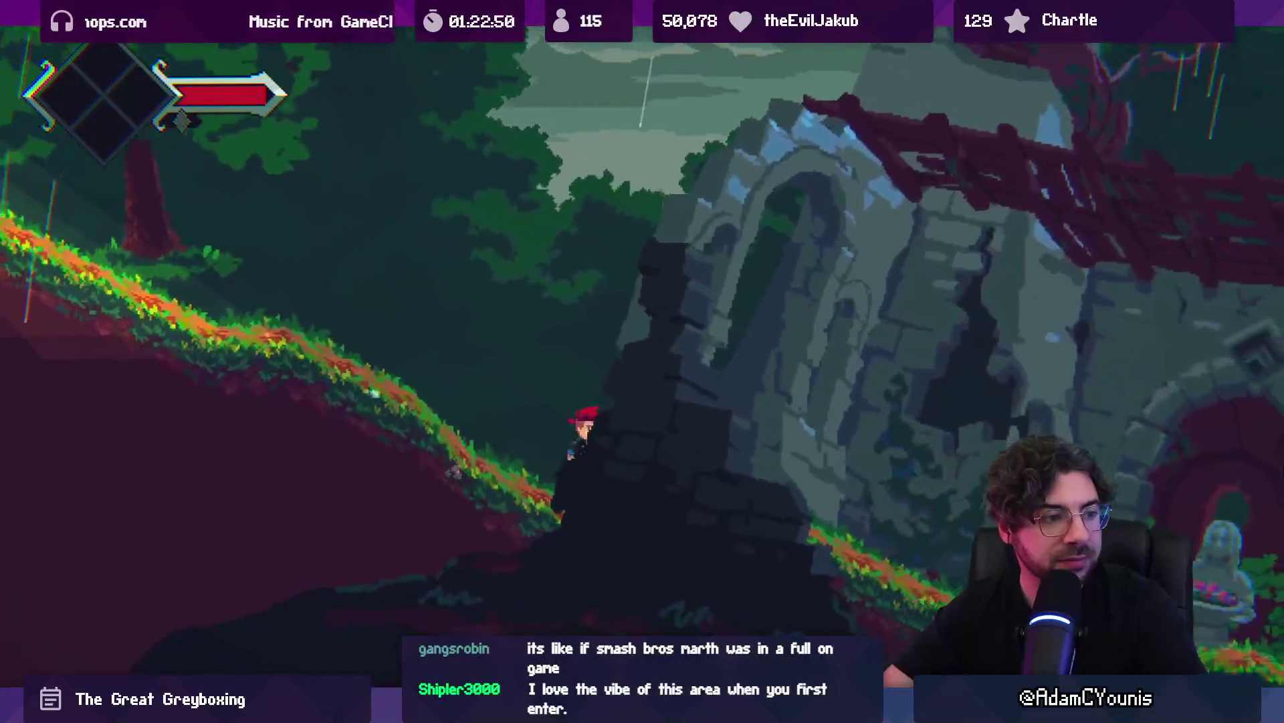
{"action": "key", "text": "Right"}
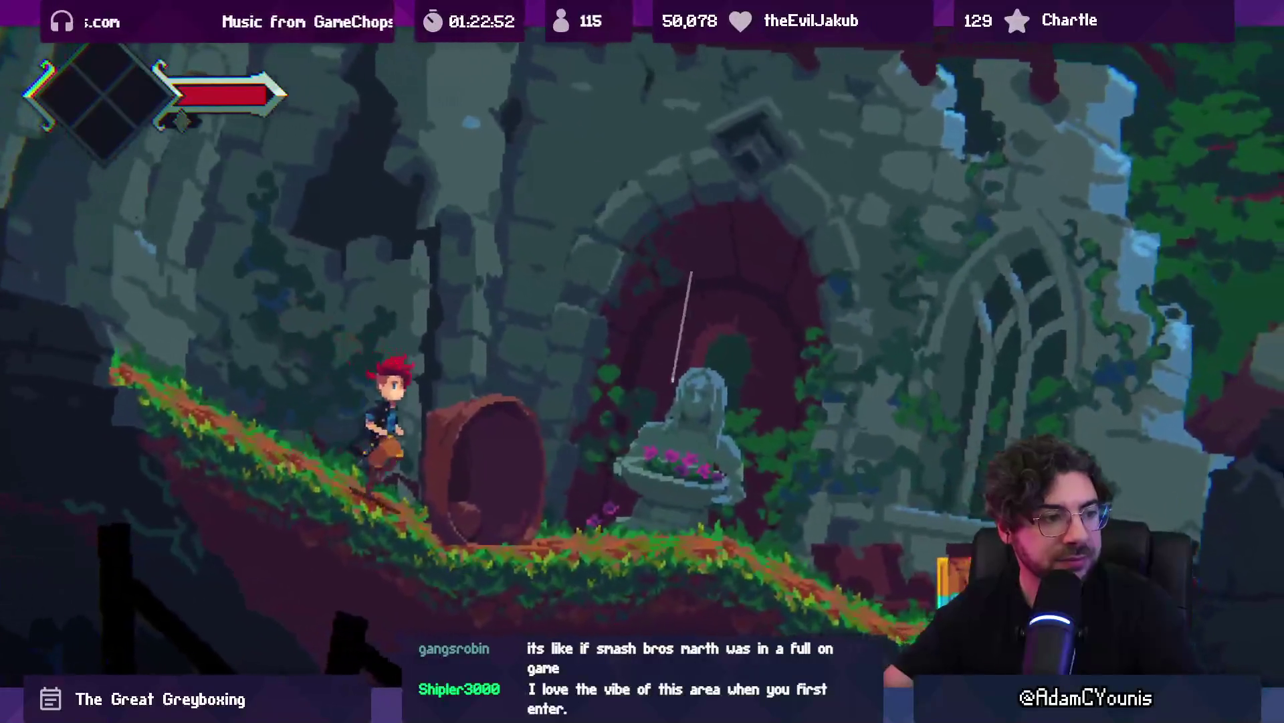
Advance the ruins and prison-cell flashback dialogue, walk on, and exit fullscreen
{"action": "key", "text": "Return"}
{"action": "key", "text": "Return"}
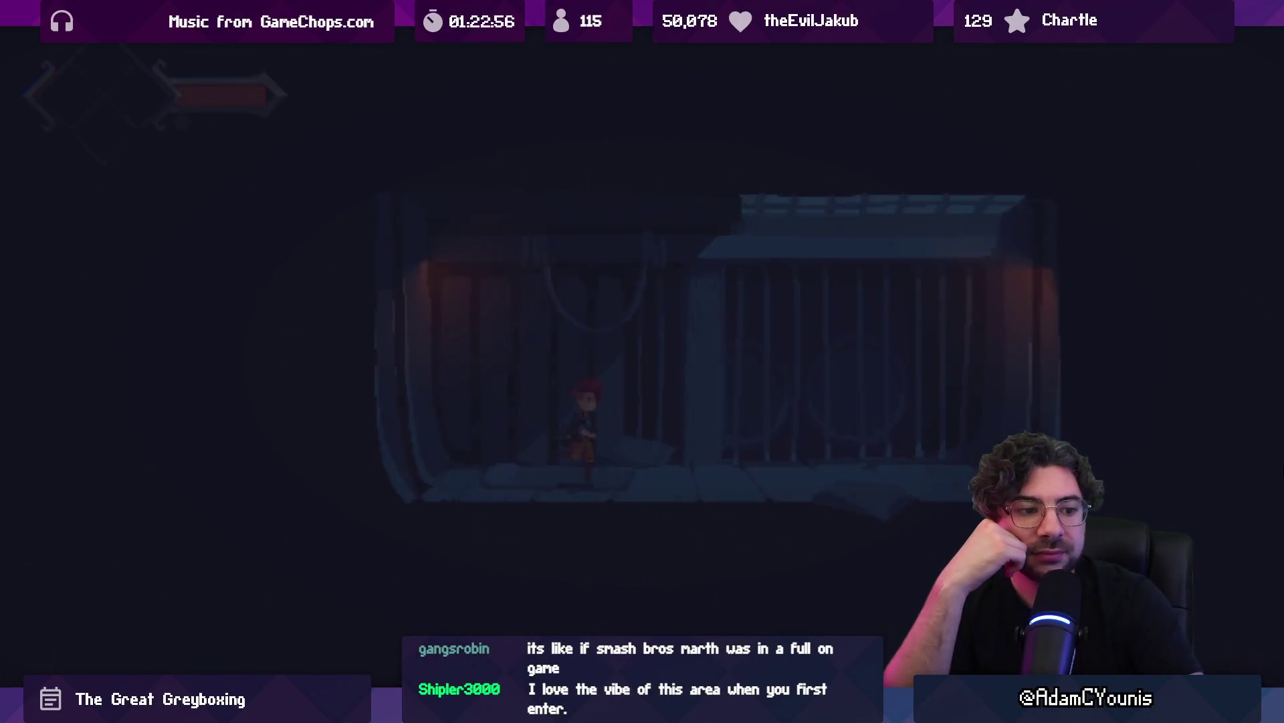
{"action": "key", "text": "Return"}
{"action": "key", "text": "Return"}
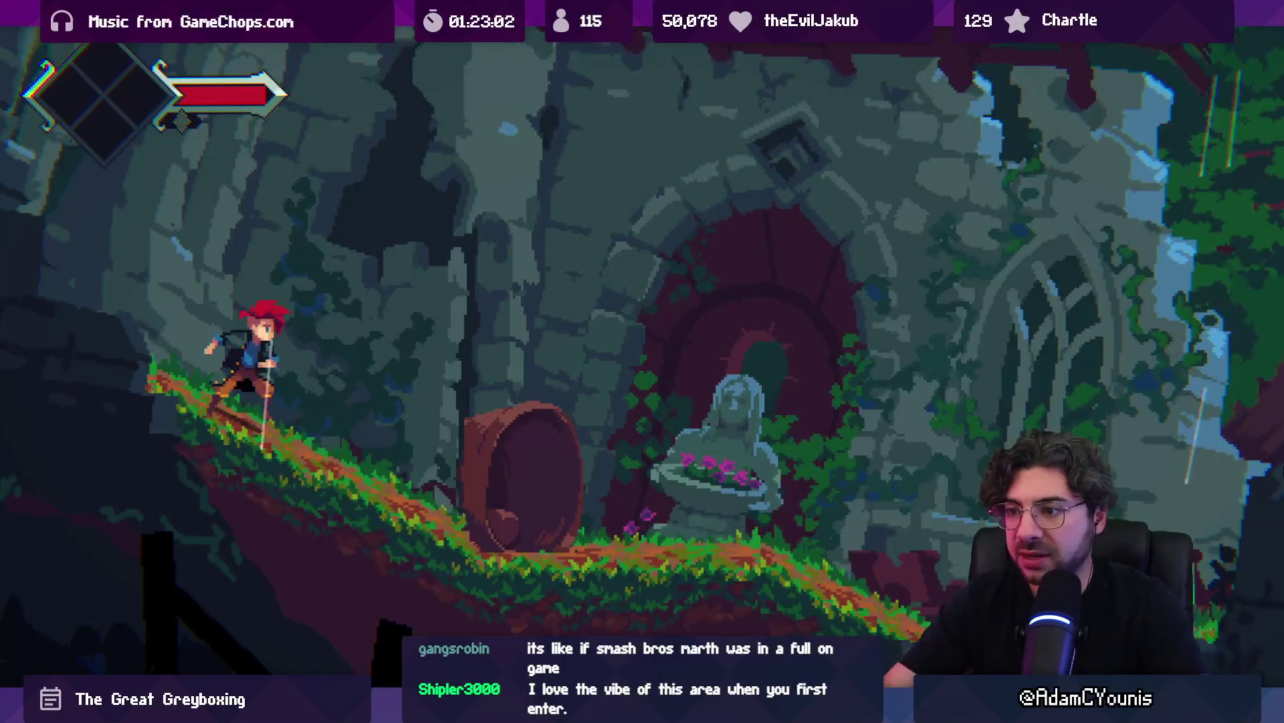
{"action": "key", "text": "Right"}
{"action": "key", "text": "alt+Tab"}
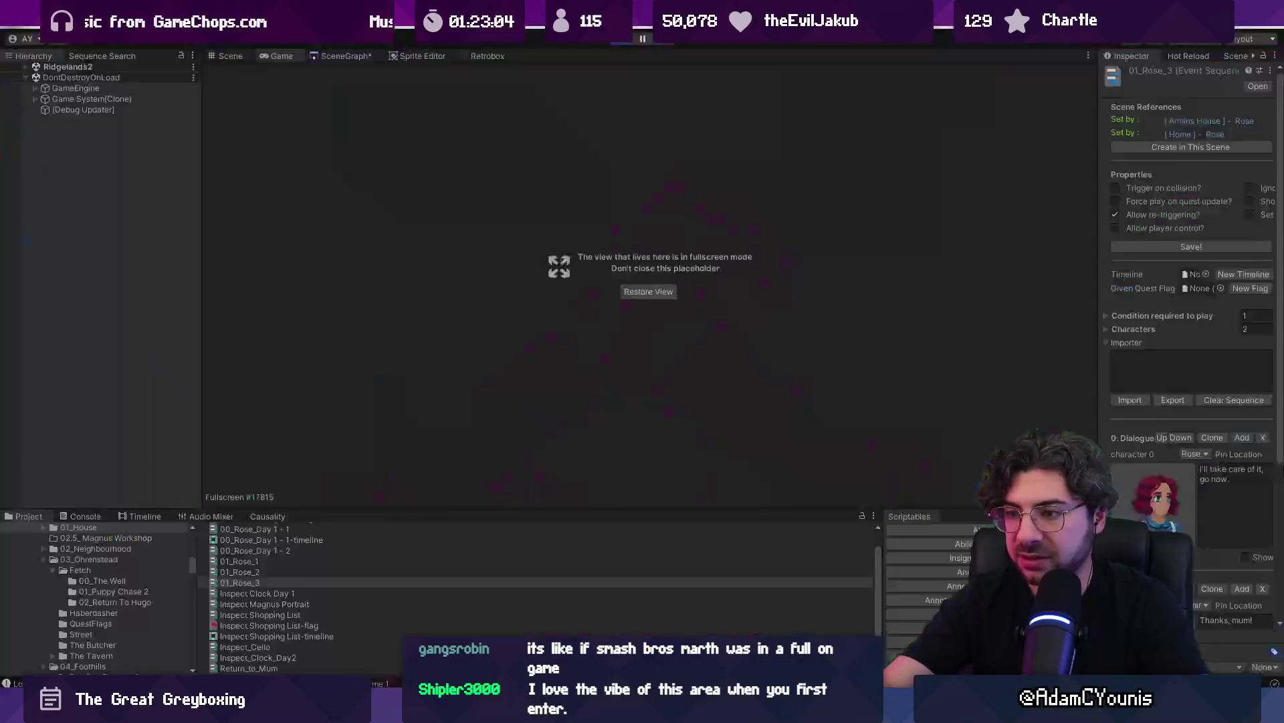
{"action": "left_click", "coordinate": [264, 515]}
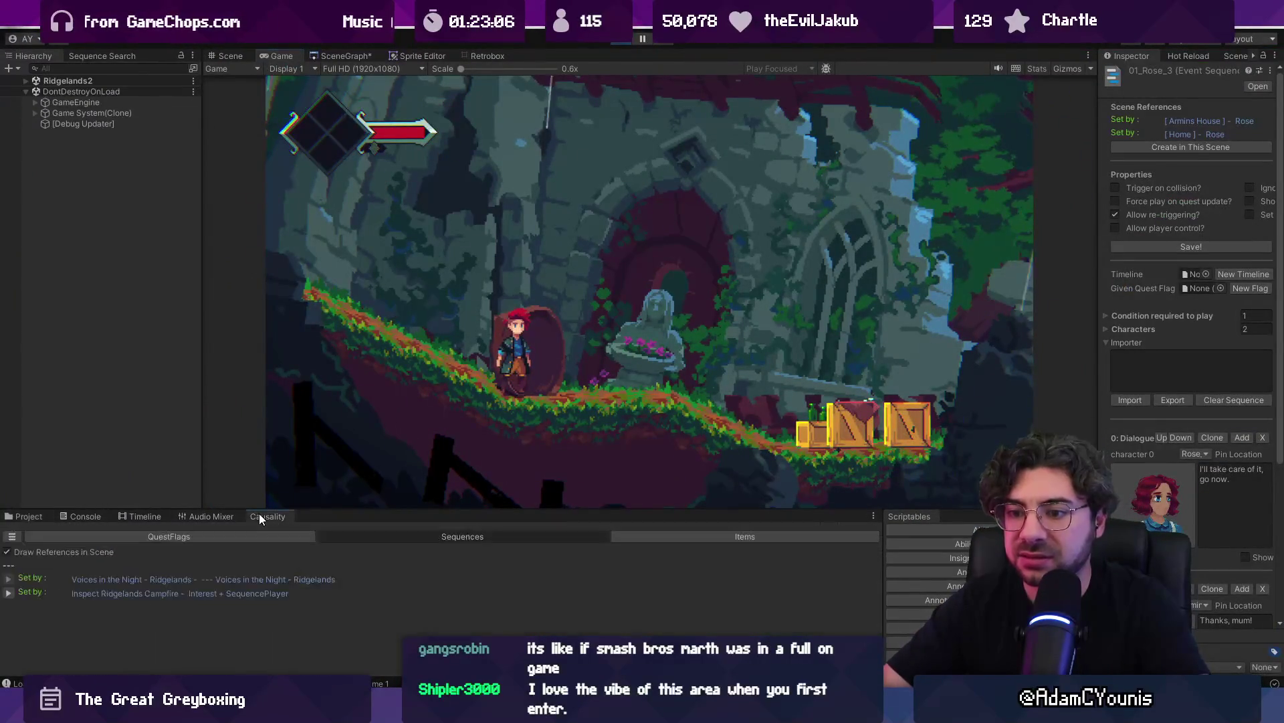
{"action": "left_click", "coordinate": [230, 56]}
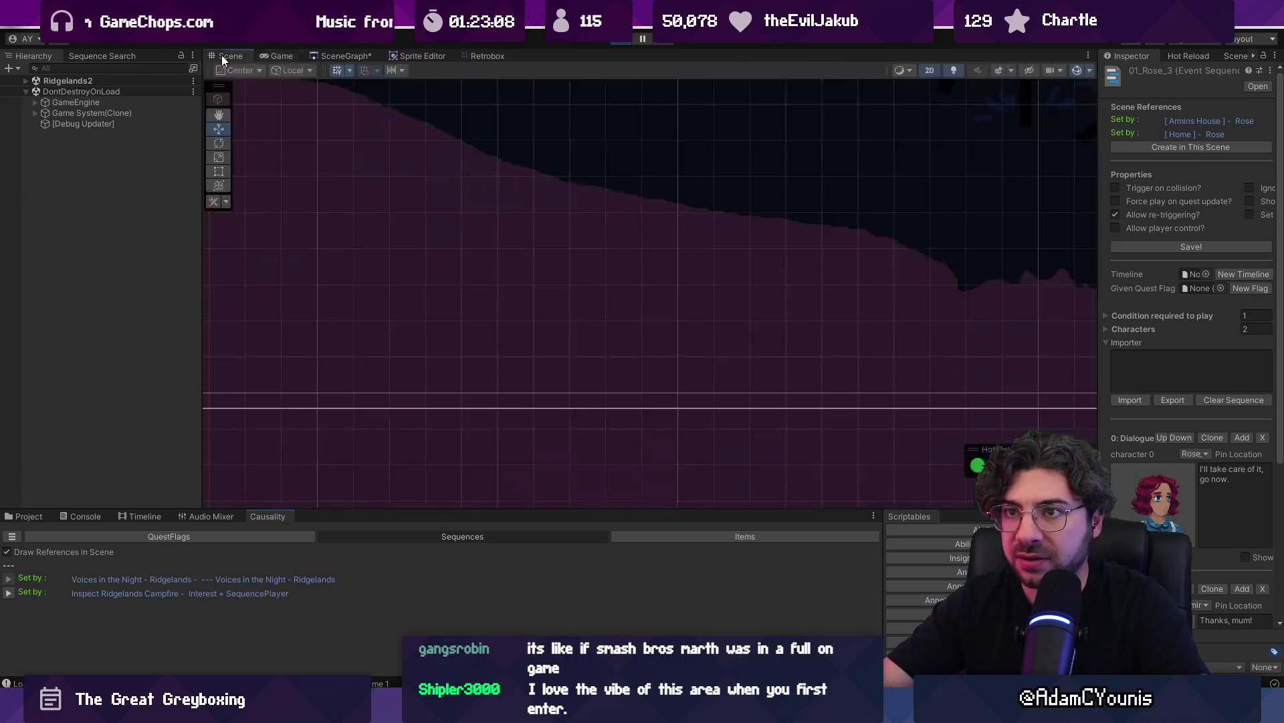
{"action": "left_click", "coordinate": [26, 81]}
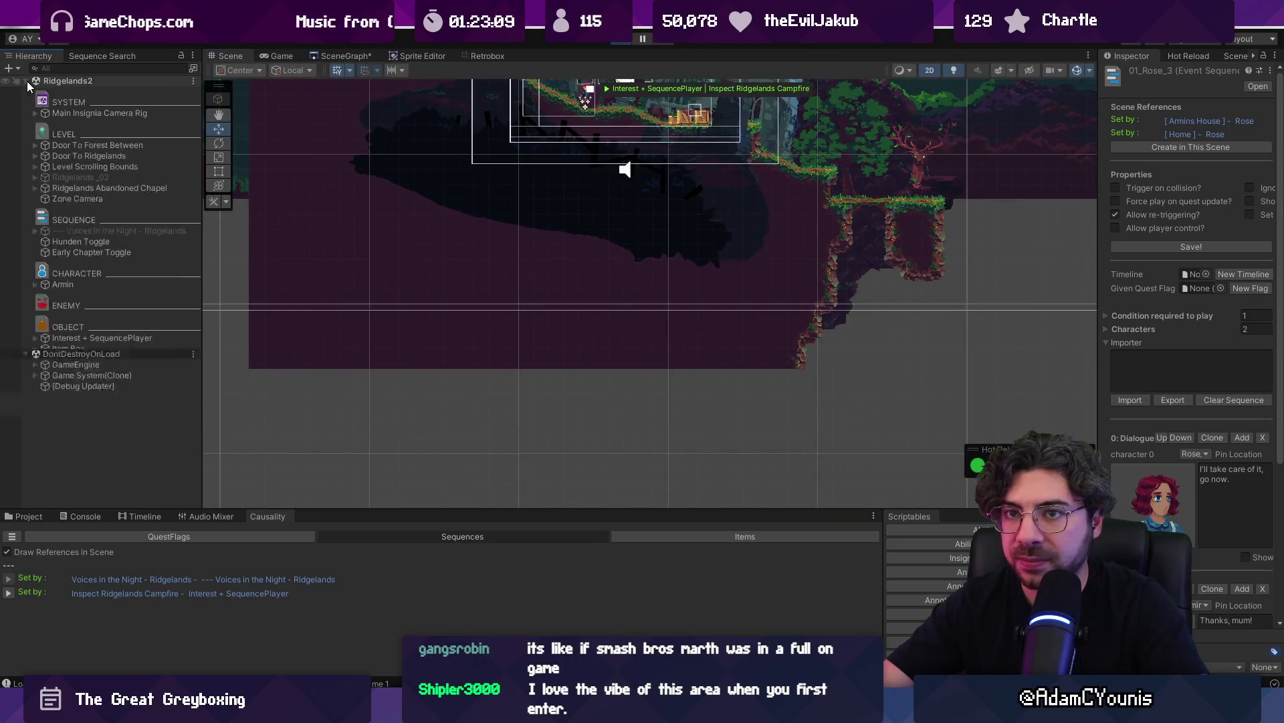
{"action": "double_click", "coordinate": [71, 166]}
{"action": "double_click", "coordinate": [67, 188]}
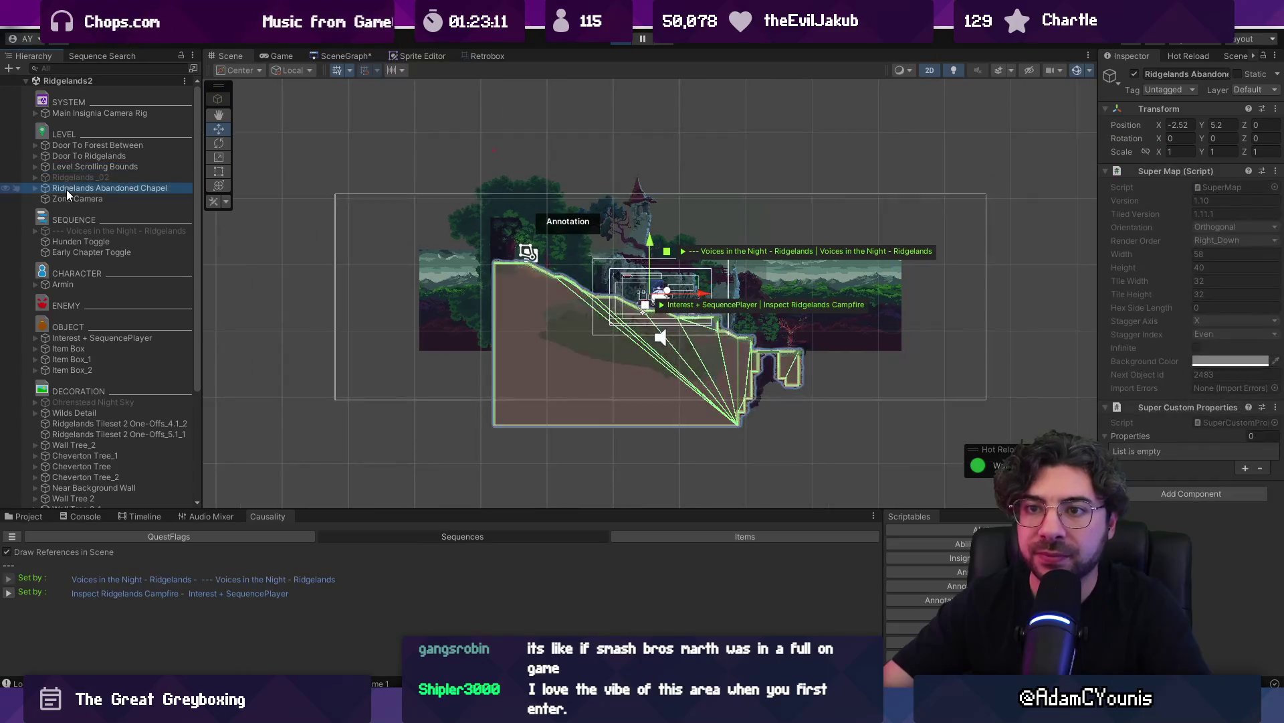
{"action": "double_click", "coordinate": [67, 156]}
{"action": "left_click", "coordinate": [82, 252]}
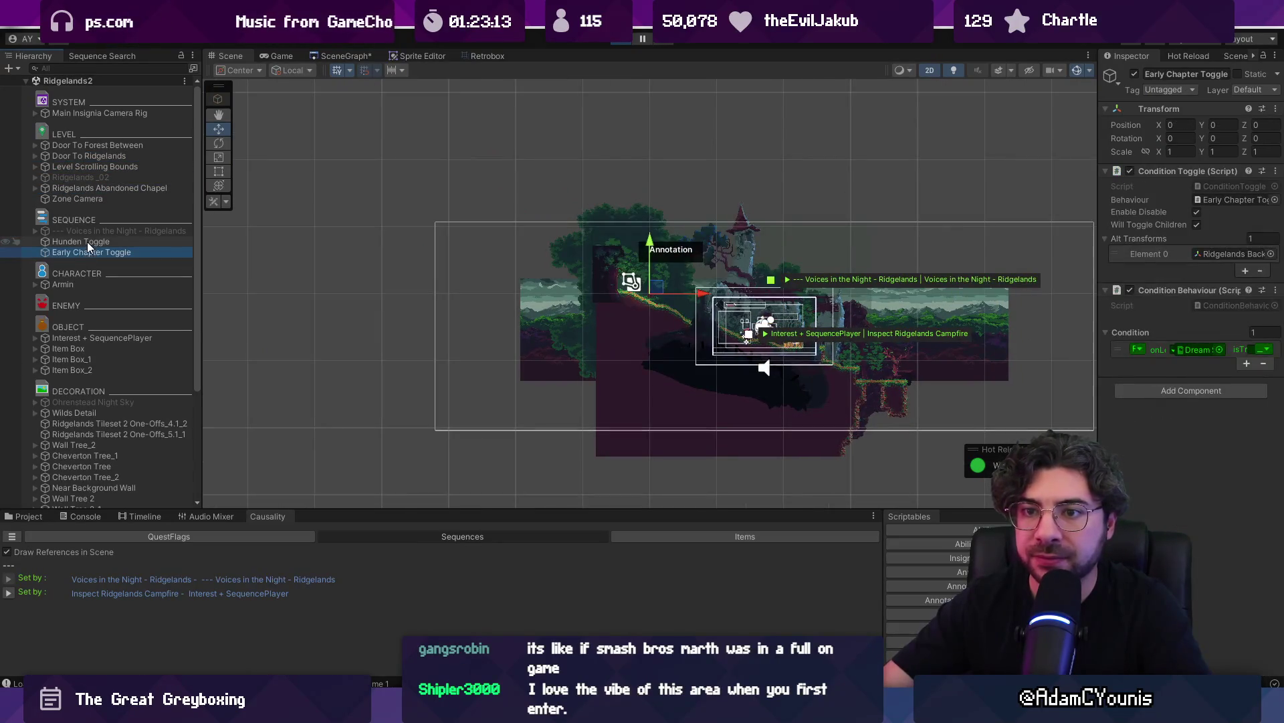
{"action": "left_click", "coordinate": [87, 242]}
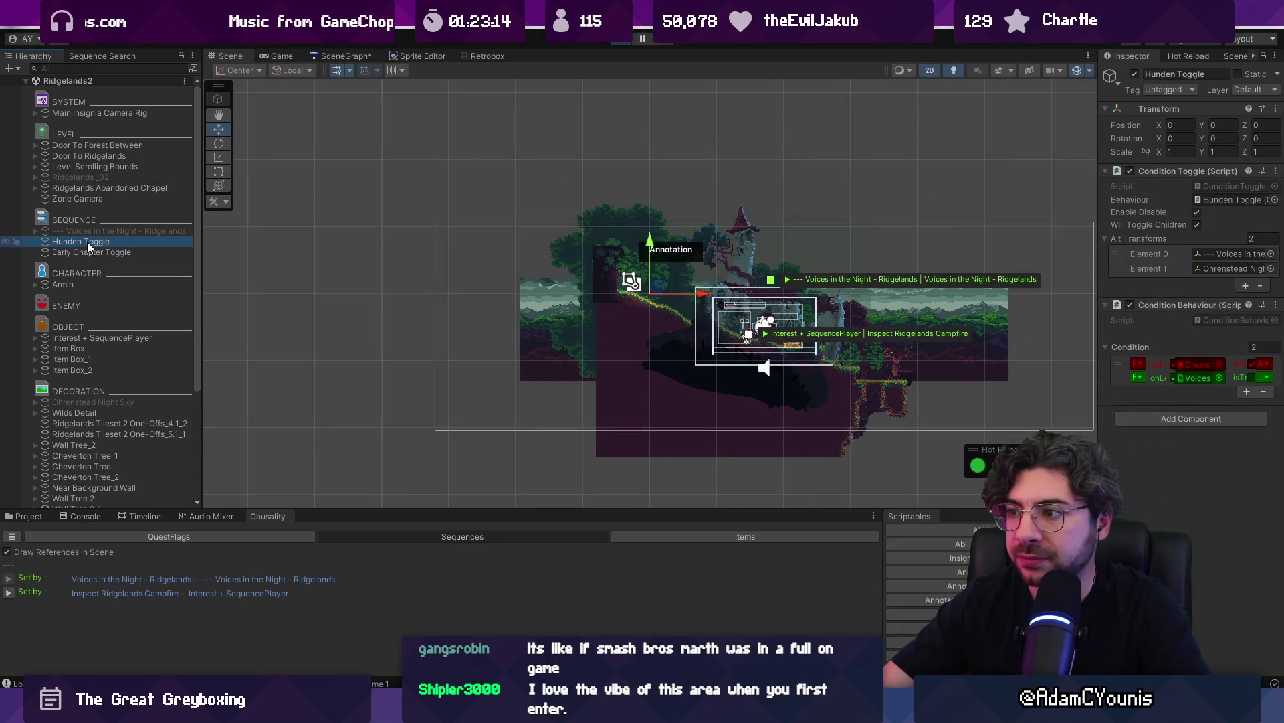
{"action": "left_click", "coordinate": [54, 231]}
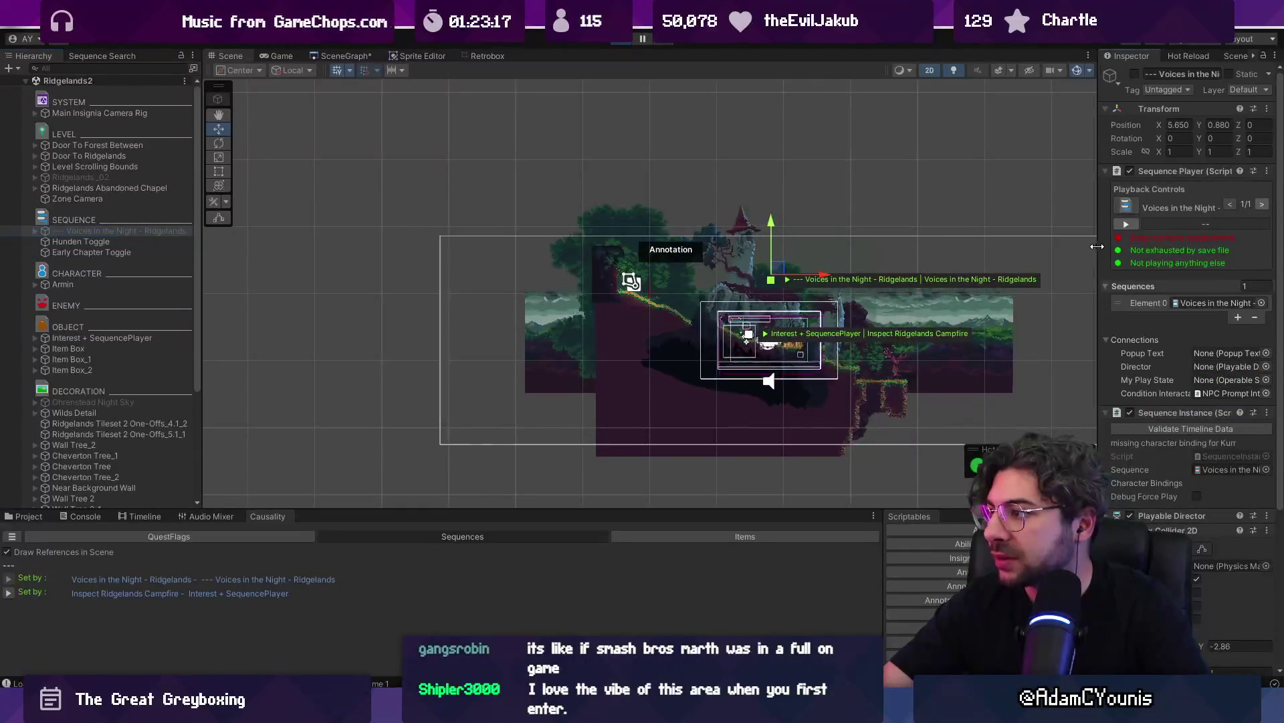
{"action": "left_click_drag", "start_coordinate": [1097, 246], "coordinate": [770, 242]}
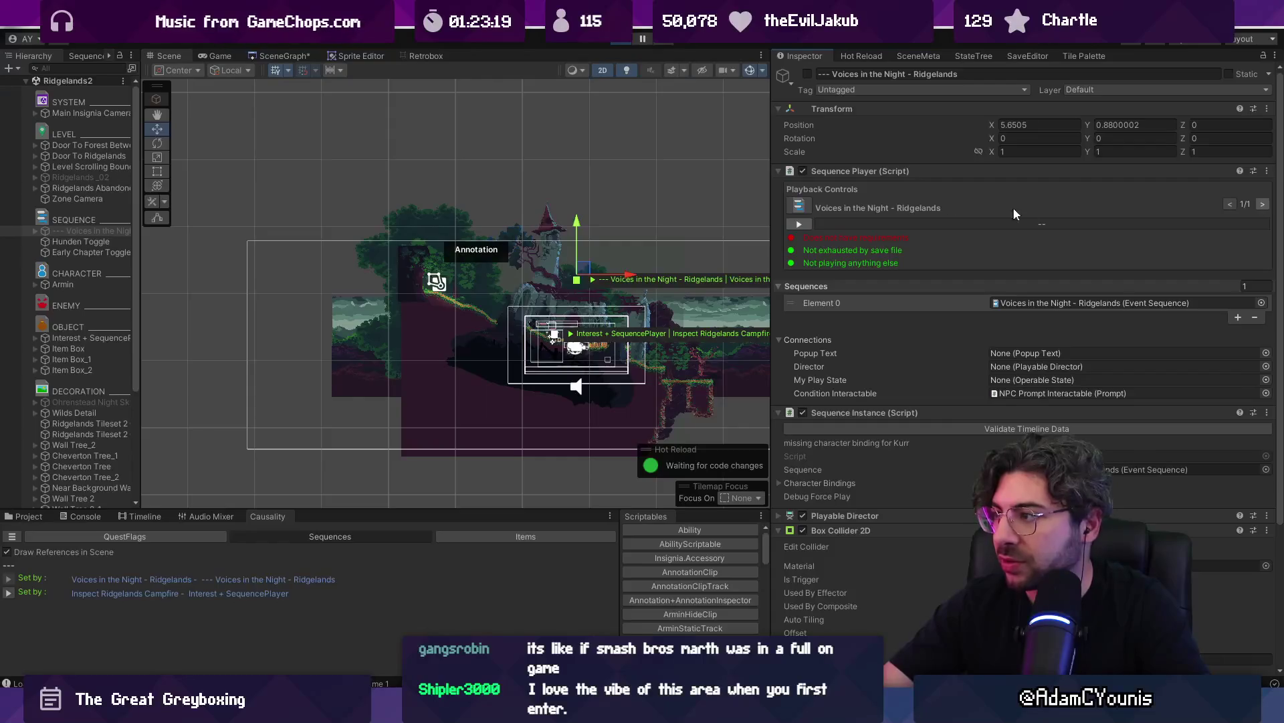
{"action": "double_click", "coordinate": [1103, 302]}
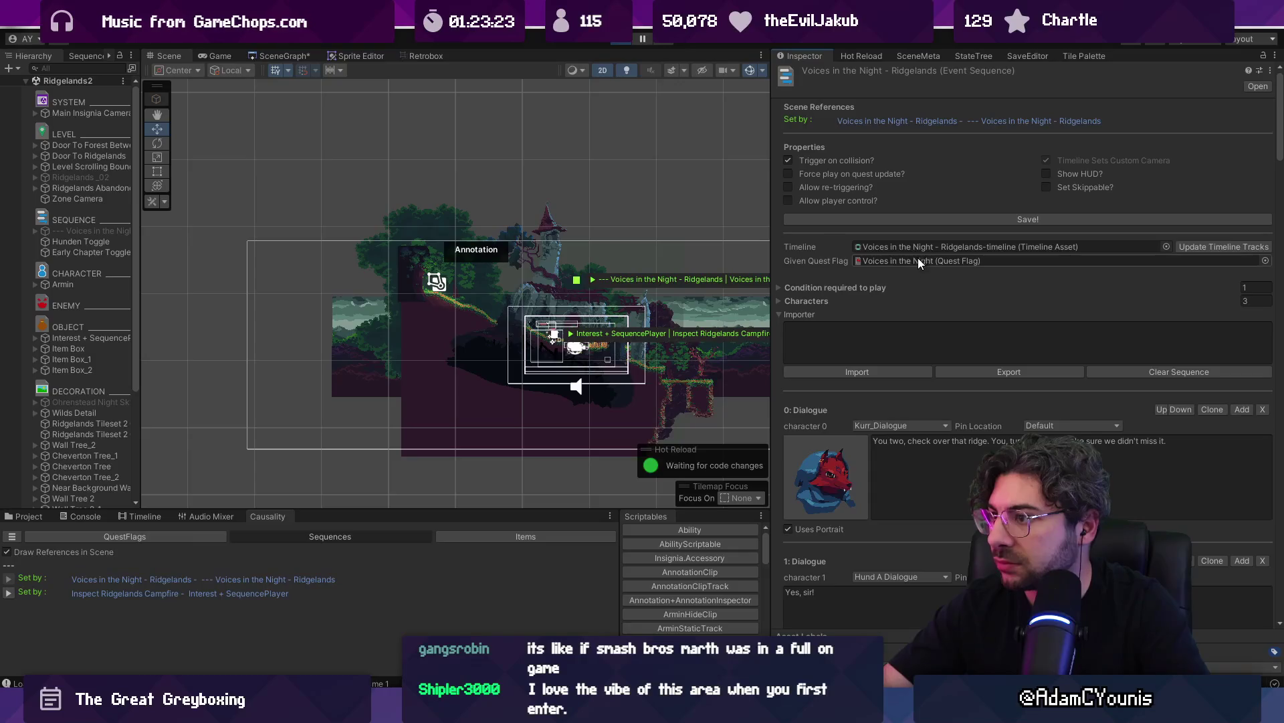
{"action": "left_click", "coordinate": [865, 285]}
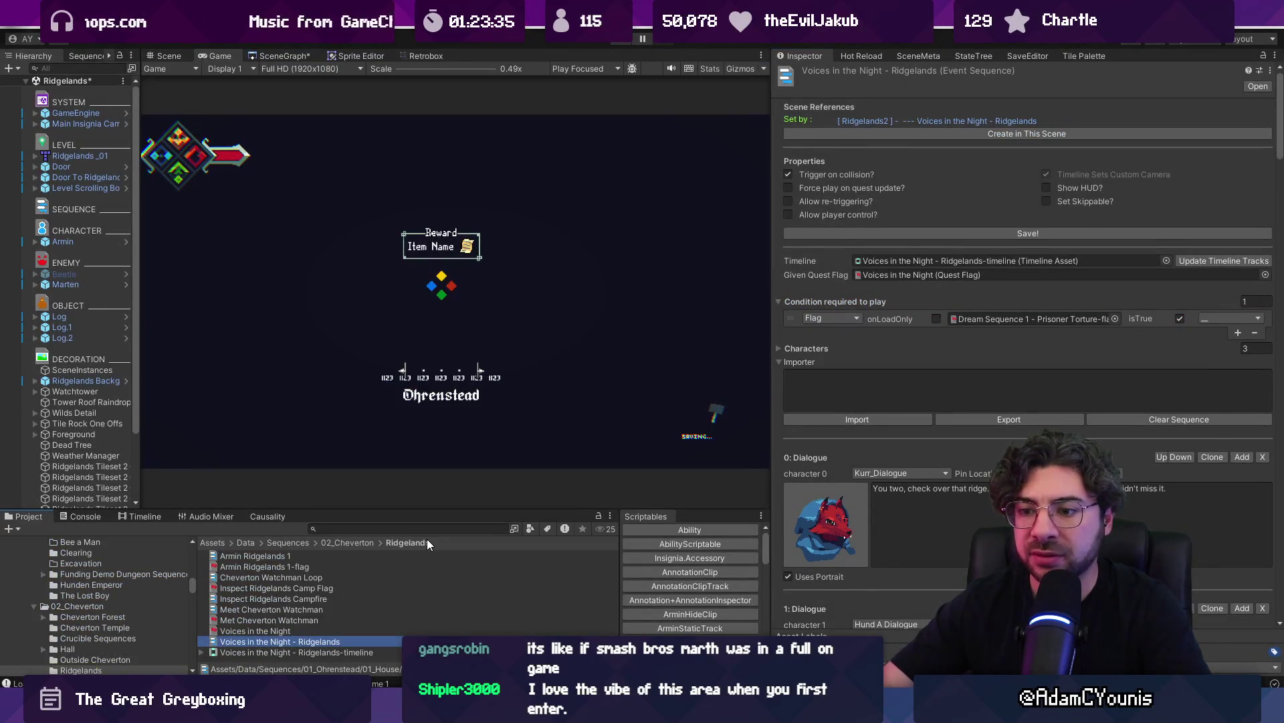
Open the Dream Sequence 1 scene from the SceneGraph, continuing past the unsaved-changes prompt
{"action": "left_click", "coordinate": [439, 531]}
{"action": "left_click", "coordinate": [281, 56]}
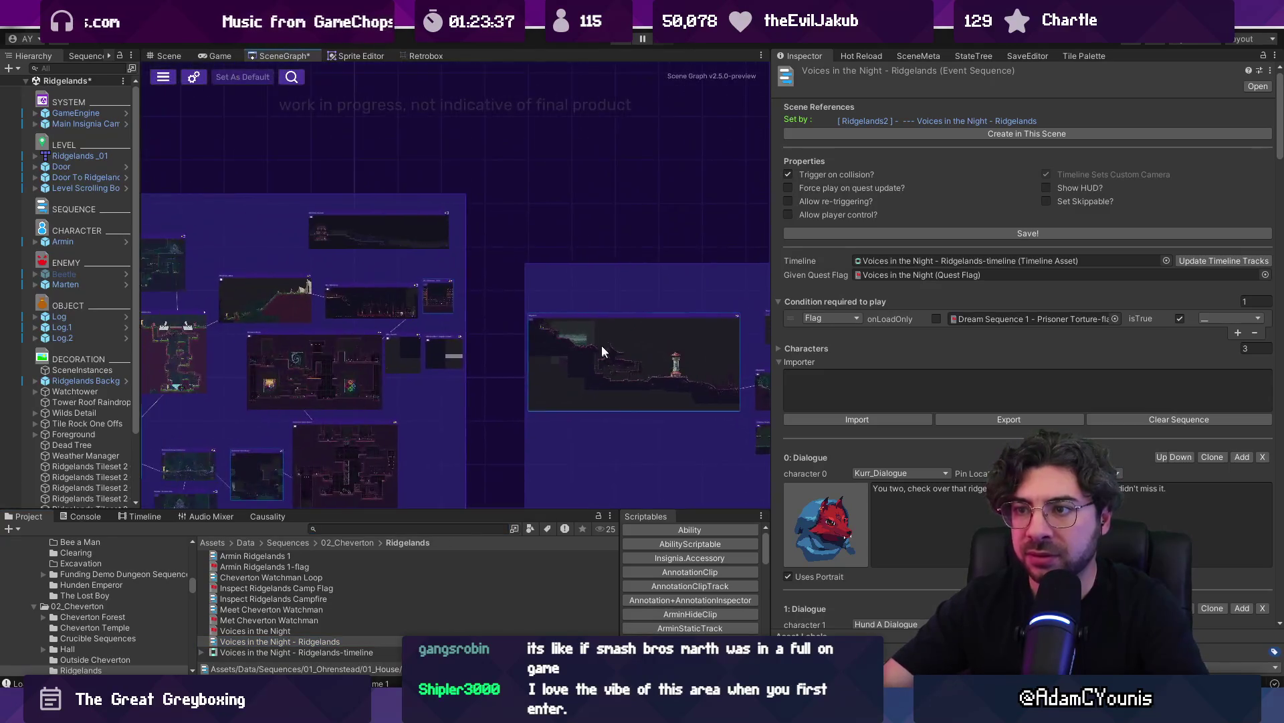
{"action": "double_click", "coordinate": [655, 248]}
{"action": "left_click", "coordinate": [677, 380]}
Select the Cutscene NPC under the CHARACTER group in the Hierarchy
{"action": "left_click", "coordinate": [94, 198]}
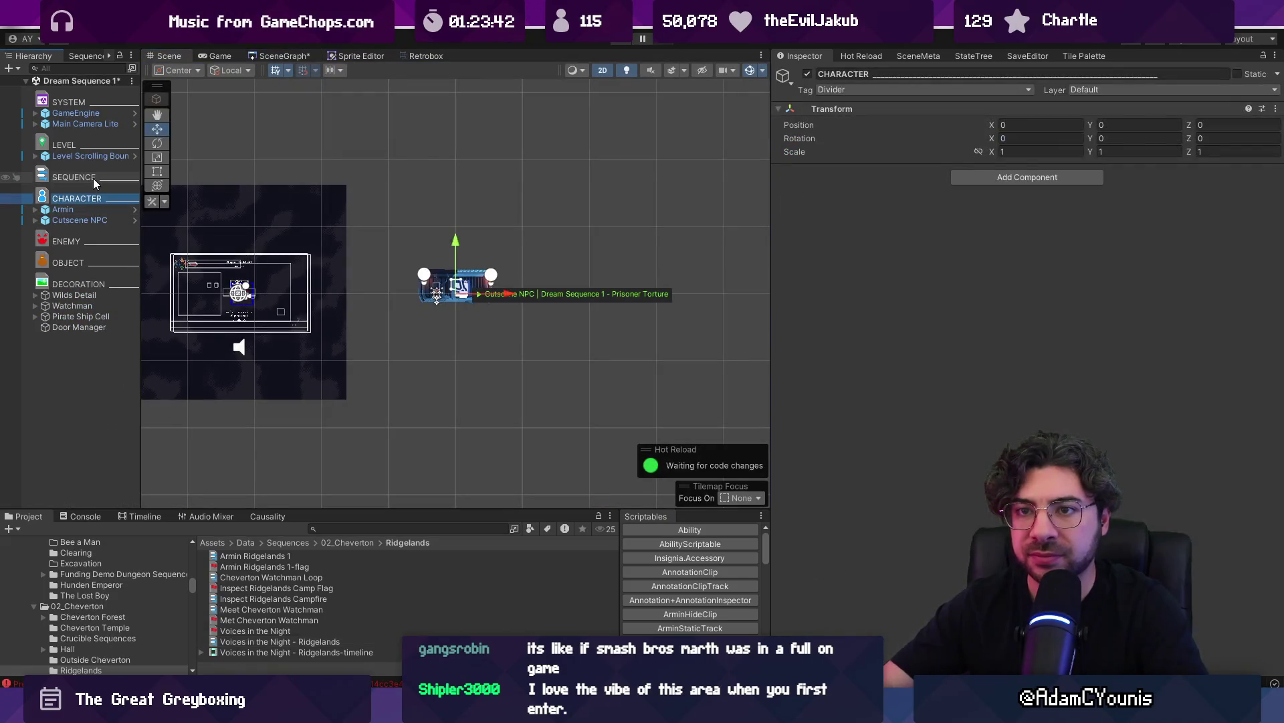
{"action": "scroll", "coordinate": [435, 277], "scroll_direction": "up", "scroll_amount": 3}
{"action": "scroll", "coordinate": [472, 294], "scroll_direction": "up", "scroll_amount": 2}
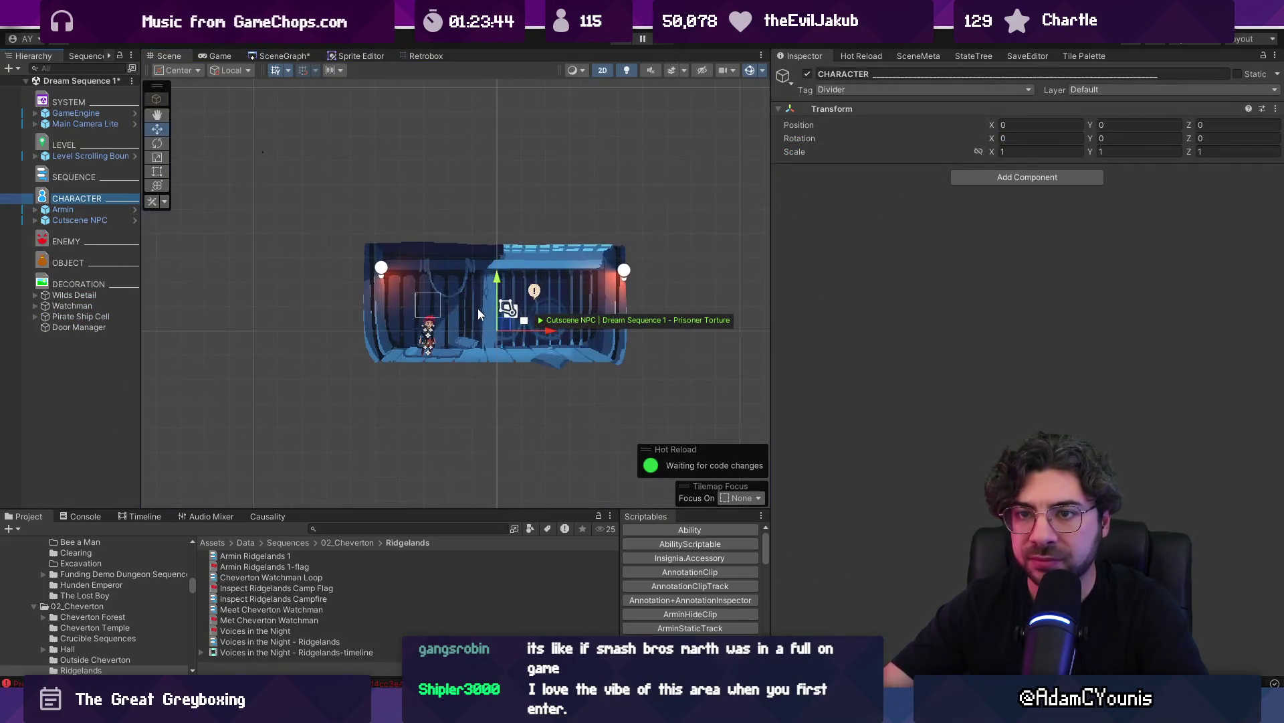
{"action": "left_click", "coordinate": [81, 221]}
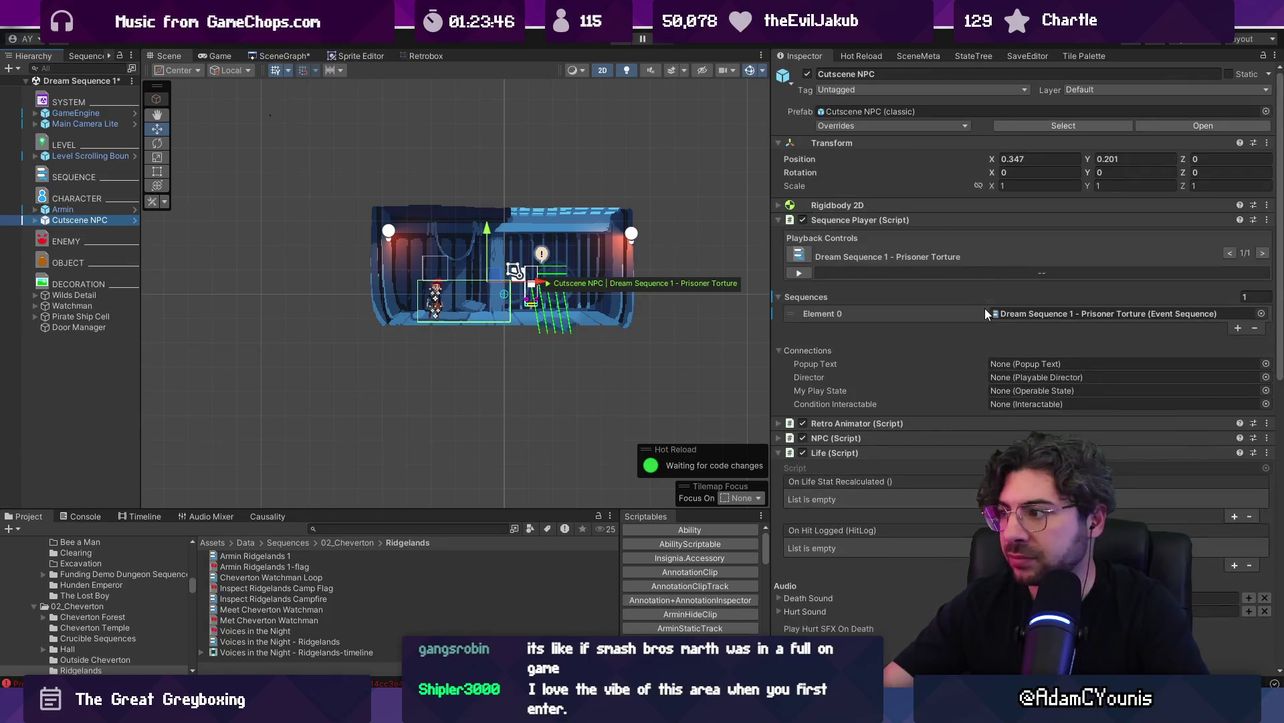
Set the Prisoner Torture sequence's Given Quest Flag to Dream Sequence 1 - Prisoner Torture-flag
{"action": "double_click", "coordinate": [994, 313]}
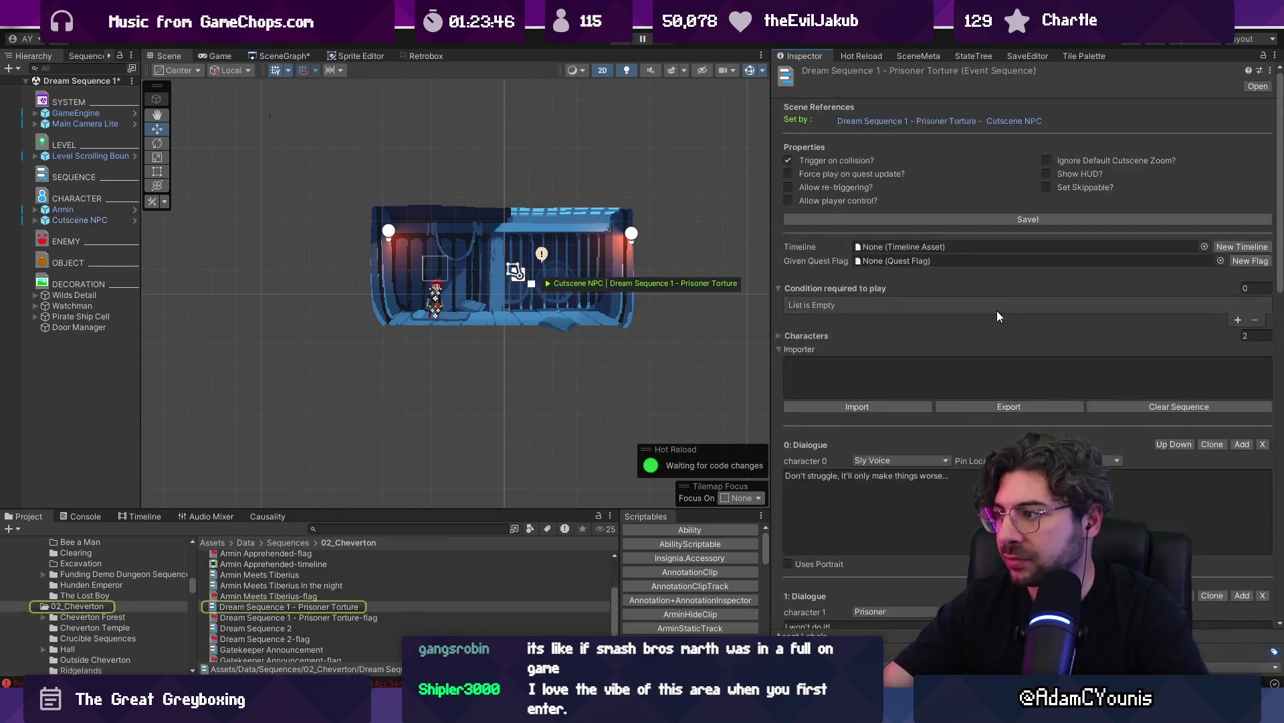
{"action": "left_click", "coordinate": [1221, 260]}
{"action": "type", "text": "torture"}
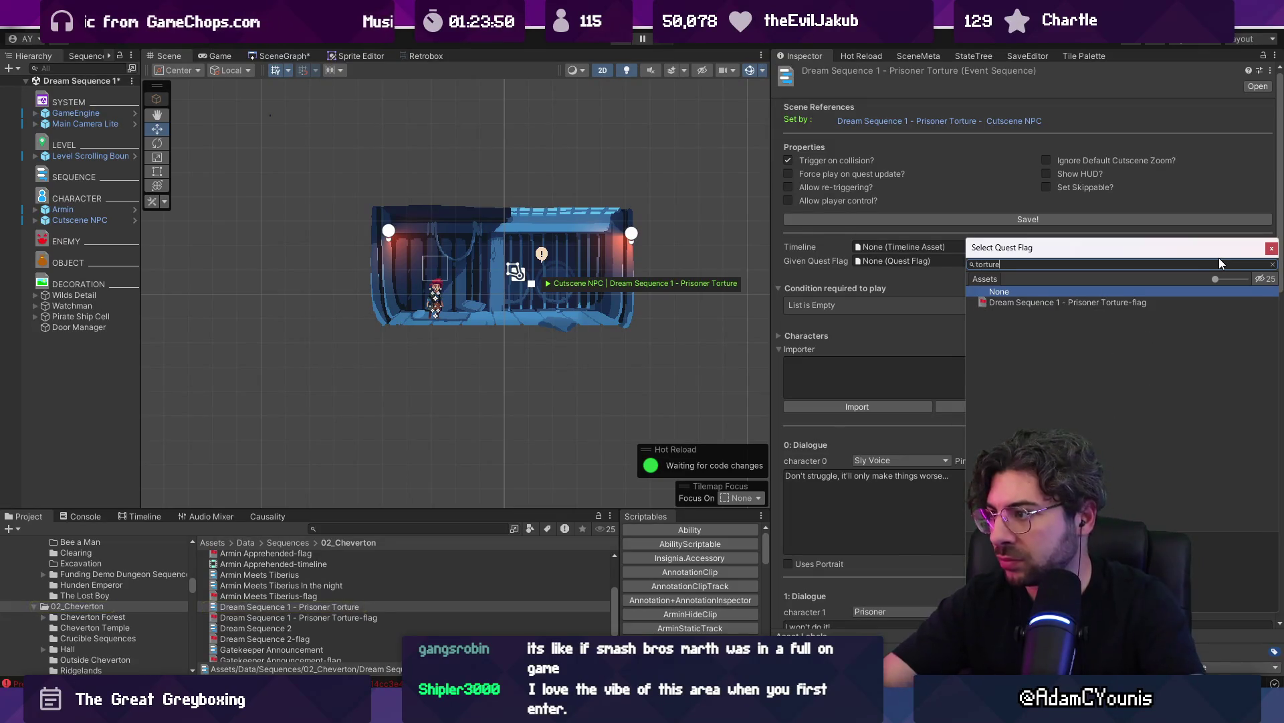
{"action": "key", "text": "Down"}
{"action": "key", "text": "Return"}
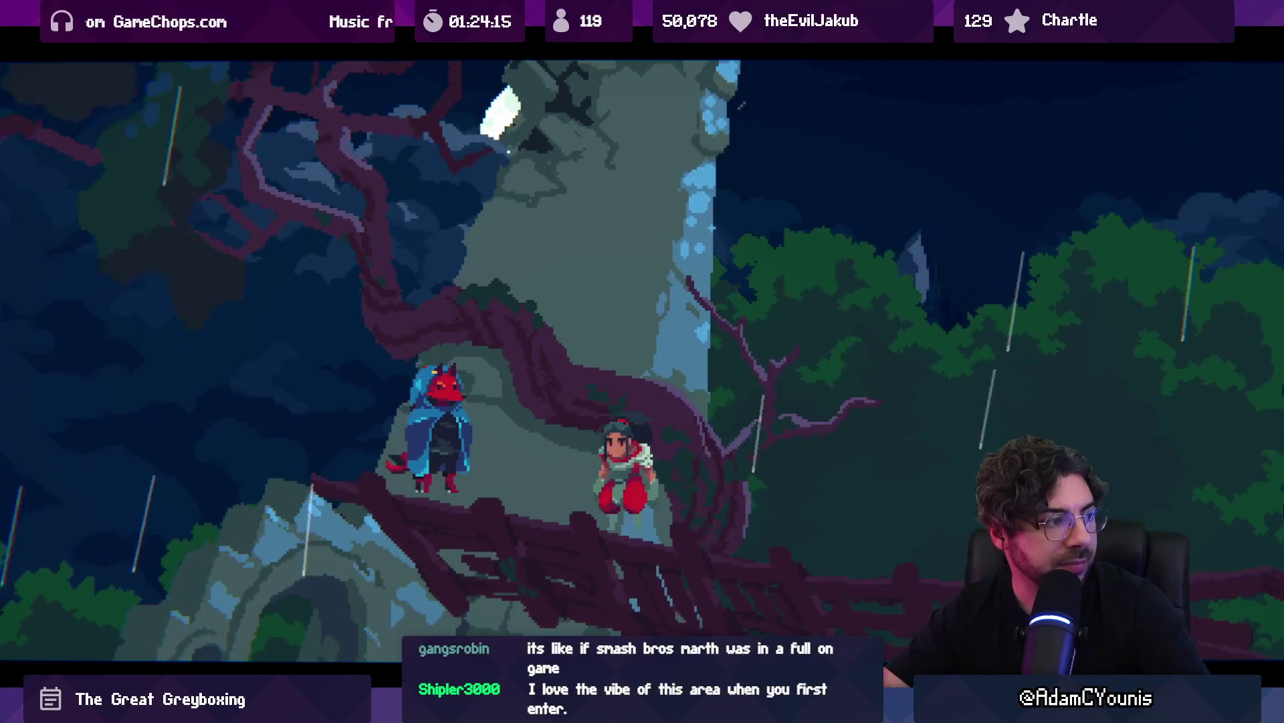
Advance through the fox and girl dream cutscene lines, then open and close the pause menu
{"action": "key", "text": "Return"}
{"action": "key", "text": "Return"}
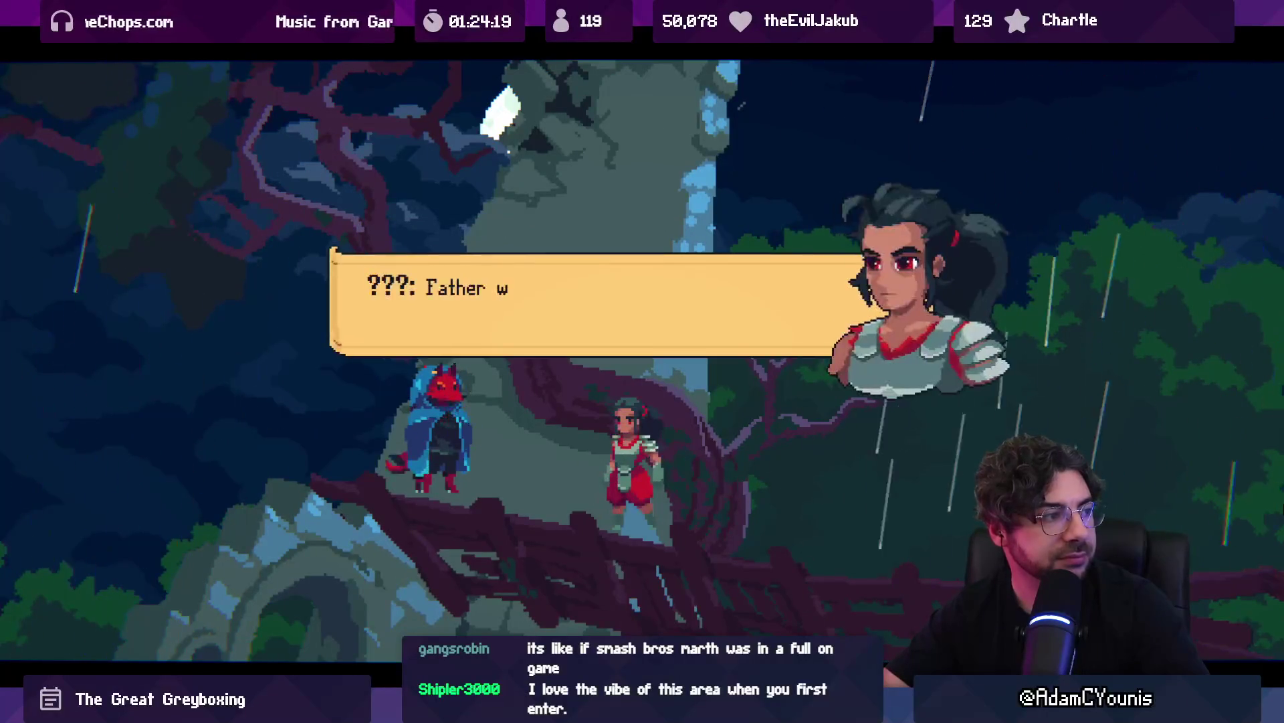
{"action": "key", "text": "Return"}
{"action": "key", "text": "Return"}
{"action": "key", "text": "Return"}
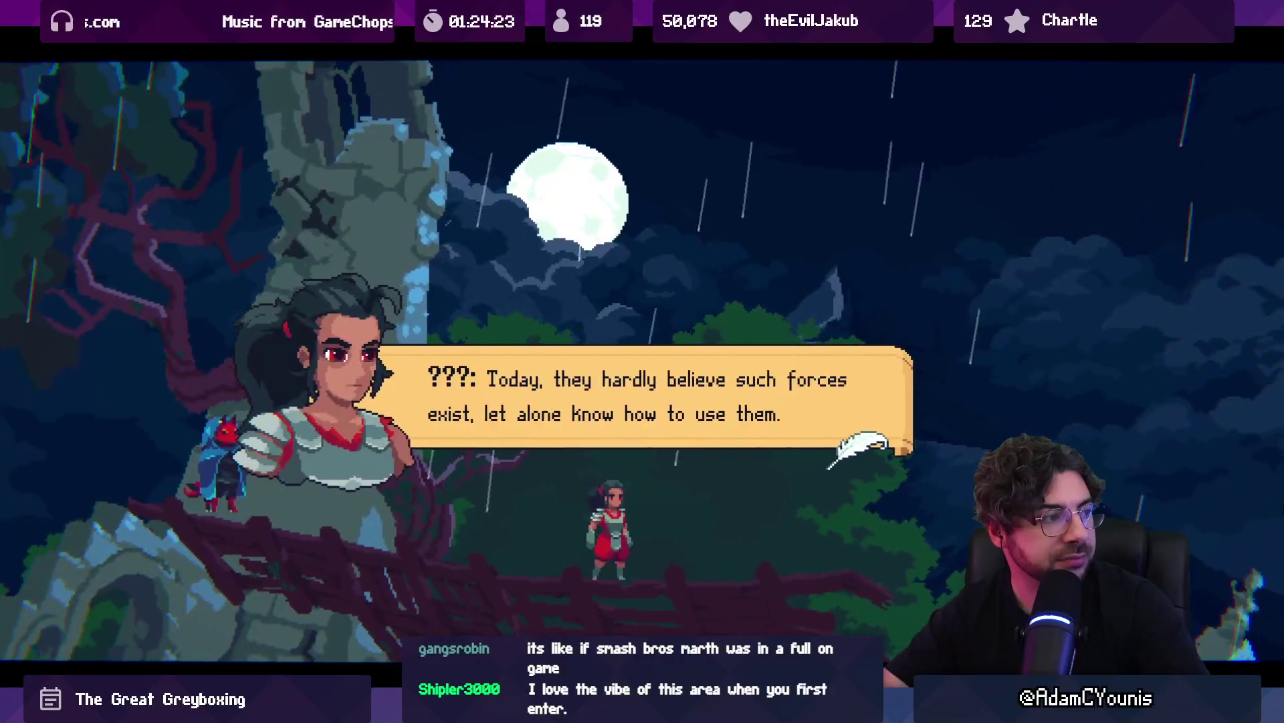
{"action": "key", "text": "Return"}
{"action": "key", "text": "Return"}
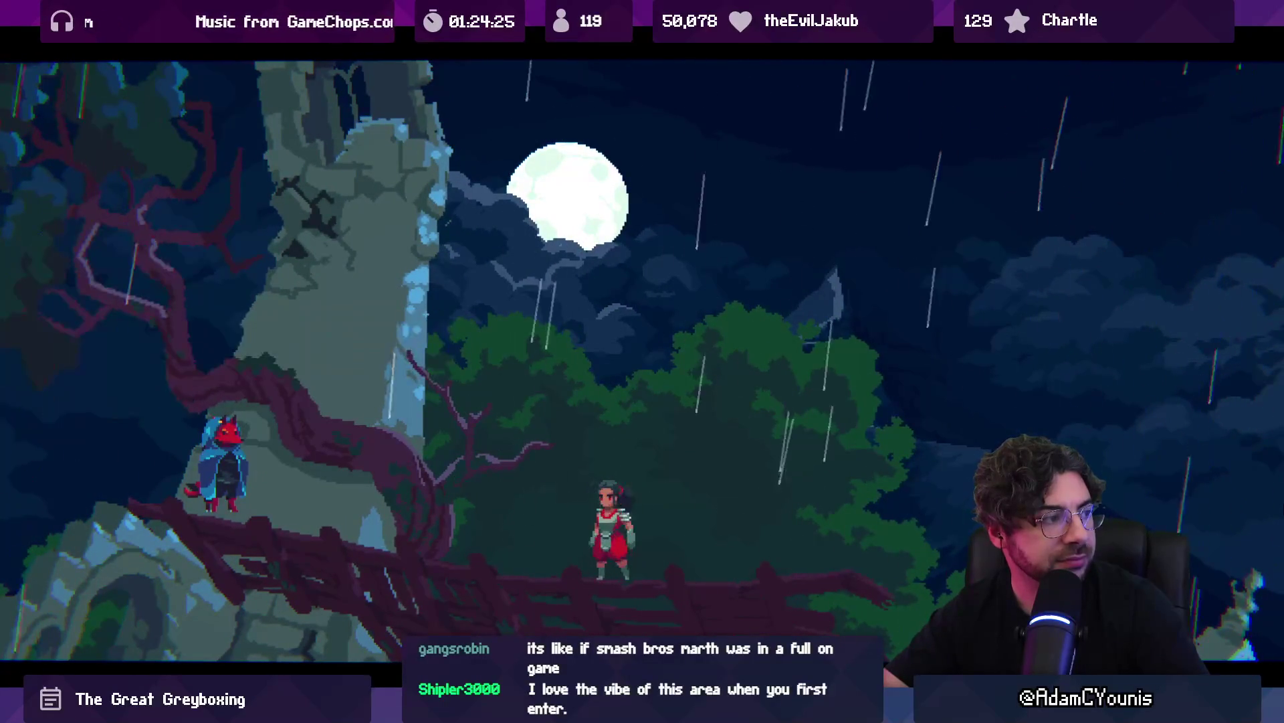
{"action": "key", "text": "Return"}
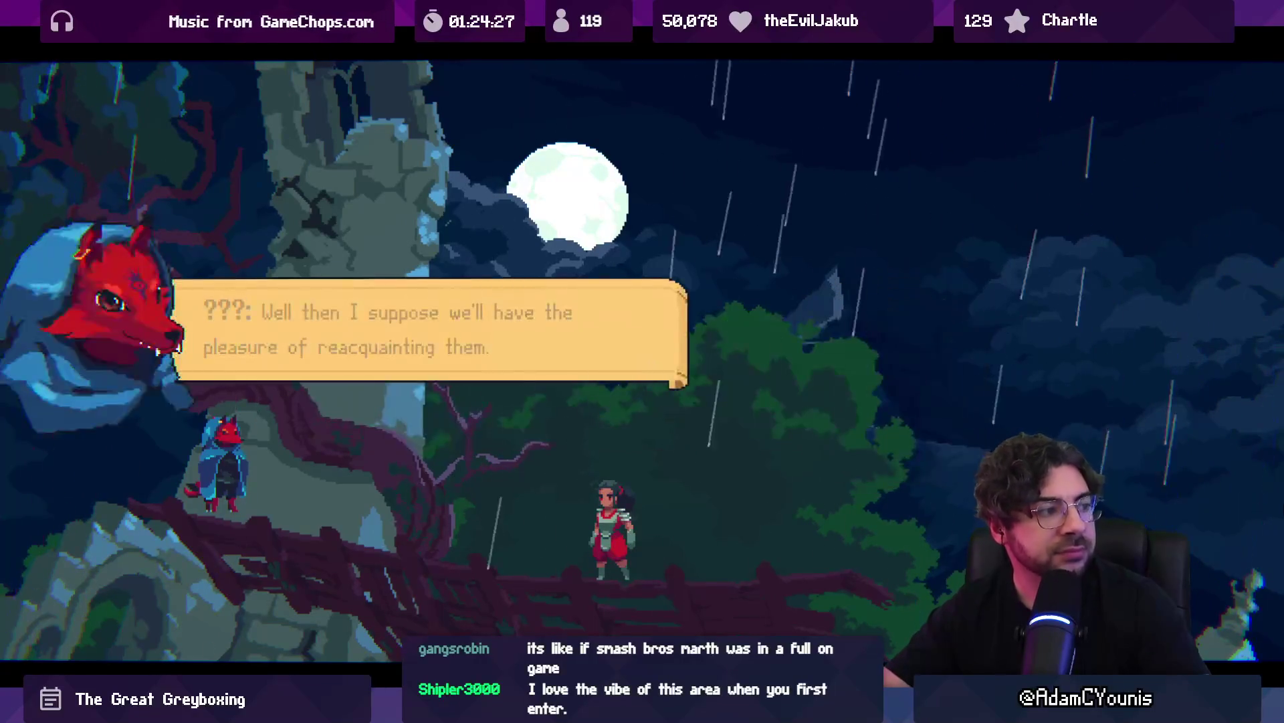
{"action": "key", "text": "Return"}
{"action": "key", "text": "Return"}
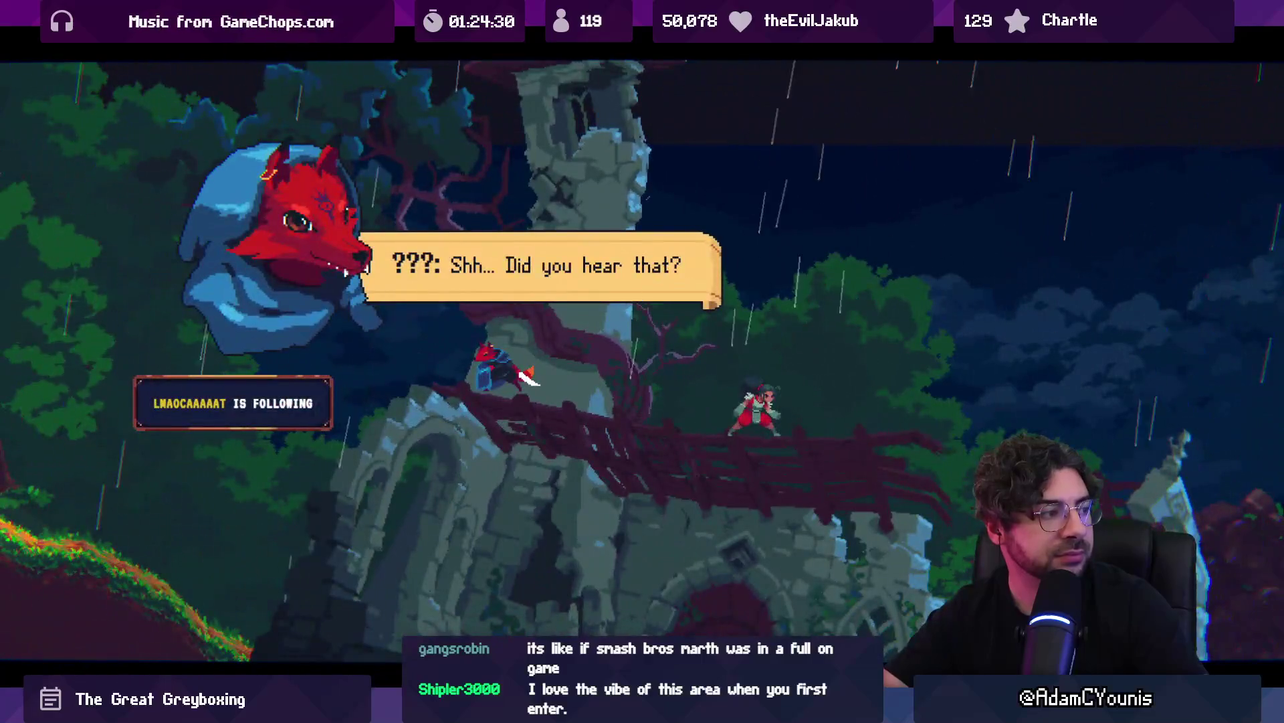
{"action": "key", "text": "Return"}
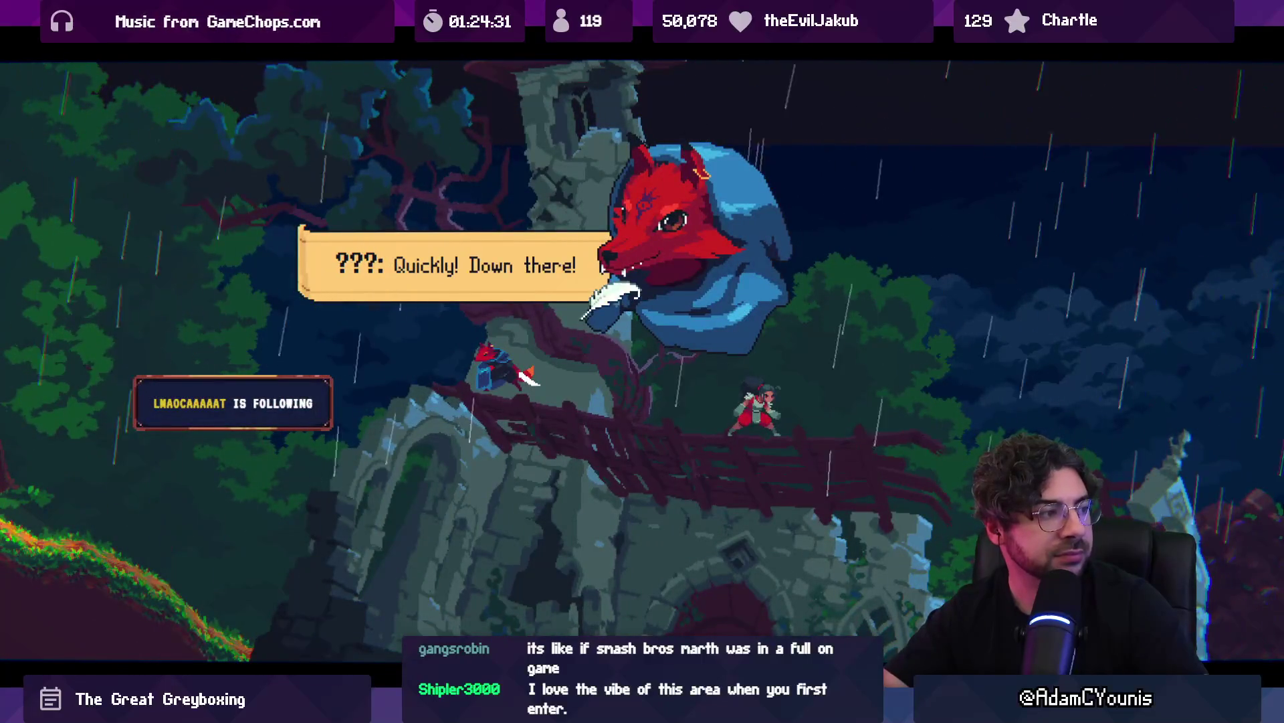
{"action": "key", "text": "Return"}
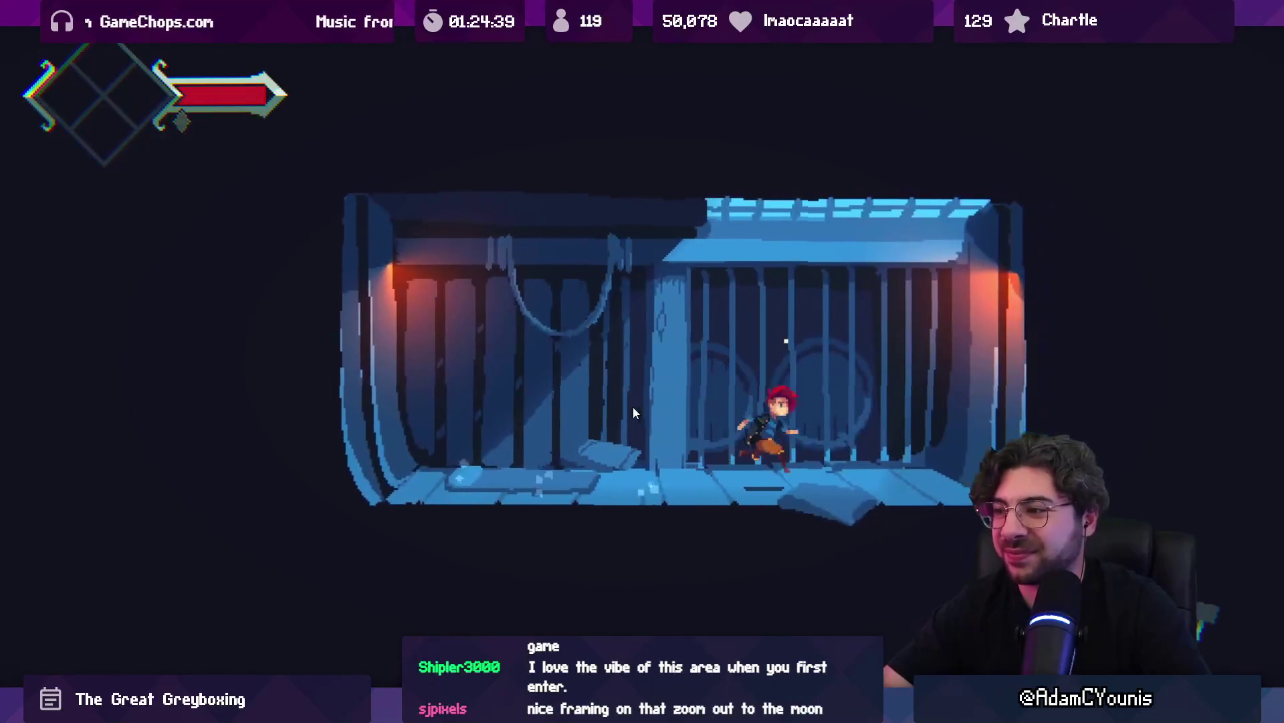
{"action": "key", "text": "Escape"}
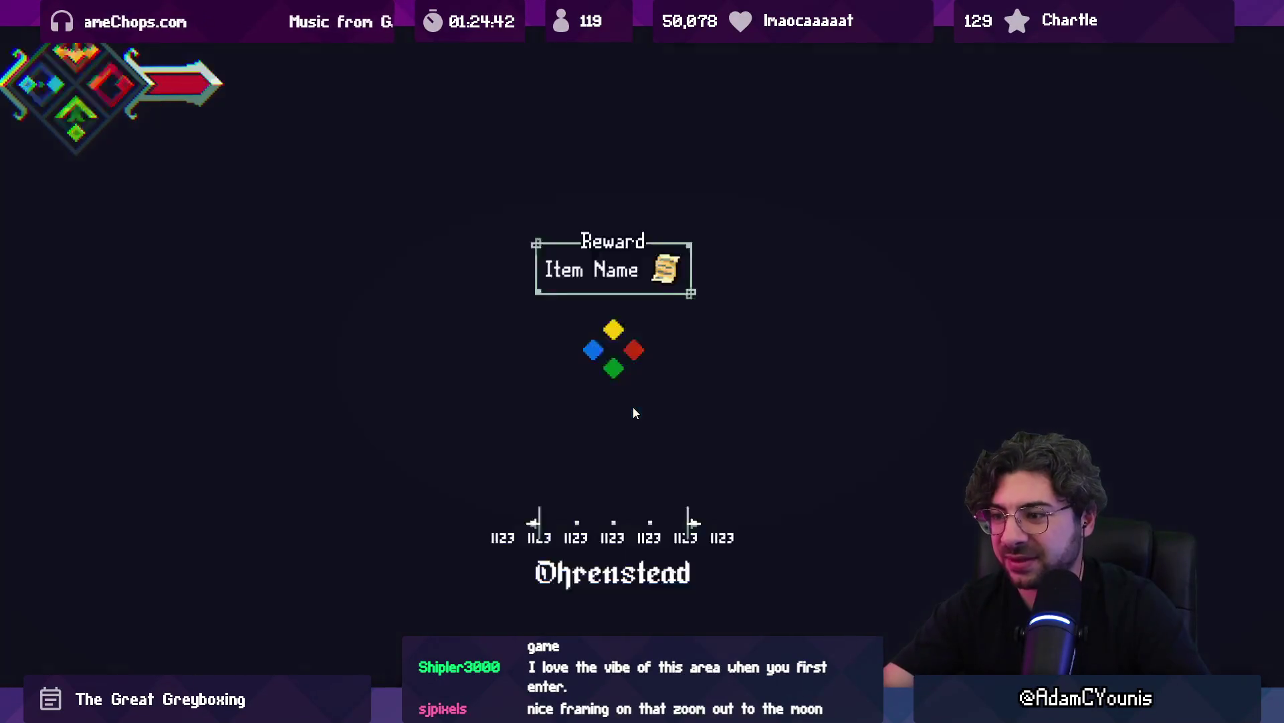
{"action": "key", "text": "Escape"}
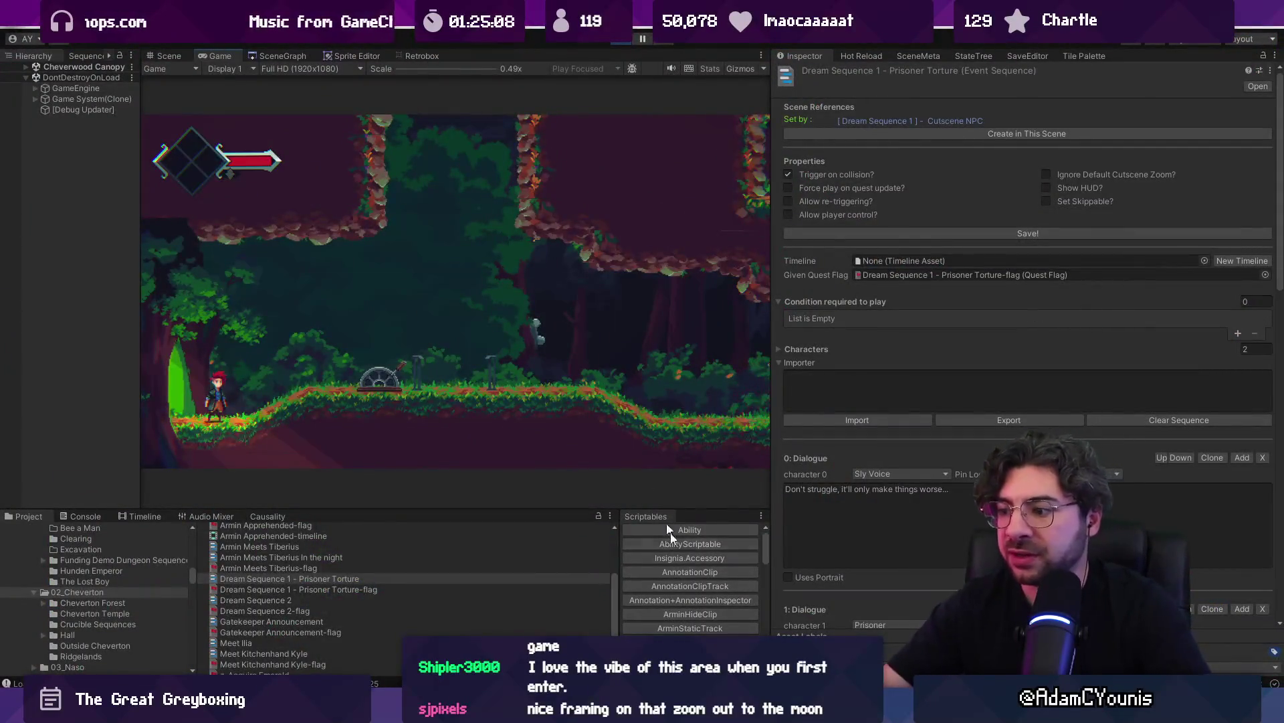
View the running Cheverwood Canopy level in the Scene view, then pan the Figma story map
{"action": "key", "text": "ctrl+1"}
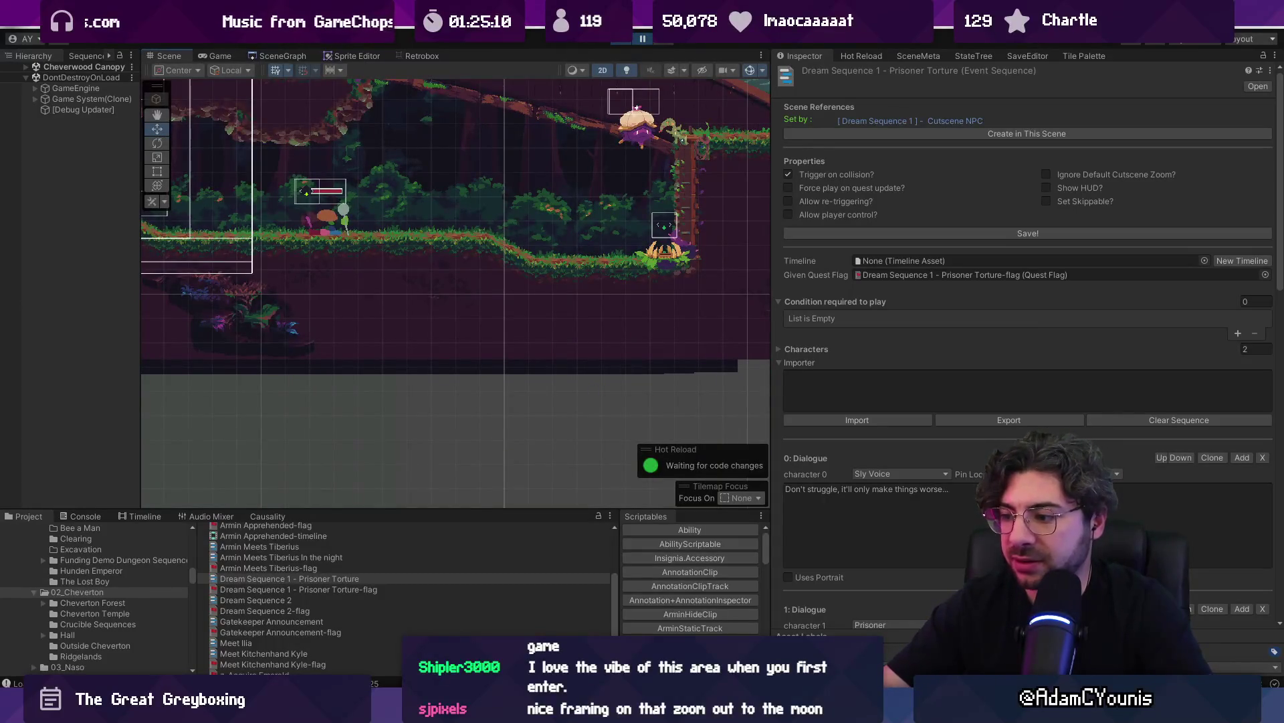
{"action": "key", "text": "alt+Tab"}
{"action": "left_click_drag", "start_coordinate": [718, 416], "coordinate": [567, 299]}
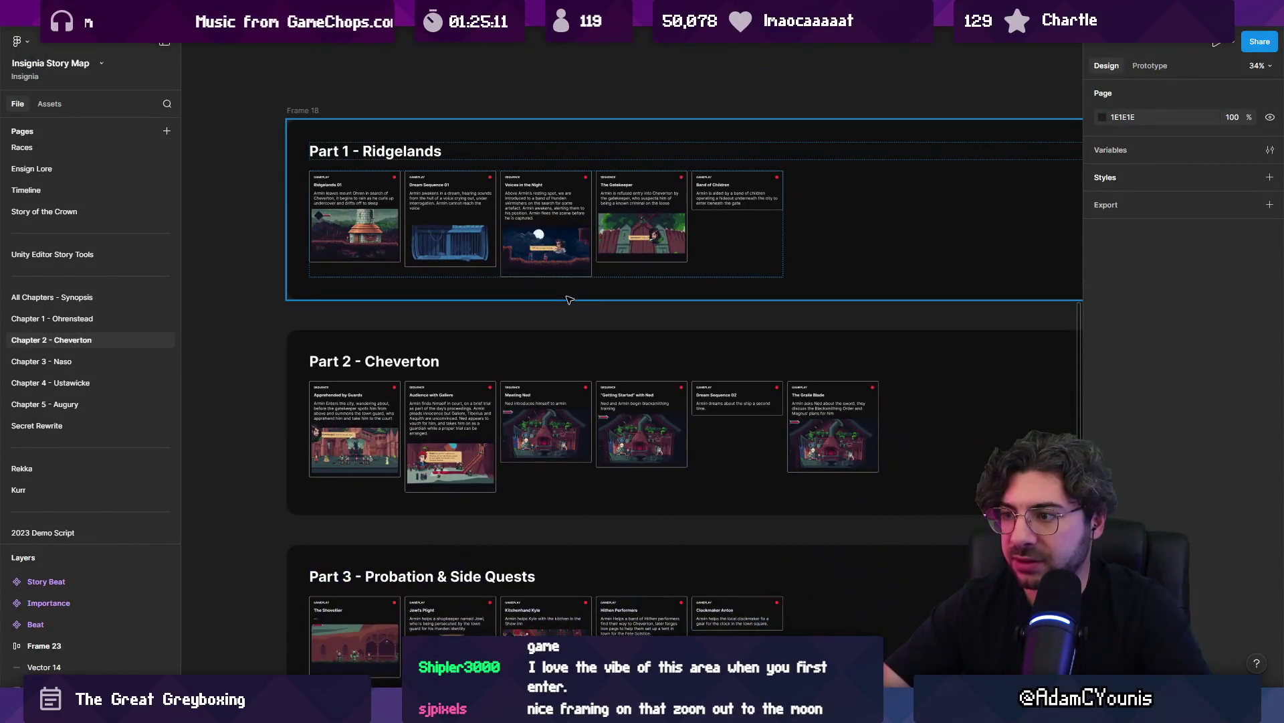
Zoom in on the Part 1 - Ridgelands card row, including The Gatekeeper, and return to Unity
{"action": "scroll", "coordinate": [574, 308], "scroll_direction": "up", "scroll_amount": 10, "text": "ctrl"}
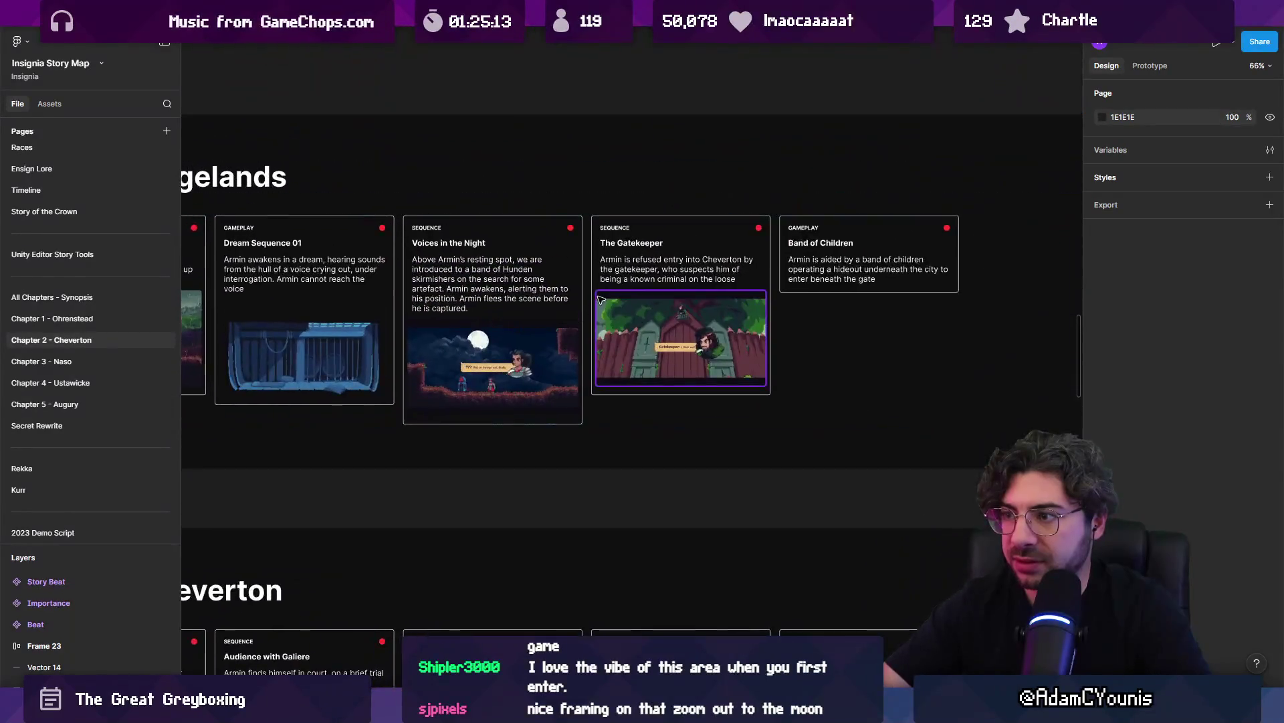
{"action": "scroll", "coordinate": [588, 251], "scroll_direction": "up", "scroll_amount": 4, "text": "ctrl"}
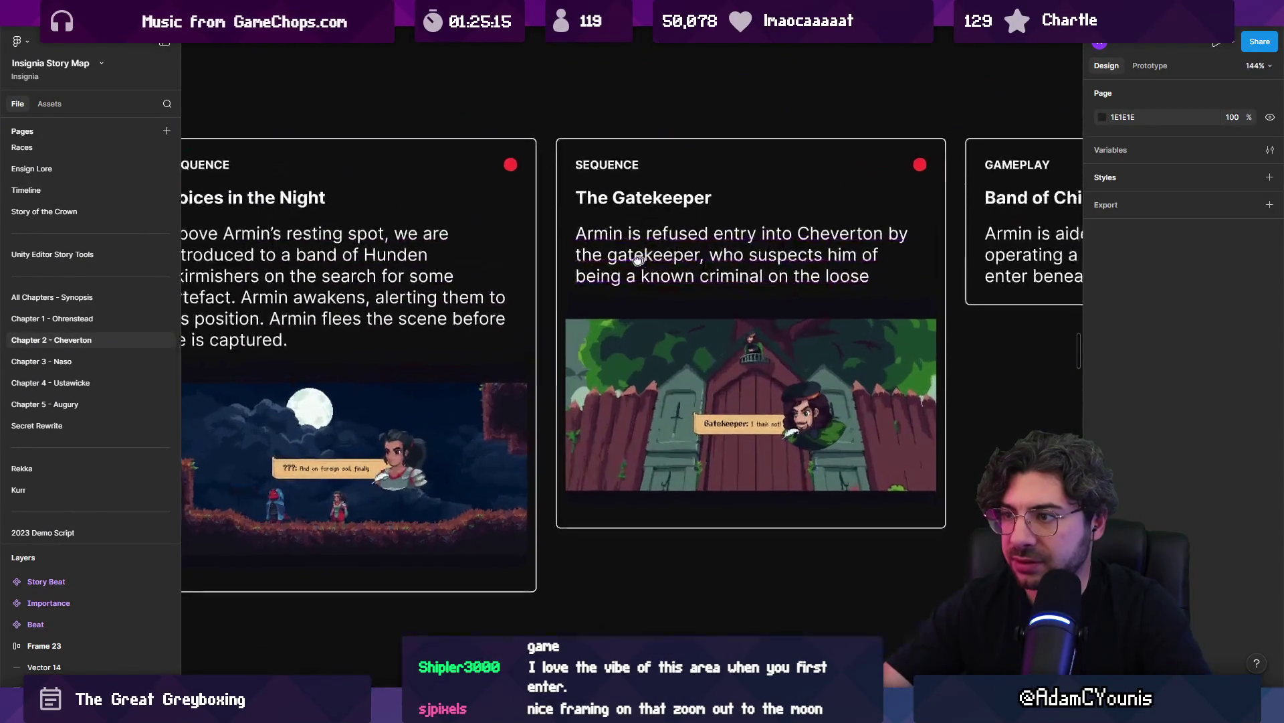
{"action": "left_click", "coordinate": [413, 214]}
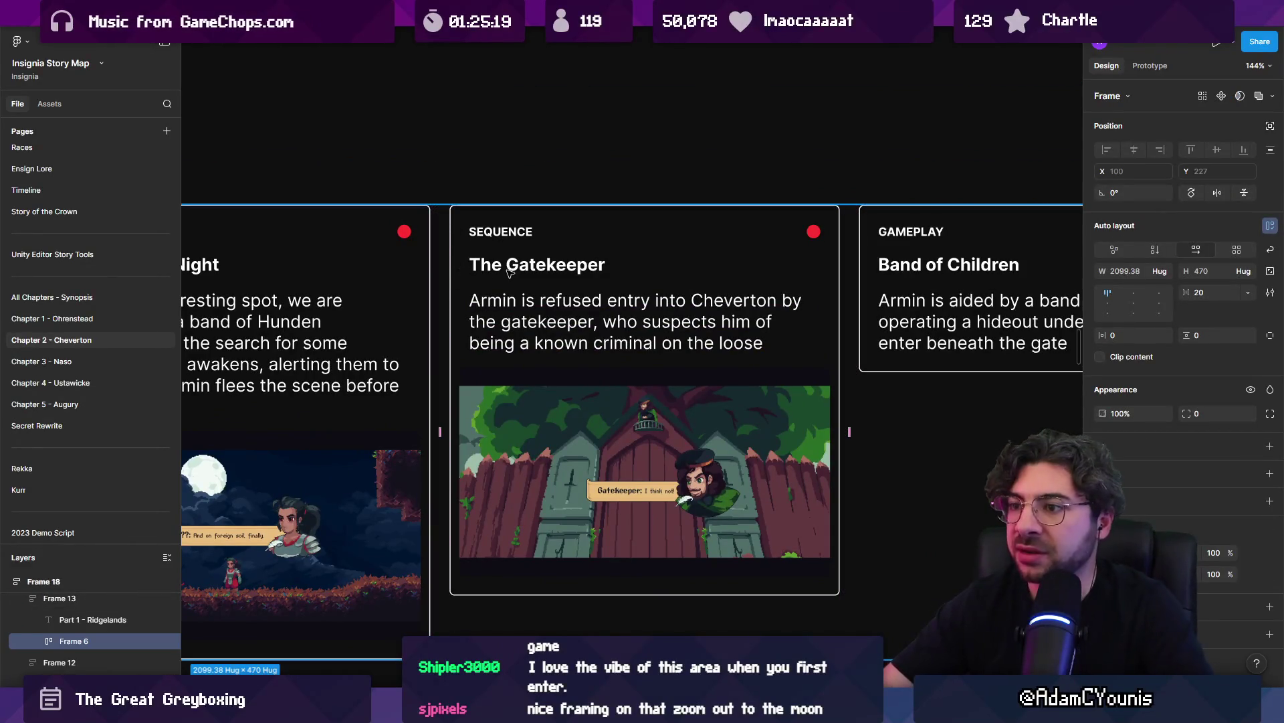
{"action": "key", "text": "alt+Tab"}
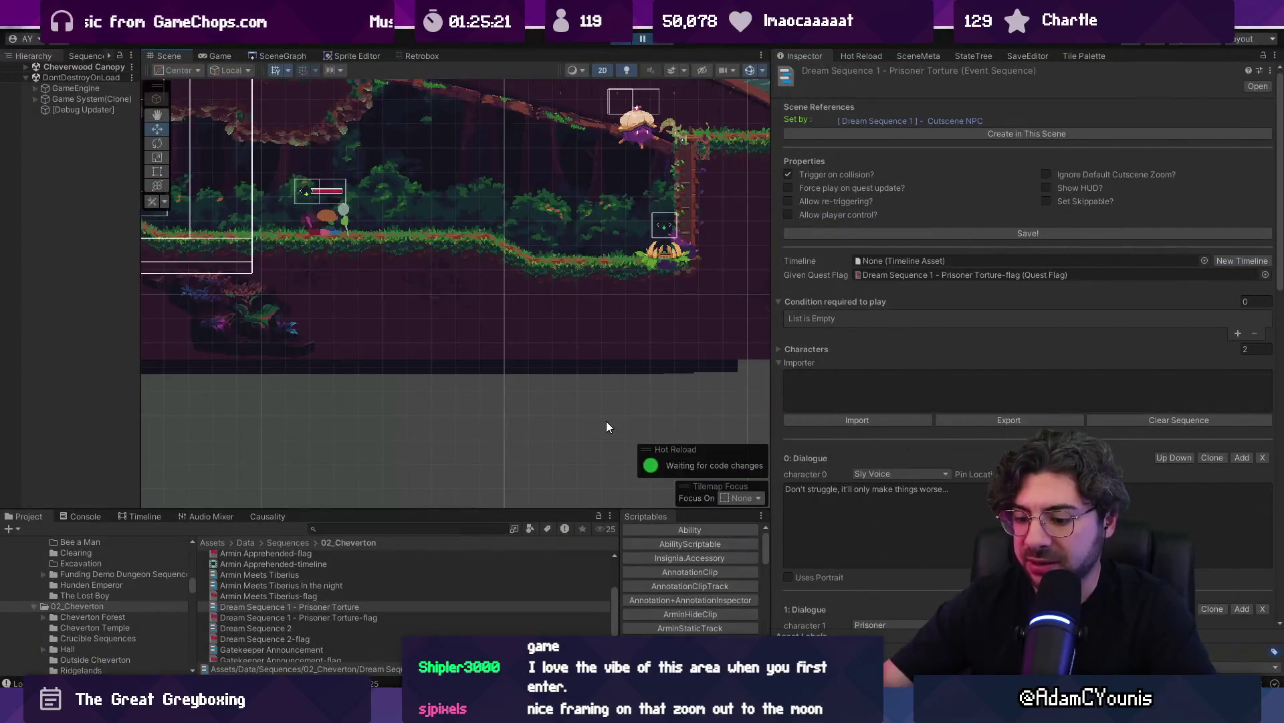
Run right through the forest and fight the green plant enemy with upward slashes
{"action": "key", "text": "Right"}
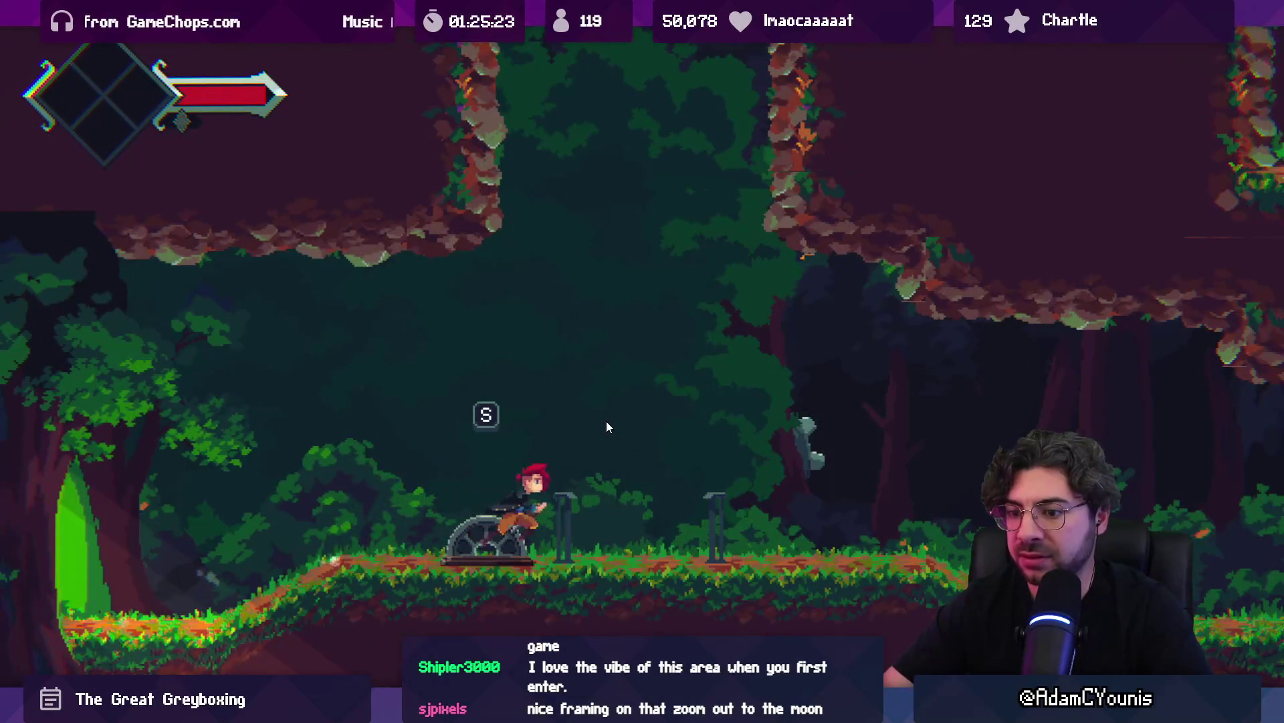
{"action": "key", "text": "Right"}
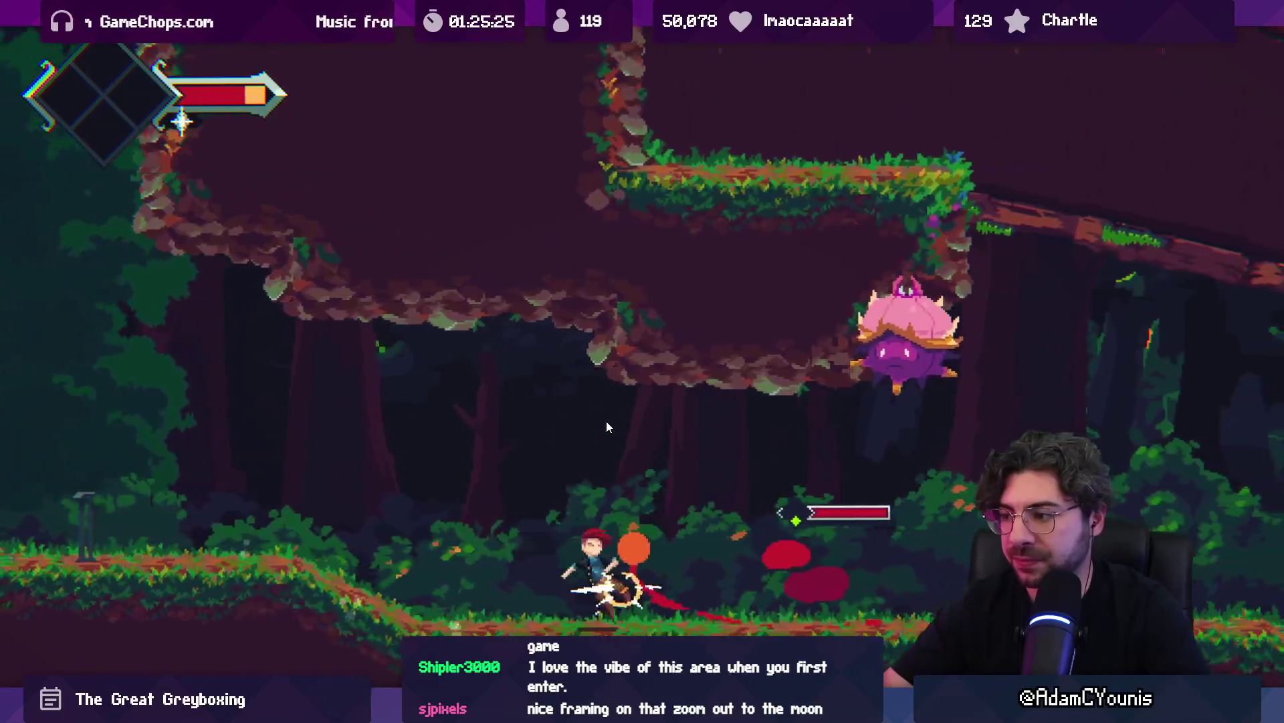
{"action": "key", "text": "x"}
{"action": "key", "text": "x"}
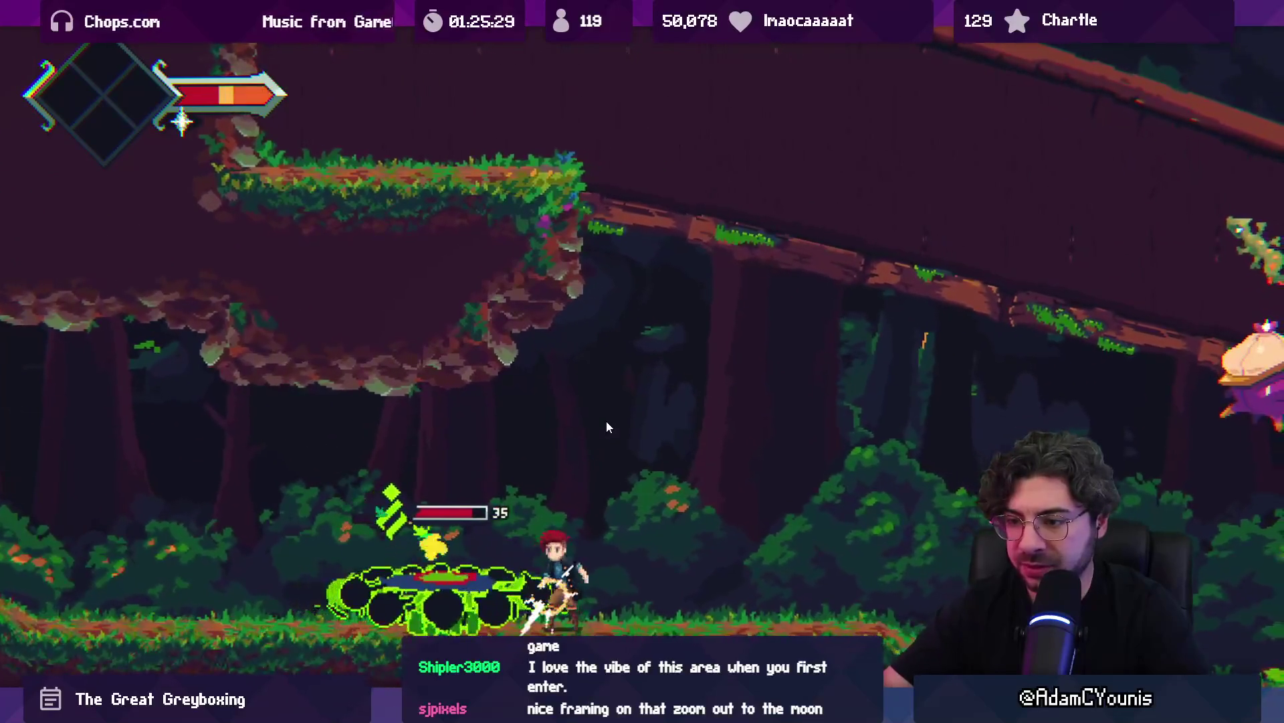
{"action": "key", "text": "x"}
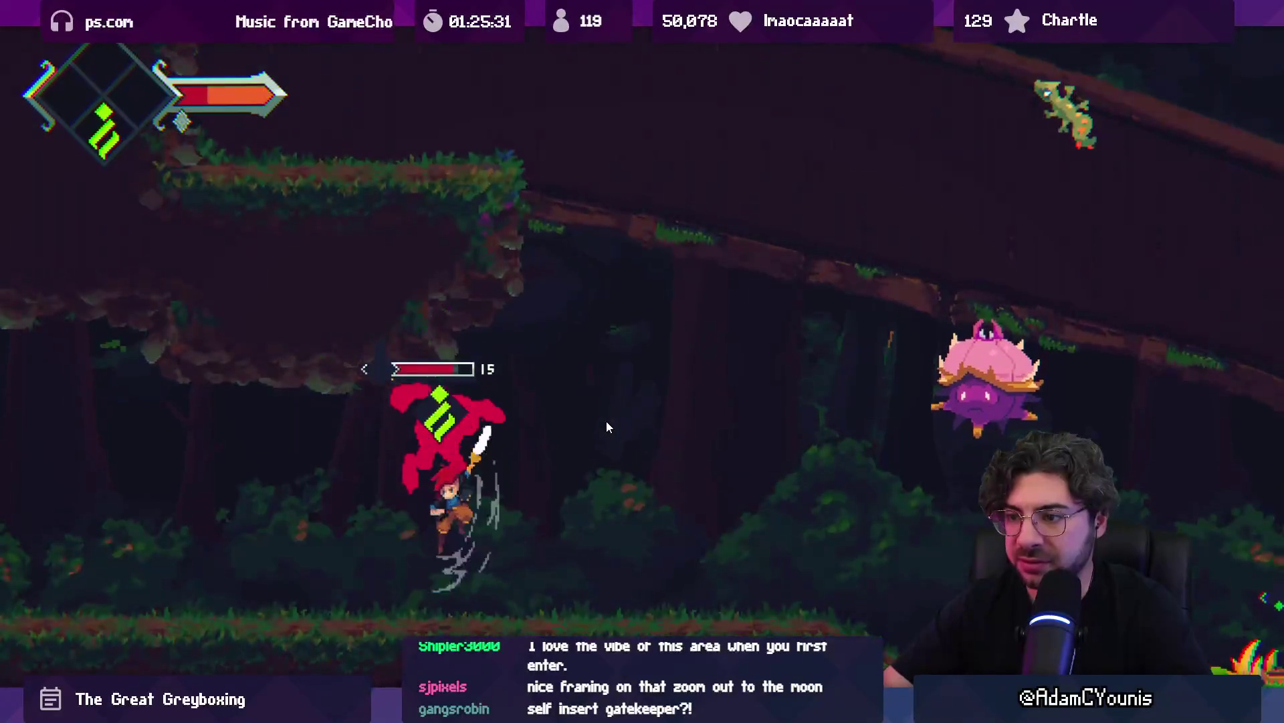
{"action": "key", "text": "x"}
{"action": "key", "text": "x"}
{"action": "key", "text": "Right"}
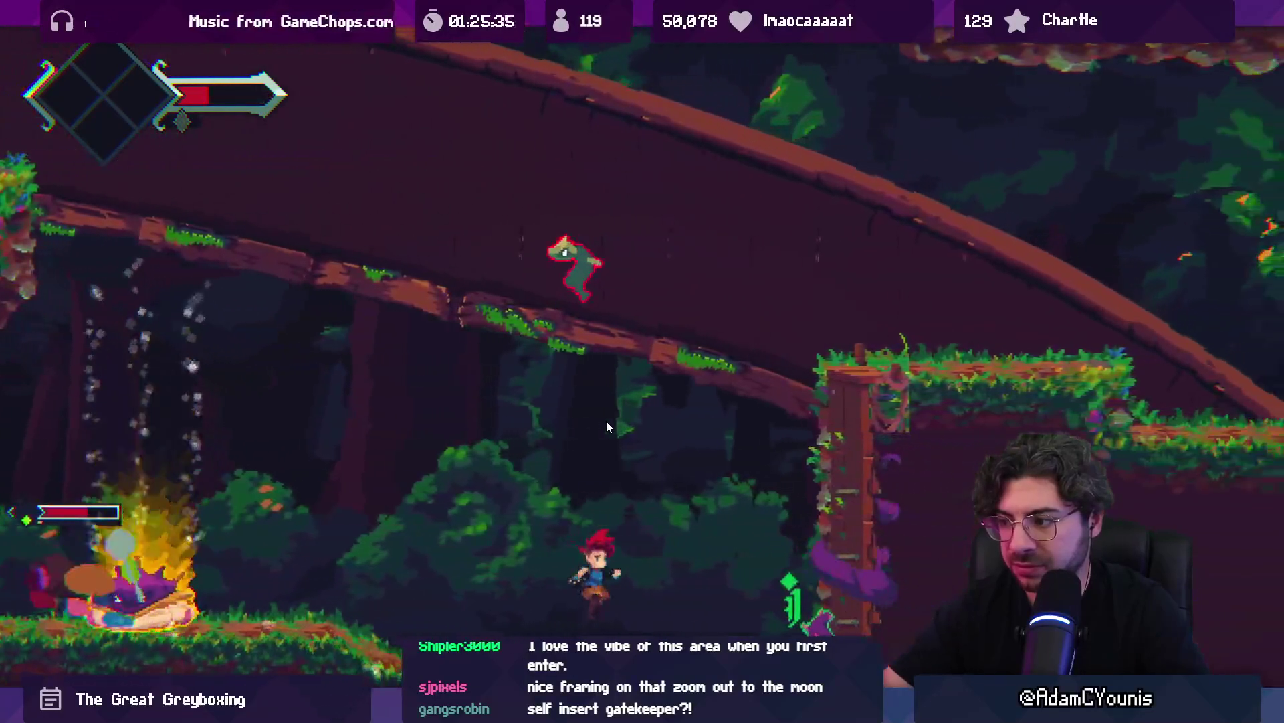
{"action": "key", "text": "x"}
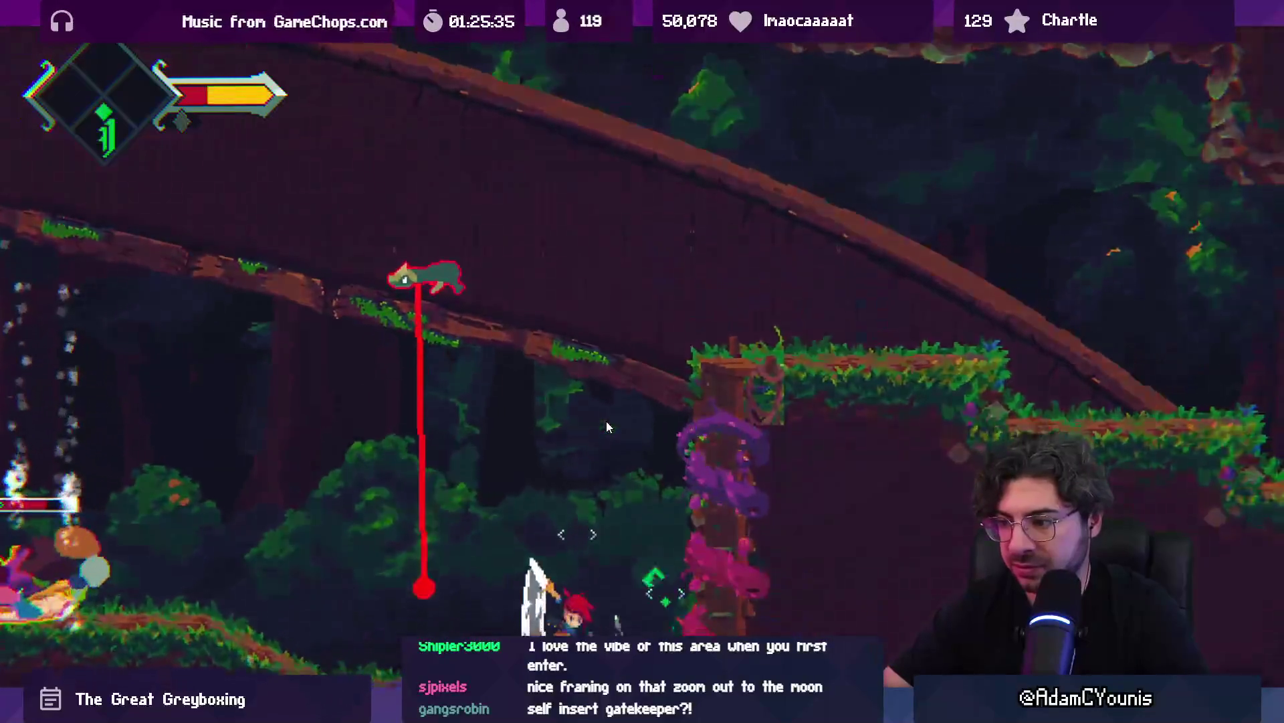
{"action": "key", "text": "Left"}
{"action": "key", "text": "x"}
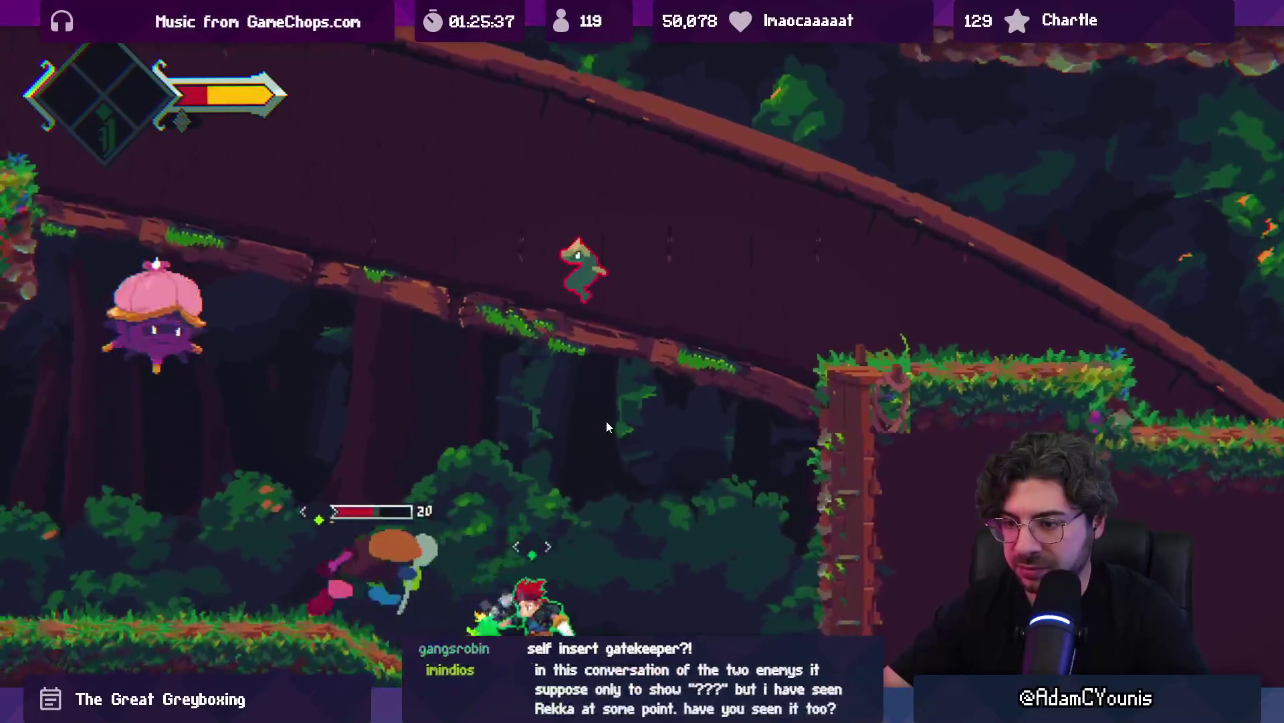
{"action": "key", "text": "Right"}
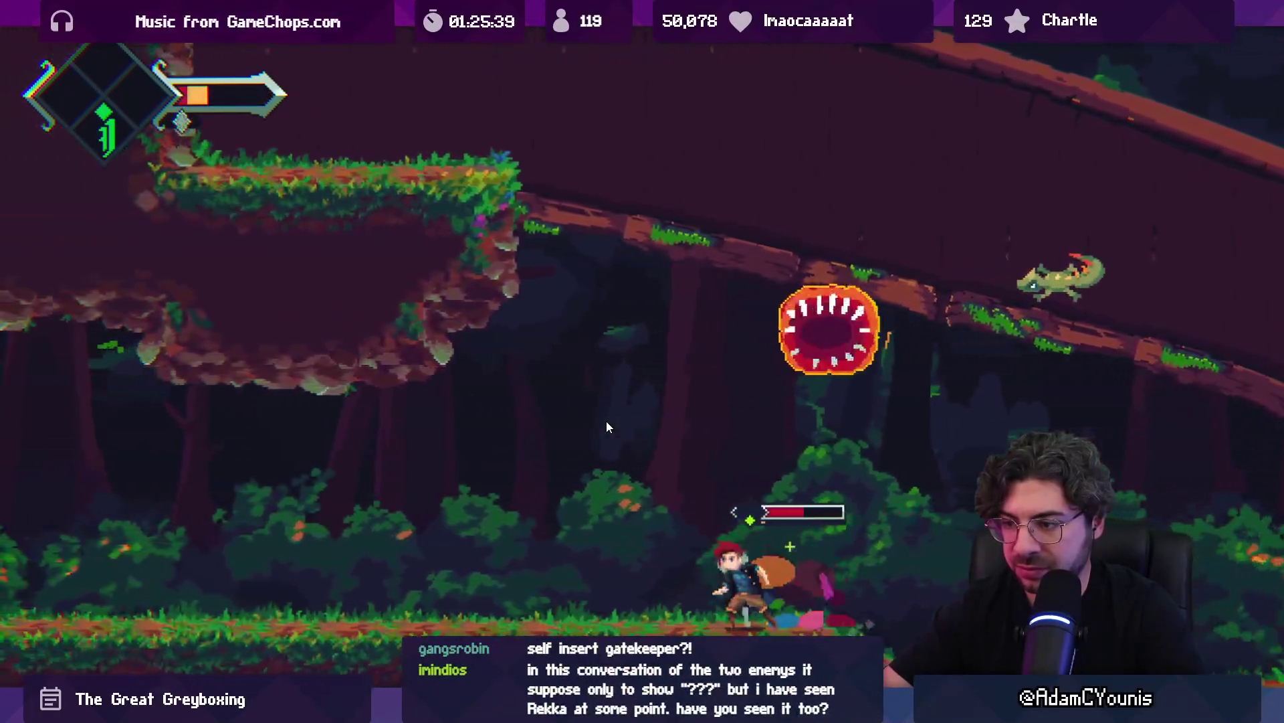
Run left to strike the crank wheel, eat food to heal, and attack the green enemy
{"action": "key", "text": "Left"}
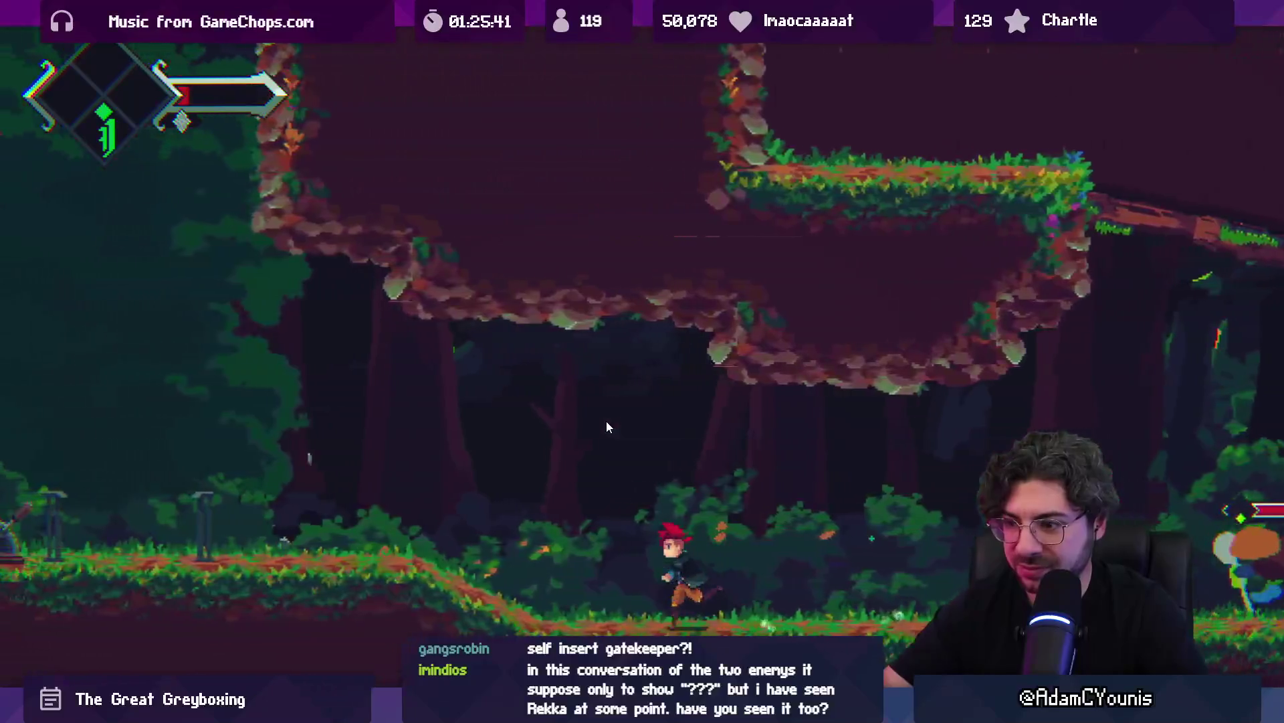
{"action": "key", "text": "Left"}
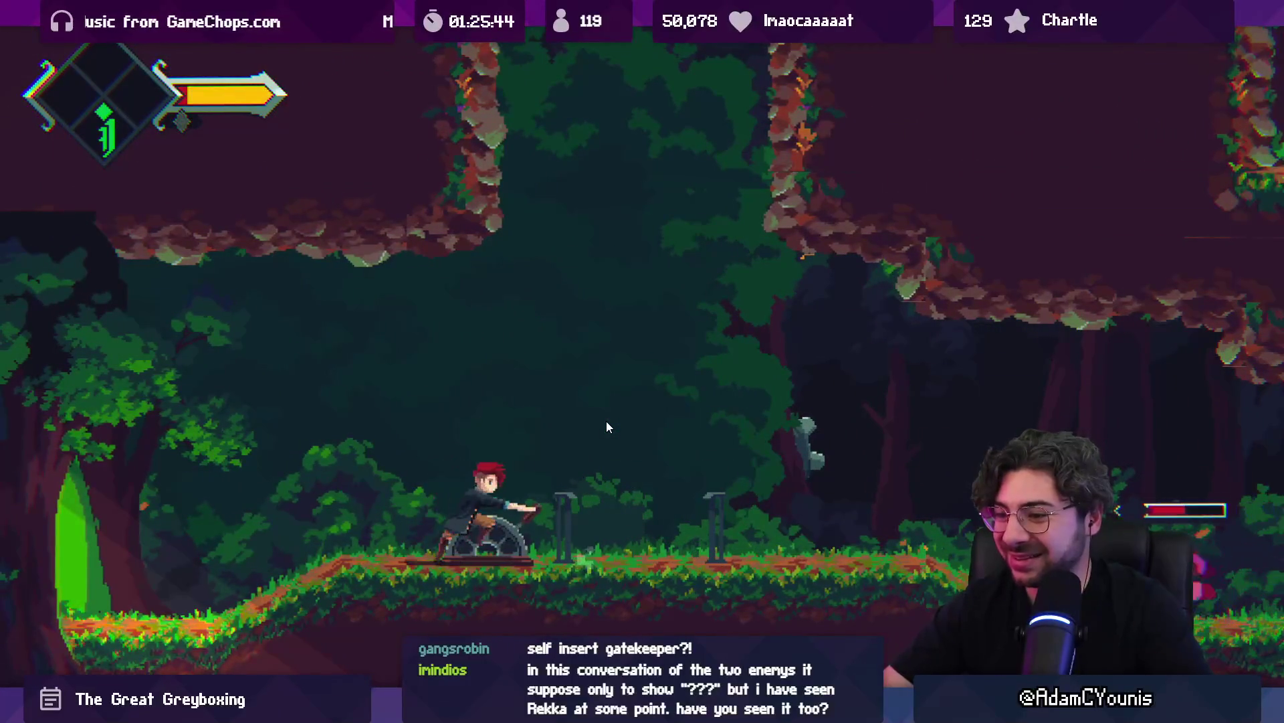
{"action": "key", "text": "Right"}
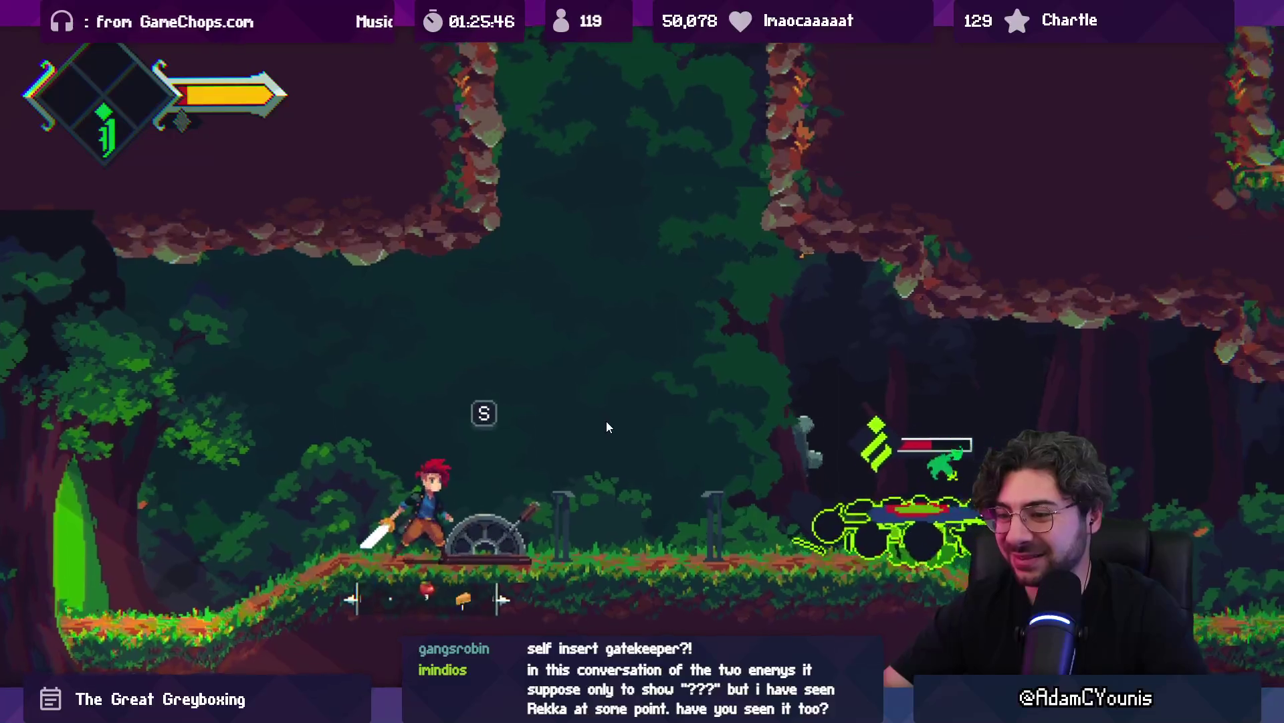
{"action": "key", "text": "x"}
{"action": "key", "text": "c"}
{"action": "key", "text": "Right"}
{"action": "key", "text": "x"}
{"action": "key", "text": "x"}
{"action": "key", "text": "z"}
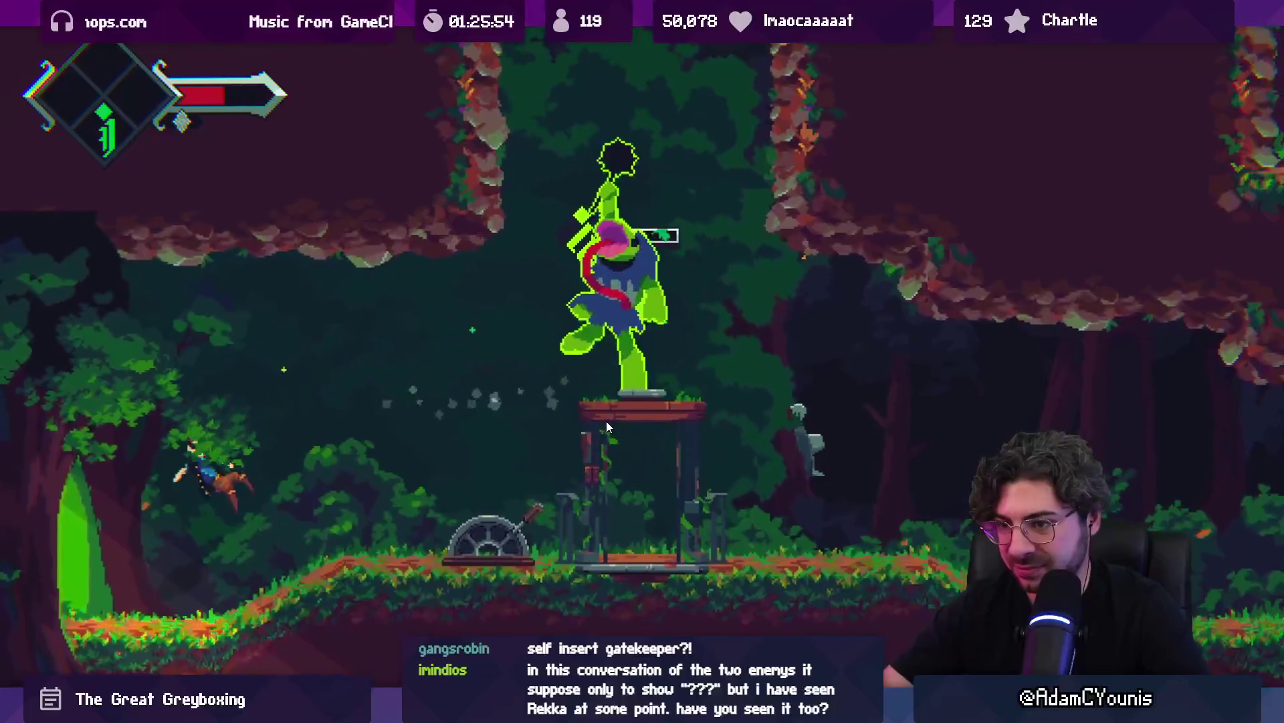
Jump toward the cage, roll-attack the plant enemy, and leap away to the right
{"action": "key", "text": "Right"}
{"action": "key", "text": "z"}
{"action": "key", "text": "x"}
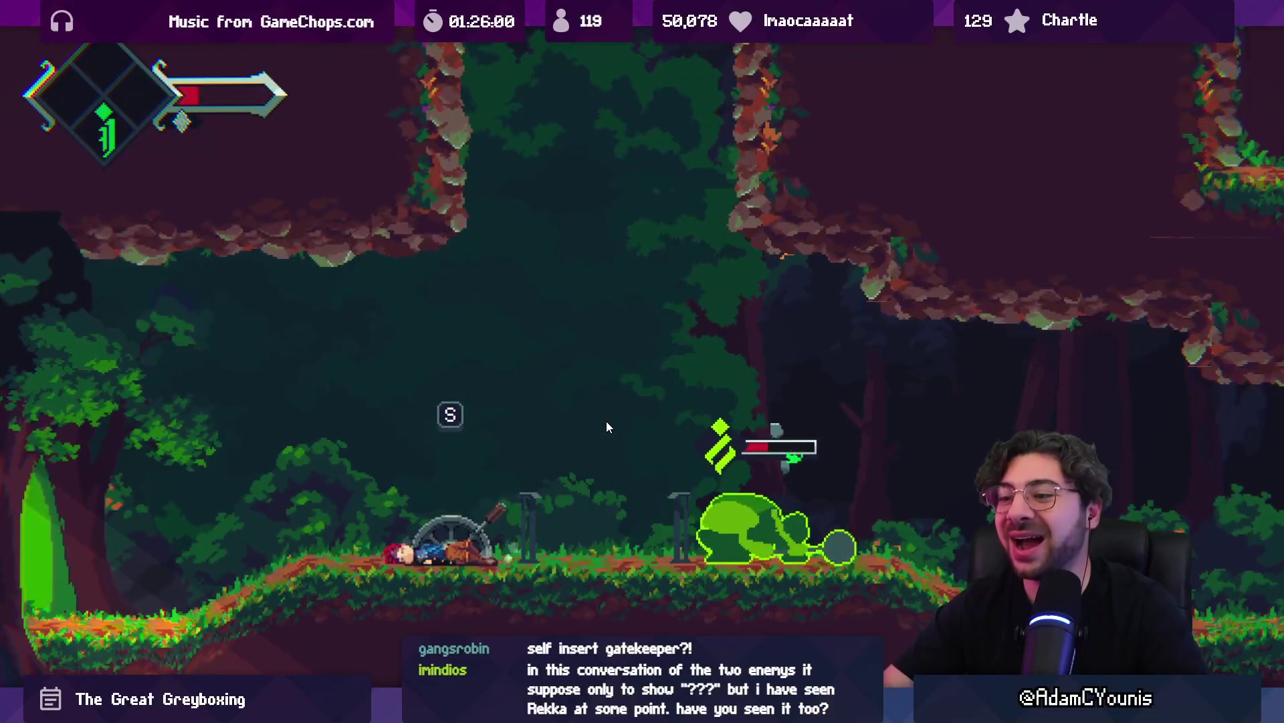
{"action": "key", "text": "Right"}
{"action": "key", "text": "x"}
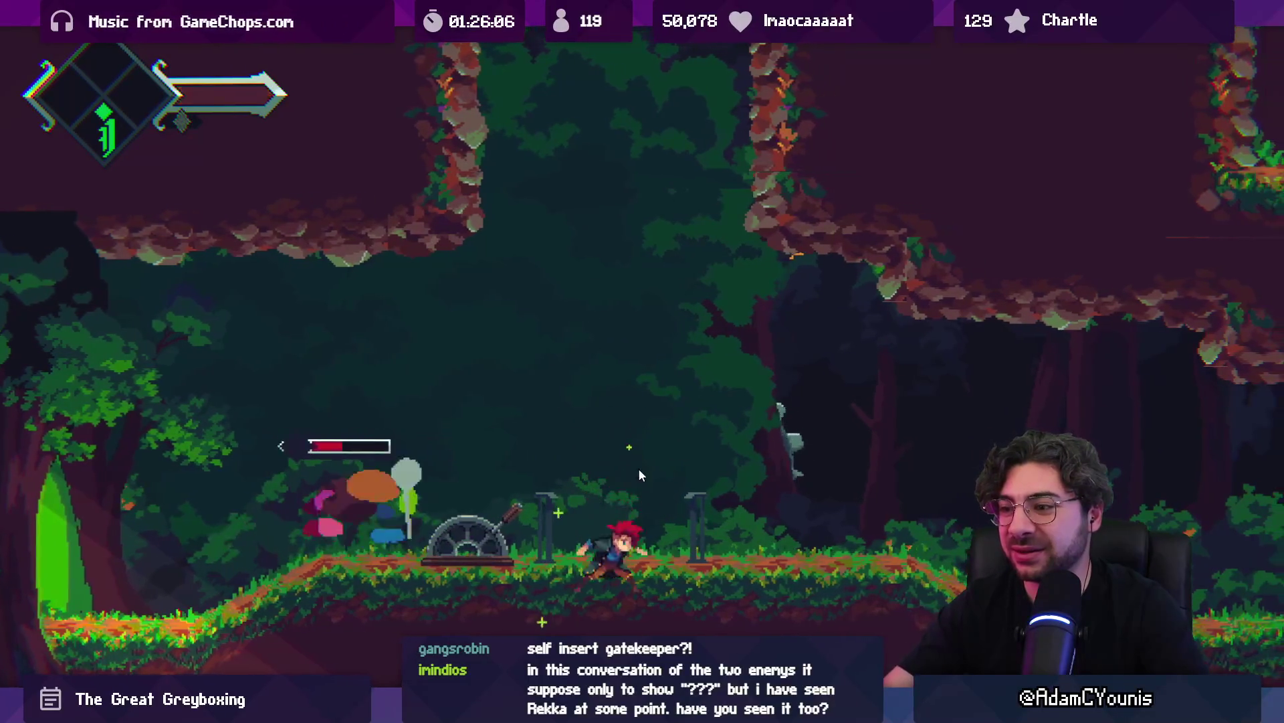
{"action": "key", "text": "Right"}
{"action": "key", "text": "space"}
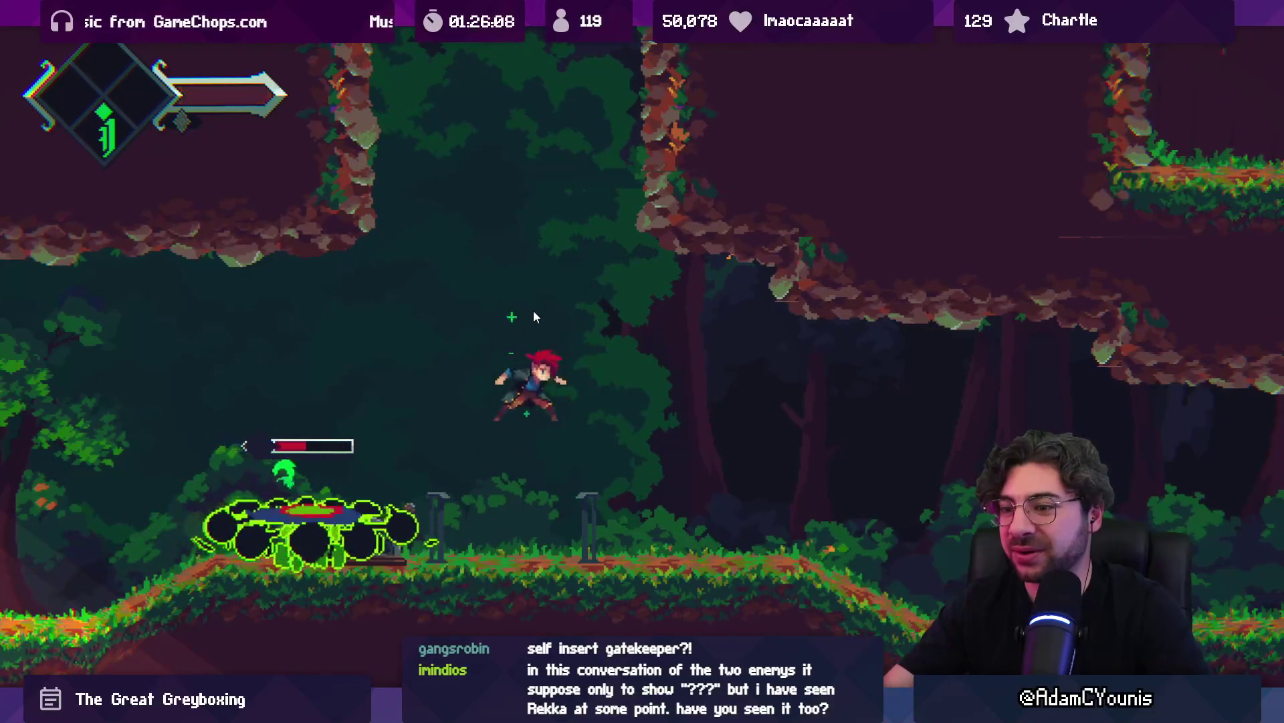
Maneuver around the plant enemy, then open the Journal pause menu
{"action": "key", "text": "Left"}
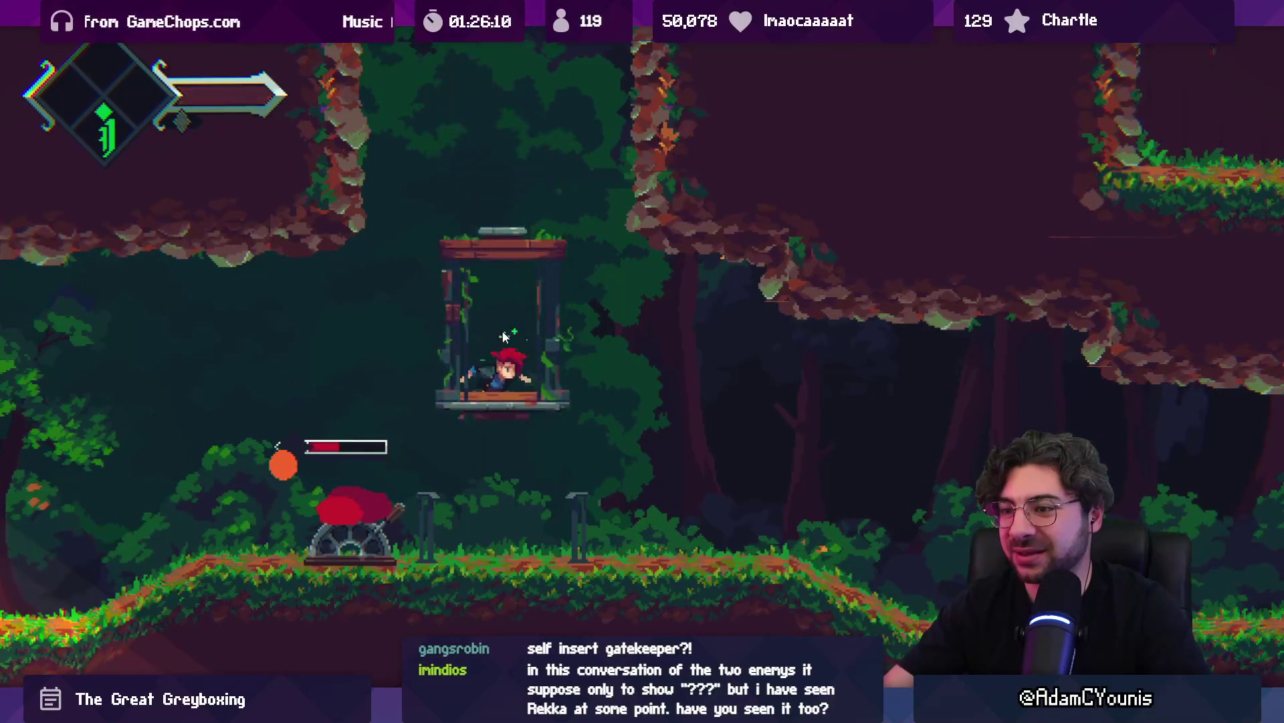
{"action": "key", "text": "Right"}
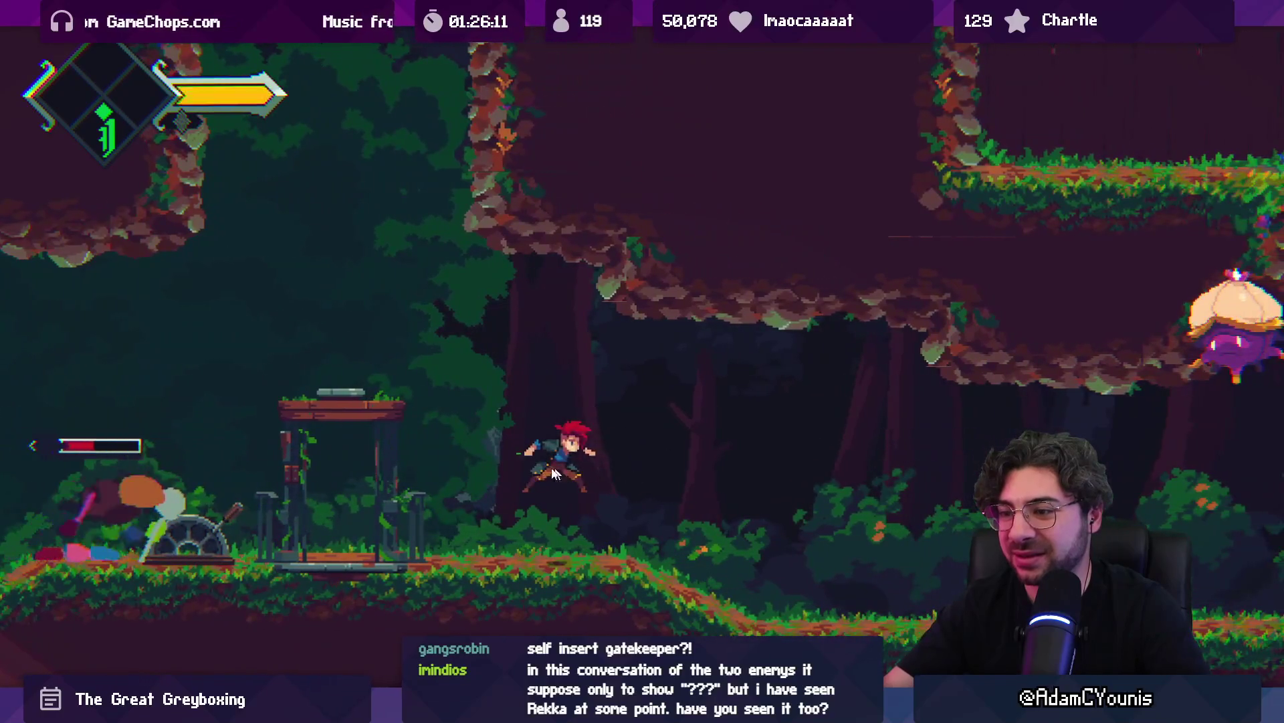
{"action": "key", "text": "Left"}
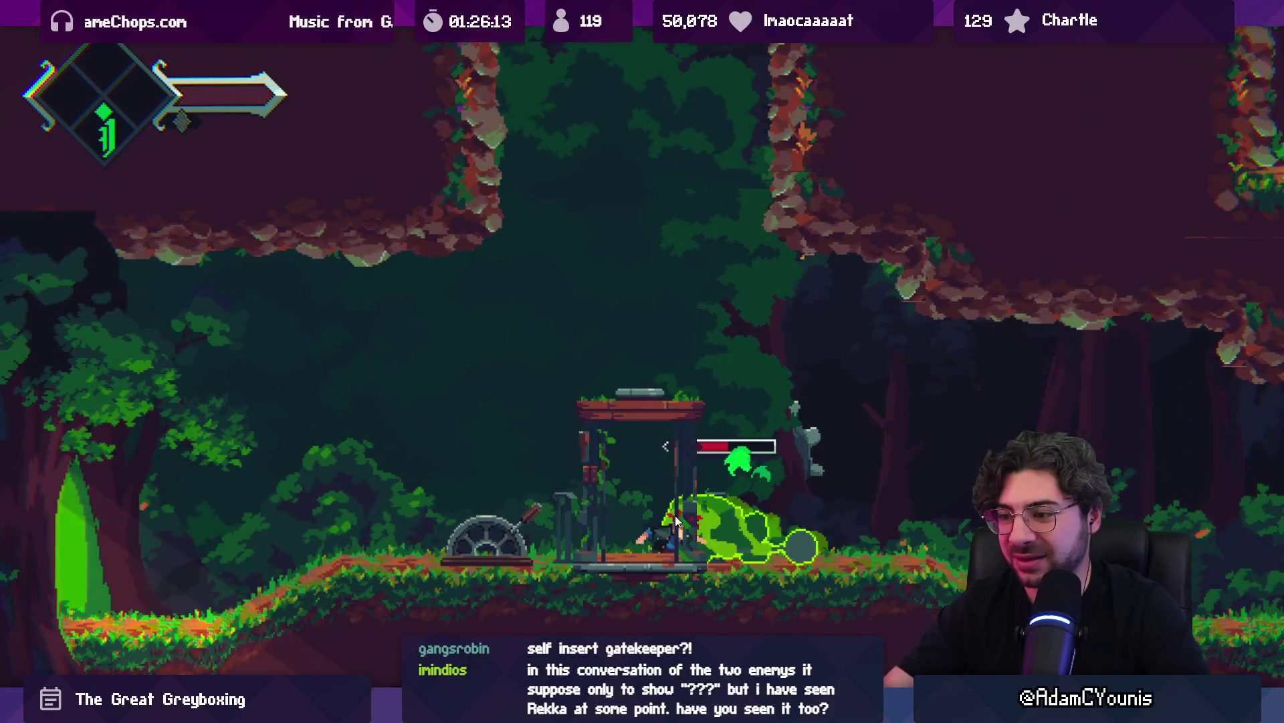
{"action": "key", "text": "Right"}
{"action": "key", "text": "Escape"}
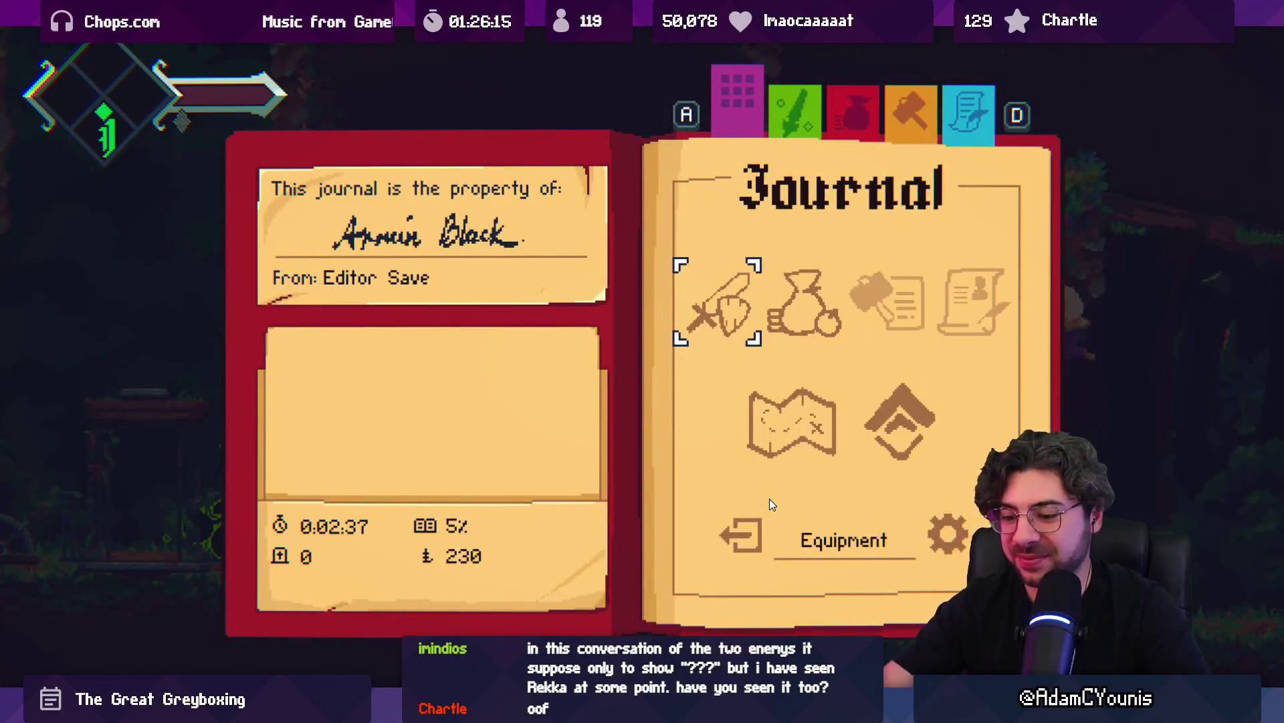
Close the Journal menu to resume play in the forest level
{"action": "key", "text": "Escape"}
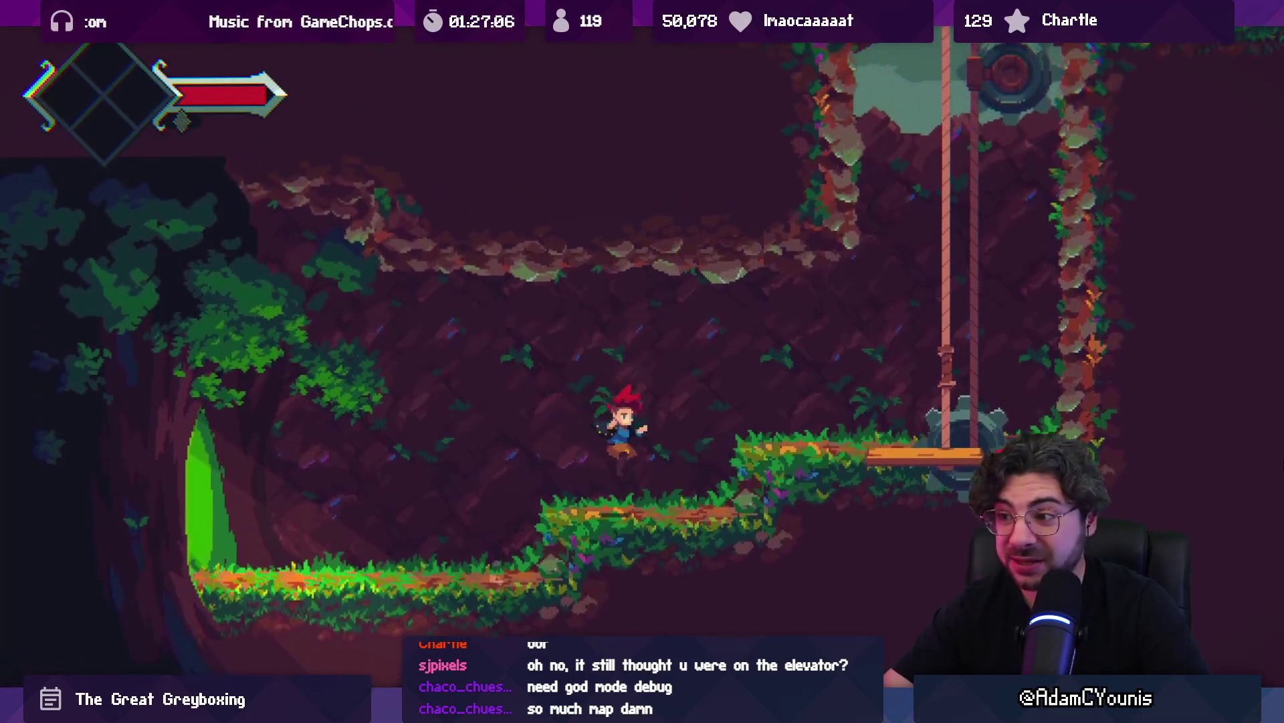
Open the world map, zoom in on the player's position, then close it to resume play
{"action": "key", "text": "m"}
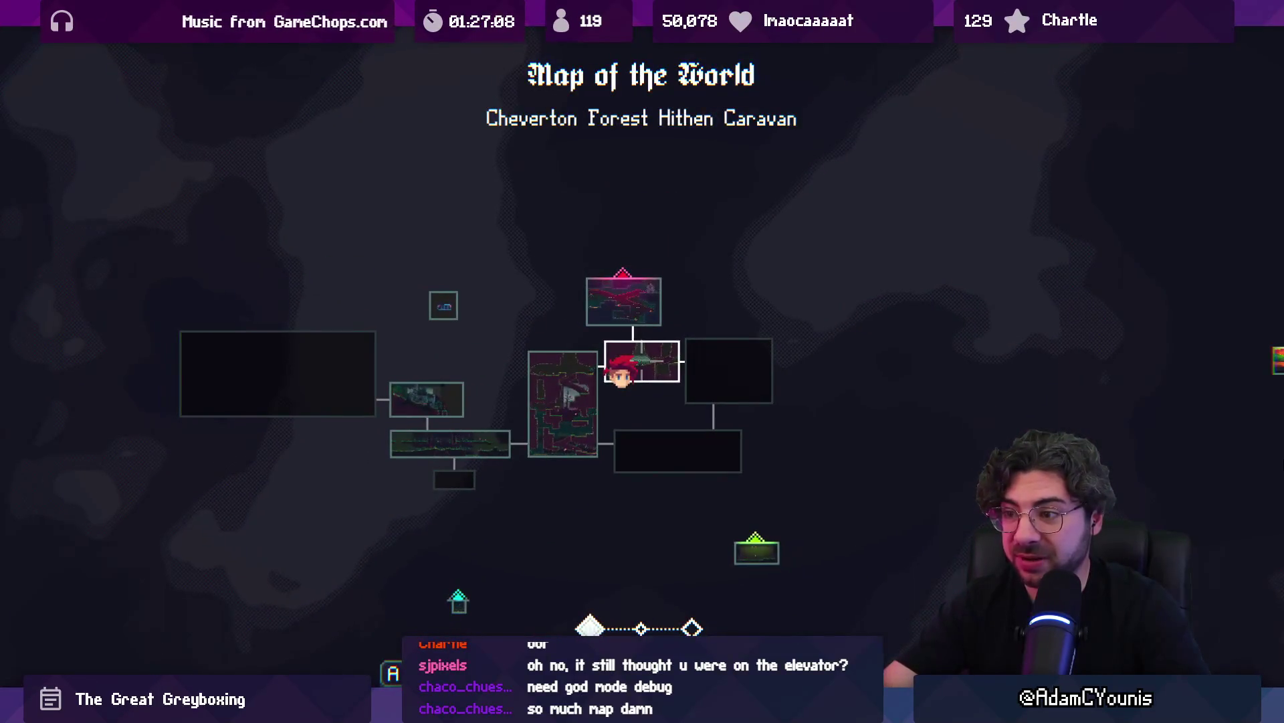
{"action": "key", "text": "e"}
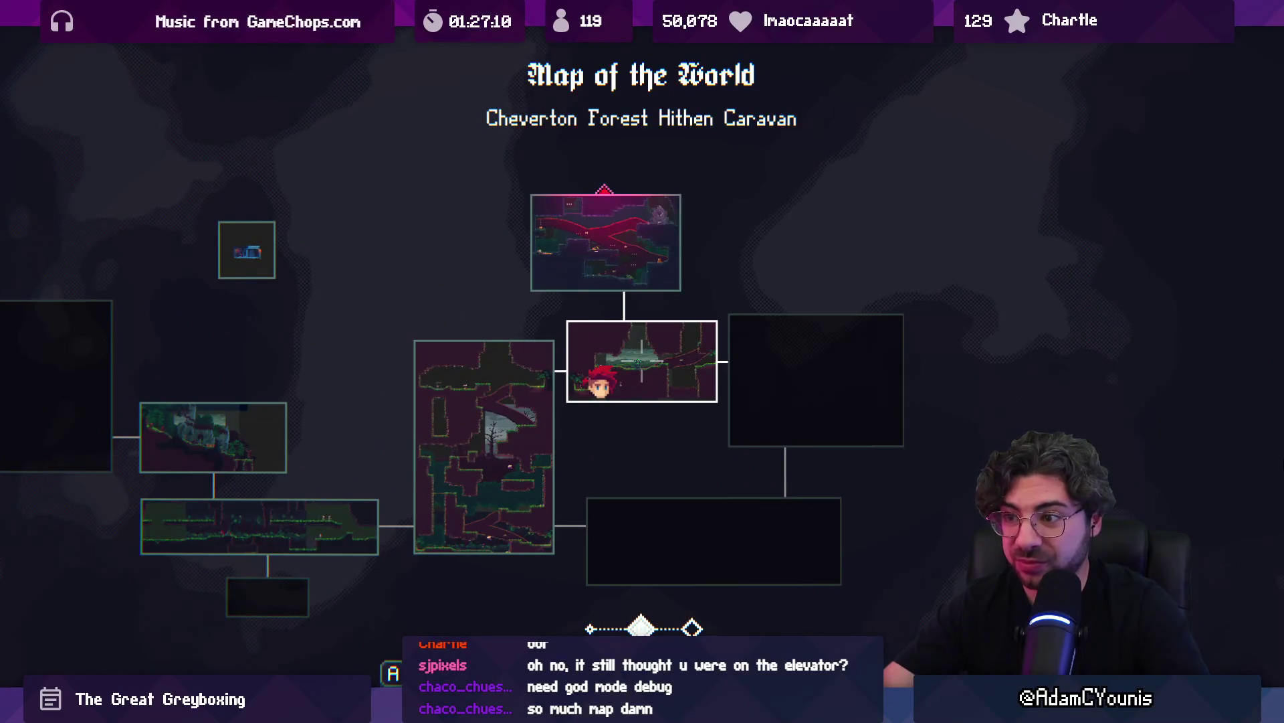
{"action": "key", "text": "m"}
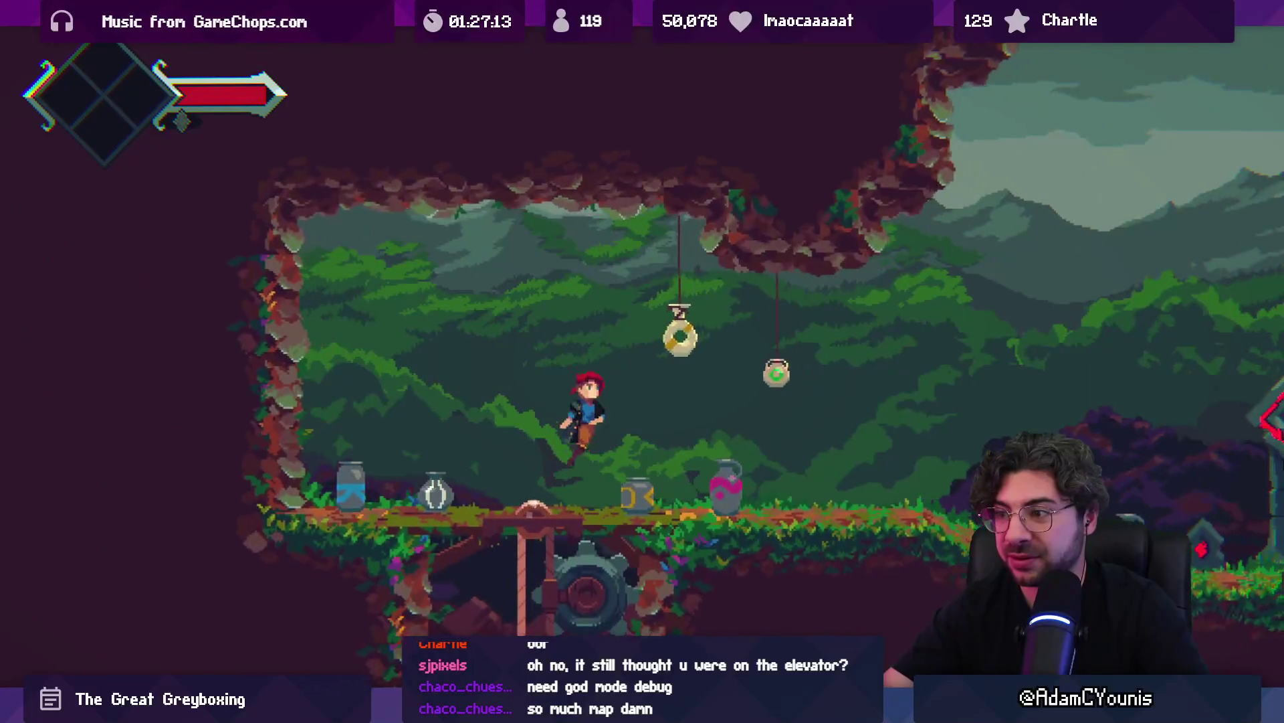
Break the hanging pots and the ring to collect currency
{"action": "key", "text": "Right"}
{"action": "key", "text": "space"}
{"action": "key", "text": "x"}
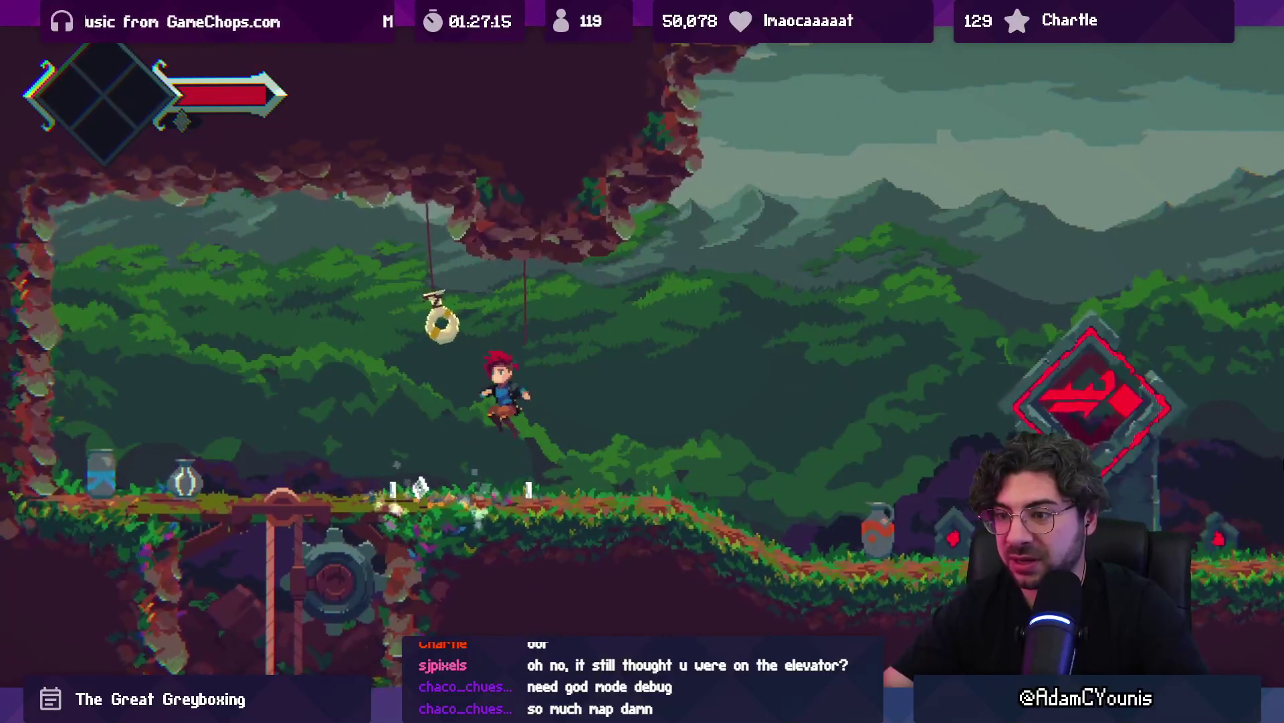
{"action": "key", "text": "x"}
{"action": "key", "text": "Left"}
{"action": "key", "text": "x"}
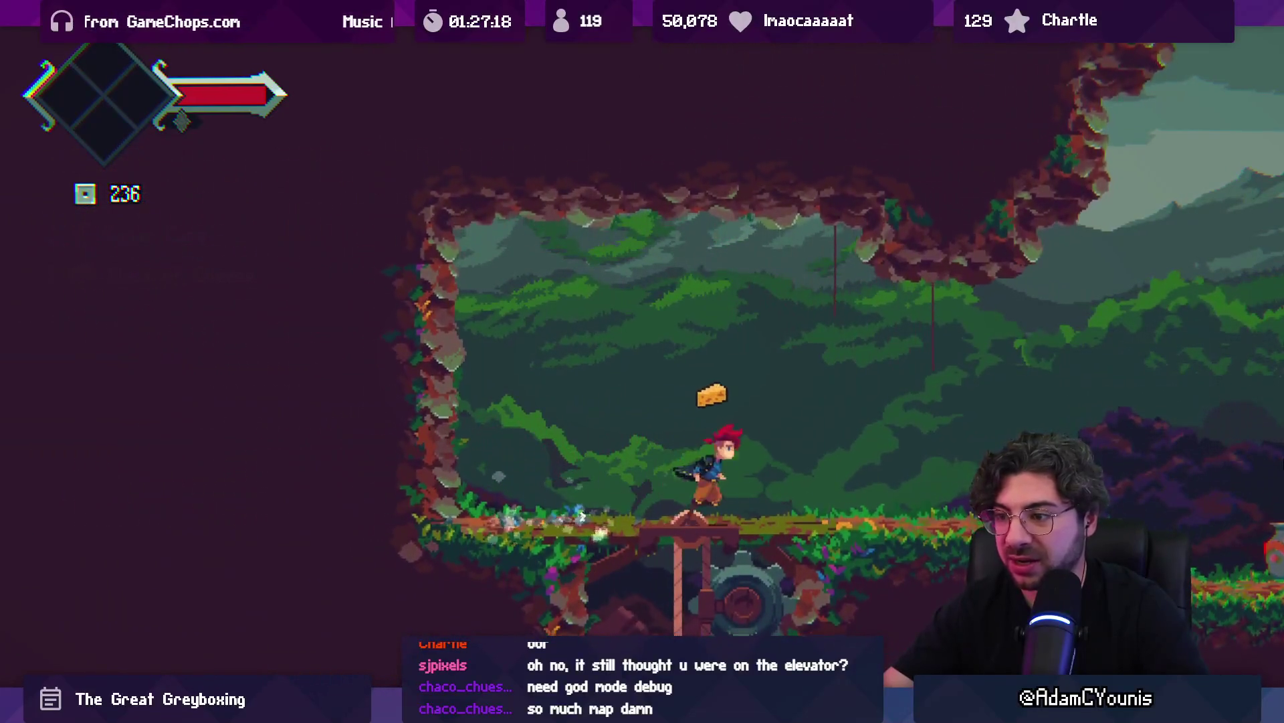
Run right past the red forge shrine, jumping and slashing along the way
{"action": "key", "text": "Right"}
{"action": "key", "text": "space"}
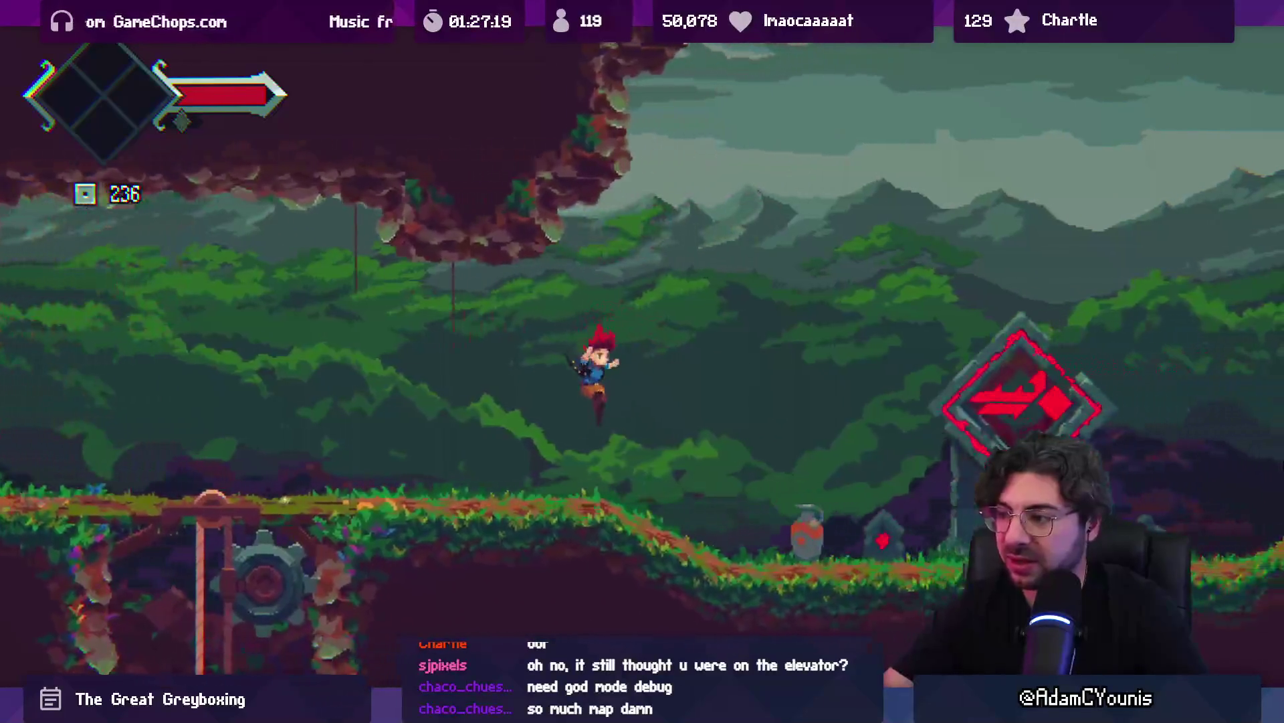
{"action": "key", "text": "x"}
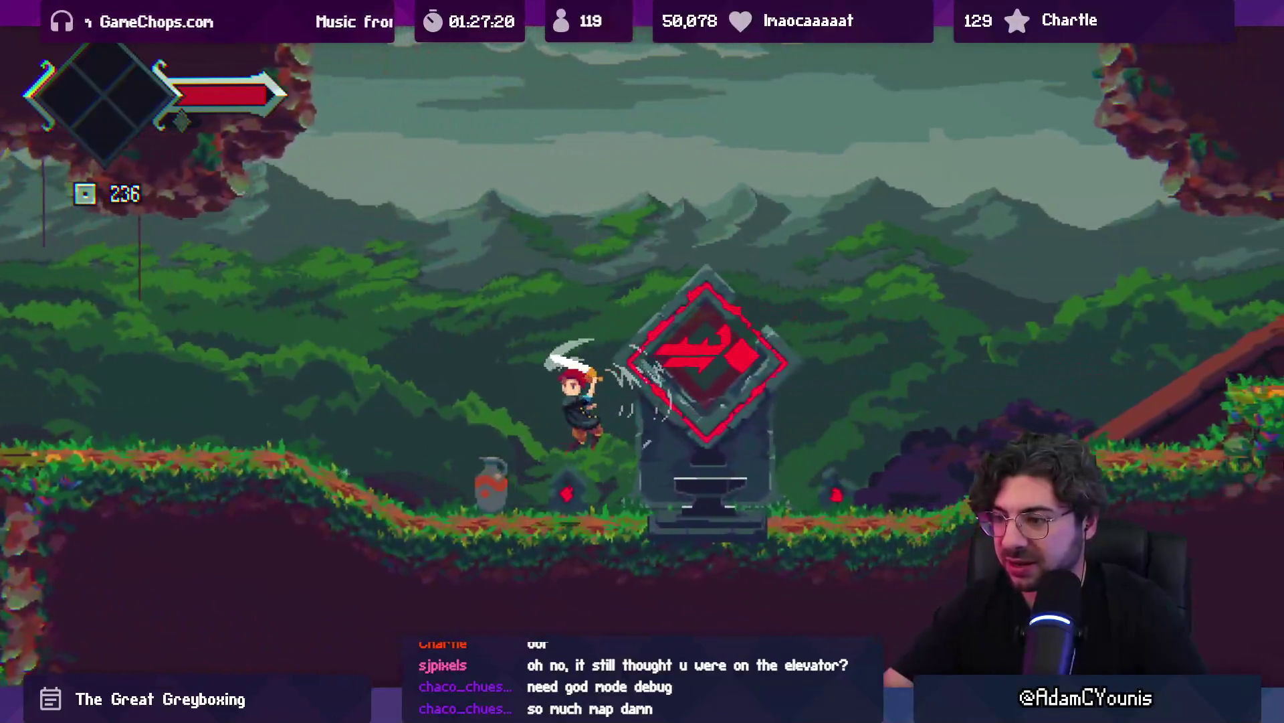
{"action": "key", "text": "x"}
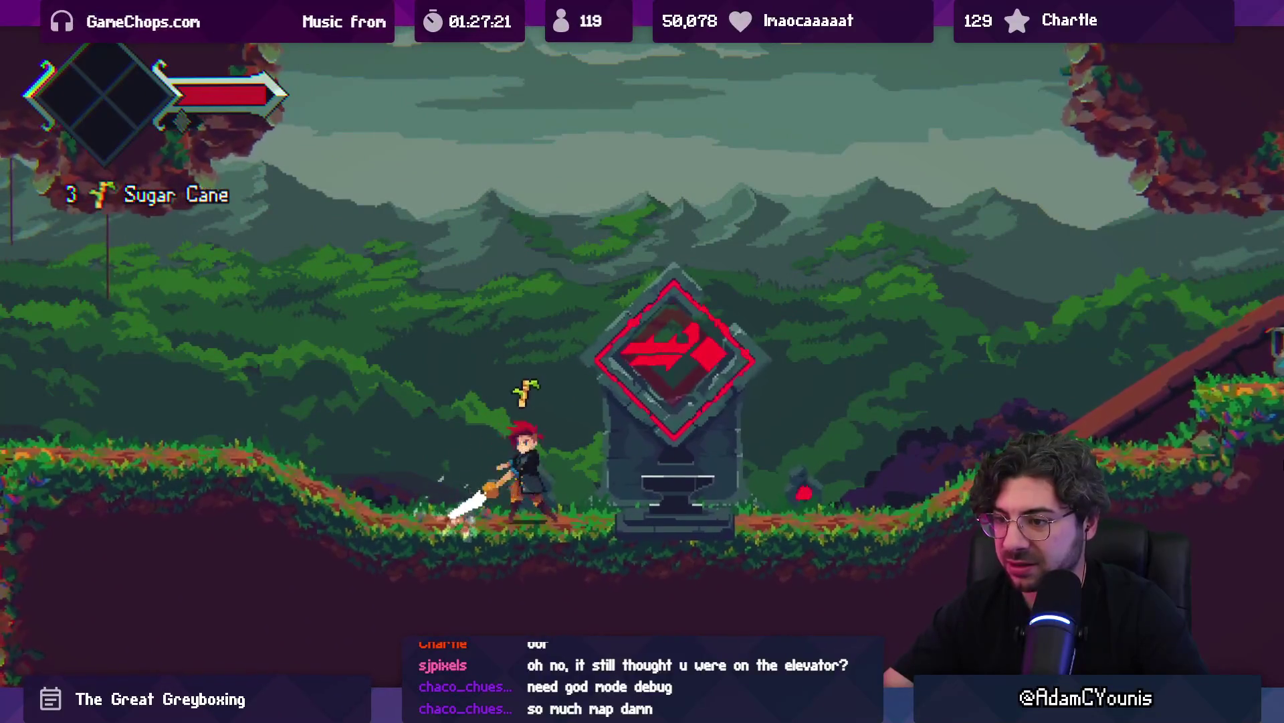
{"action": "key", "text": "Right"}
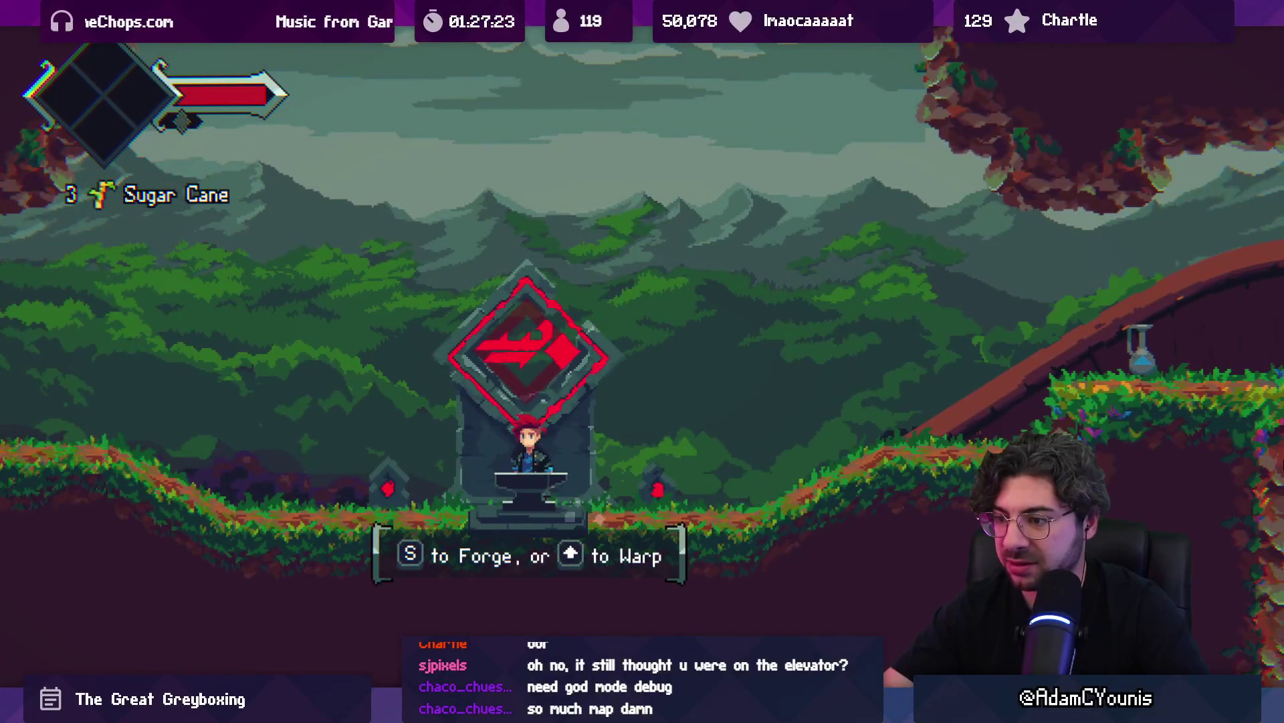
{"action": "key", "text": "Right"}
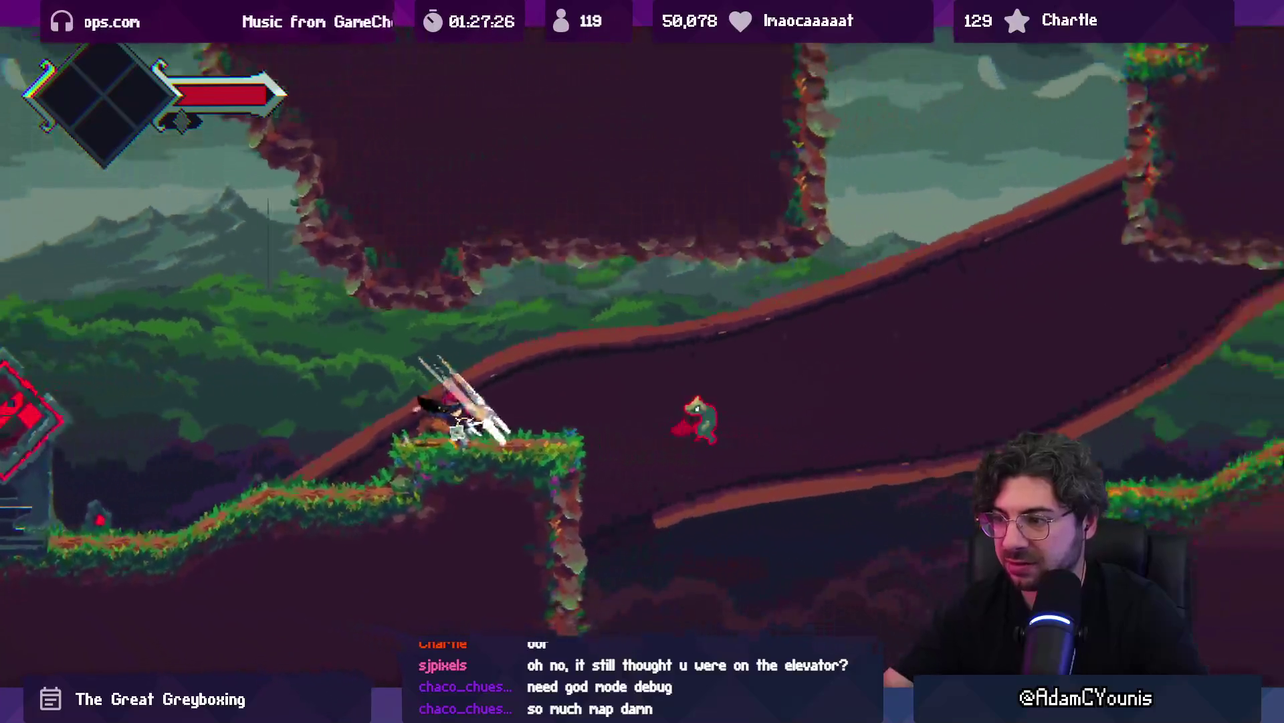
Fight onto the grassy platform, fire-dash along the wooden slope, and head into the next room
{"action": "key", "text": "Left"}
{"action": "key", "text": "Right"}
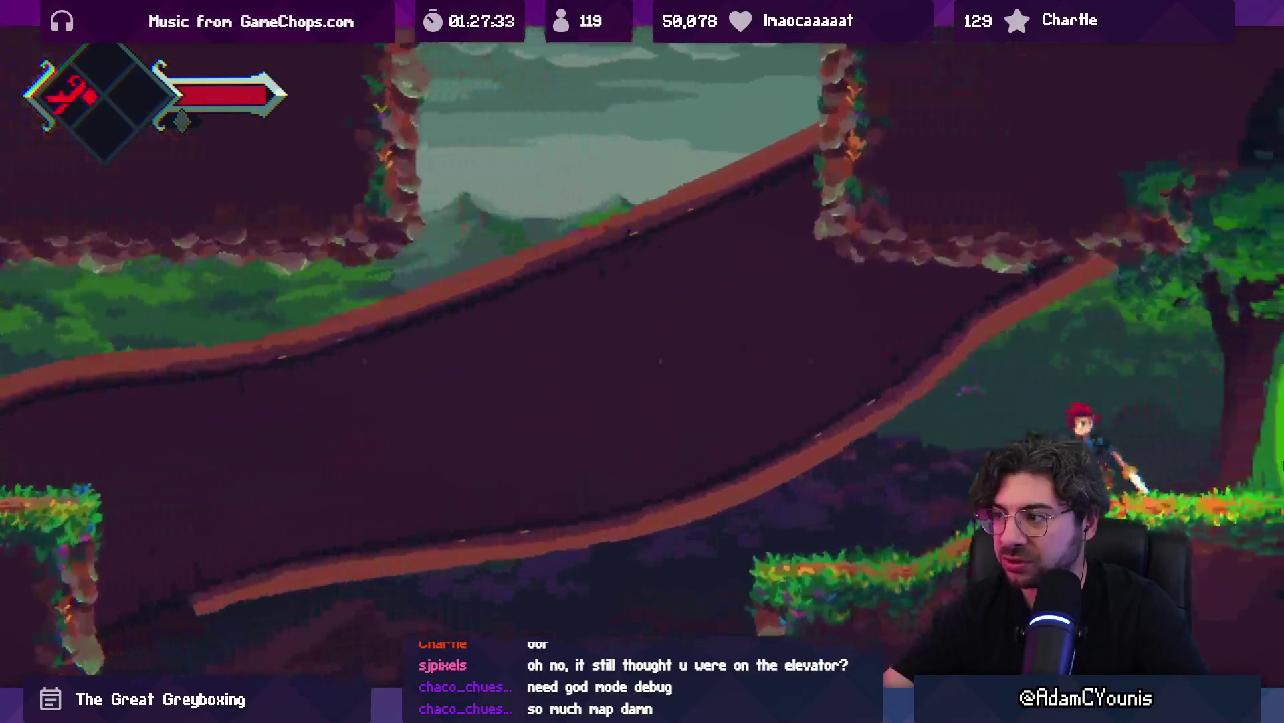
{"action": "key", "text": "Left"}
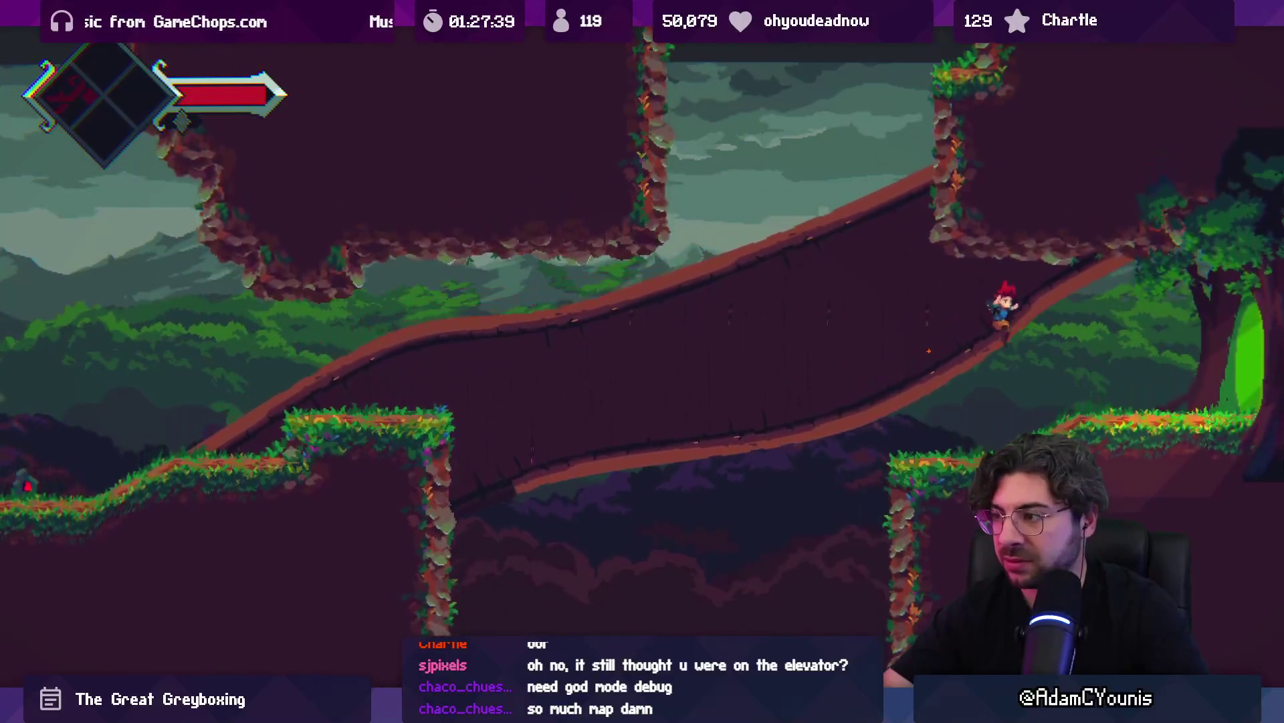
{"action": "key", "text": "Right"}
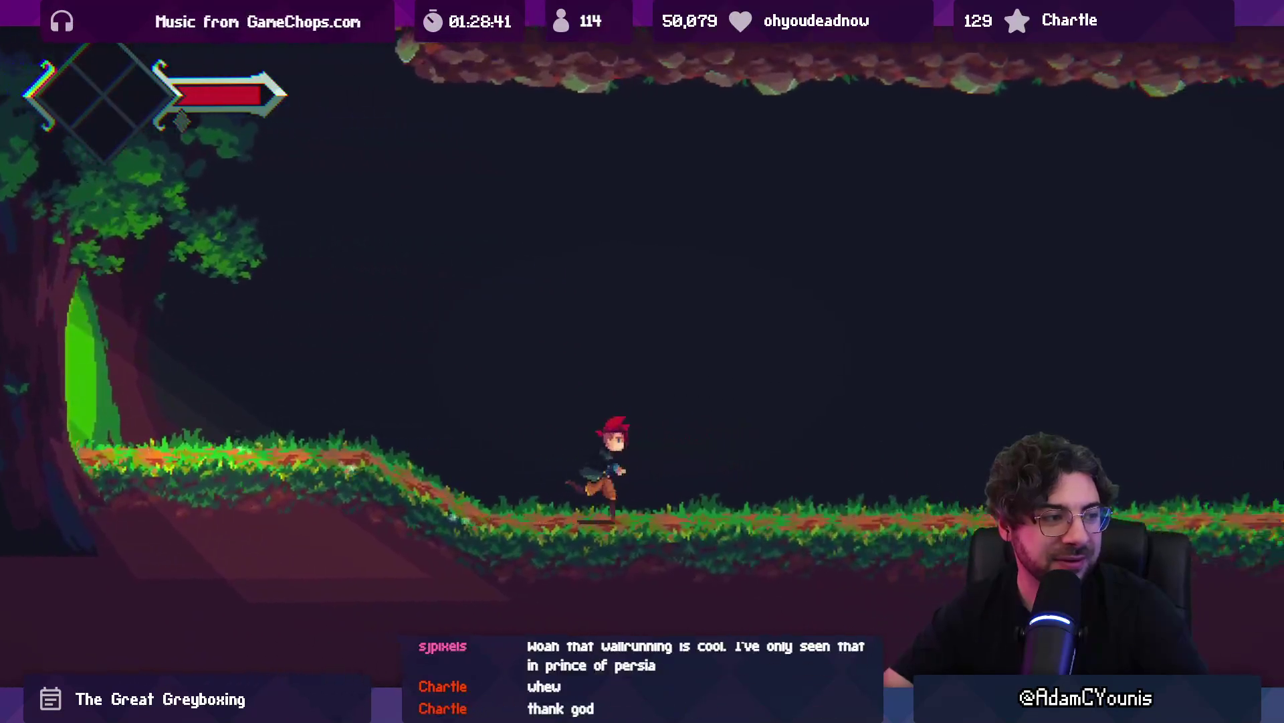
Bring up the Map of the World to show Armin's room on Cheverwood Floor West
{"action": "key", "text": "m"}
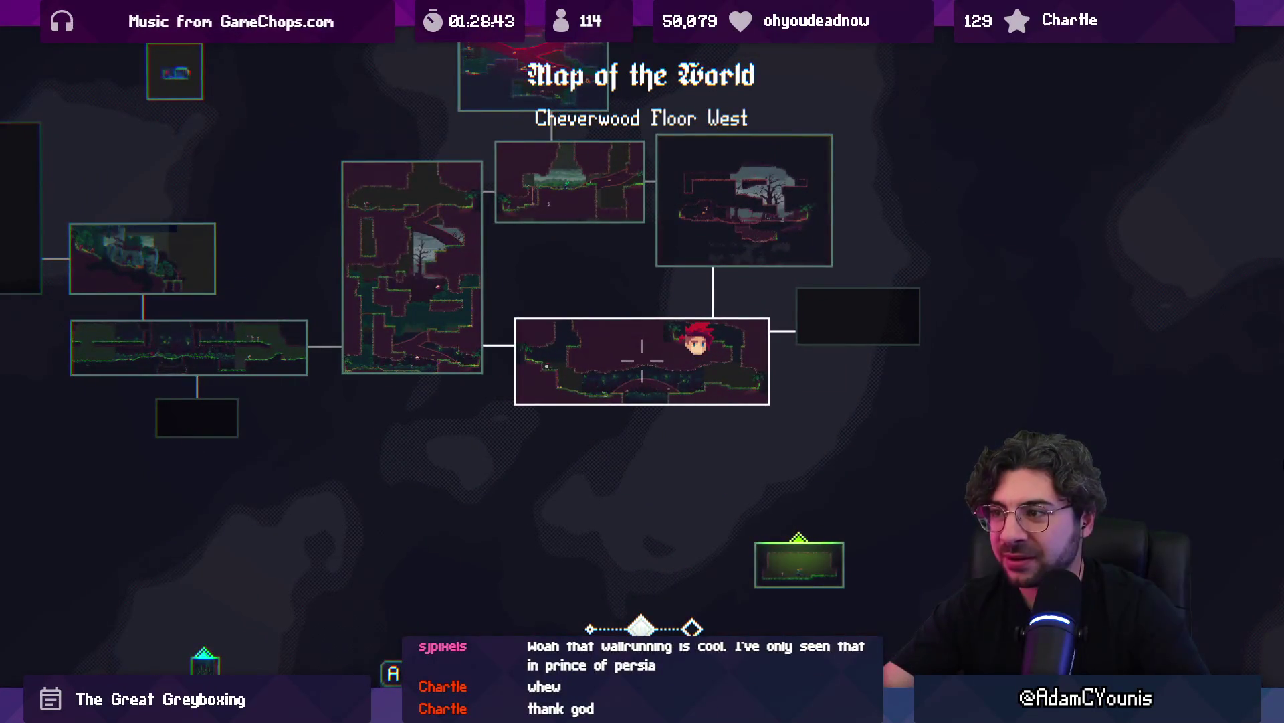
Close the in-game map and show the SceneGraph tab in place of the Game view
{"action": "key", "text": "m"}
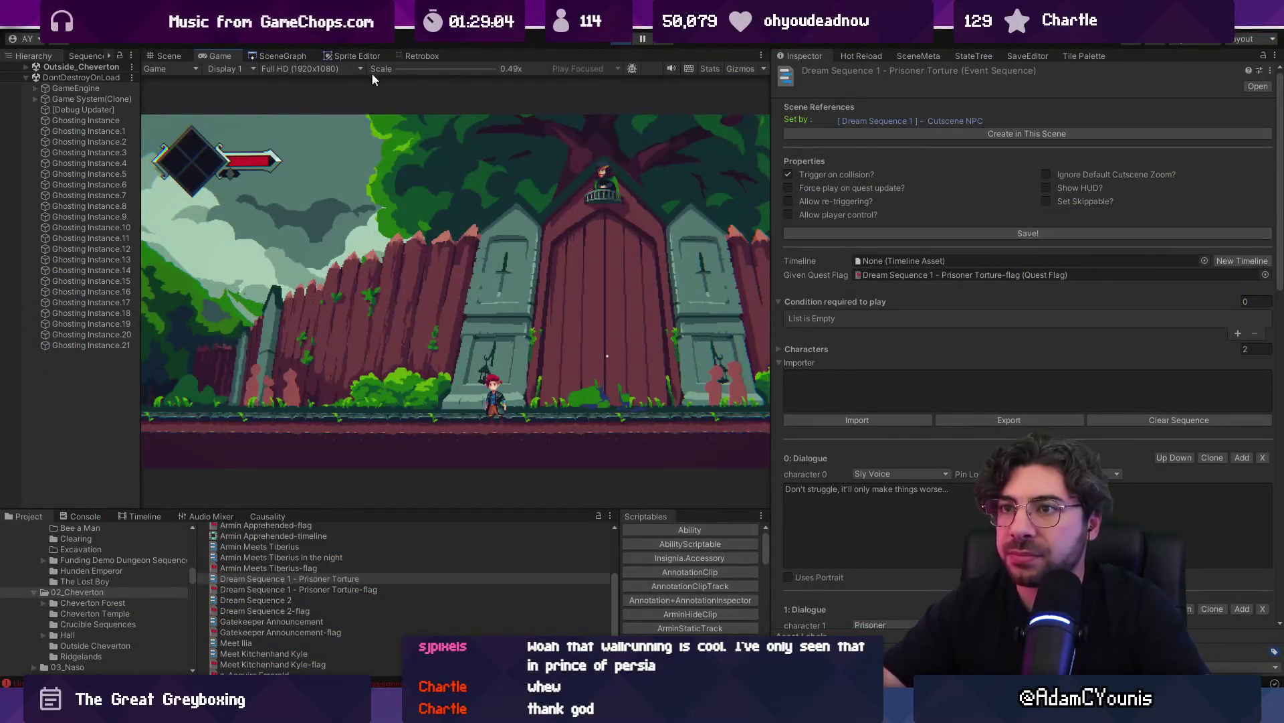
{"action": "left_click", "coordinate": [283, 56]}
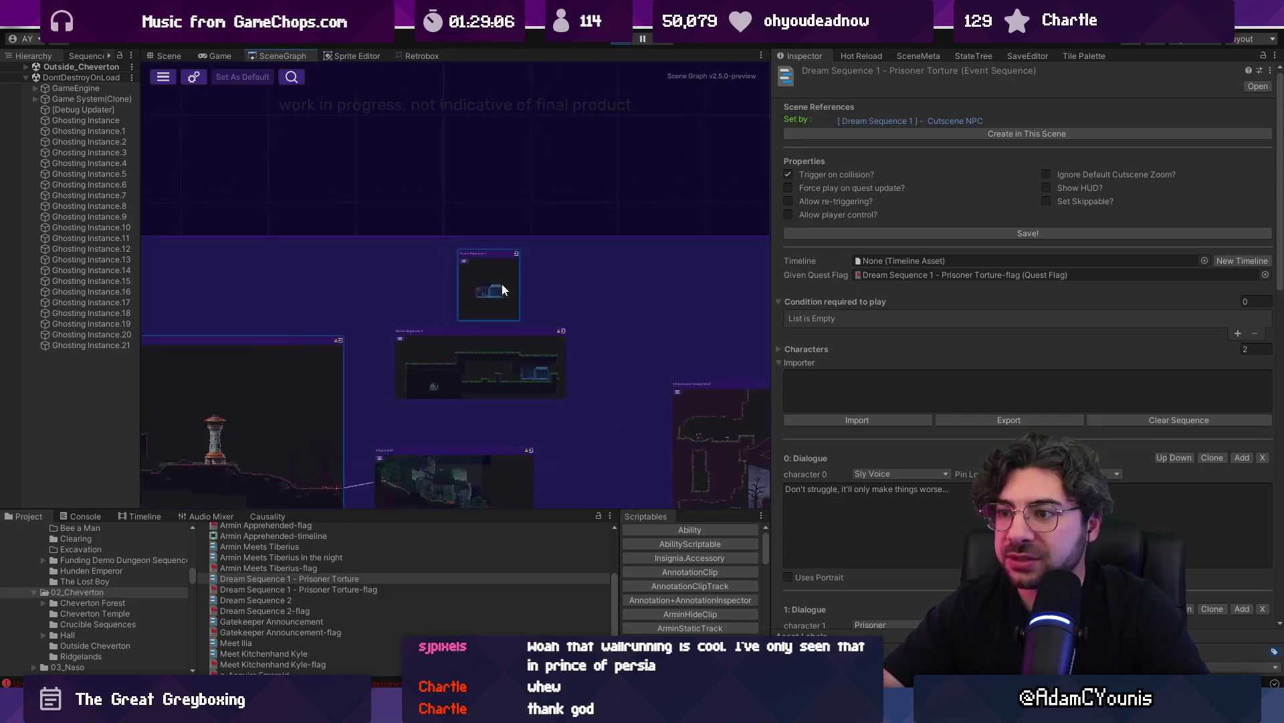
Widen the scene graph and pan across the Cheverton, Children Tunnel and Forest Lake nodes
{"action": "scroll", "coordinate": [635, 284], "scroll_direction": "up", "scroll_amount": 3}
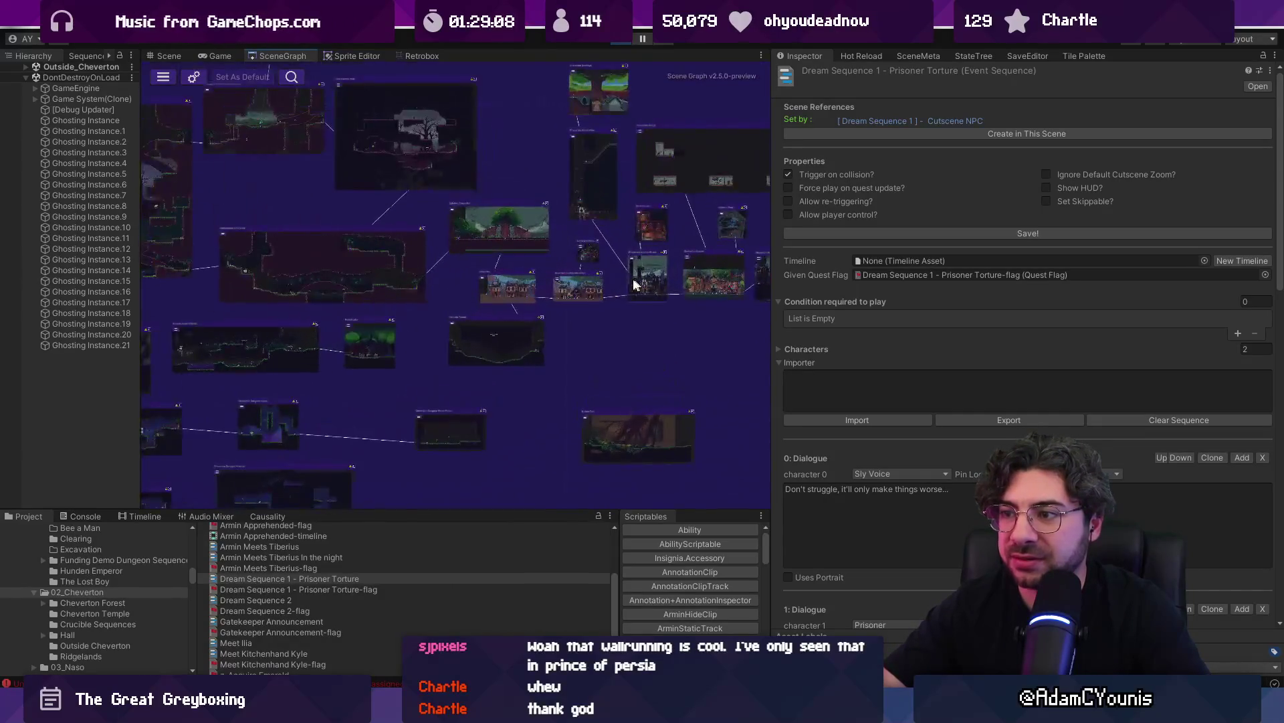
{"action": "left_click_drag", "start_coordinate": [773, 297], "coordinate": [1031, 297]}
{"action": "scroll", "coordinate": [625, 344], "scroll_direction": "up", "scroll_amount": 4}
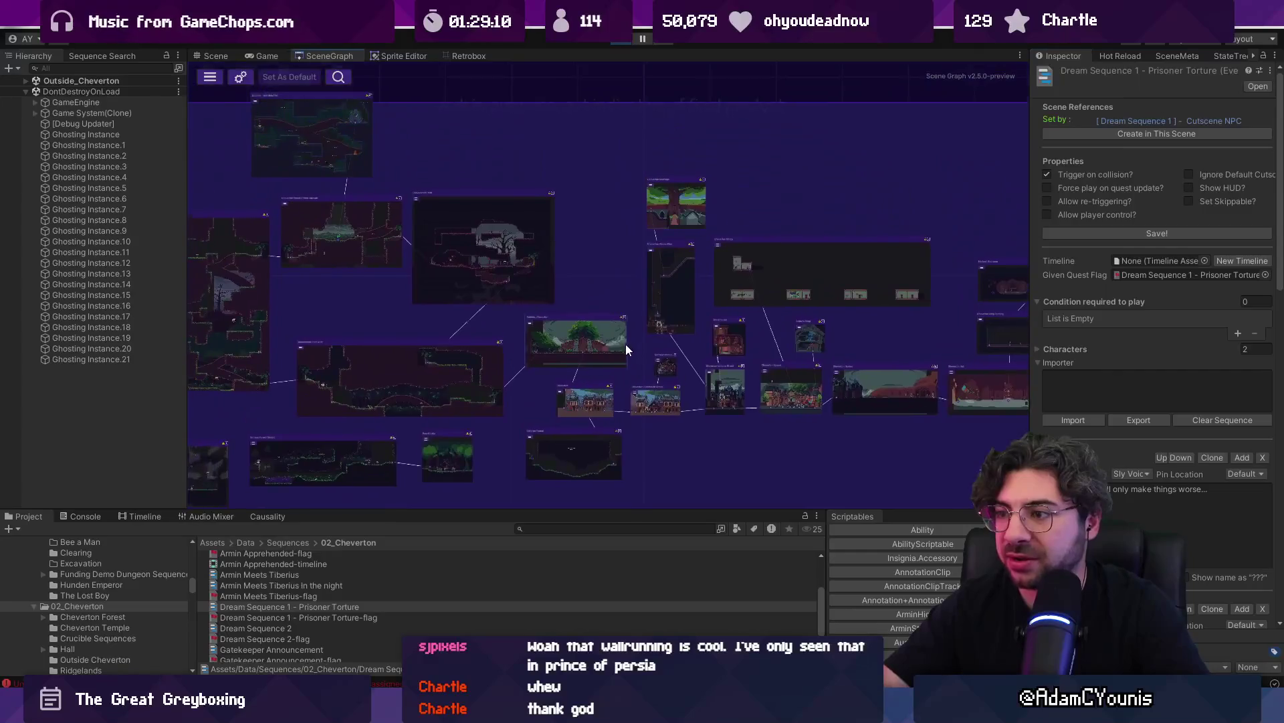
{"action": "mouse_move", "coordinate": [772, 398]}
{"action": "left_mouse_down"}
{"action": "mouse_move", "coordinate": [713, 282]}
{"action": "mouse_move", "coordinate": [656, 299]}
{"action": "mouse_move", "coordinate": [702, 261]}
{"action": "mouse_move", "coordinate": [708, 182]}
{"action": "left_mouse_up"}
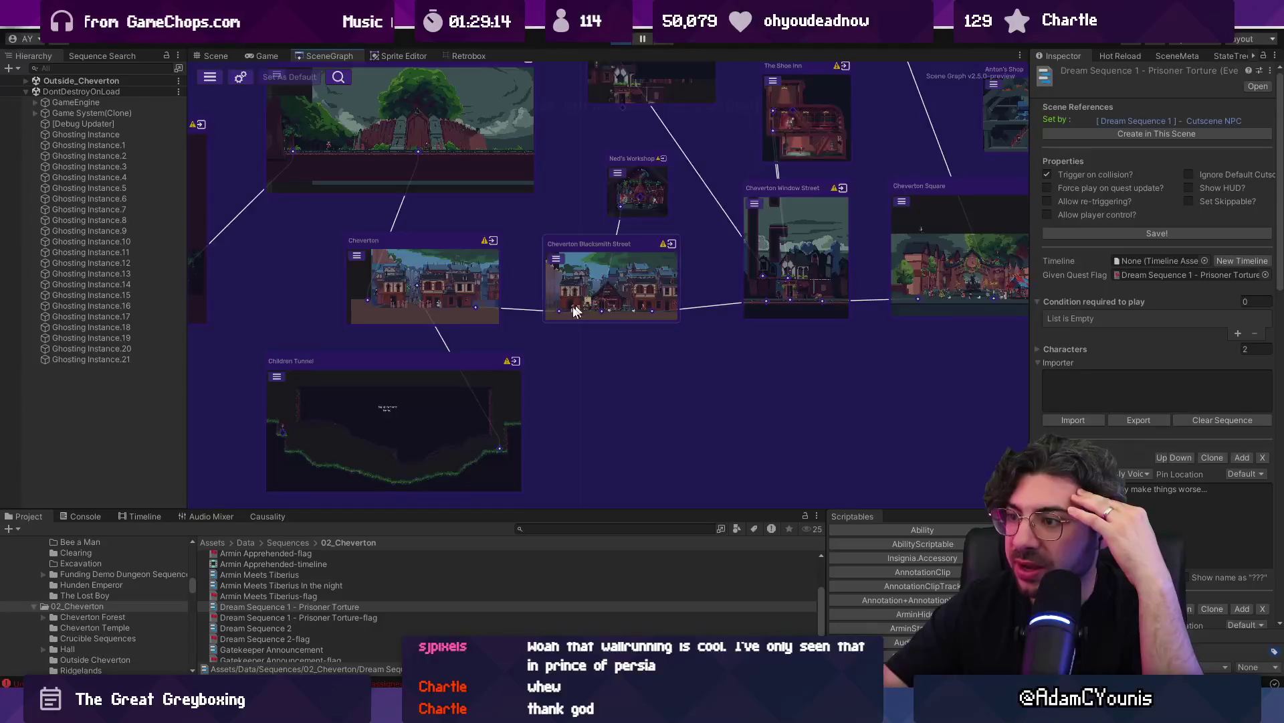
{"action": "scroll", "coordinate": [593, 315], "scroll_direction": "up", "scroll_amount": 4}
{"action": "scroll", "coordinate": [595, 315], "scroll_direction": "down", "scroll_amount": 4}
{"action": "left_click_drag", "start_coordinate": [596, 315], "coordinate": [681, 308]}
{"action": "left_click_drag", "start_coordinate": [597, 380], "coordinate": [753, 367]}
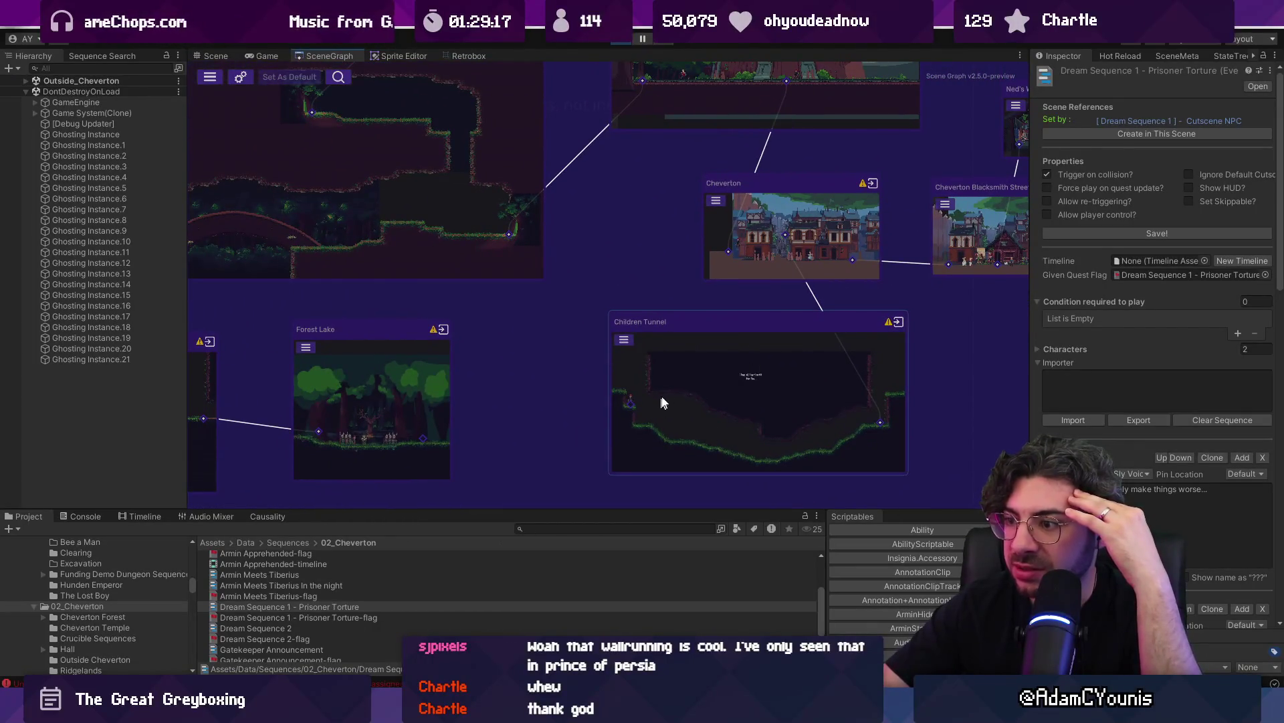
{"action": "mouse_move", "coordinate": [631, 338]}
{"action": "left_mouse_down"}
{"action": "mouse_move", "coordinate": [783, 415]}
{"action": "mouse_move", "coordinate": [791, 349]}
{"action": "left_mouse_up"}
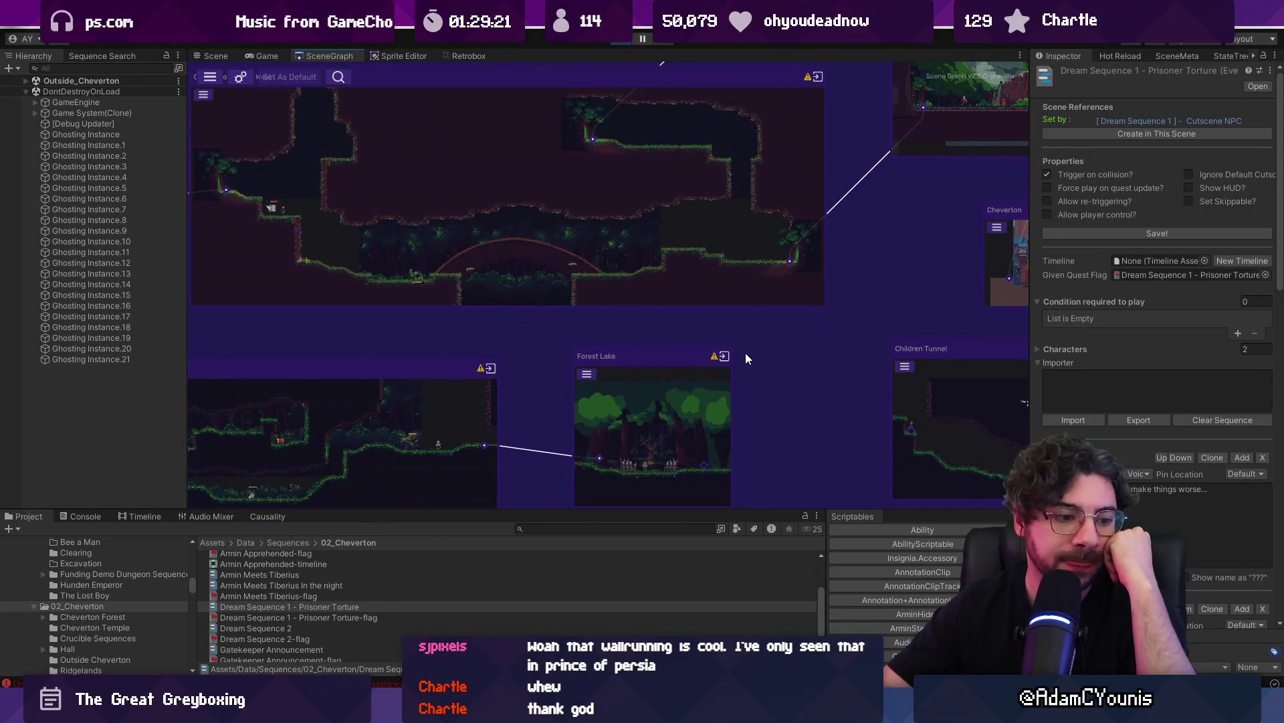
{"action": "mouse_move", "coordinate": [771, 355]}
{"action": "left_mouse_down"}
{"action": "mouse_move", "coordinate": [500, 424]}
{"action": "mouse_move", "coordinate": [351, 359]}
{"action": "mouse_move", "coordinate": [368, 452]}
{"action": "left_mouse_up"}
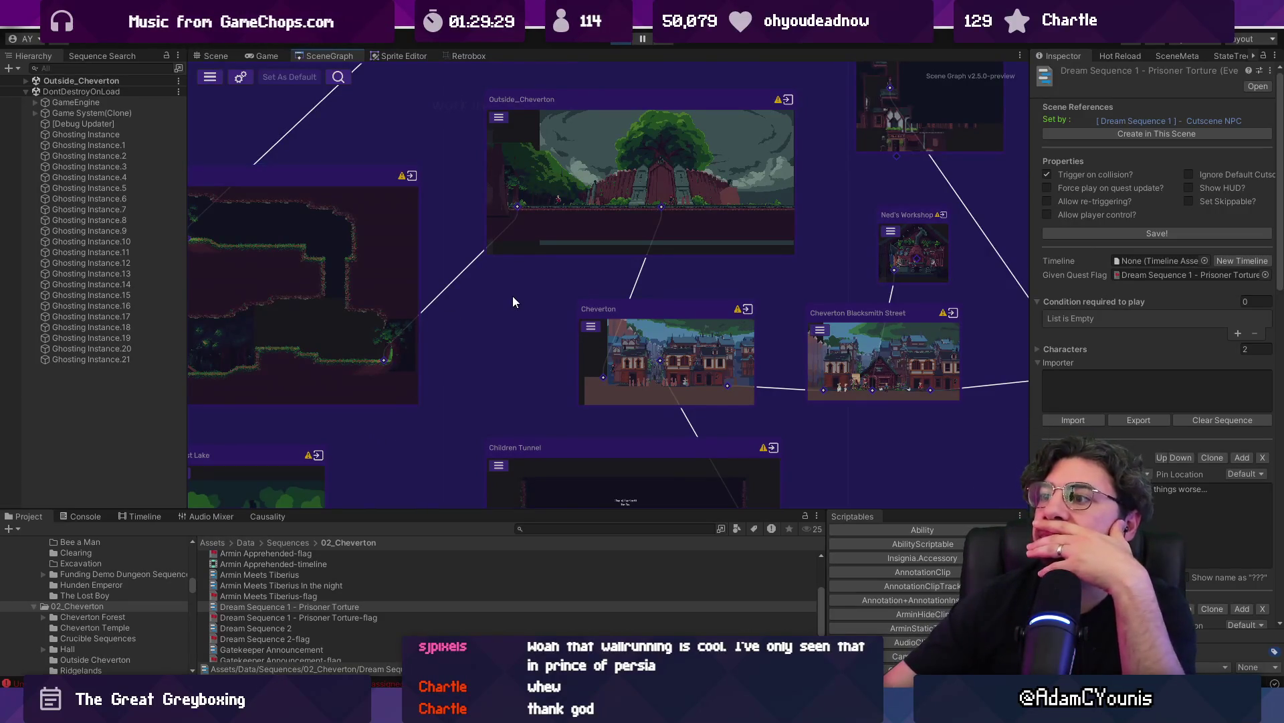
Pan and zoom the graph to inspect the cave level, Forest Lake and lower scene nodes
{"action": "left_click_drag", "start_coordinate": [472, 299], "coordinate": [705, 278]}
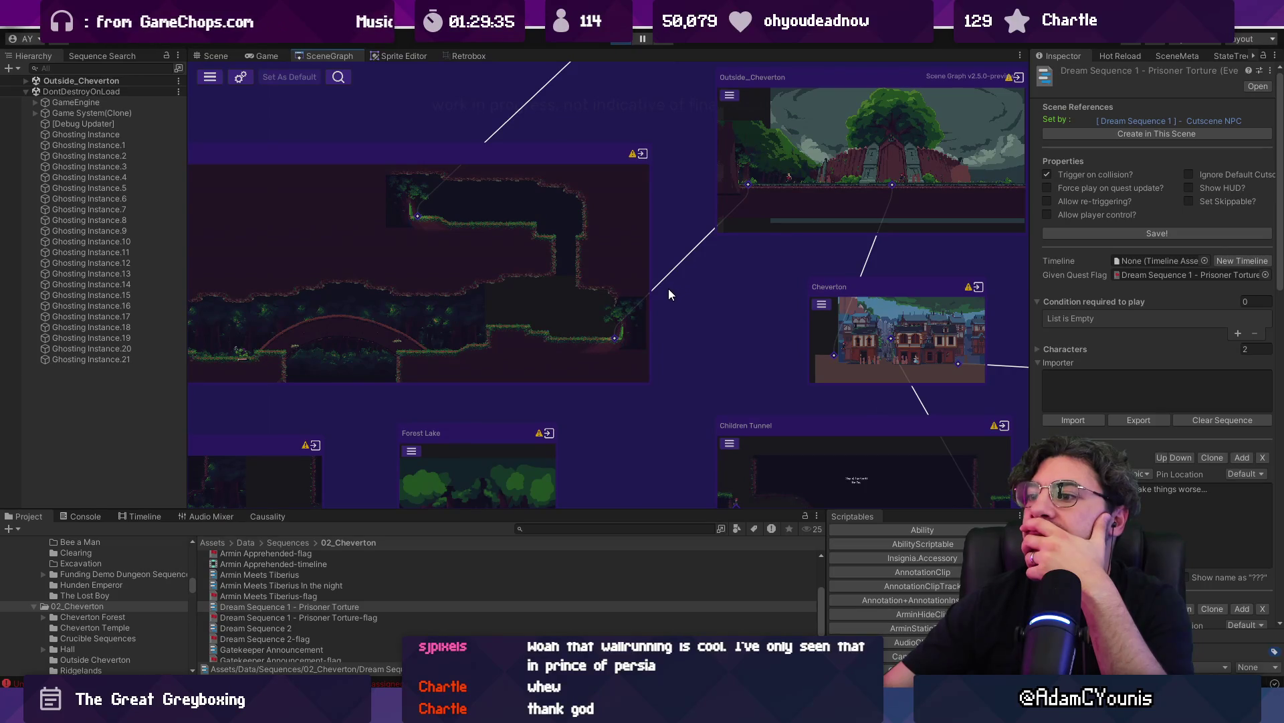
{"action": "scroll", "coordinate": [394, 332], "scroll_direction": "up", "scroll_amount": 4}
{"action": "mouse_move", "coordinate": [536, 308]}
{"action": "left_mouse_down"}
{"action": "mouse_move", "coordinate": [603, 273]}
{"action": "mouse_move", "coordinate": [562, 178]}
{"action": "mouse_move", "coordinate": [677, 201]}
{"action": "mouse_move", "coordinate": [571, 298]}
{"action": "left_mouse_up"}
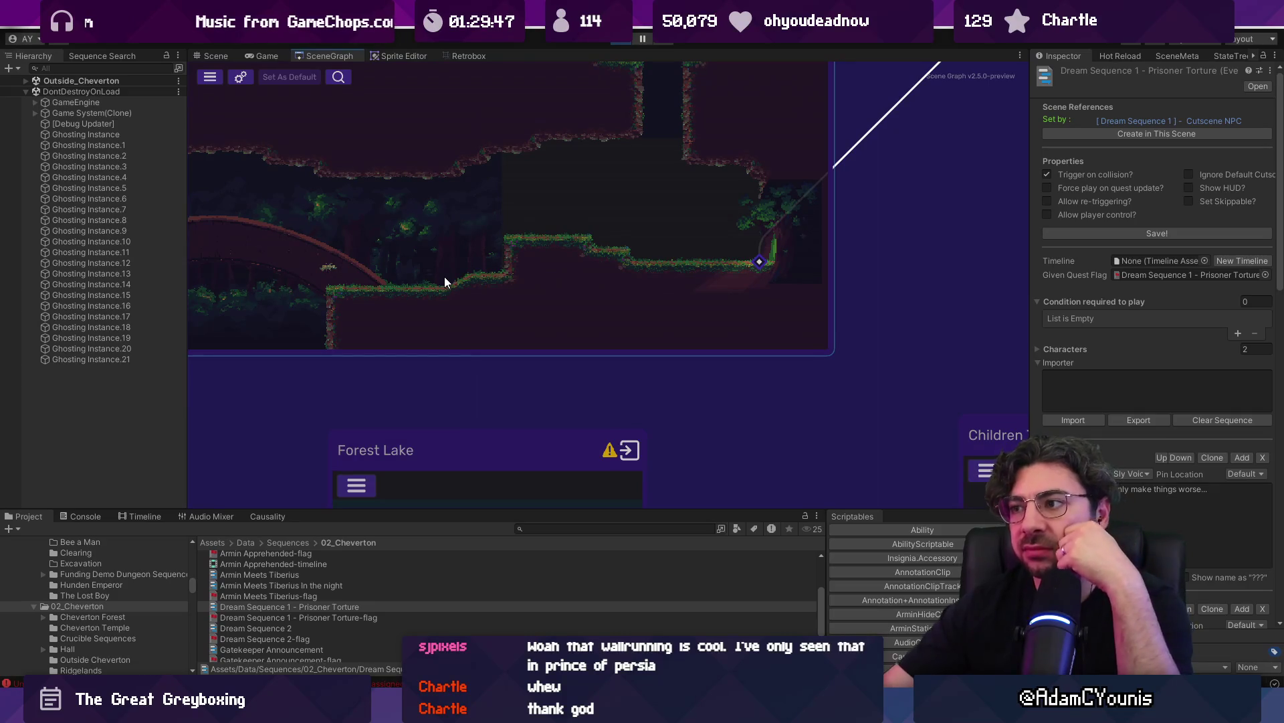
{"action": "scroll", "coordinate": [445, 281], "scroll_direction": "down", "scroll_amount": 5}
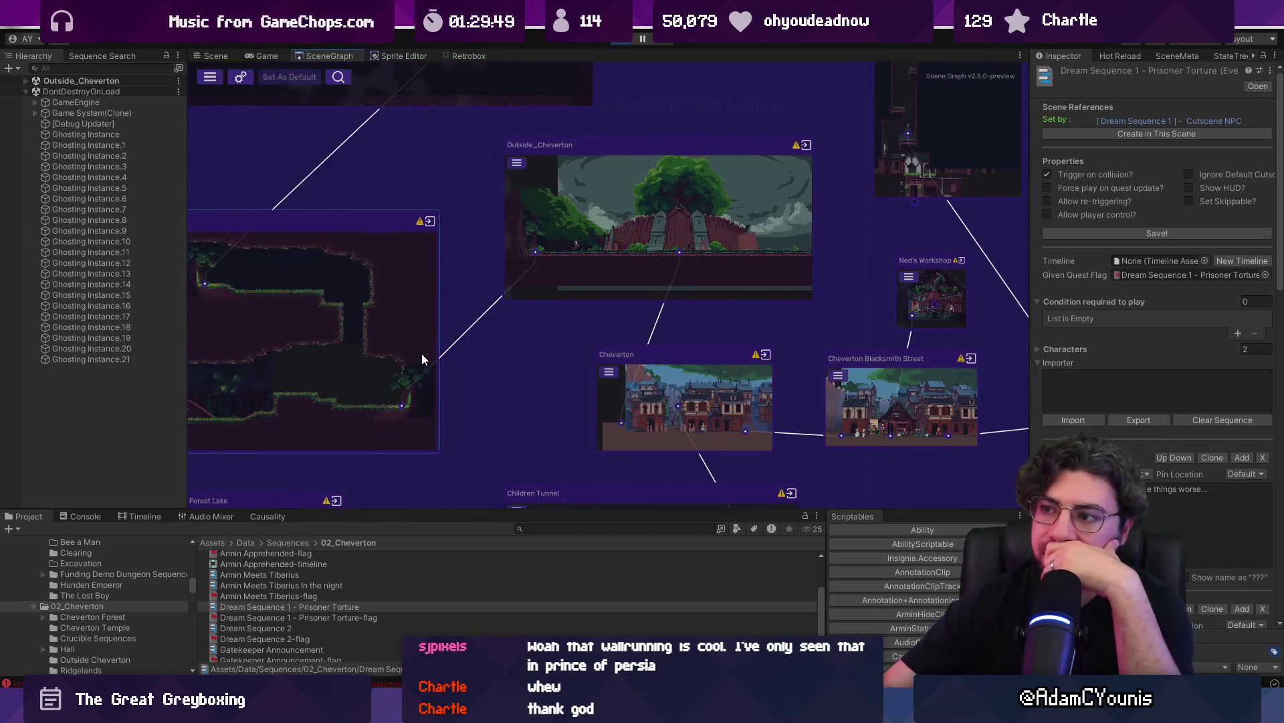
{"action": "mouse_move", "coordinate": [357, 364]}
{"action": "left_mouse_down"}
{"action": "mouse_move", "coordinate": [608, 301]}
{"action": "mouse_move", "coordinate": [687, 249]}
{"action": "left_mouse_up"}
{"action": "scroll", "coordinate": [584, 366], "scroll_direction": "down", "scroll_amount": 6}
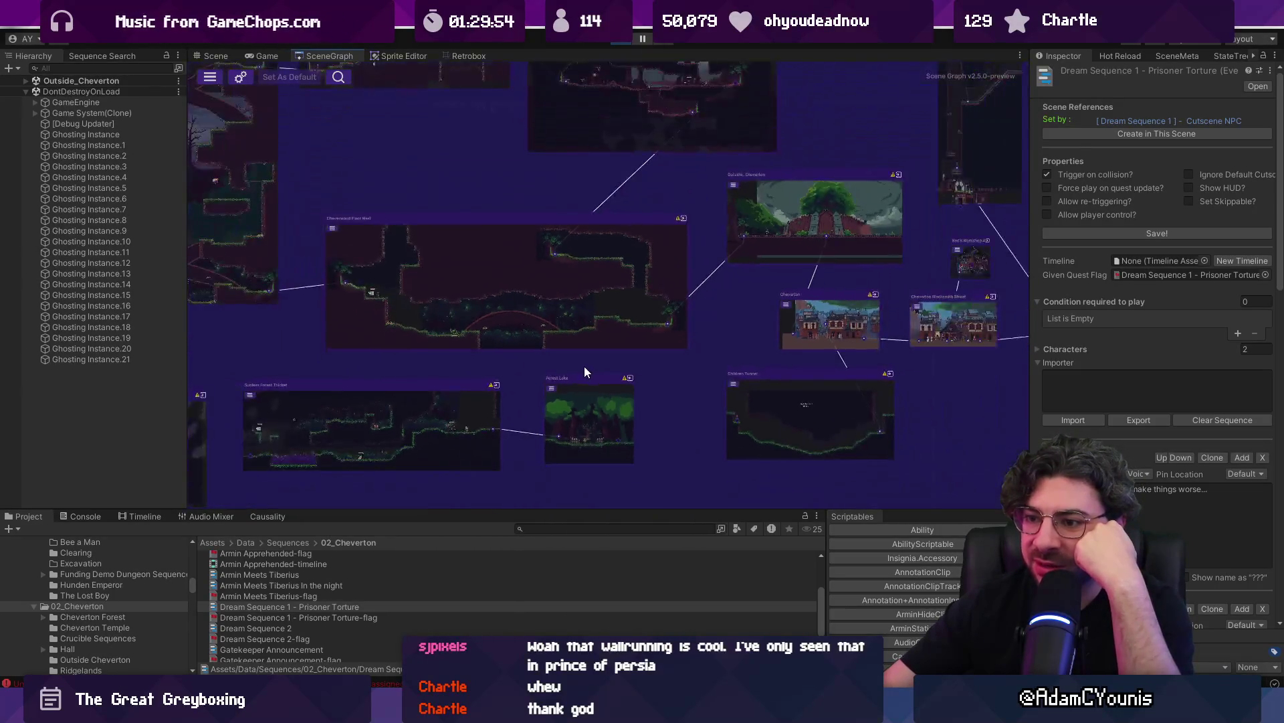
{"action": "left_click_drag", "start_coordinate": [587, 359], "coordinate": [547, 328]}
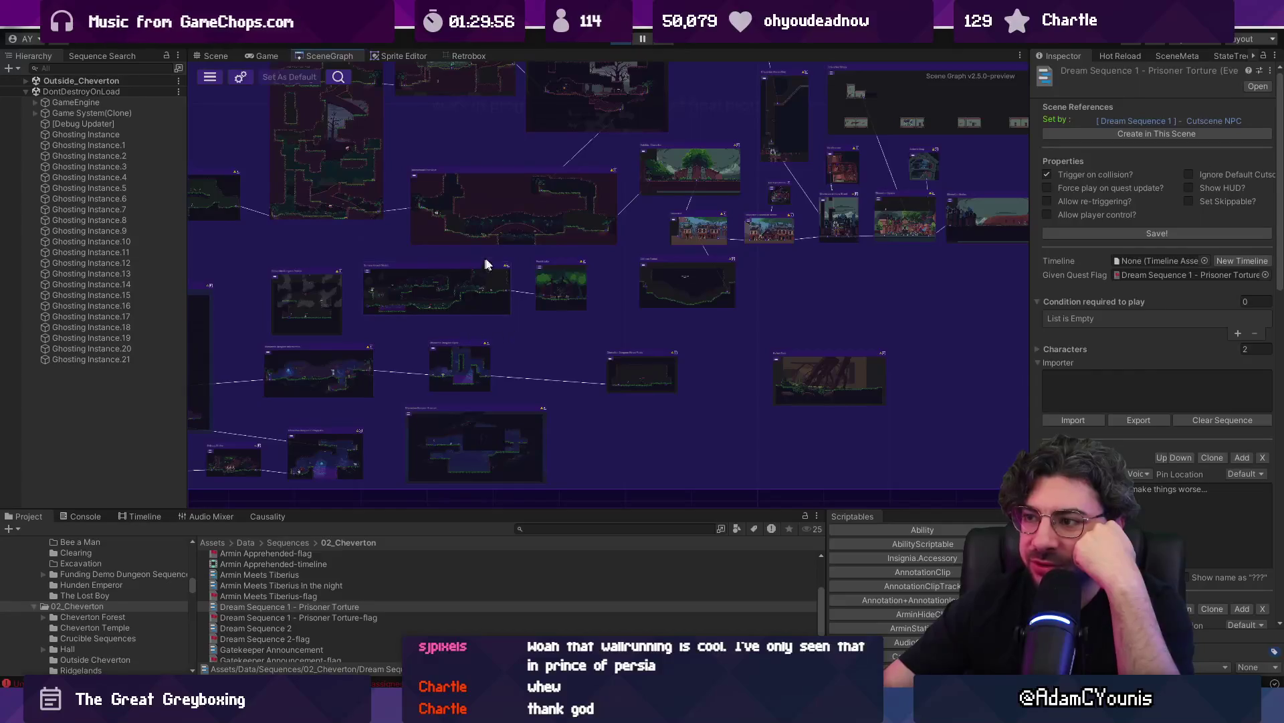
{"action": "scroll", "coordinate": [604, 271], "scroll_direction": "up", "scroll_amount": 2}
{"action": "mouse_move", "coordinate": [667, 267]}
{"action": "left_mouse_down"}
{"action": "mouse_move", "coordinate": [768, 324]}
{"action": "mouse_move", "coordinate": [889, 344]}
{"action": "mouse_move", "coordinate": [517, 383]}
{"action": "left_mouse_up"}
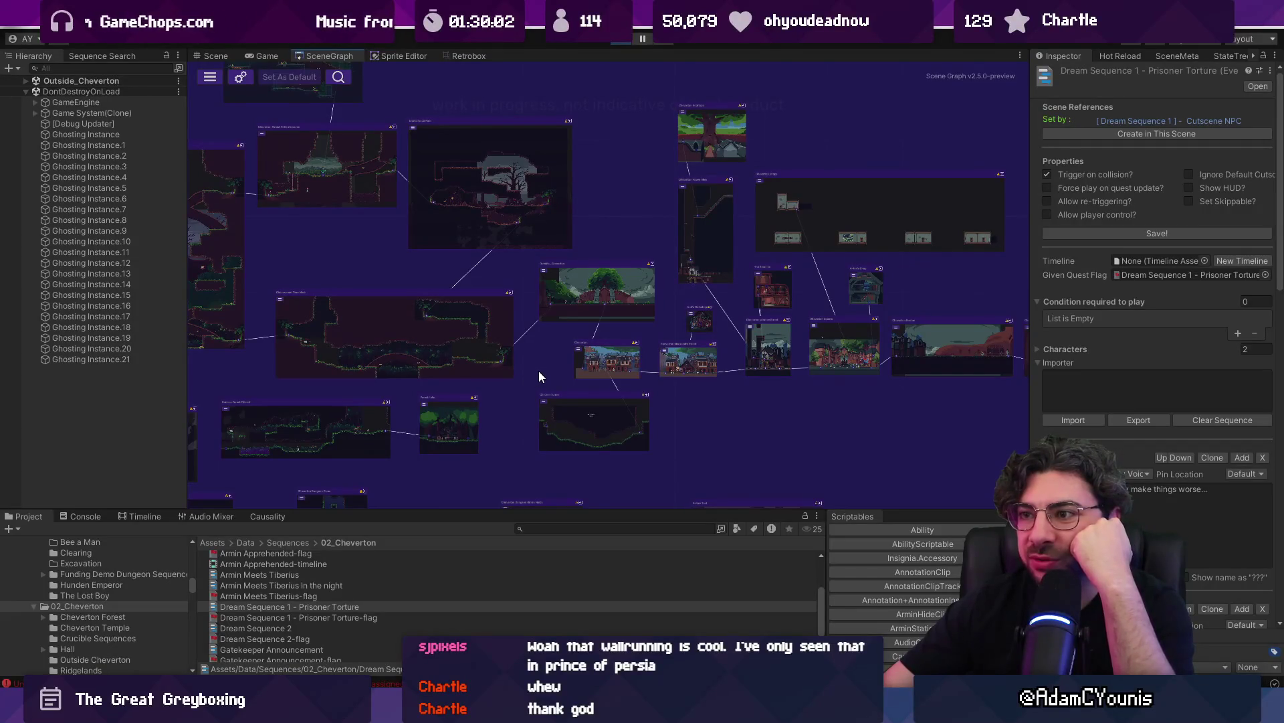
{"action": "scroll", "coordinate": [539, 376], "scroll_direction": "down", "scroll_amount": 2}
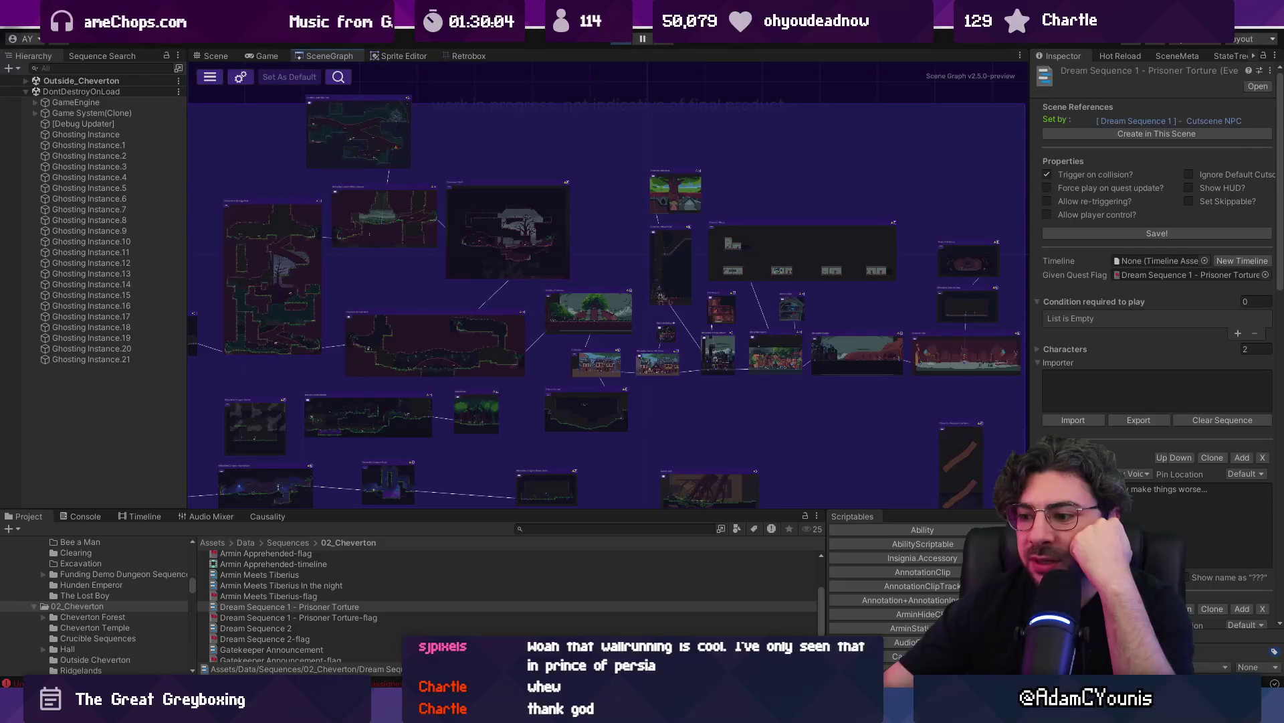
{"action": "scroll", "coordinate": [508, 365], "scroll_direction": "down", "scroll_amount": 1}
{"action": "mouse_move", "coordinate": [507, 365]}
{"action": "left_mouse_down"}
{"action": "mouse_move", "coordinate": [665, 315]}
{"action": "mouse_move", "coordinate": [855, 327]}
{"action": "left_mouse_up"}
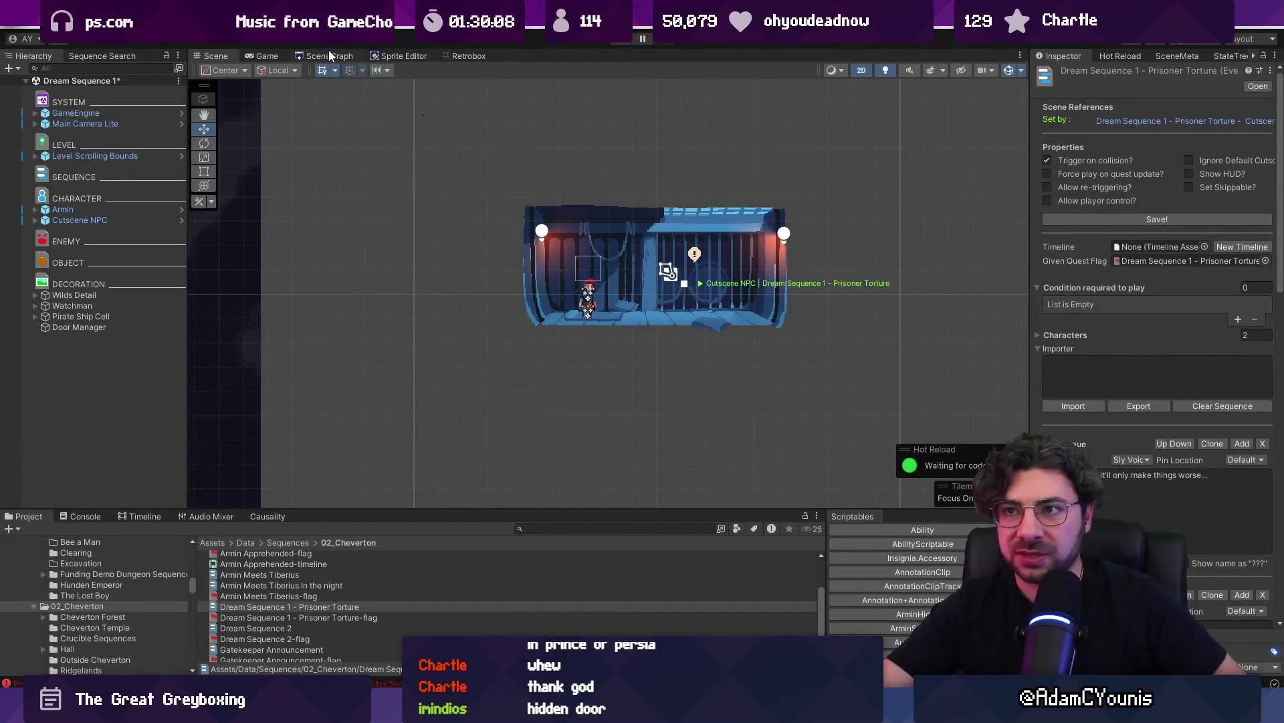
Return to the graph of all connected levels, then switch to the Figma story map
{"action": "left_click", "coordinate": [329, 56]}
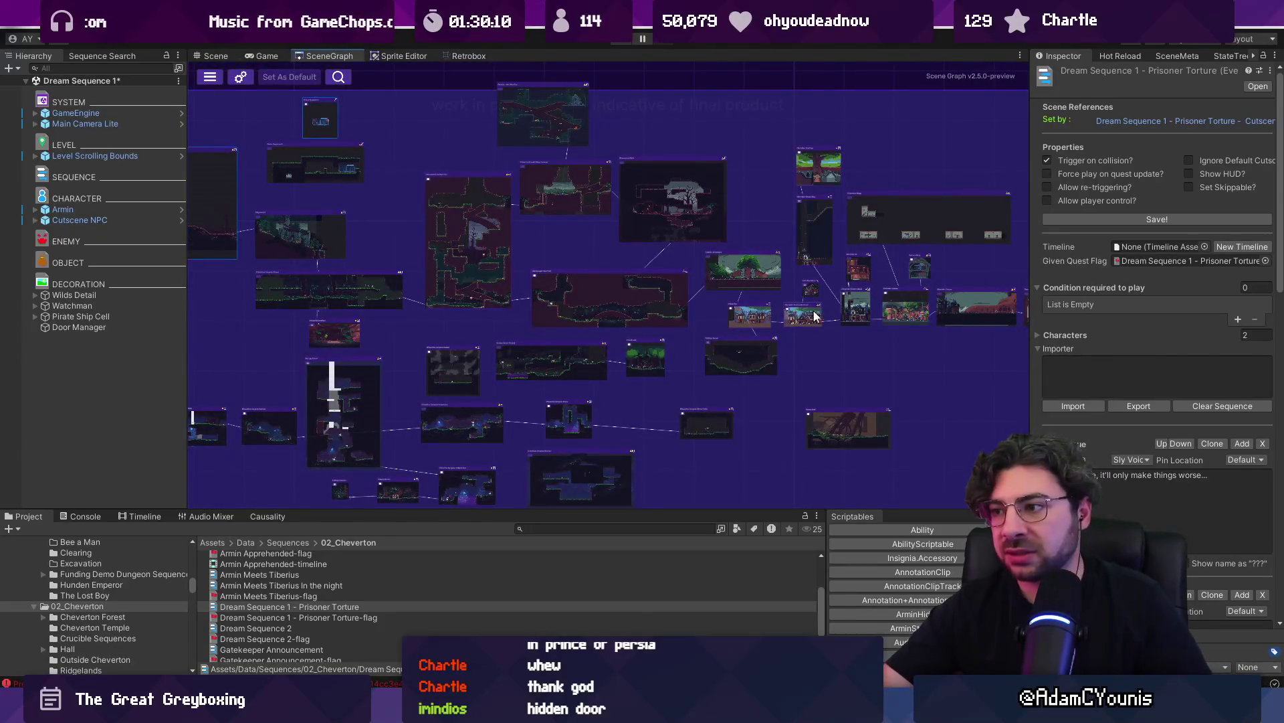
{"action": "scroll", "coordinate": [823, 318], "scroll_direction": "up", "scroll_amount": 2}
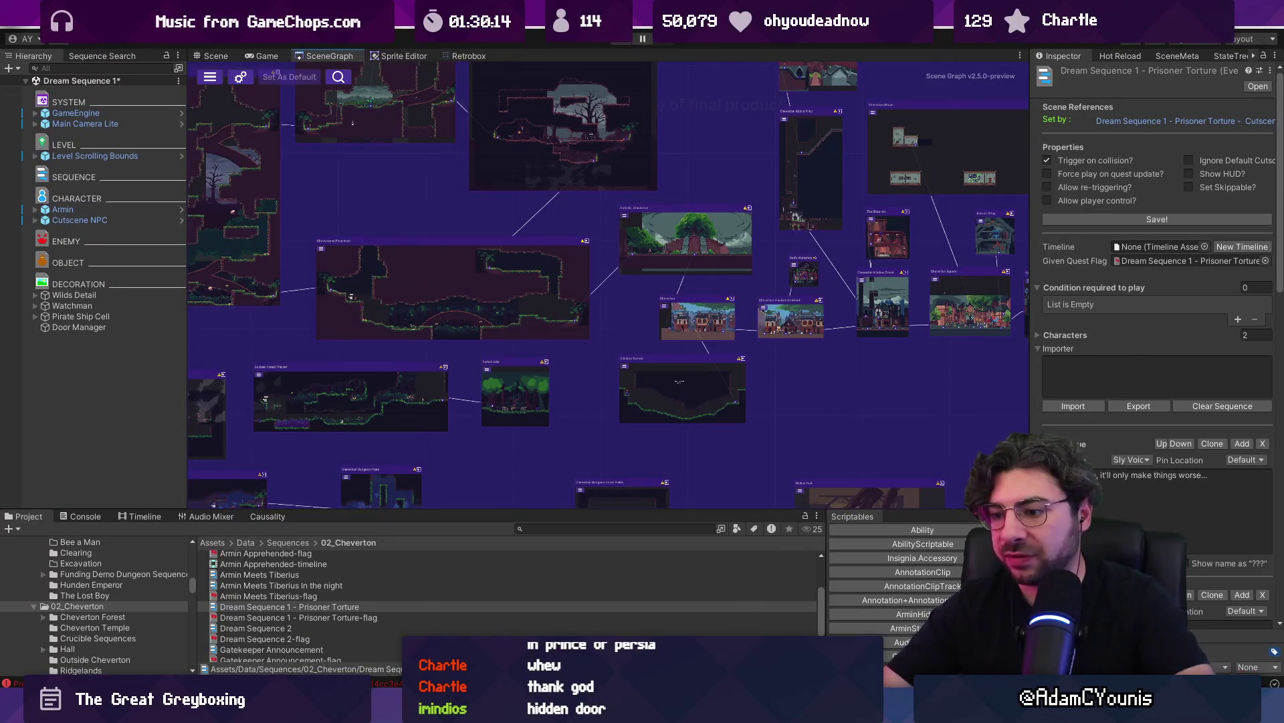
{"action": "key", "text": "alt+Tab"}
{"action": "scroll", "coordinate": [595, 314], "scroll_direction": "down", "scroll_amount": 10}
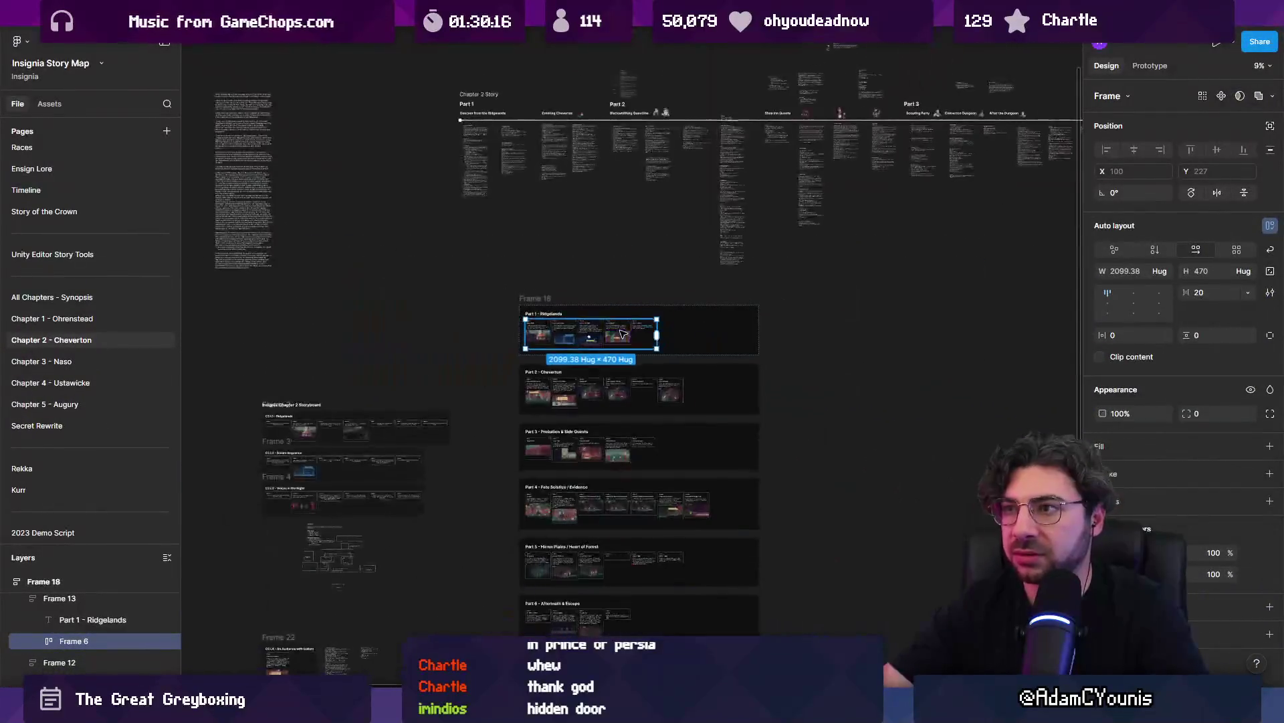
Open the Chapter 2 World Layout board in Figma
{"action": "left_click", "coordinate": [746, 27]}
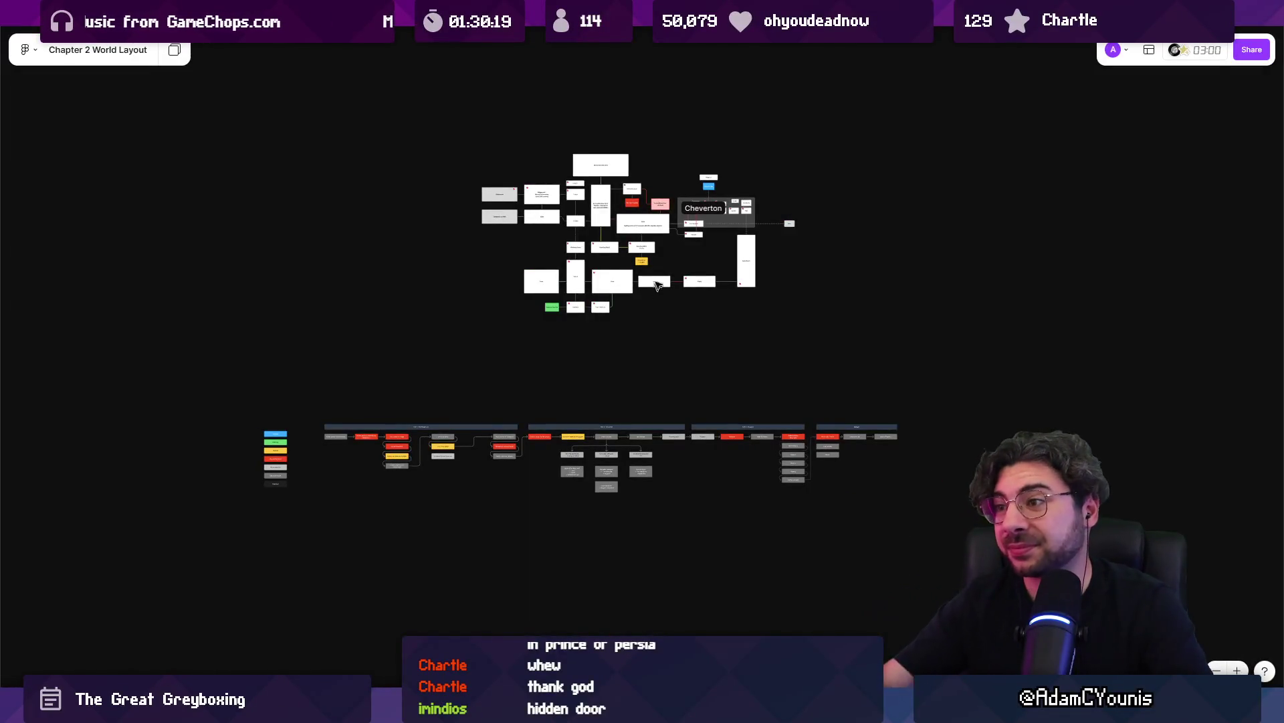
{"action": "scroll", "coordinate": [656, 285], "scroll_direction": "up", "scroll_amount": 10}
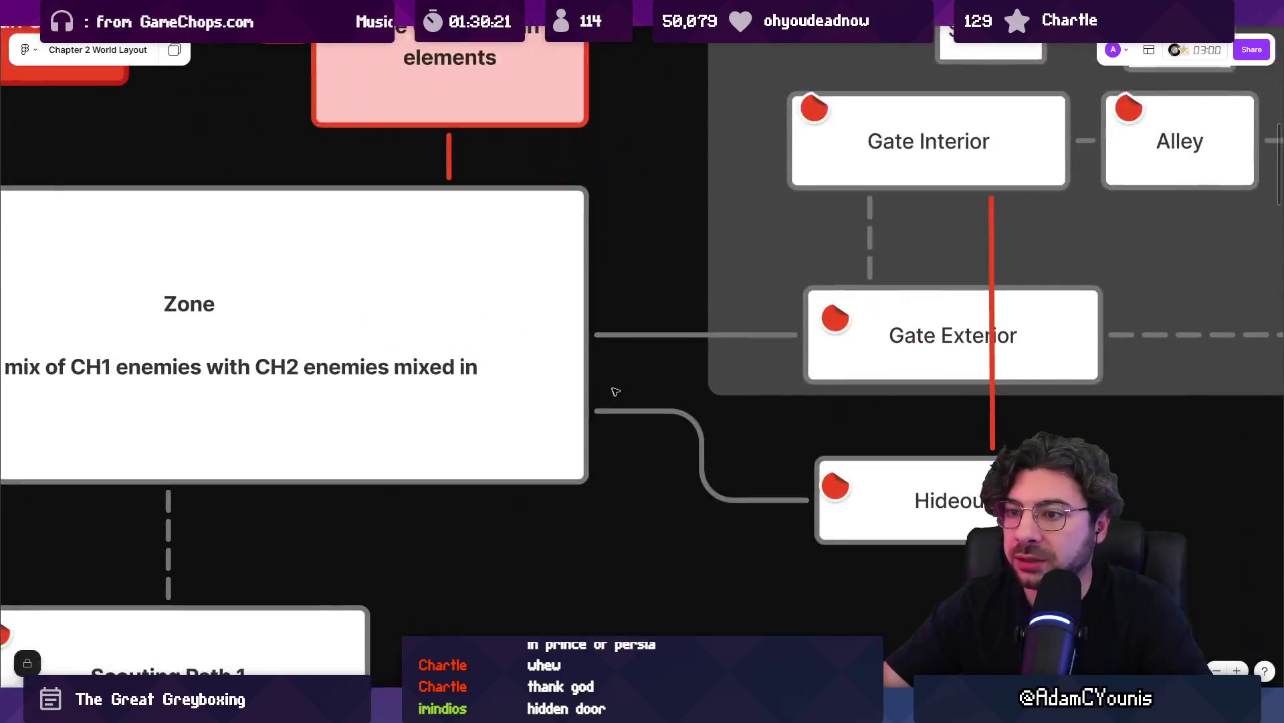
{"action": "scroll", "coordinate": [615, 392], "scroll_direction": "down", "scroll_amount": 5}
Inspect the Zone and Gate Interior boxes on the layout, then switch back to Unity
{"action": "left_click", "coordinate": [575, 375]}
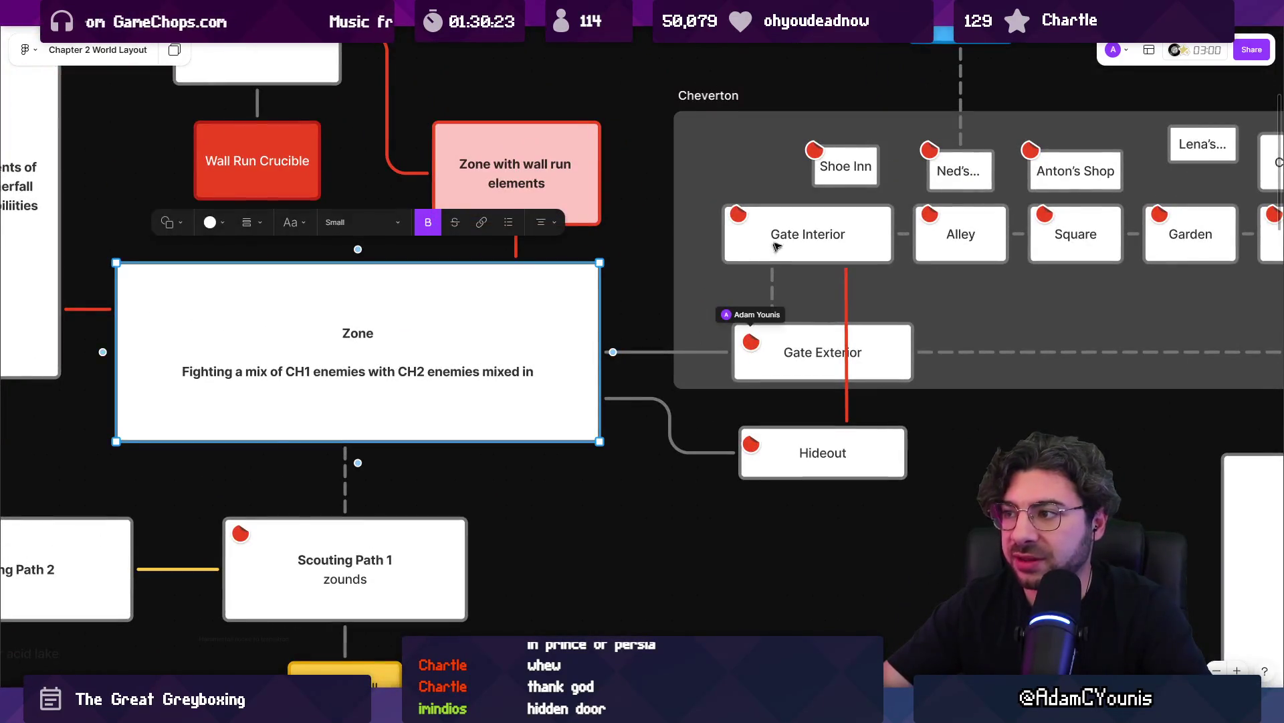
{"action": "left_click", "coordinate": [803, 253]}
{"action": "left_click", "coordinate": [595, 365]}
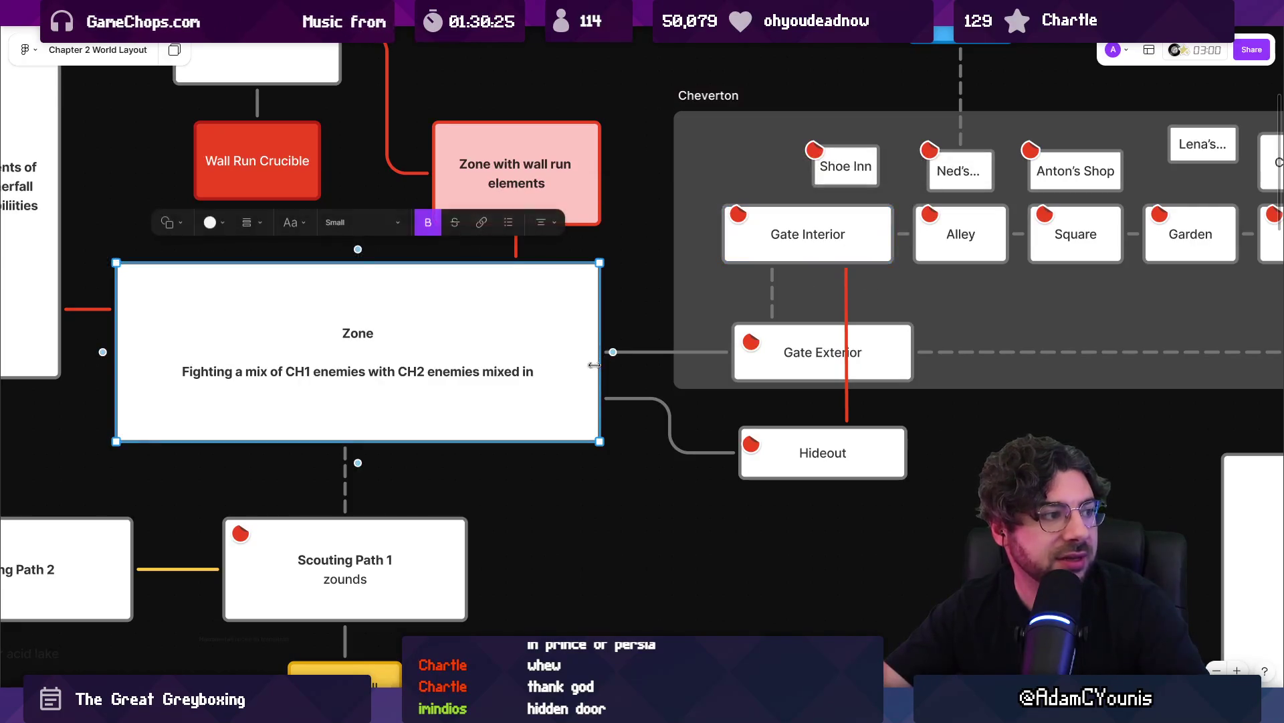
{"action": "scroll", "coordinate": [622, 408], "scroll_direction": "up", "scroll_amount": 4}
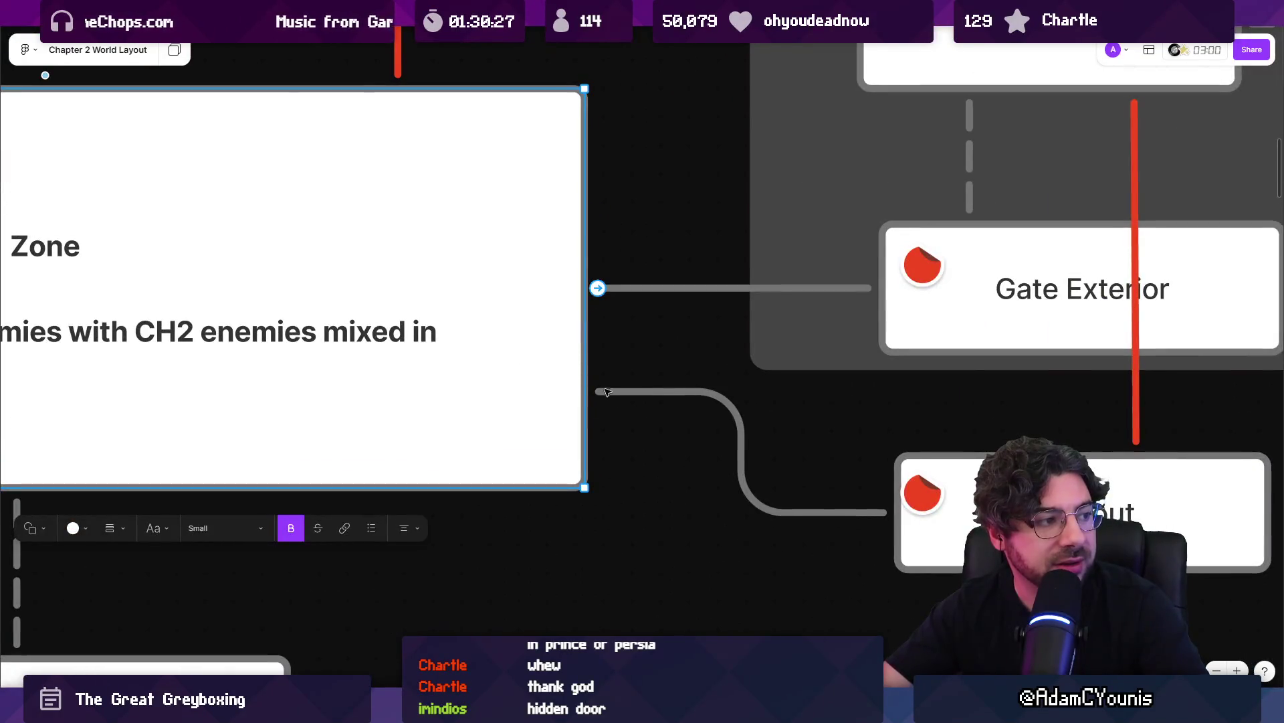
{"action": "scroll", "coordinate": [715, 442], "scroll_direction": "right", "scroll_amount": 5}
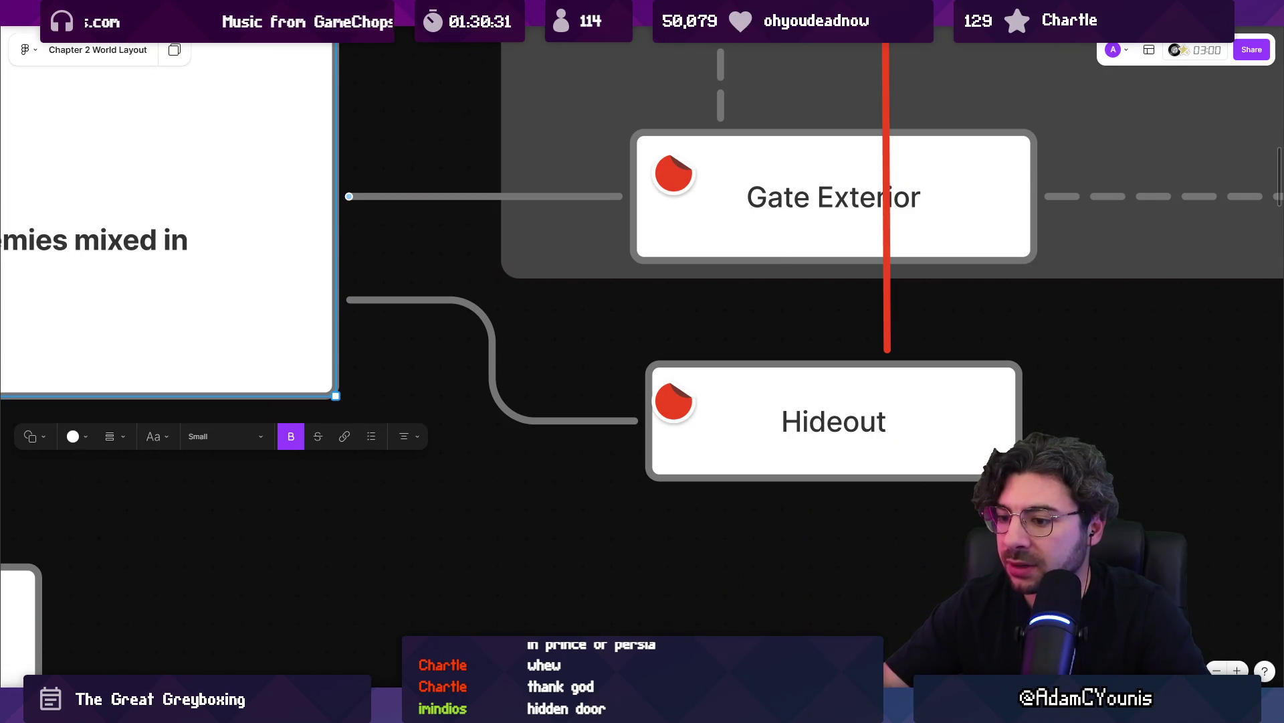
{"action": "key", "text": "alt+Tab"}
{"action": "scroll", "coordinate": [641, 331], "scroll_direction": "up", "scroll_amount": 3}
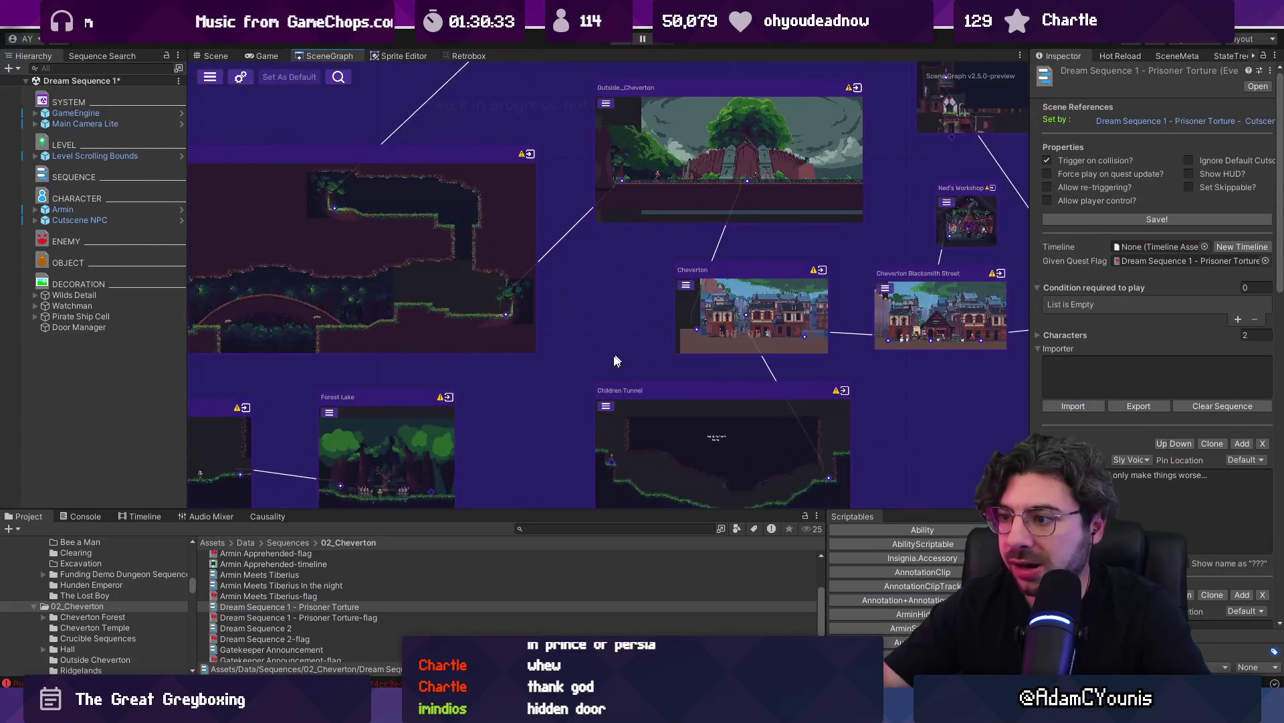
Move the Forest Lake node left, load the Floor West level from its node, and save Dream Sequence 1
{"action": "scroll", "coordinate": [611, 307], "scroll_direction": "up", "scroll_amount": 4}
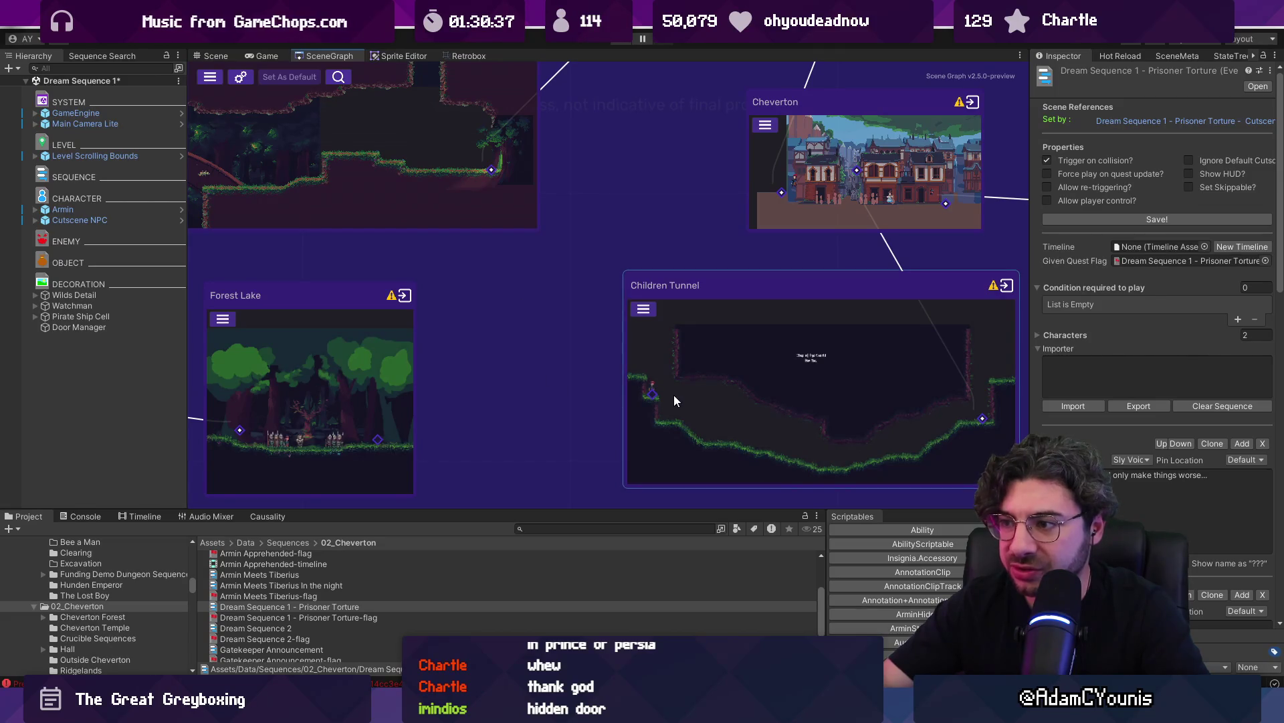
{"action": "scroll", "coordinate": [665, 391], "scroll_direction": "down", "scroll_amount": 2}
{"action": "mouse_move", "coordinate": [488, 378]}
{"action": "left_mouse_down"}
{"action": "mouse_move", "coordinate": [416, 387]}
{"action": "mouse_move", "coordinate": [556, 359]}
{"action": "mouse_move", "coordinate": [523, 386]}
{"action": "left_mouse_up"}
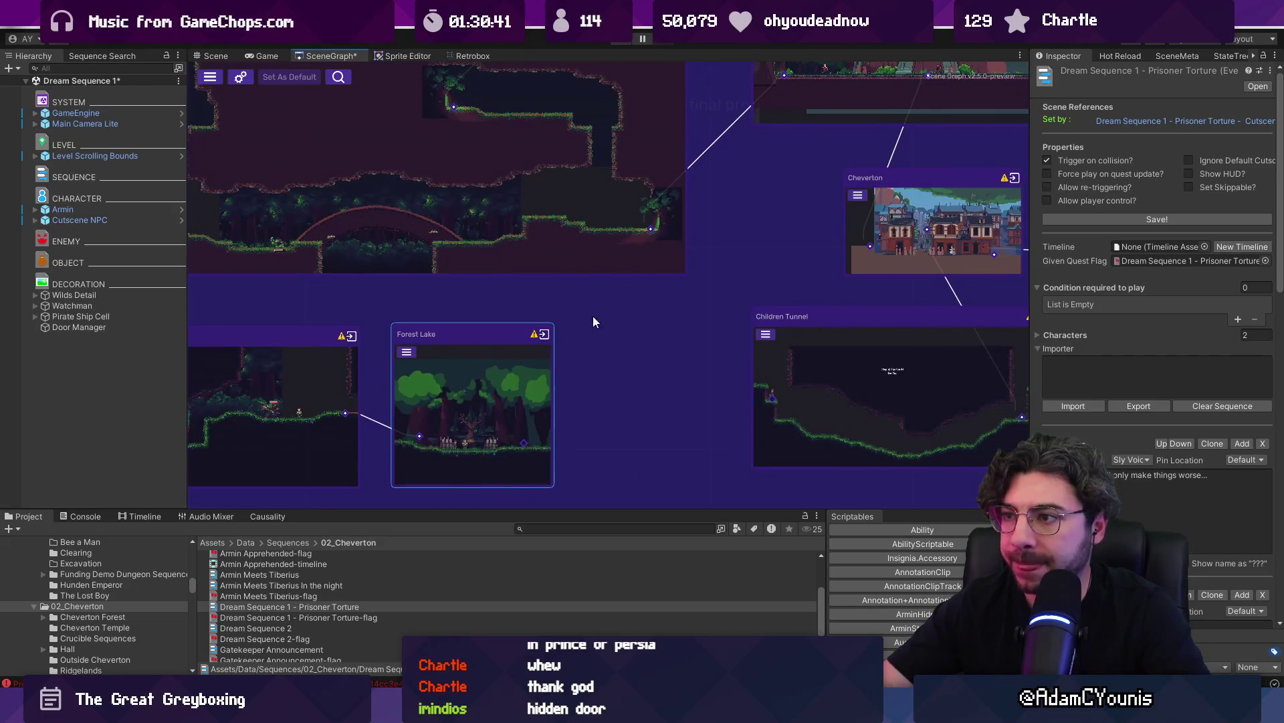
{"action": "left_click_drag", "start_coordinate": [593, 316], "coordinate": [694, 385]}
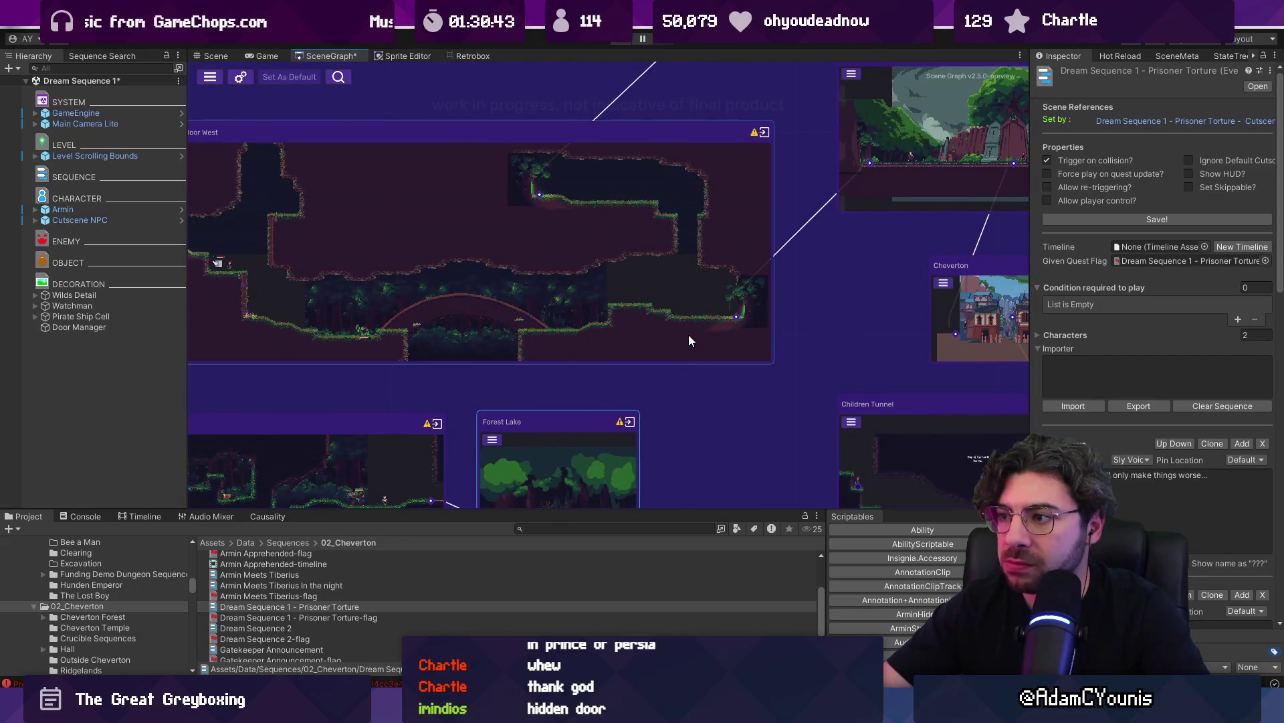
{"action": "scroll", "coordinate": [603, 338], "scroll_direction": "up", "scroll_amount": 3}
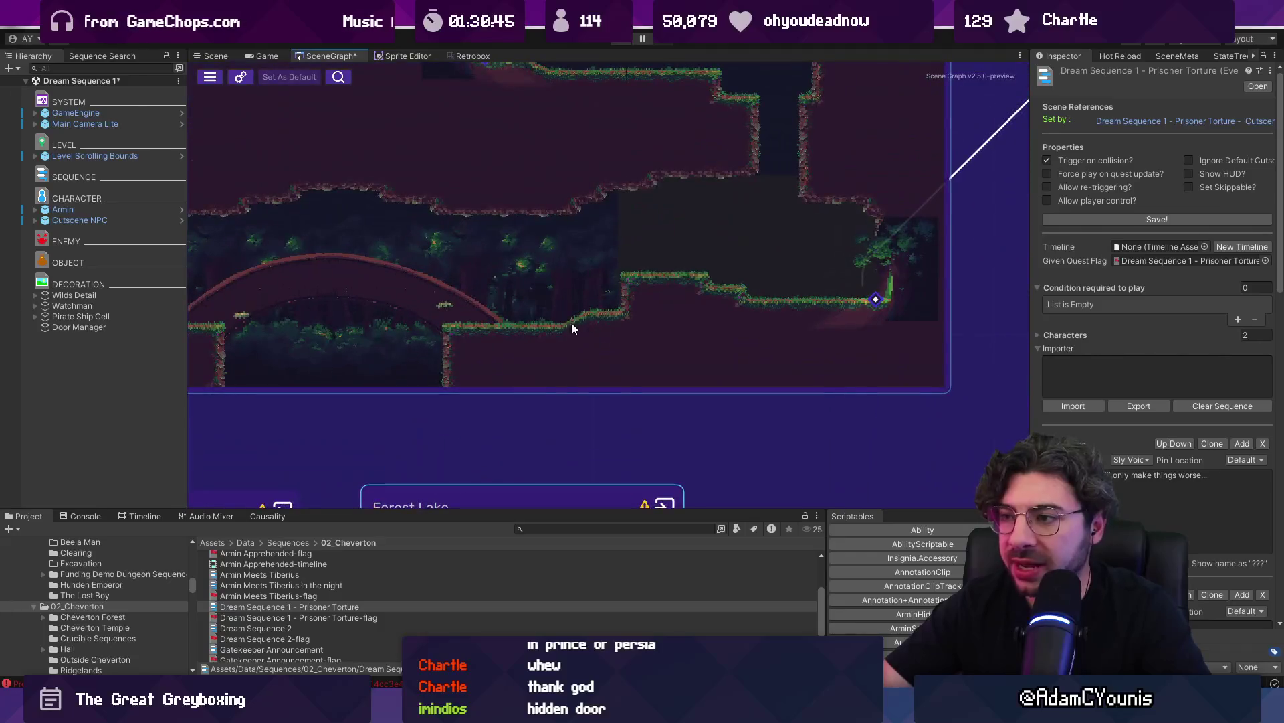
{"action": "double_click", "coordinate": [632, 299]}
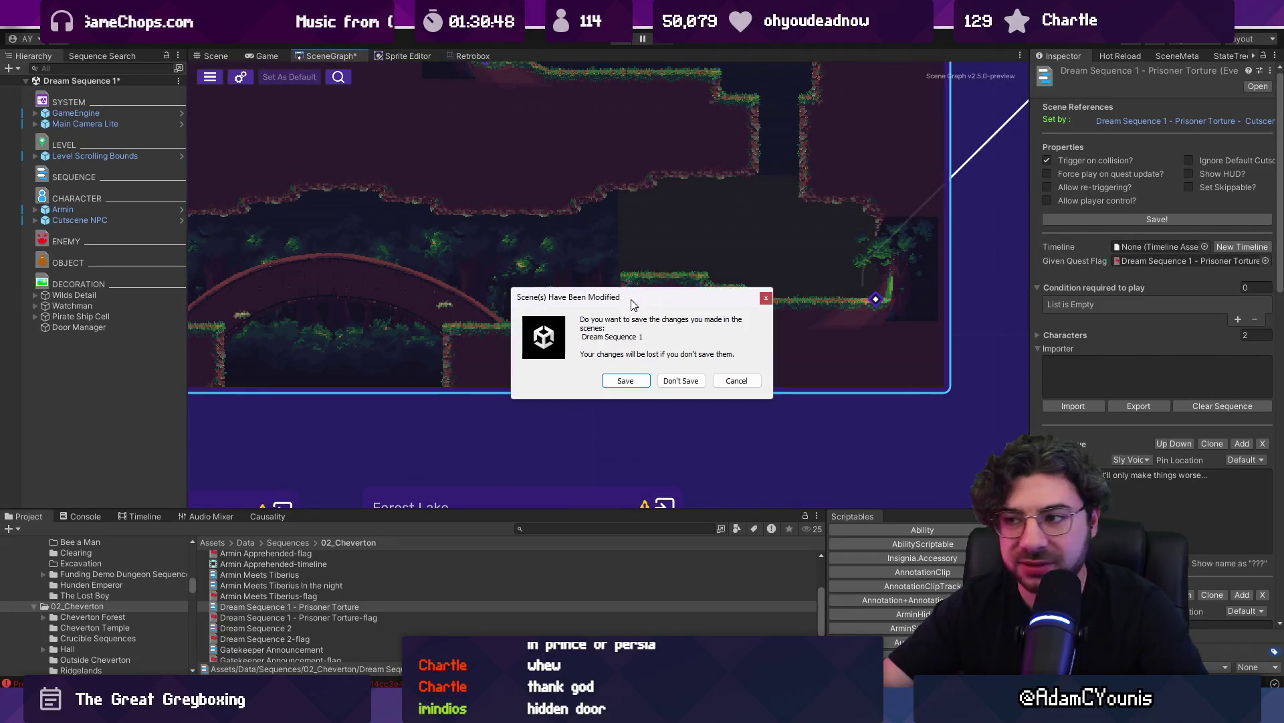
{"action": "left_click", "coordinate": [627, 375]}
In the Scene view, open the Cheverwood Floor map in Tiled via Prefab > Open Model
{"action": "left_click", "coordinate": [216, 57]}
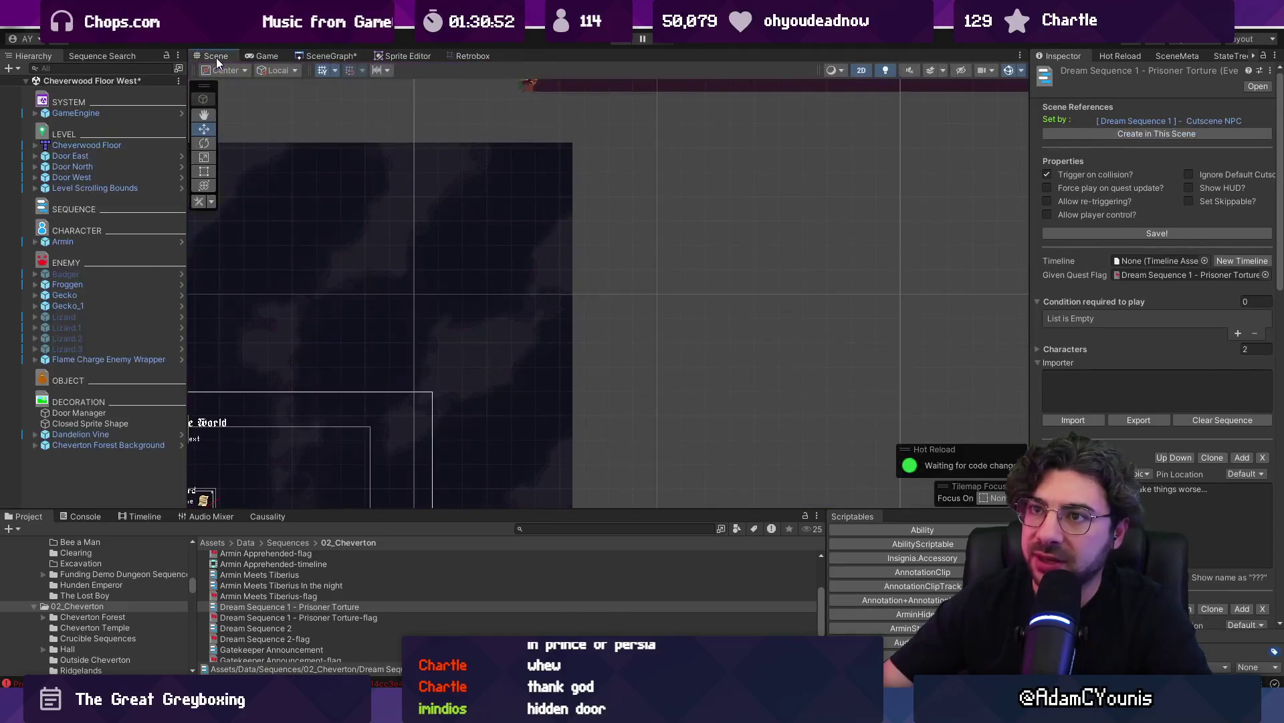
{"action": "scroll", "coordinate": [571, 354], "scroll_direction": "down", "scroll_amount": 5}
{"action": "scroll", "coordinate": [612, 206], "scroll_direction": "up", "scroll_amount": 5}
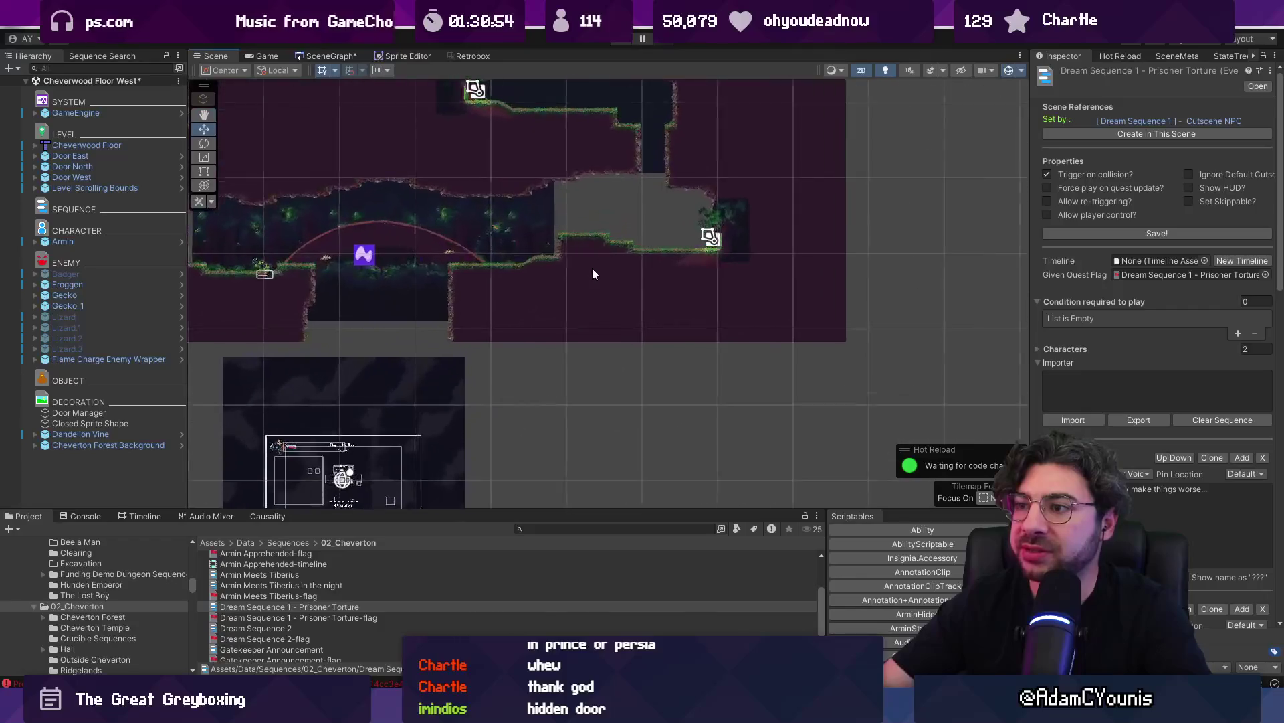
{"action": "left_click", "coordinate": [584, 355]}
{"action": "right_click", "coordinate": [107, 155]}
{"action": "left_click", "coordinate": [62, 144]}
{"action": "right_click", "coordinate": [62, 144]}
{"action": "mouse_move", "coordinate": [200, 303]}
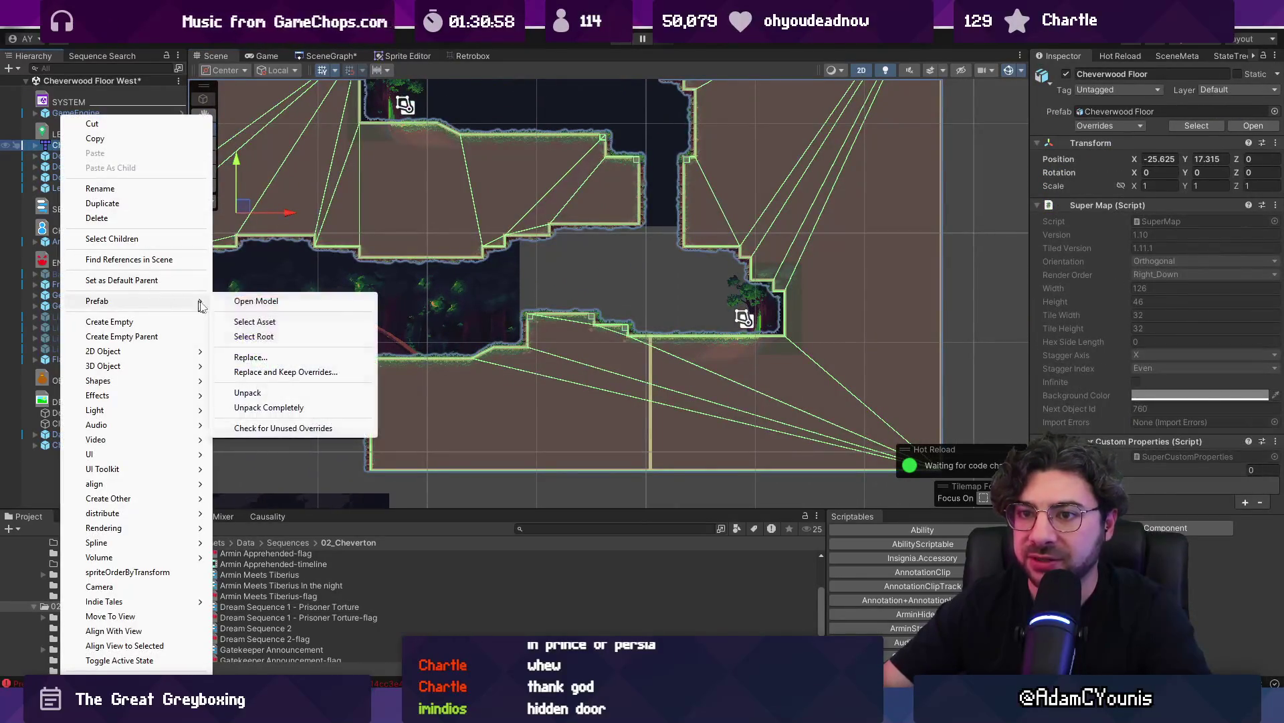
{"action": "left_click", "coordinate": [248, 302]}
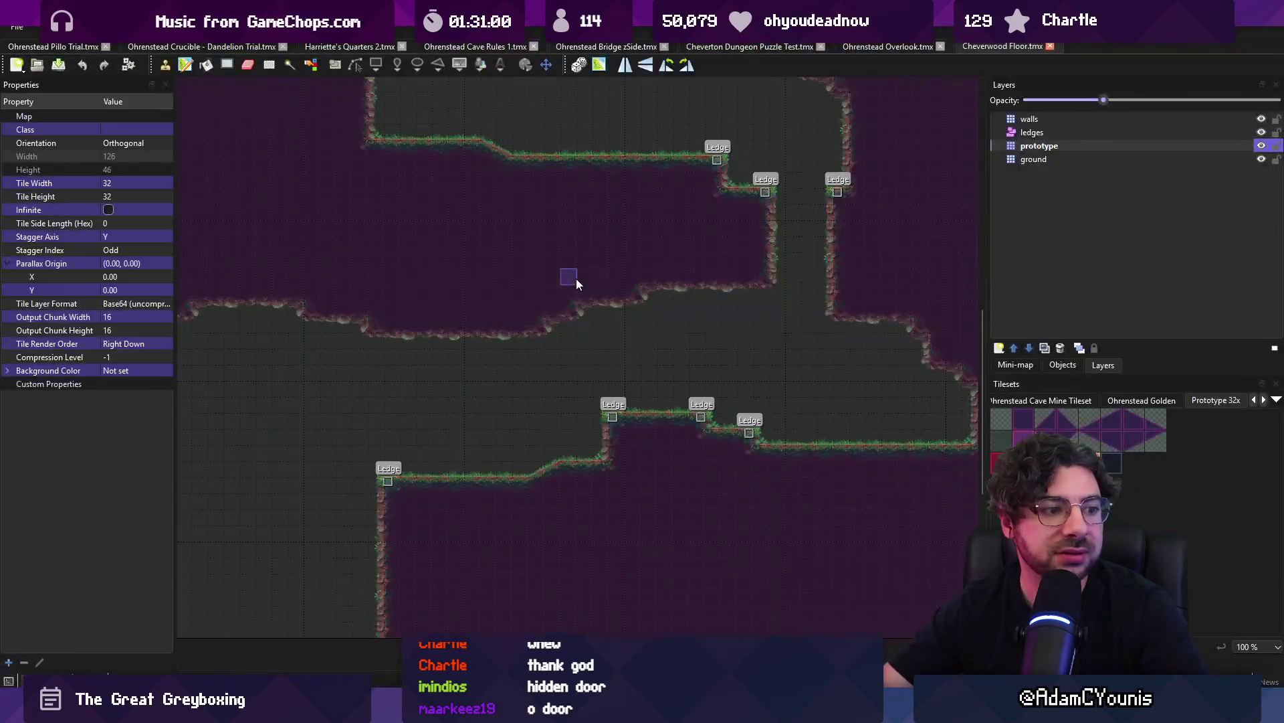
Cut the 4x3 block of purple prototype tiles and paste it into the dip between the ledges
{"action": "scroll", "coordinate": [629, 286], "scroll_direction": "down", "scroll_amount": 3}
{"action": "scroll", "coordinate": [568, 307], "scroll_direction": "up", "scroll_amount": 5}
{"action": "key", "text": "r"}
{"action": "left_click_drag", "start_coordinate": [612, 203], "coordinate": [693, 262]}
{"action": "key", "text": "ctrl+x"}
{"action": "key", "text": "ctrl+v"}
{"action": "left_click", "coordinate": [653, 313]}
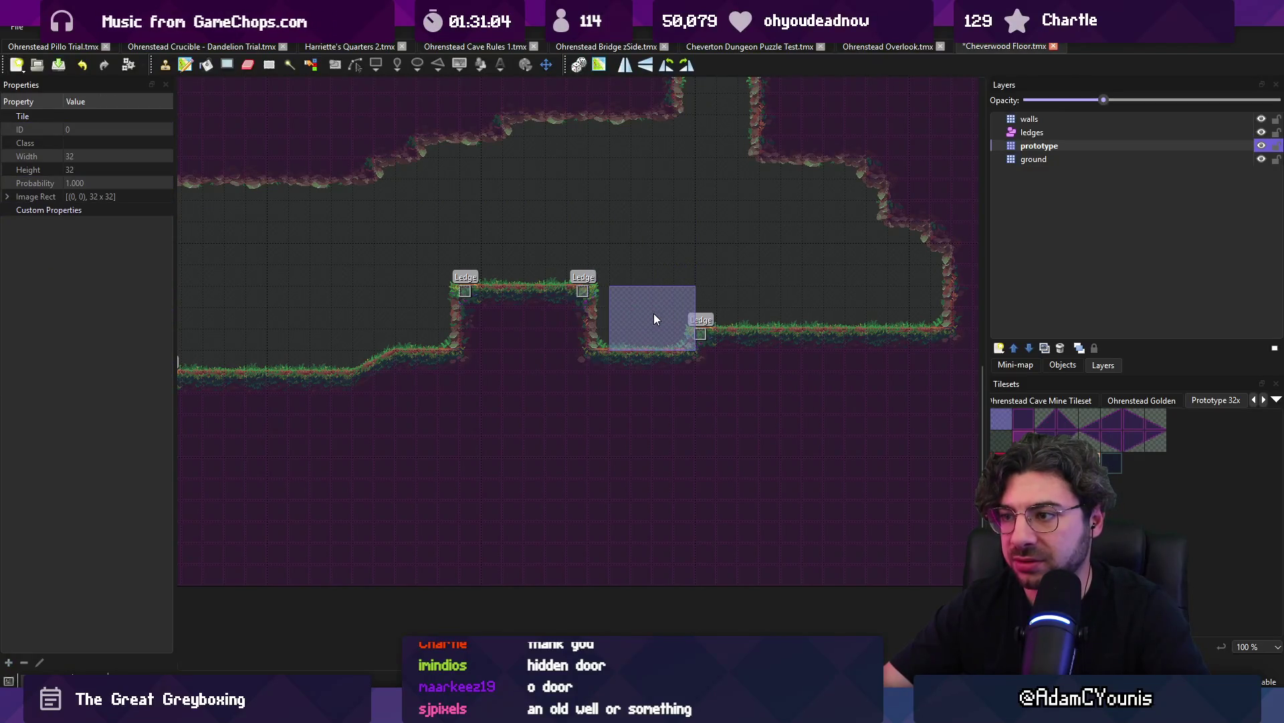
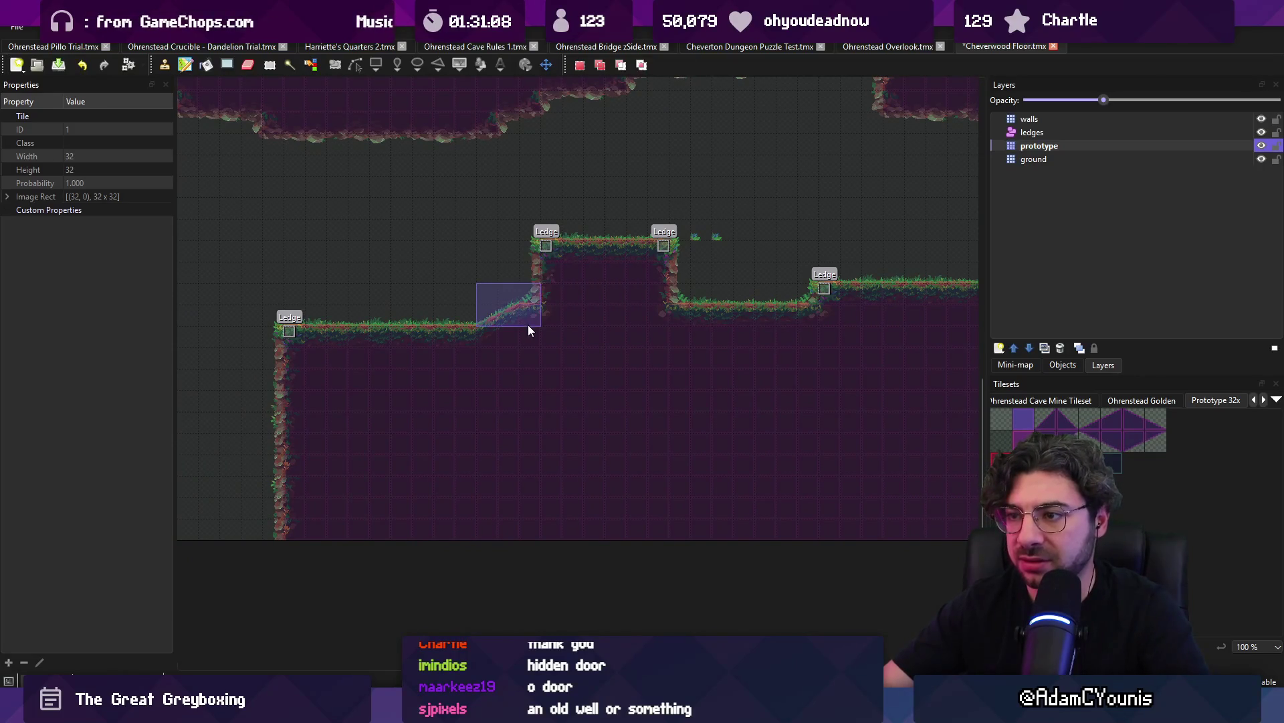
Stamp prototype blocks against the wall and carve a widened pit into the ground
{"action": "left_click", "coordinate": [511, 320]}
{"action": "scroll", "coordinate": [662, 314], "scroll_direction": "right", "scroll_amount": 4}
{"action": "left_click", "coordinate": [668, 315]}
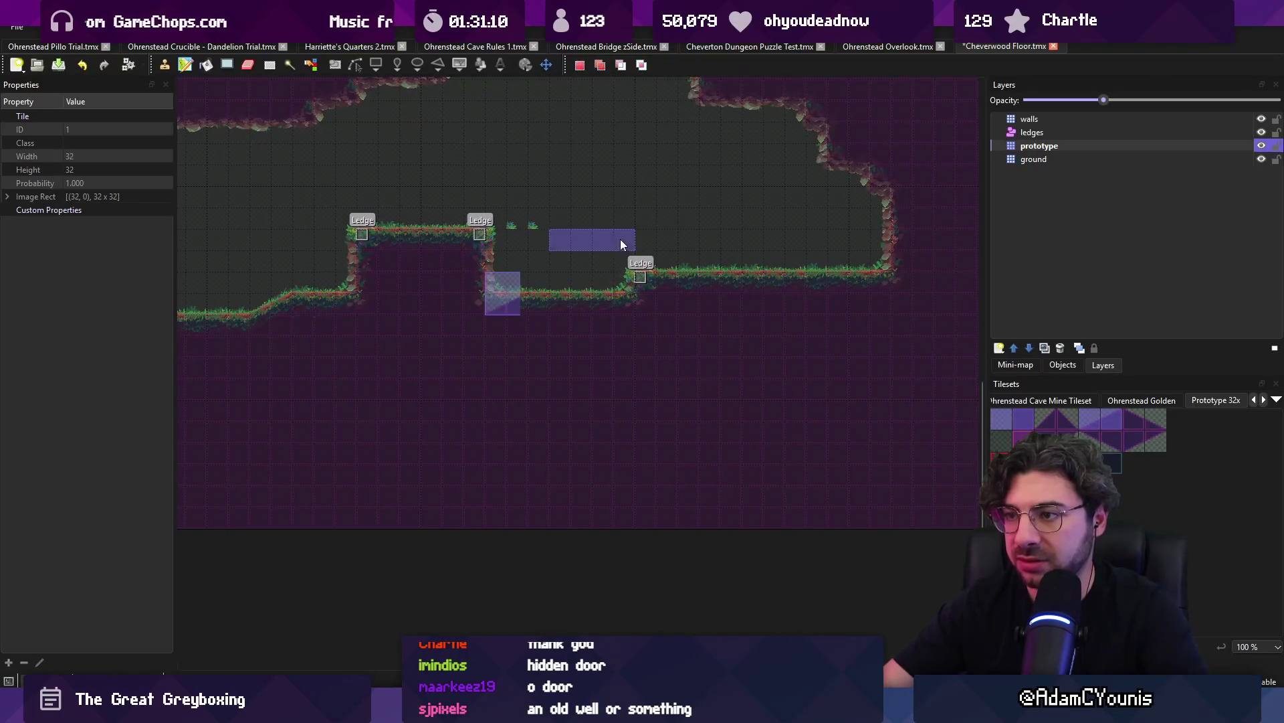
{"action": "mouse_move", "coordinate": [566, 341]}
{"action": "left_mouse_down"}
{"action": "mouse_move", "coordinate": [570, 372]}
{"action": "mouse_move", "coordinate": [585, 355]}
{"action": "left_mouse_up"}
{"action": "left_click", "coordinate": [599, 401]}
{"action": "scroll", "coordinate": [653, 438], "scroll_direction": "down", "scroll_amount": 2}
{"action": "scroll", "coordinate": [653, 438], "scroll_direction": "right", "scroll_amount": 4}
Paint prototype tiles diagonally to carve a slope running down and to the right
{"action": "key", "text": "r"}
{"action": "mouse_move", "coordinate": [466, 313]}
{"action": "left_mouse_down"}
{"action": "mouse_move", "coordinate": [542, 368]}
{"action": "mouse_move", "coordinate": [611, 367]}
{"action": "left_mouse_up"}
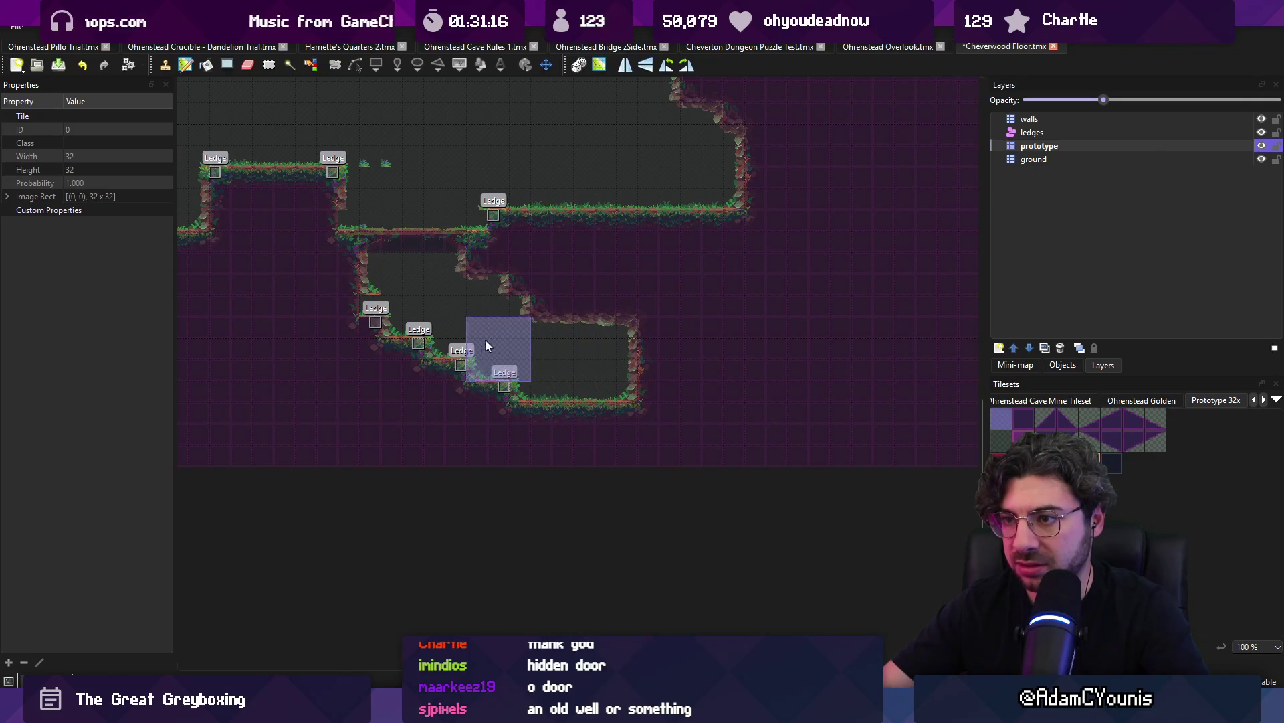
{"action": "mouse_move", "coordinate": [410, 307]}
{"action": "left_mouse_down"}
{"action": "mouse_move", "coordinate": [400, 307]}
{"action": "mouse_move", "coordinate": [456, 339]}
{"action": "mouse_move", "coordinate": [553, 368]}
{"action": "mouse_move", "coordinate": [492, 367]}
{"action": "left_mouse_up"}
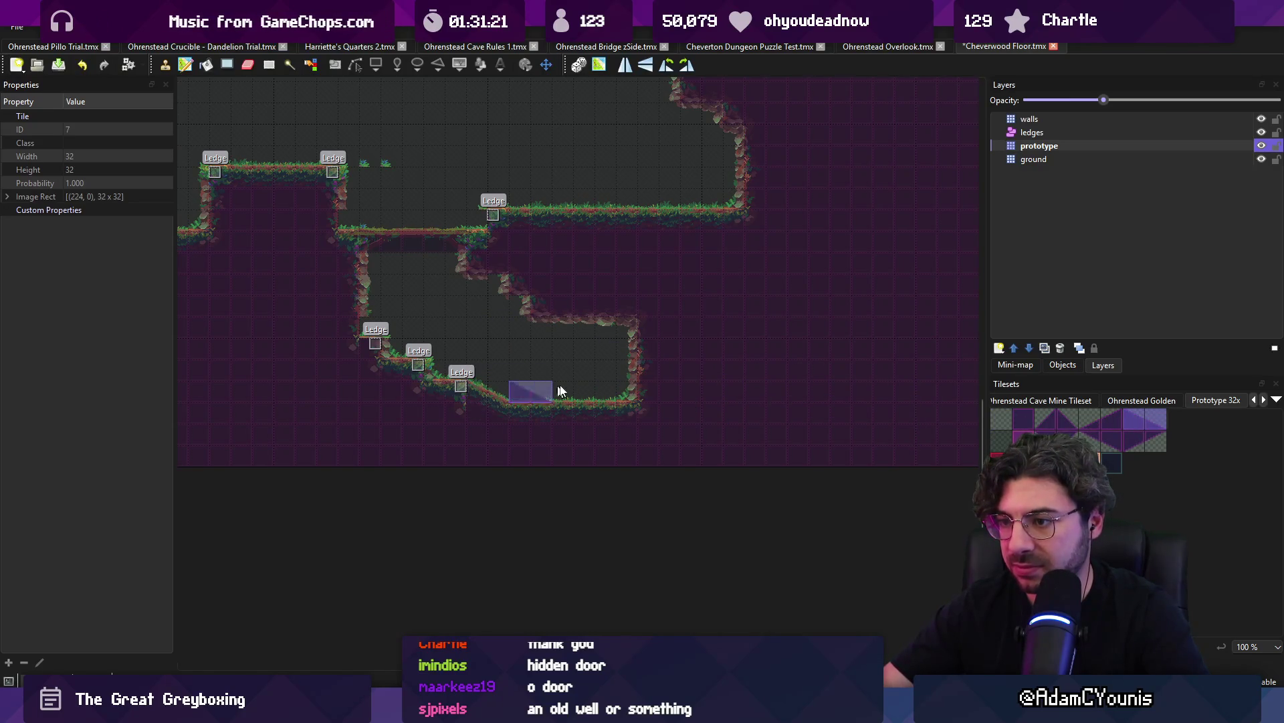
{"action": "left_click", "coordinate": [674, 404]}
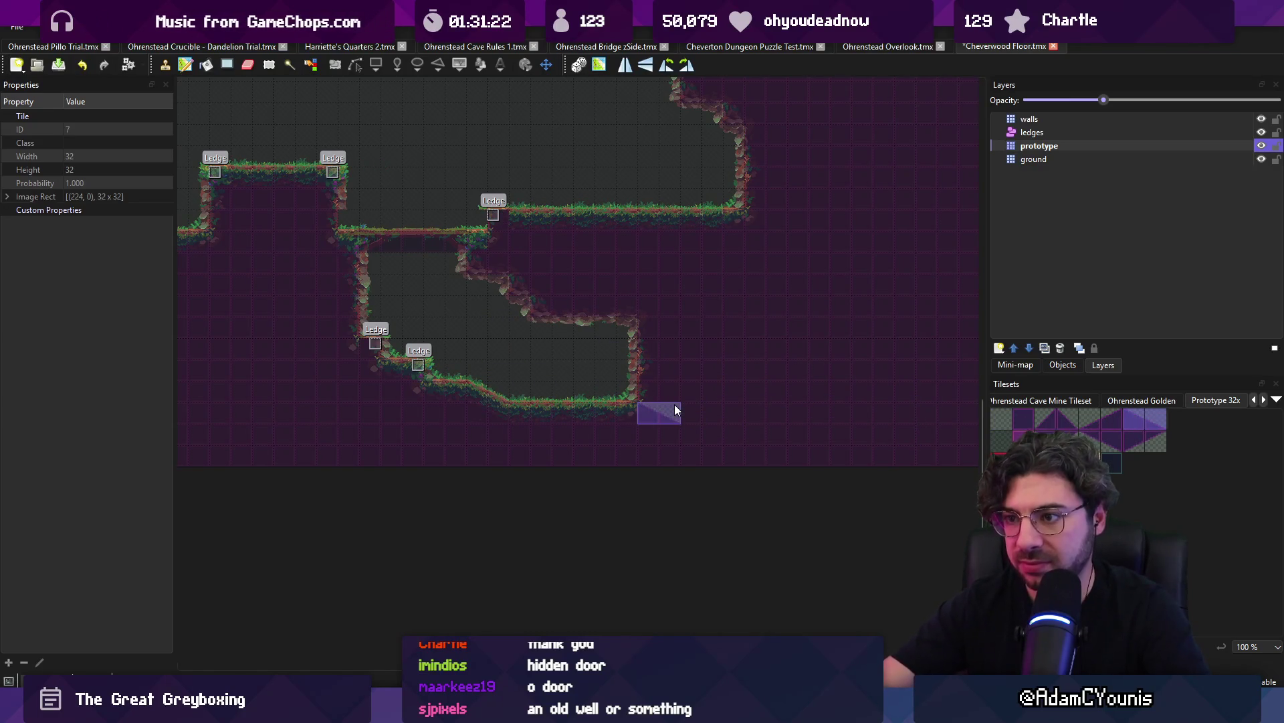
Pick a prototype tile from the map, place one in the room, and choose the pink tile
{"action": "right_click", "coordinate": [419, 318]}
{"action": "key", "text": "ctrl+s"}
{"action": "key", "text": "r"}
{"action": "key", "text": "b"}
{"action": "left_click", "coordinate": [389, 344]}
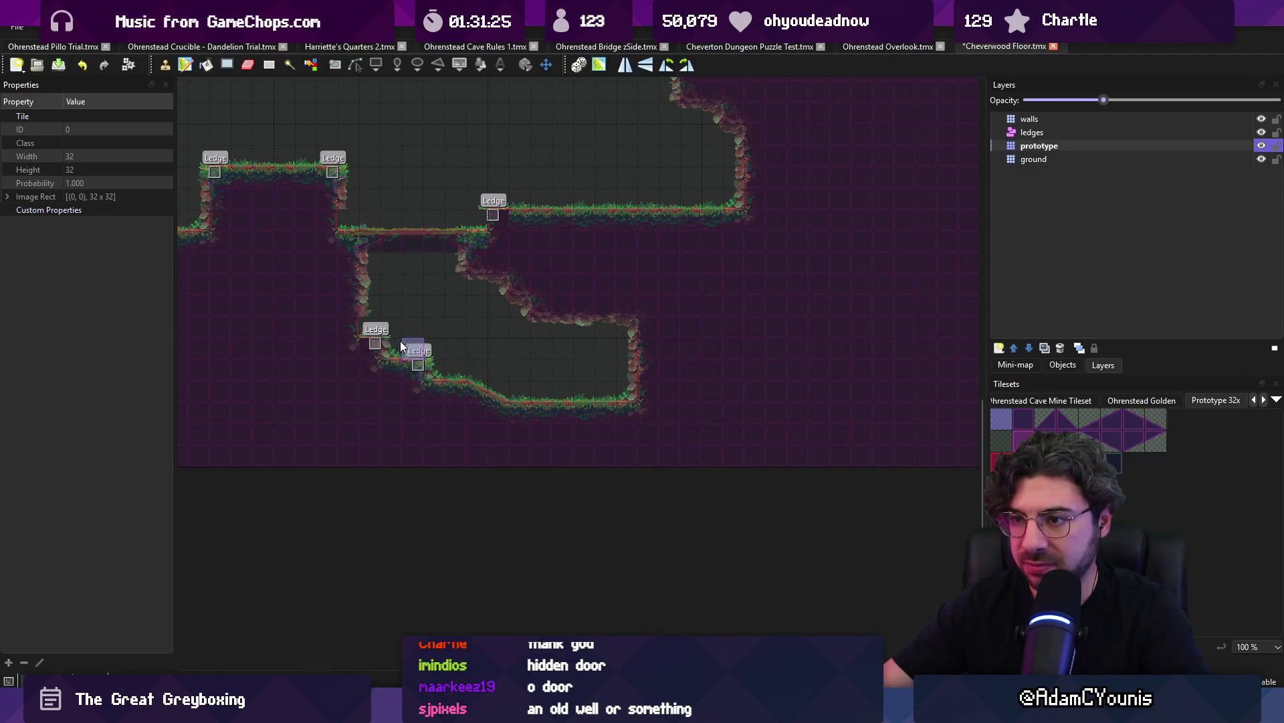
{"action": "left_click", "coordinate": [1067, 464]}
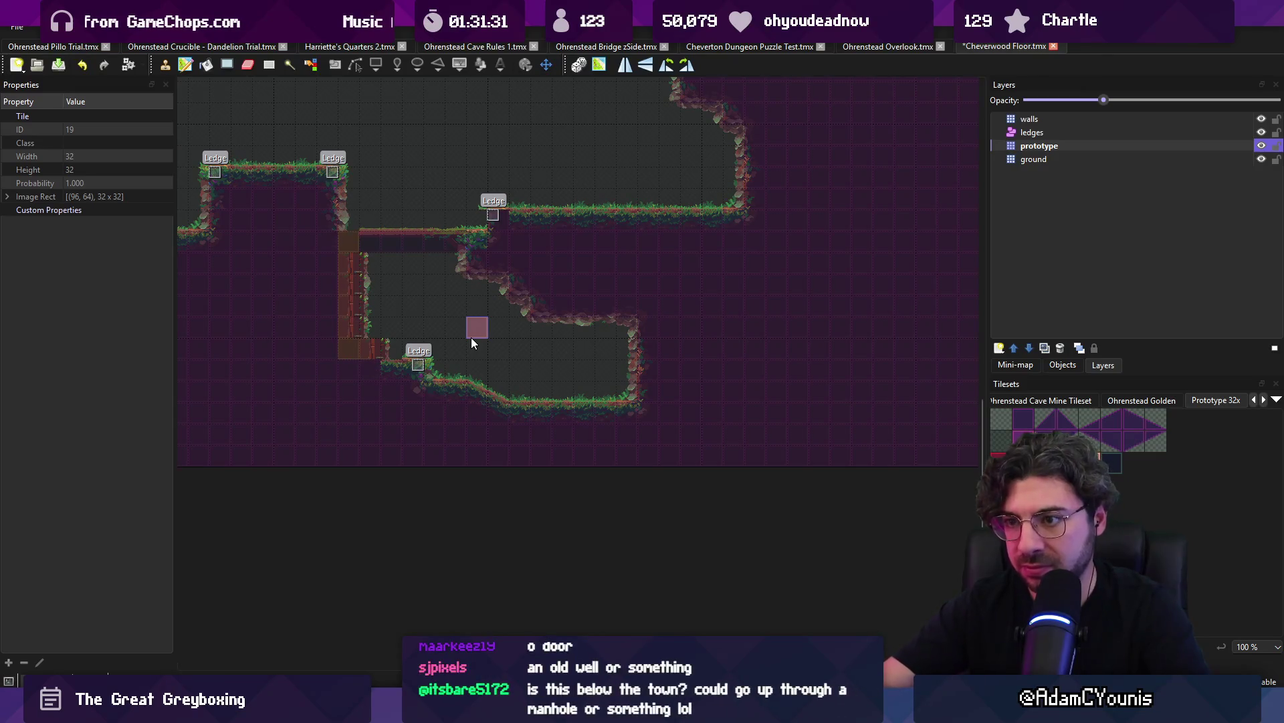
Pick up prototype tiles, try placing one in the upper area, then remove it
{"action": "key", "text": "ctrl+s"}
{"action": "right_click", "coordinate": [399, 347]}
{"action": "left_click", "coordinate": [436, 306]}
{"action": "scroll", "coordinate": [468, 268], "scroll_direction": "left", "scroll_amount": 3}
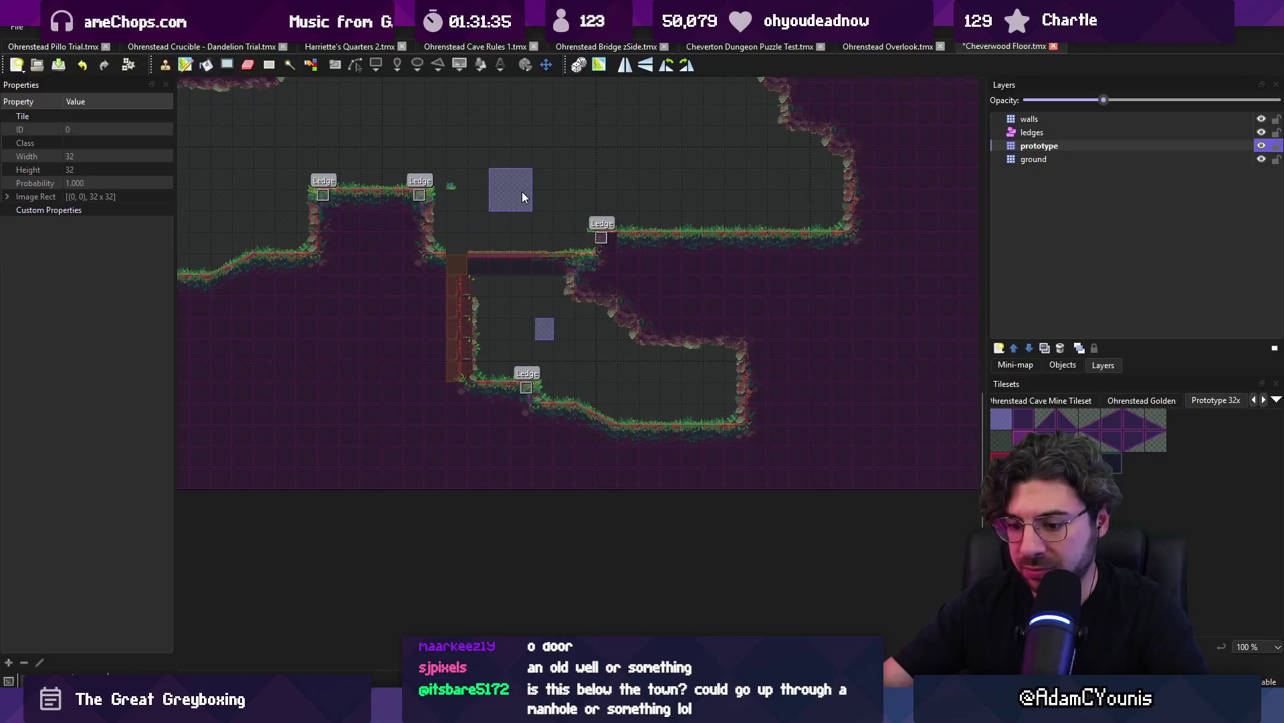
{"action": "key", "text": "ctrl+s"}
{"action": "key", "text": "r"}
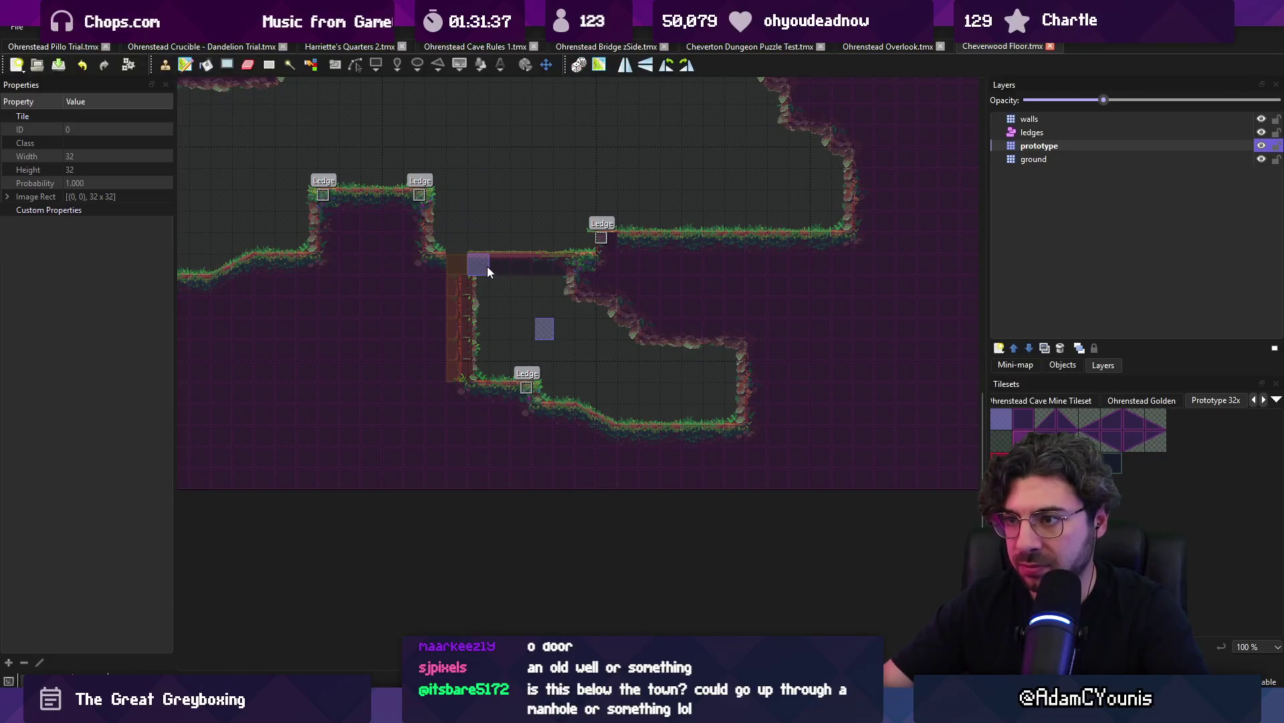
{"action": "scroll", "coordinate": [469, 271], "scroll_direction": "up", "scroll_amount": 4}
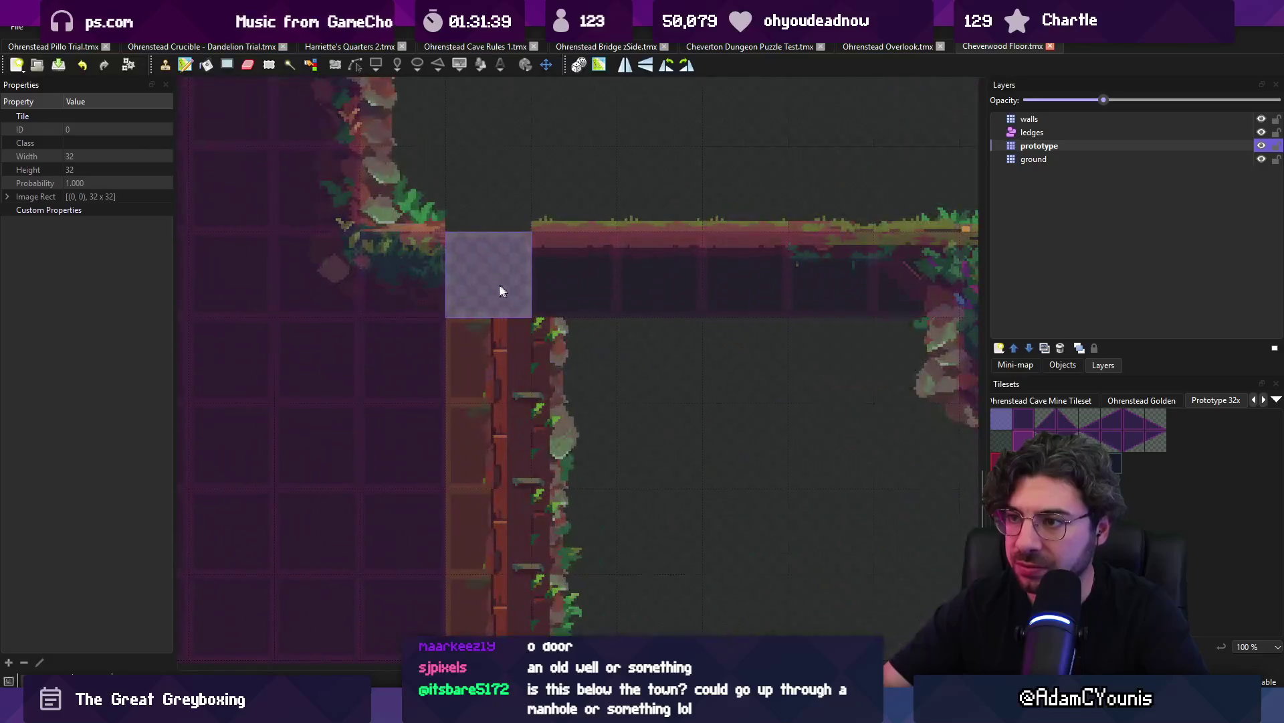
{"action": "scroll", "coordinate": [496, 274], "scroll_direction": "down", "scroll_amount": 3}
Undo the blue tile and the brown wall column, leaving rock walls in place
{"action": "key", "text": "ctrl+z"}
{"action": "key", "text": "ctrl+z"}
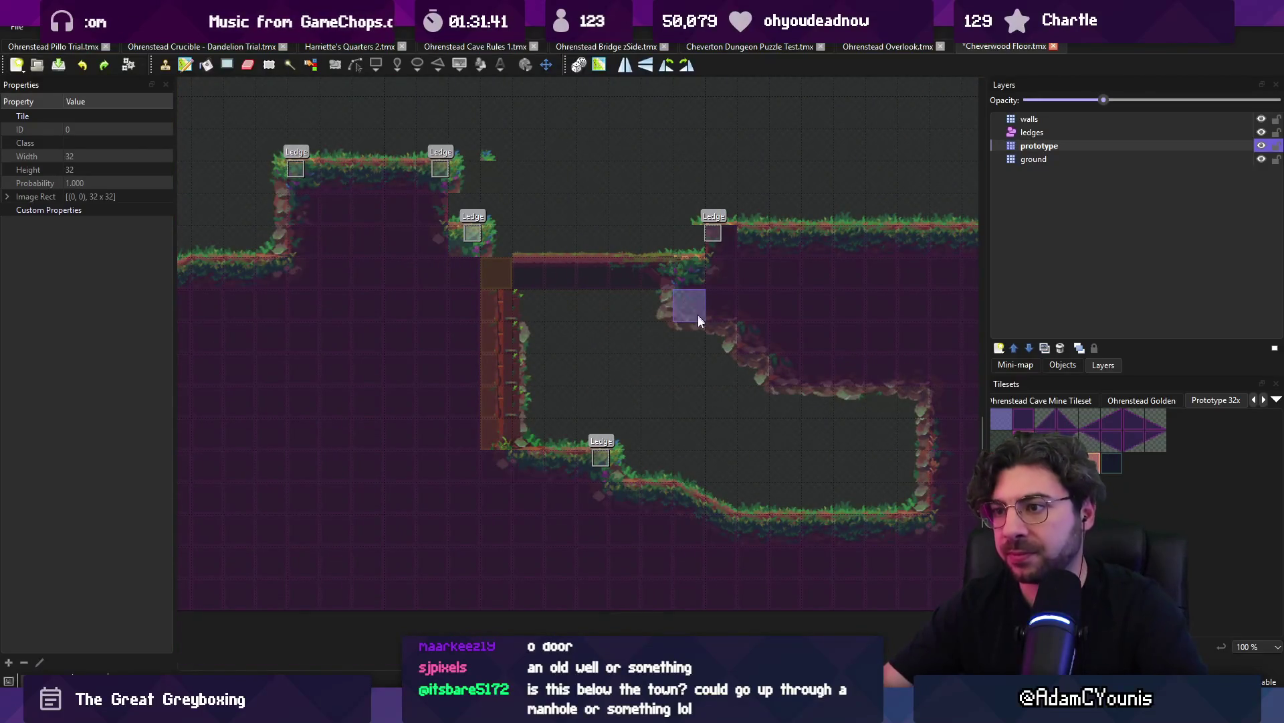
{"action": "key", "text": "ctrl+z"}
{"action": "key", "text": "ctrl+z"}
{"action": "key", "text": "ctrl+z"}
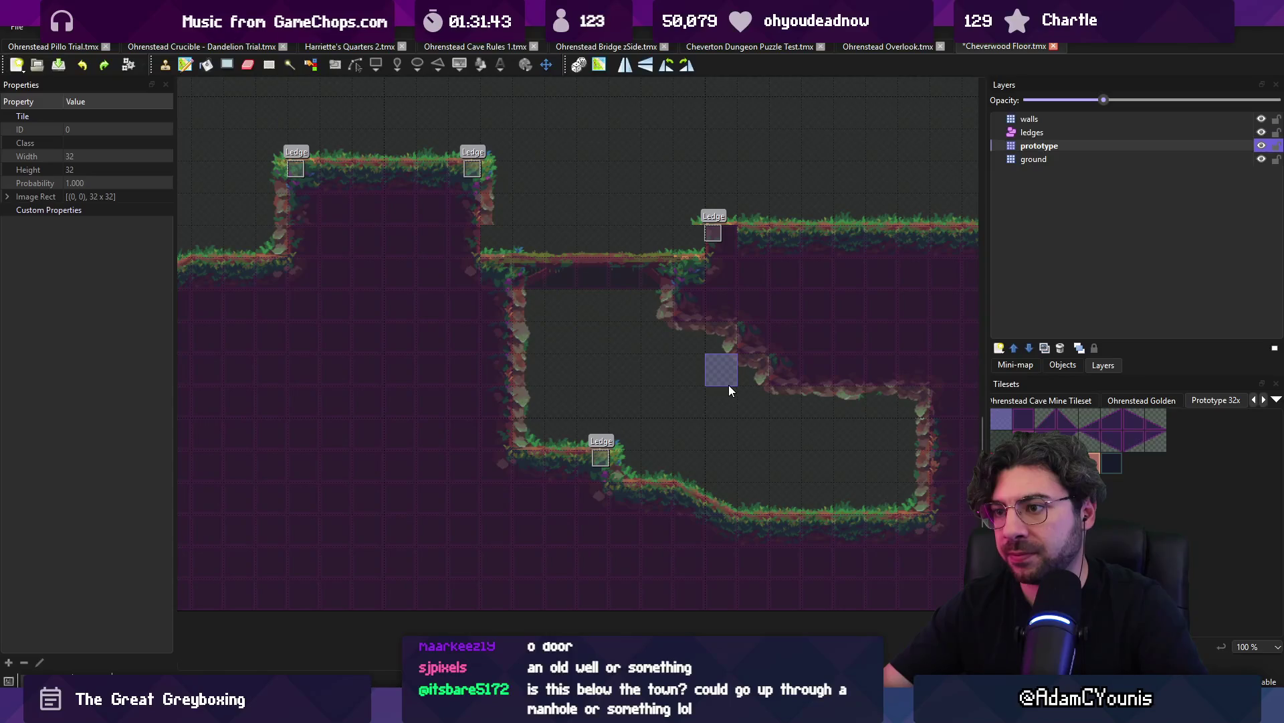
{"action": "key", "text": "ctrl+y"}
{"action": "key", "text": "ctrl+z"}
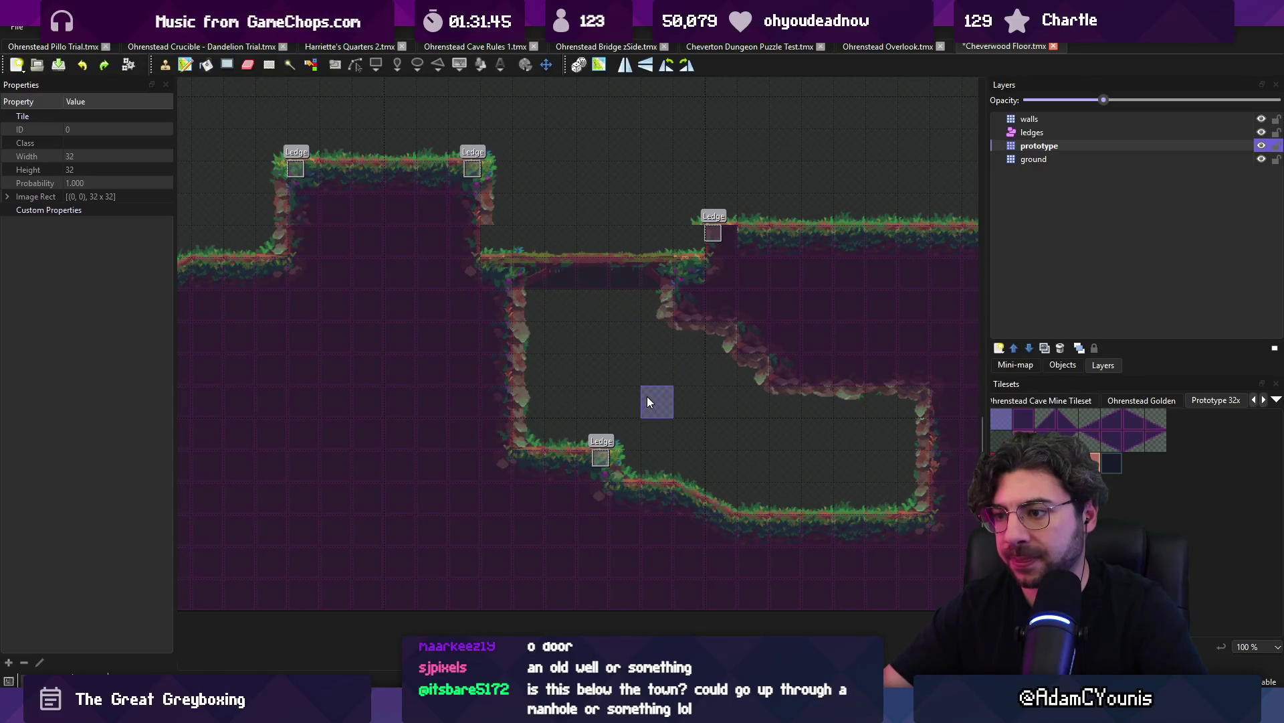
{"action": "scroll", "coordinate": [616, 378], "scroll_direction": "down", "scroll_amount": 2}
{"action": "scroll", "coordinate": [585, 381], "scroll_direction": "up", "scroll_amount": 2}
{"action": "key", "text": "r"}
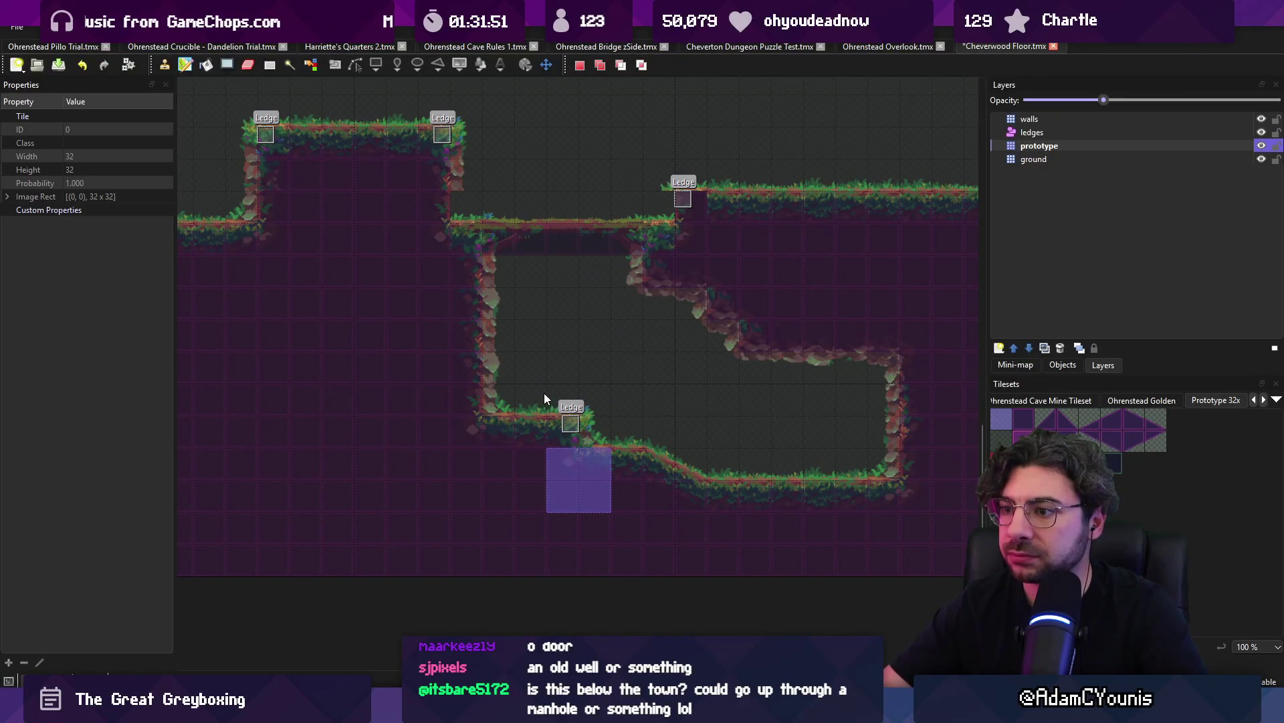
Copy the selected purple tiles and paste them into the room
{"action": "key", "text": "ctrl+c"}
{"action": "key", "text": "ctrl+v"}
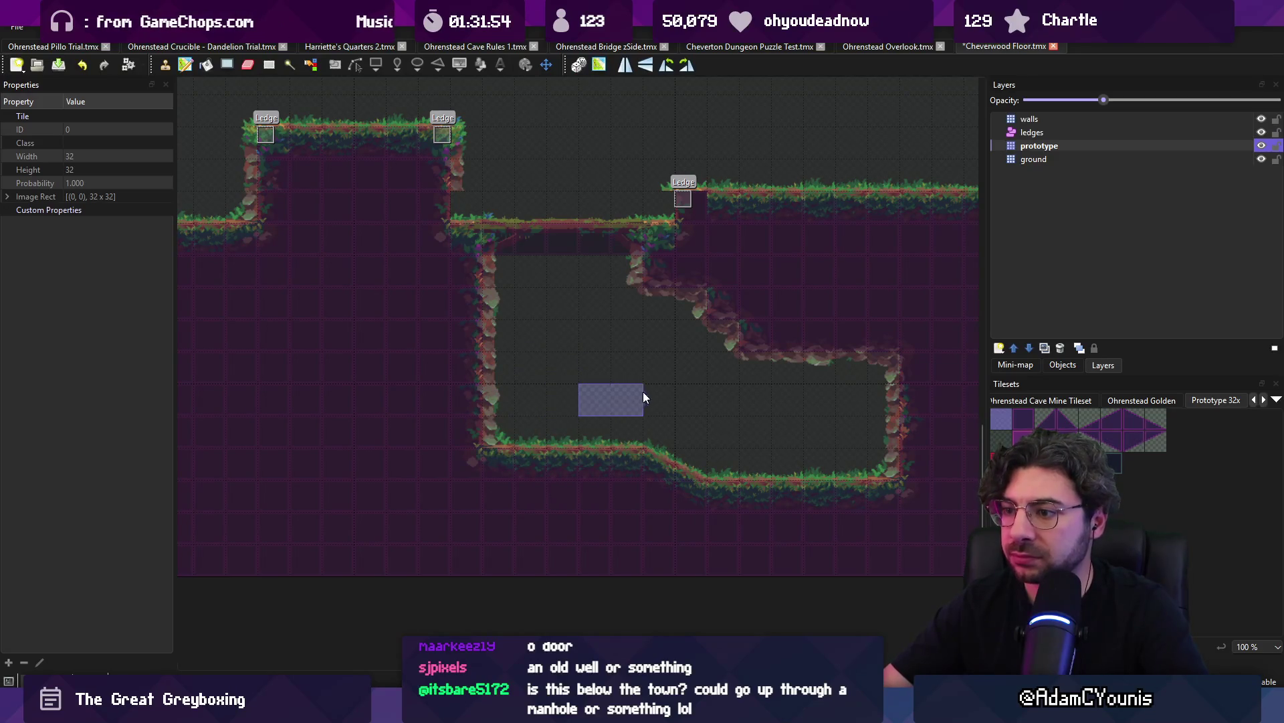
{"action": "scroll", "coordinate": [669, 394], "scroll_direction": "right", "scroll_amount": 3}
{"action": "left_click", "coordinate": [531, 434]}
{"action": "key", "text": "r"}
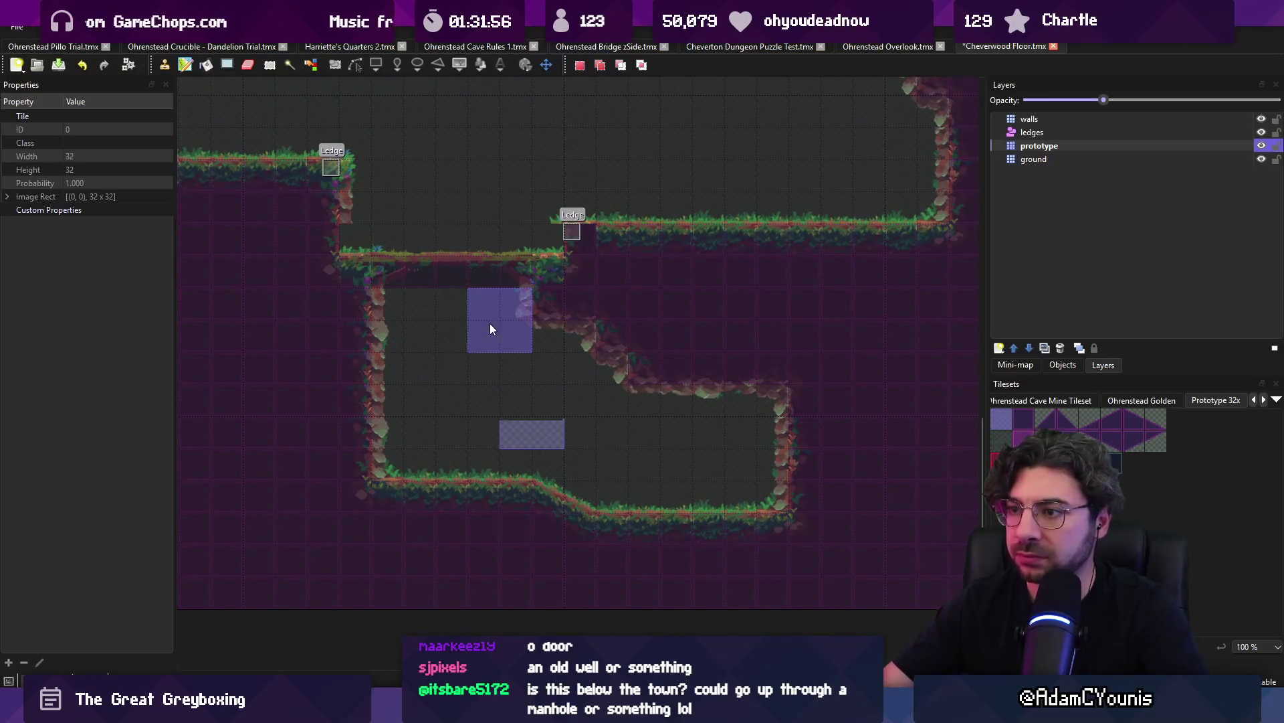
{"action": "left_click_drag", "start_coordinate": [510, 305], "coordinate": [520, 336]}
Select the ledge chunk by the upper step, place two copies, then undo them
{"action": "mouse_move", "coordinate": [399, 233]}
{"action": "left_mouse_down"}
{"action": "mouse_move", "coordinate": [427, 301]}
{"action": "mouse_move", "coordinate": [517, 332]}
{"action": "left_mouse_up"}
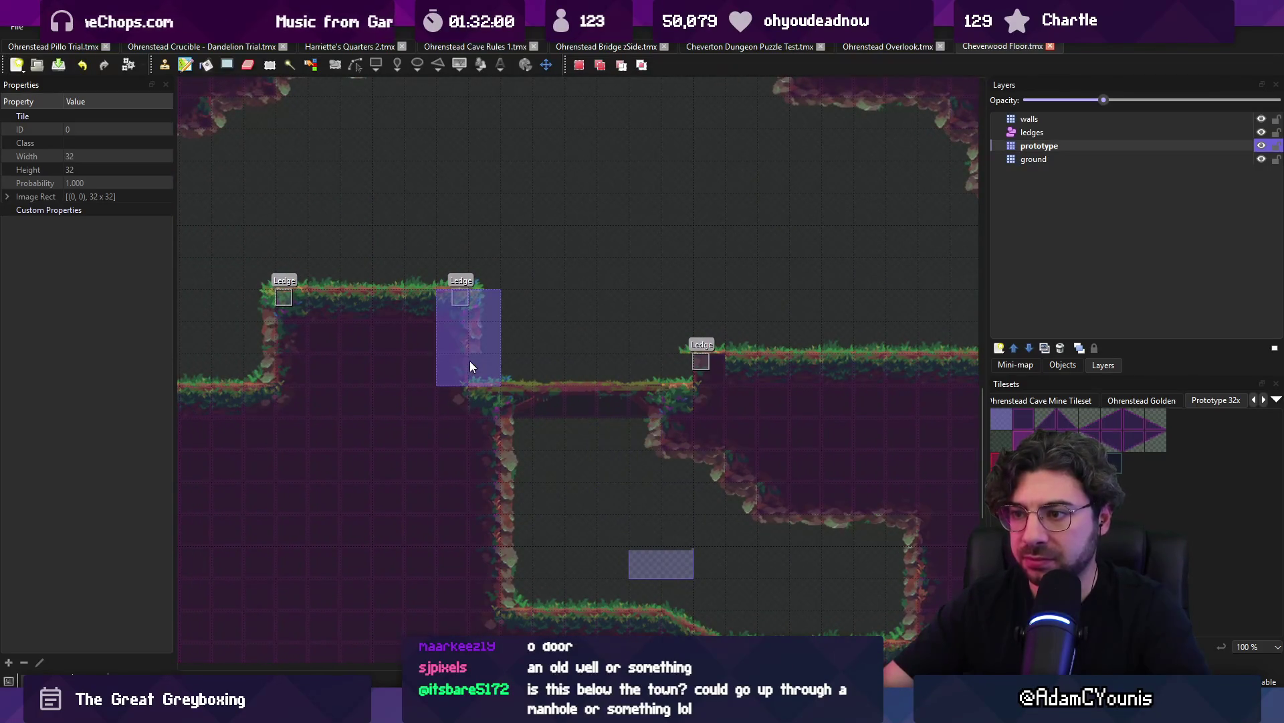
{"action": "key", "text": "ctrl+v"}
{"action": "left_click", "coordinate": [468, 328]}
{"action": "left_click", "coordinate": [423, 301]}
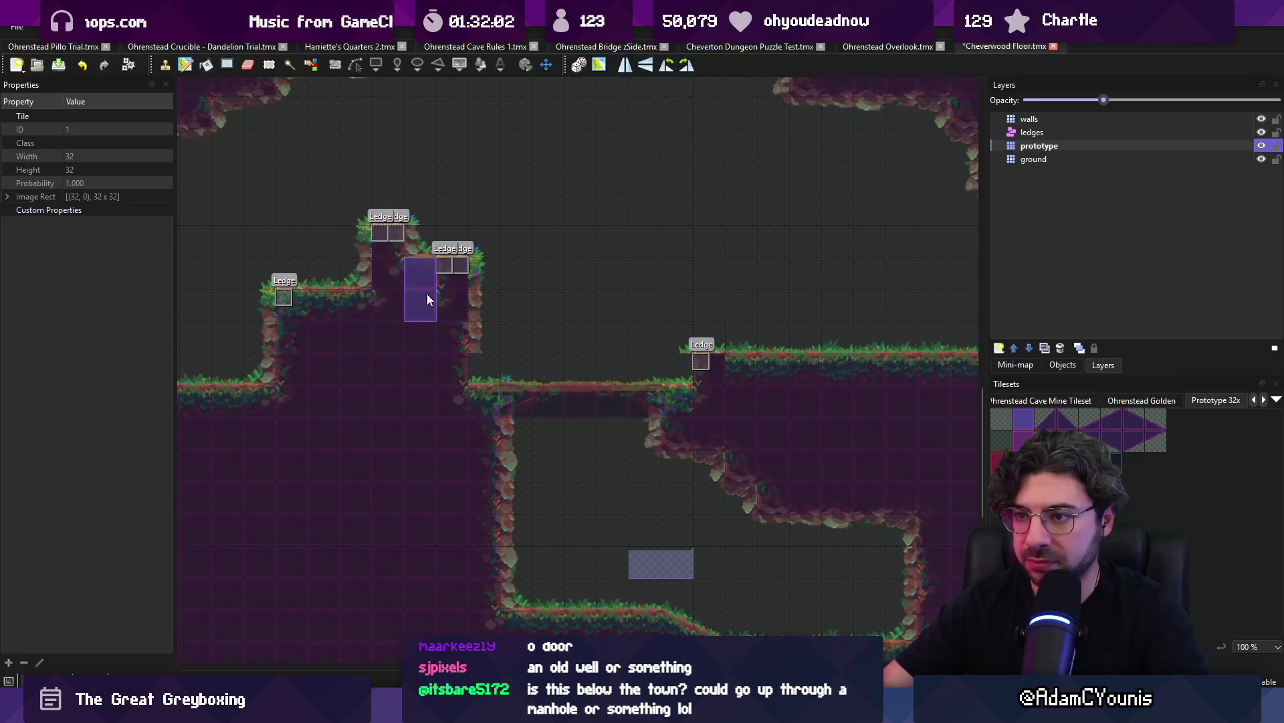
{"action": "key", "text": "ctrl+z"}
{"action": "key", "text": "ctrl+z"}
{"action": "key", "text": "ctrl+z"}
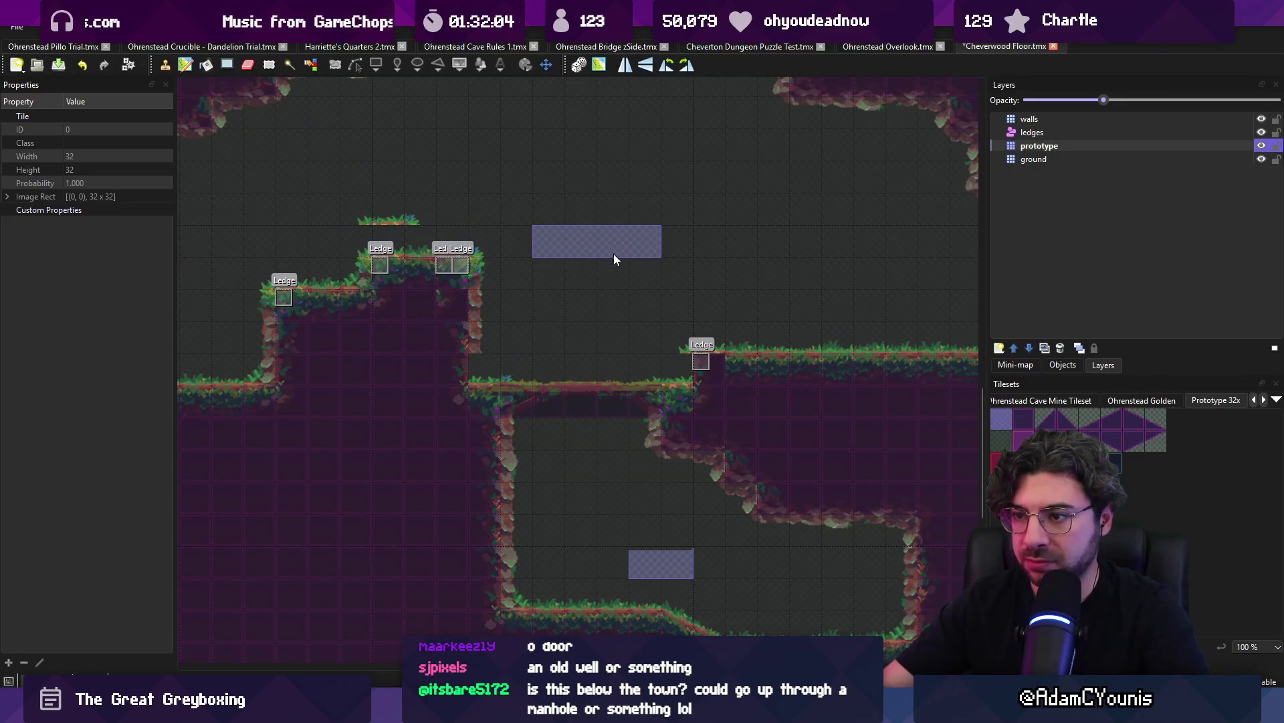
{"action": "key", "text": "r"}
Cut the purple block from the room centre and place it at the lower-left wall
{"action": "scroll", "coordinate": [486, 306], "scroll_direction": "down", "scroll_amount": 3}
{"action": "scroll", "coordinate": [546, 281], "scroll_direction": "right", "scroll_amount": 3}
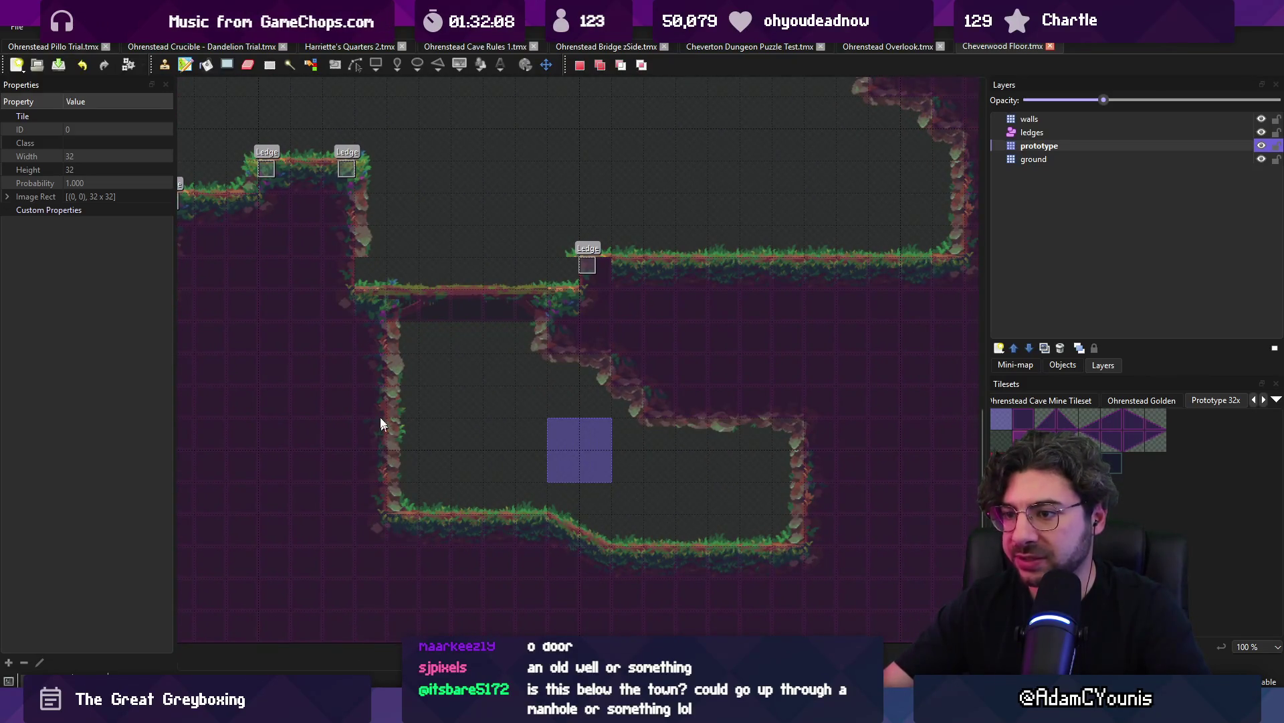
{"action": "scroll", "coordinate": [731, 387], "scroll_direction": "right", "scroll_amount": 1}
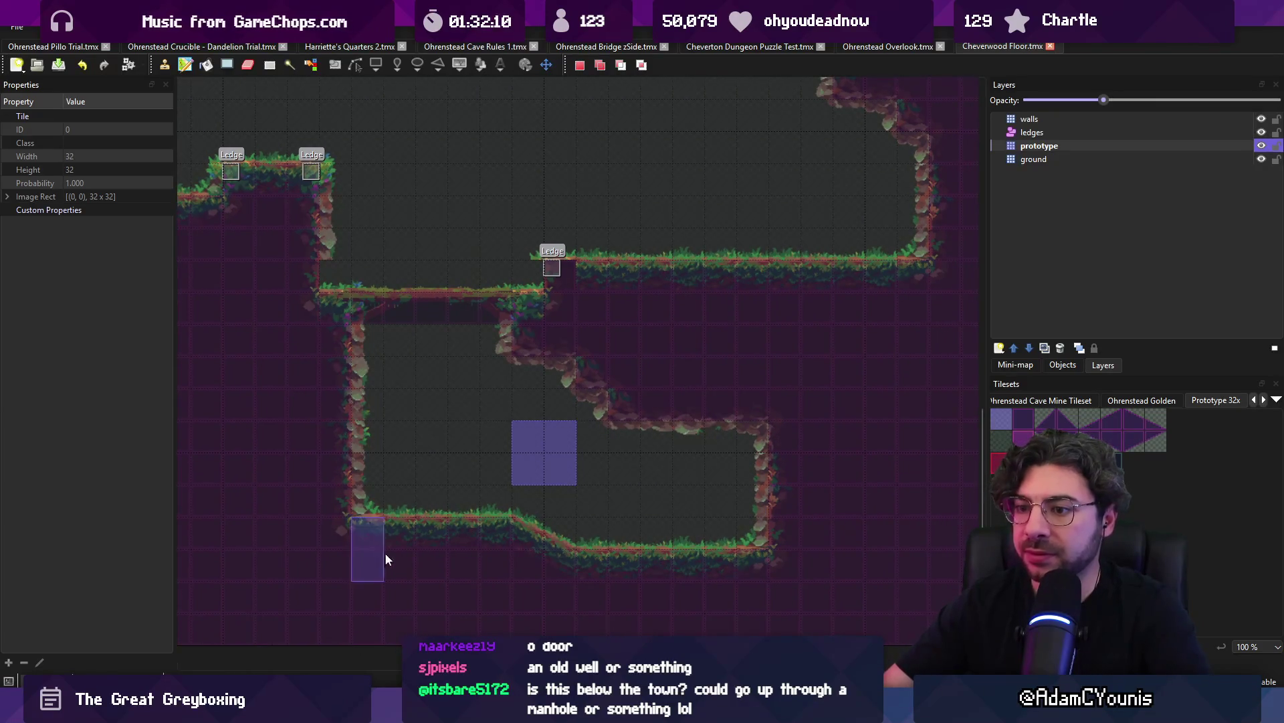
{"action": "key", "text": "ctrl+x"}
{"action": "key", "text": "ctrl+v"}
{"action": "left_click", "coordinate": [401, 486]}
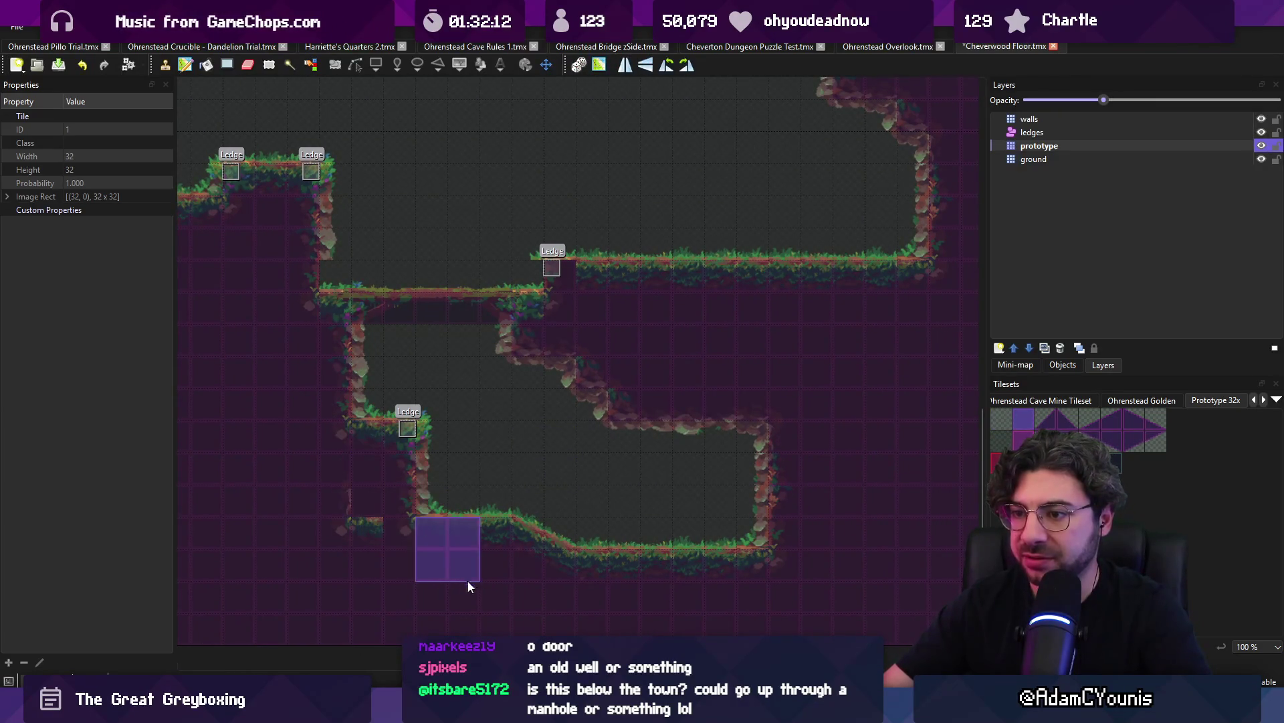
Dismiss the new-map dialog, zoom out, and drag a rectangular selection over the whole map
{"action": "key", "text": "ctrl+n"}
{"action": "key", "text": "Escape"}
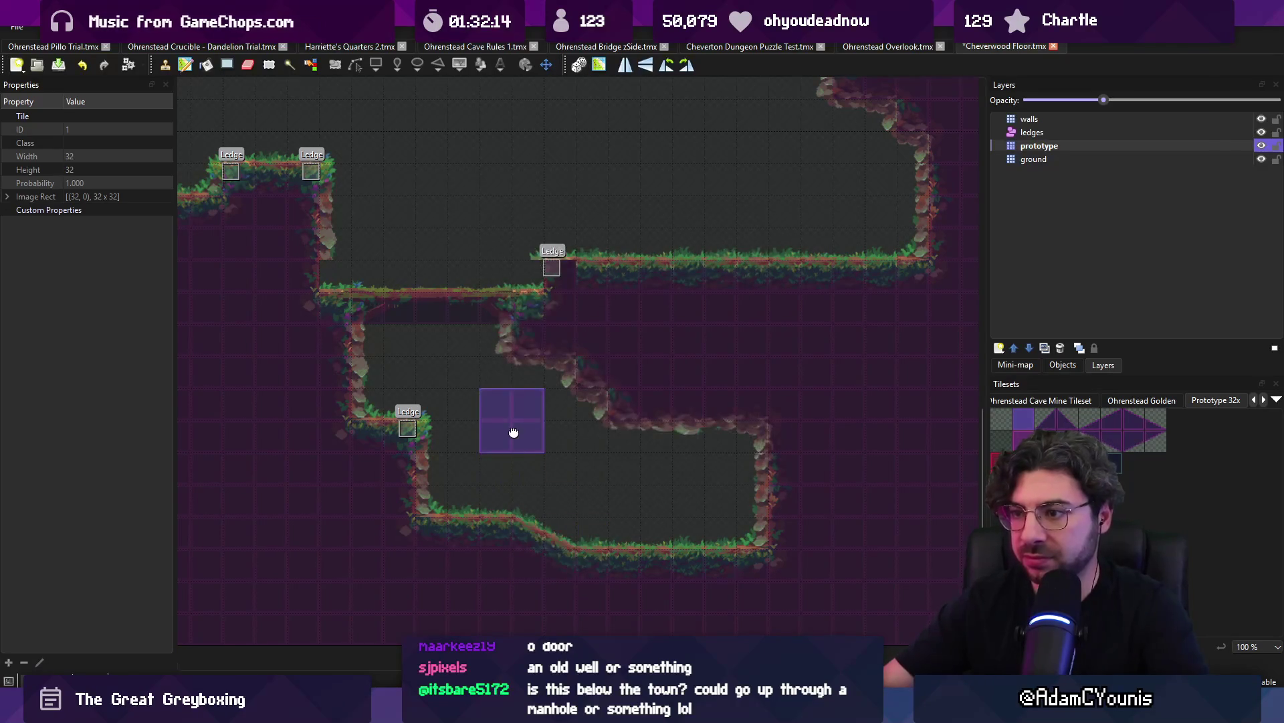
{"action": "key", "text": "r"}
{"action": "key", "text": "ctrl+v"}
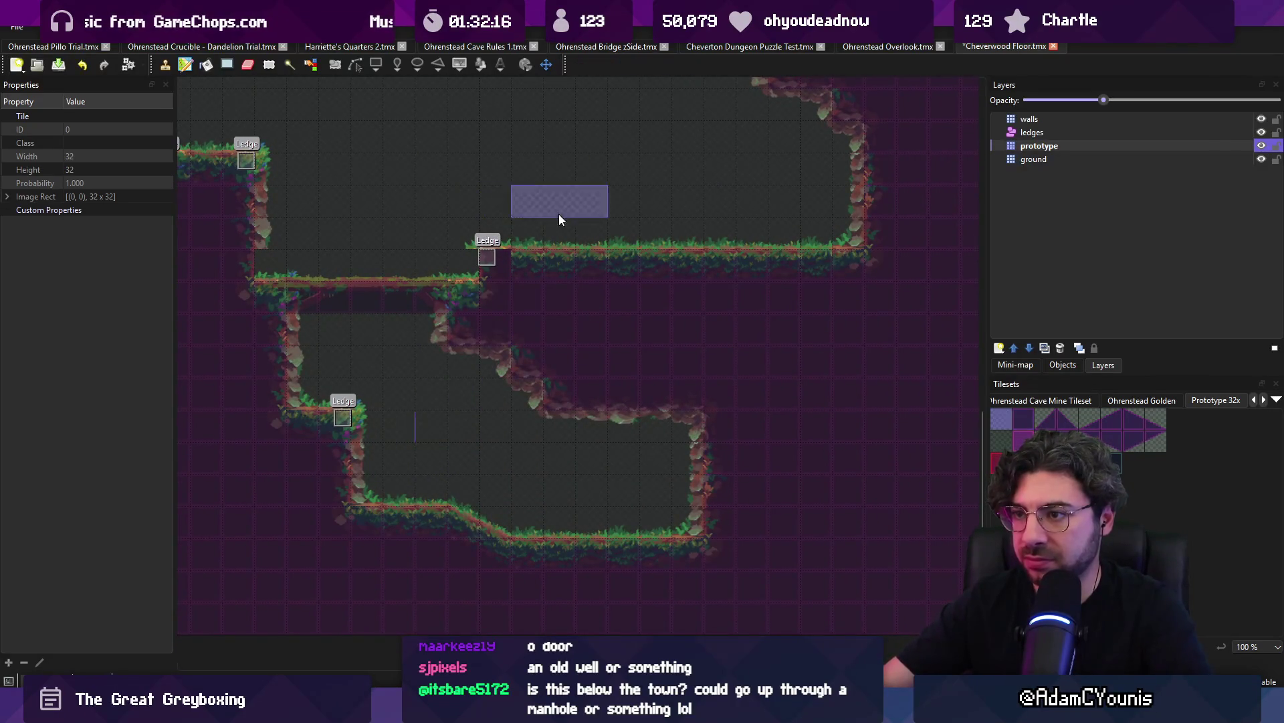
{"action": "scroll", "coordinate": [518, 281], "scroll_direction": "down", "scroll_amount": 5}
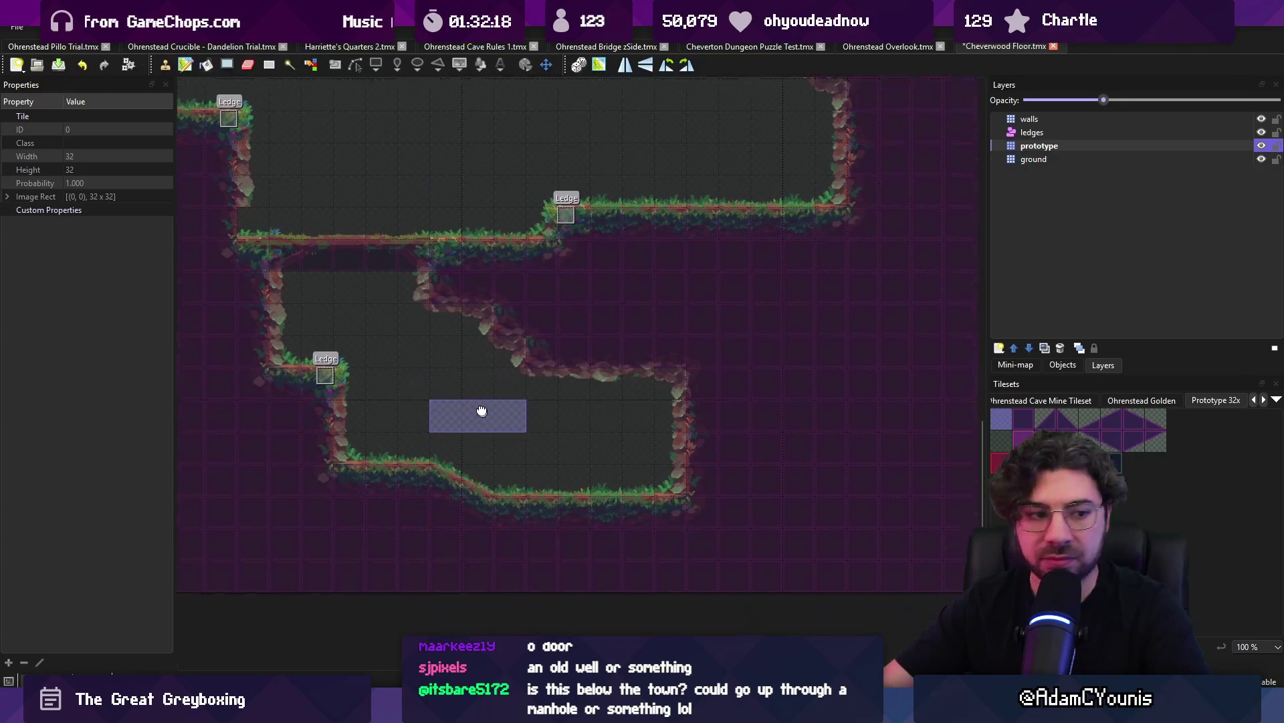
{"action": "key", "text": "r"}
{"action": "scroll", "coordinate": [512, 378], "scroll_direction": "down", "scroll_amount": 4, "text": "ctrl"}
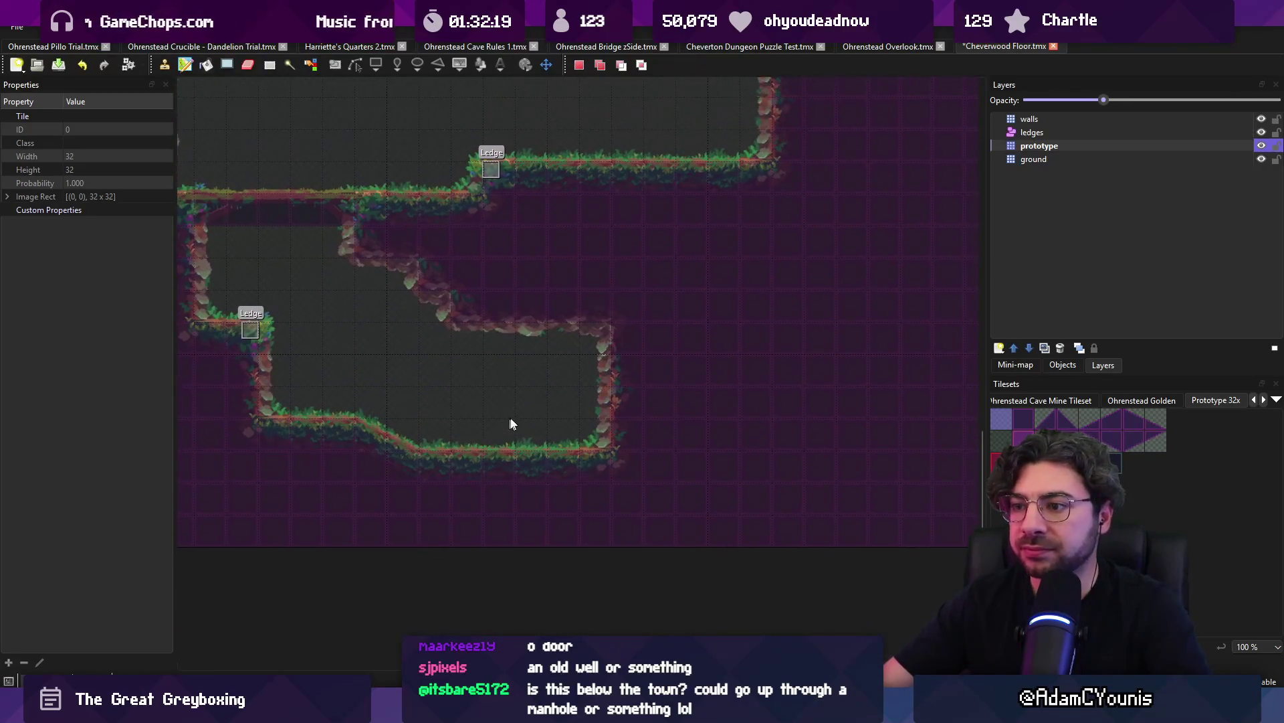
{"action": "mouse_move", "coordinate": [225, 179]}
{"action": "left_mouse_down"}
{"action": "mouse_move", "coordinate": [713, 444]}
{"action": "mouse_move", "coordinate": [892, 452]}
{"action": "left_mouse_up"}
Crop the map to the selected area with Map > Crop to Selection
{"action": "left_click", "coordinate": [169, 27]}
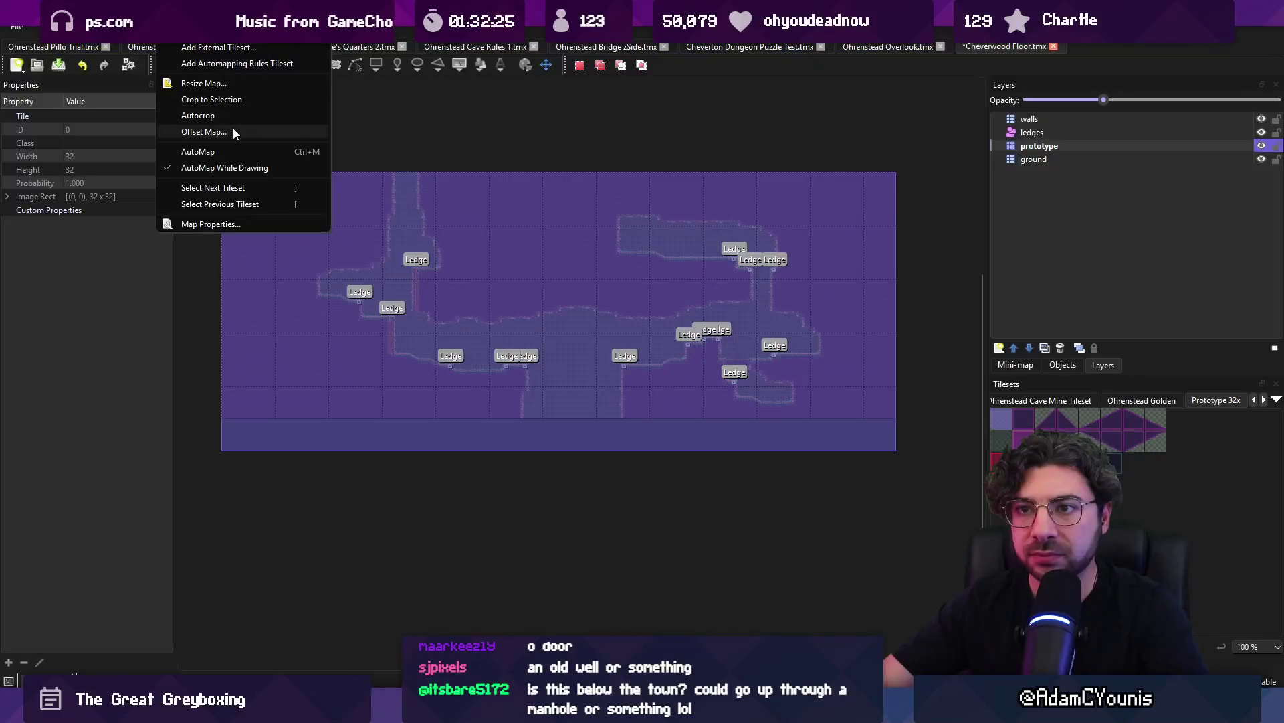
{"action": "left_click", "coordinate": [239, 99]}
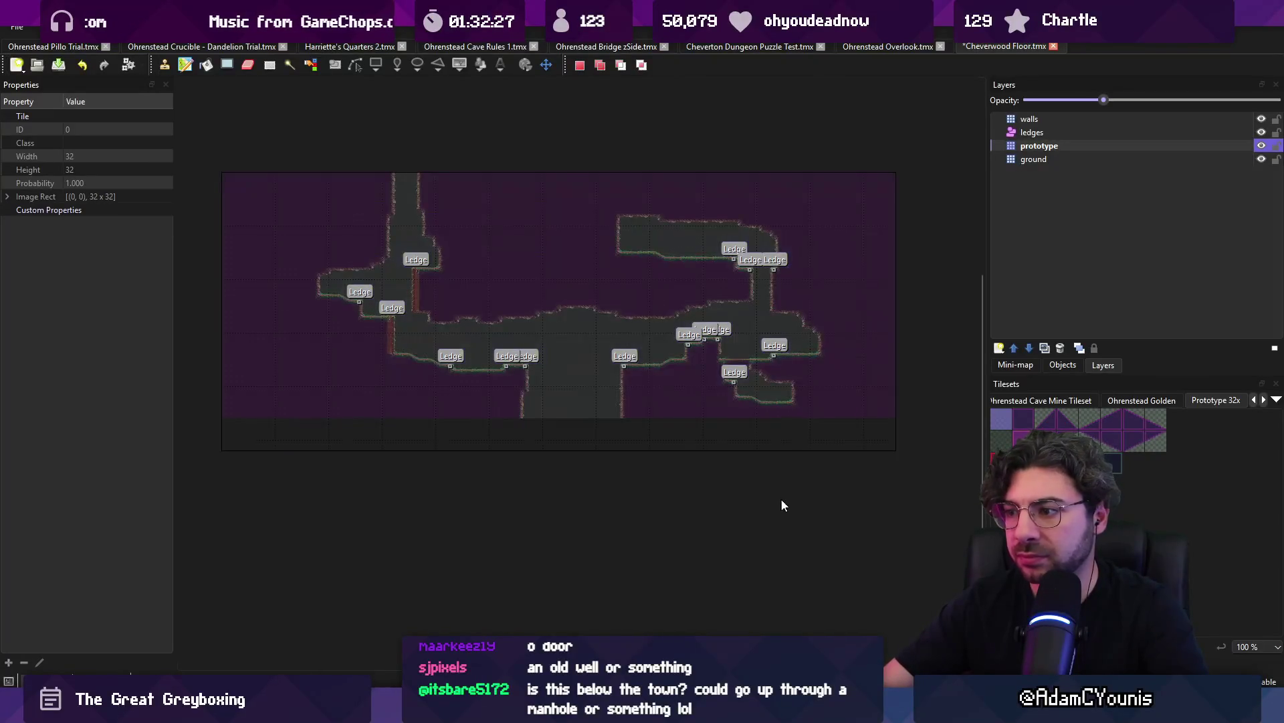
{"action": "scroll", "coordinate": [782, 505], "scroll_direction": "up", "scroll_amount": 3}
{"action": "key", "text": "ctrl+v"}
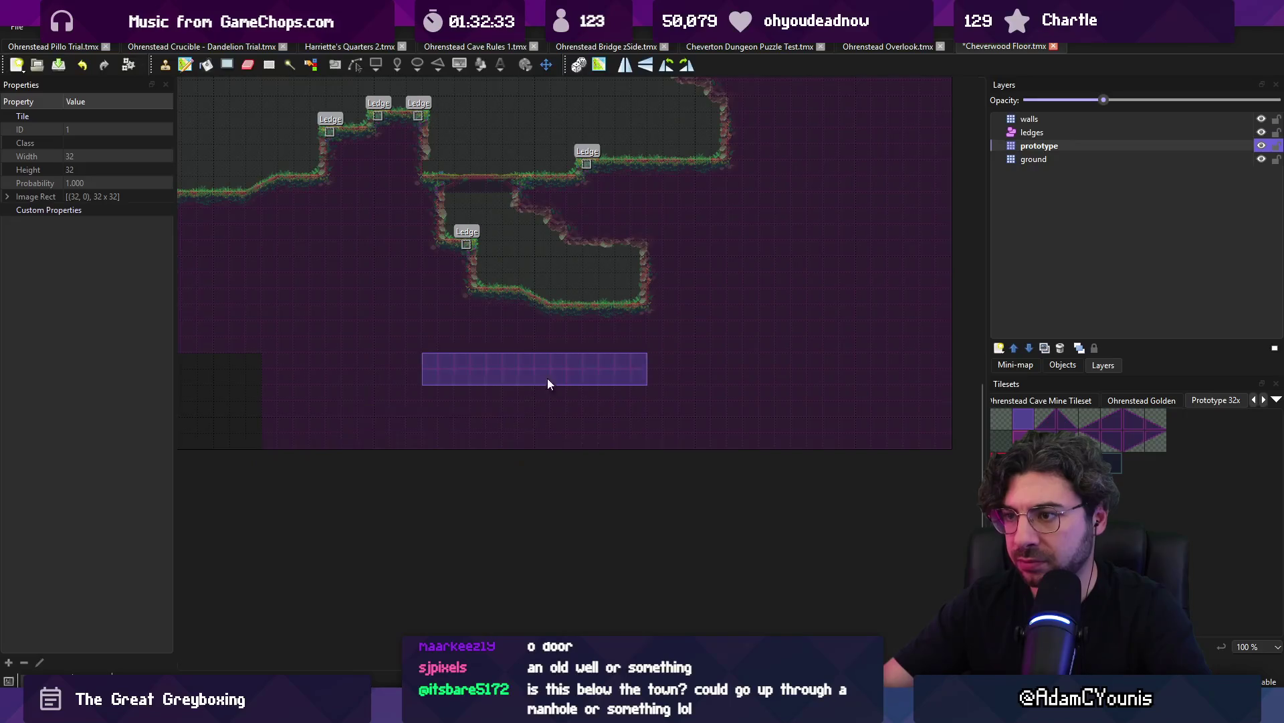
{"action": "scroll", "coordinate": [509, 361], "scroll_direction": "down", "scroll_amount": 3}
{"action": "key", "text": "r"}
{"action": "scroll", "coordinate": [669, 347], "scroll_direction": "up", "scroll_amount": 2}
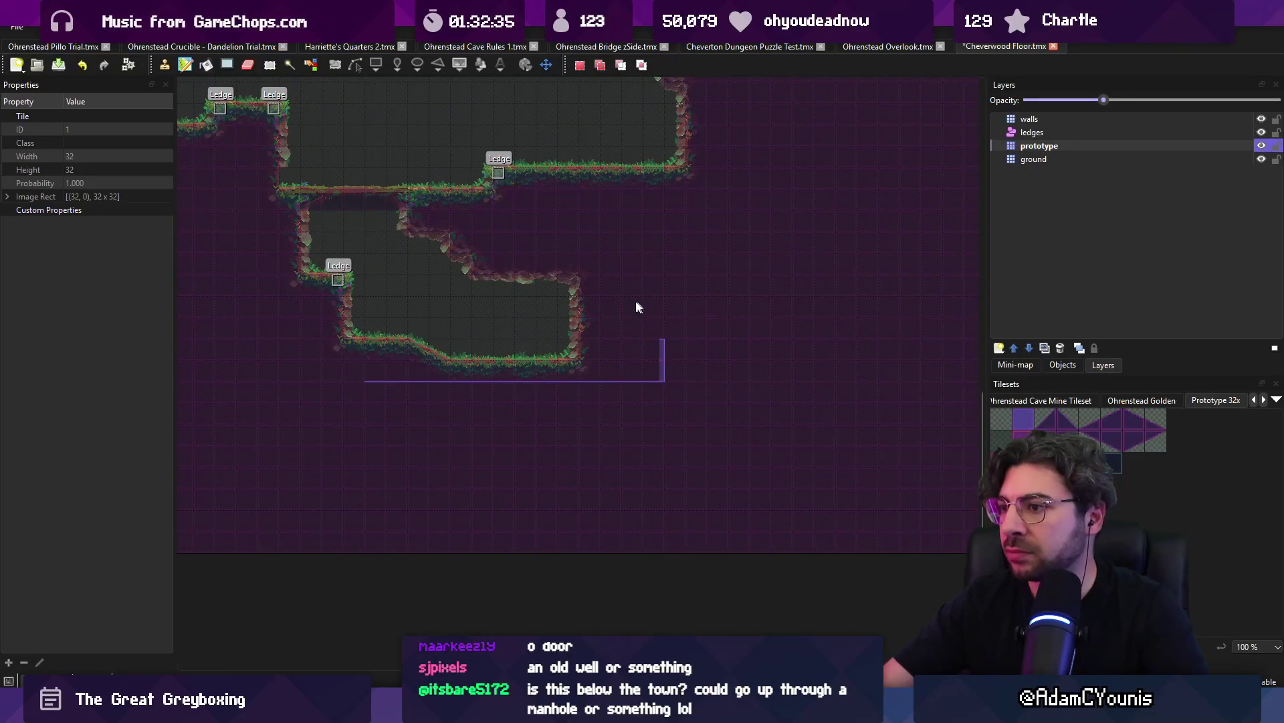
Stamp prototype tiles to push the lower room's right wall outward and line its ledge
{"action": "mouse_move", "coordinate": [501, 329]}
{"action": "left_mouse_down"}
{"action": "mouse_move", "coordinate": [573, 348]}
{"action": "mouse_move", "coordinate": [583, 383]}
{"action": "mouse_move", "coordinate": [653, 431]}
{"action": "mouse_move", "coordinate": [628, 429]}
{"action": "left_mouse_up"}
{"action": "key", "text": "b"}
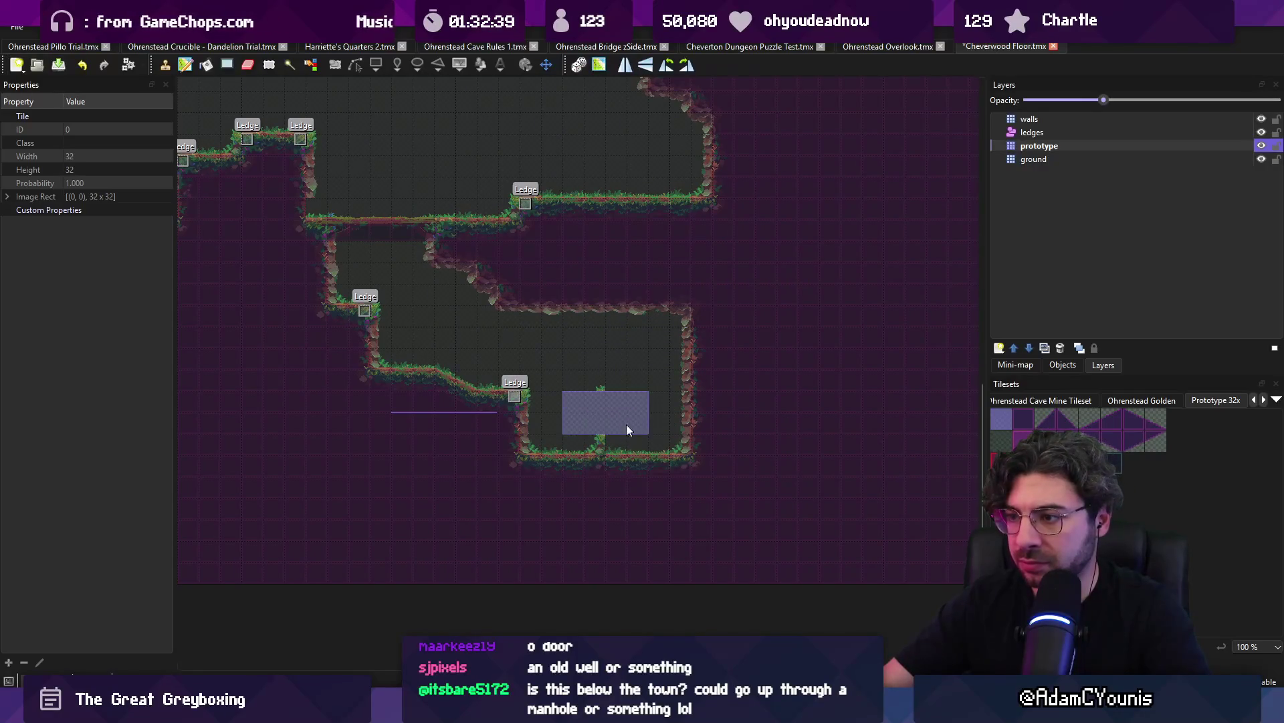
{"action": "left_click", "coordinate": [629, 428]}
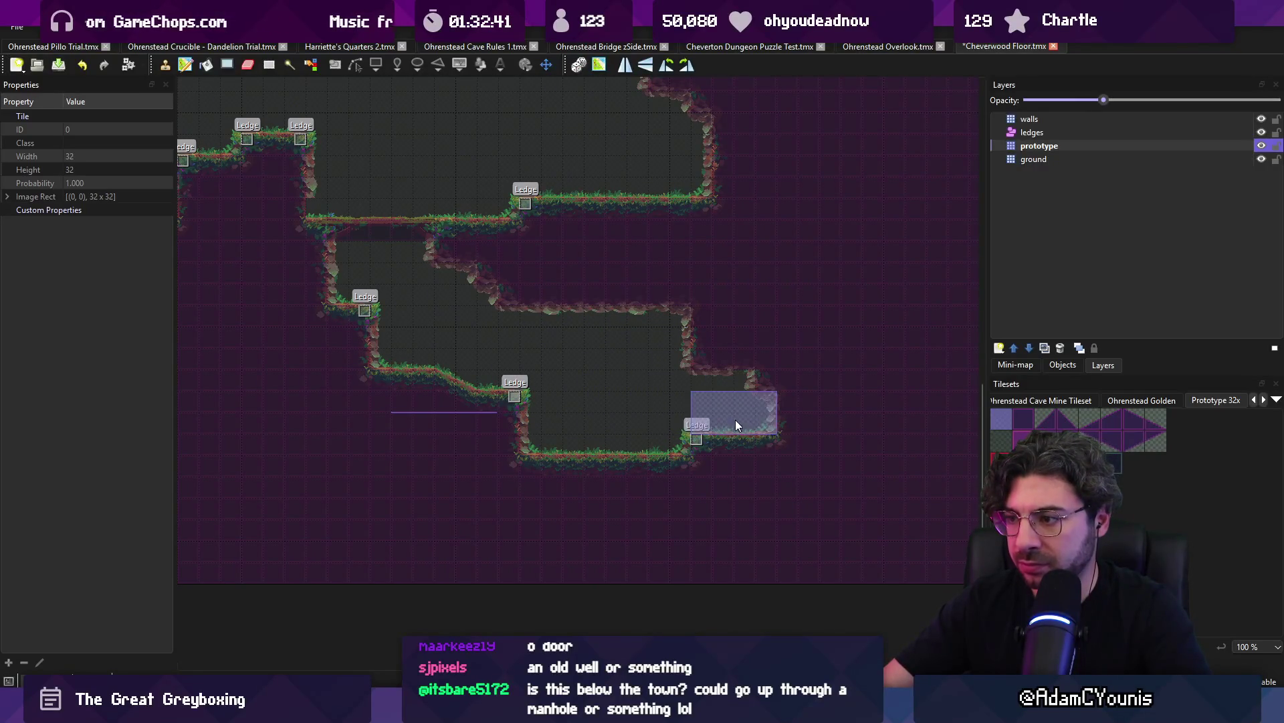
{"action": "mouse_move", "coordinate": [726, 372]}
{"action": "left_mouse_down"}
{"action": "mouse_move", "coordinate": [776, 424]}
{"action": "mouse_move", "coordinate": [785, 389]}
{"action": "mouse_move", "coordinate": [792, 415]}
{"action": "left_mouse_up"}
{"action": "key", "text": "r"}
{"action": "key", "text": "b"}
{"action": "mouse_move", "coordinate": [684, 290]}
{"action": "left_mouse_down"}
{"action": "mouse_move", "coordinate": [743, 289]}
{"action": "mouse_move", "coordinate": [664, 304]}
{"action": "mouse_move", "coordinate": [721, 256]}
{"action": "left_mouse_up"}
Save the map with Ctrl+S and pick a different prototype tile from the tileset
{"action": "key", "text": "ctrl+s"}
{"action": "left_click", "coordinate": [1097, 418]}
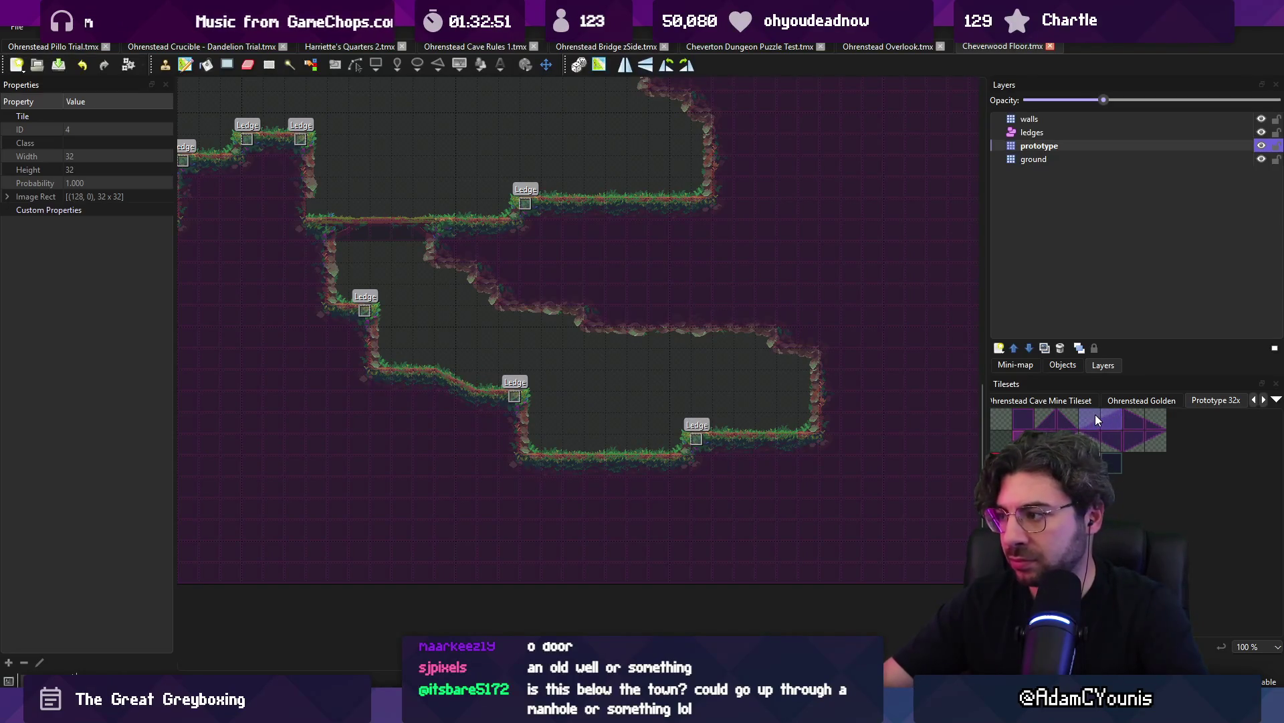
{"action": "key", "text": "ctrl+z"}
In Unity, duplicate Door East and move Door East_1 to the lower room's right wall
{"action": "key", "text": "r"}
{"action": "key", "text": "alt+Tab"}
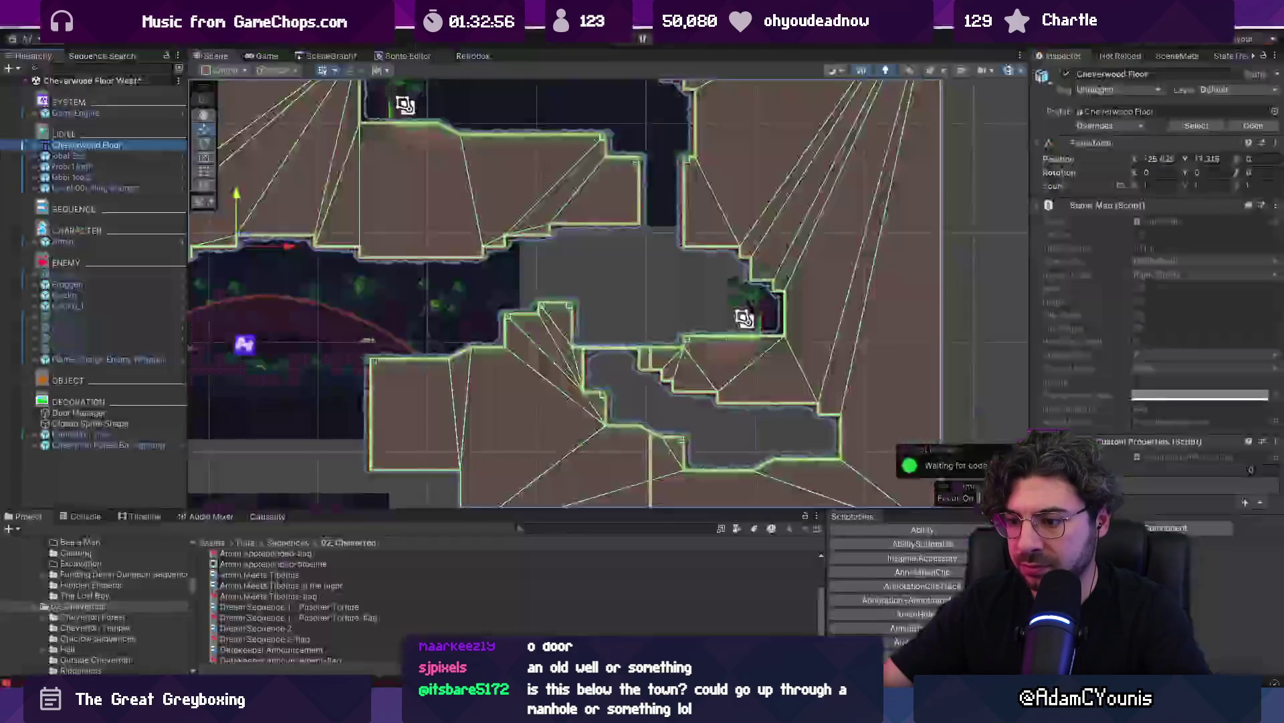
{"action": "scroll", "coordinate": [627, 293], "scroll_direction": "up", "scroll_amount": 1}
{"action": "mouse_move", "coordinate": [680, 279]}
{"action": "left_mouse_down"}
{"action": "mouse_move", "coordinate": [736, 227]}
{"action": "mouse_move", "coordinate": [673, 299]}
{"action": "left_mouse_up"}
{"action": "scroll", "coordinate": [708, 258], "scroll_direction": "down", "scroll_amount": 2}
{"action": "scroll", "coordinate": [673, 297], "scroll_direction": "up", "scroll_amount": 2}
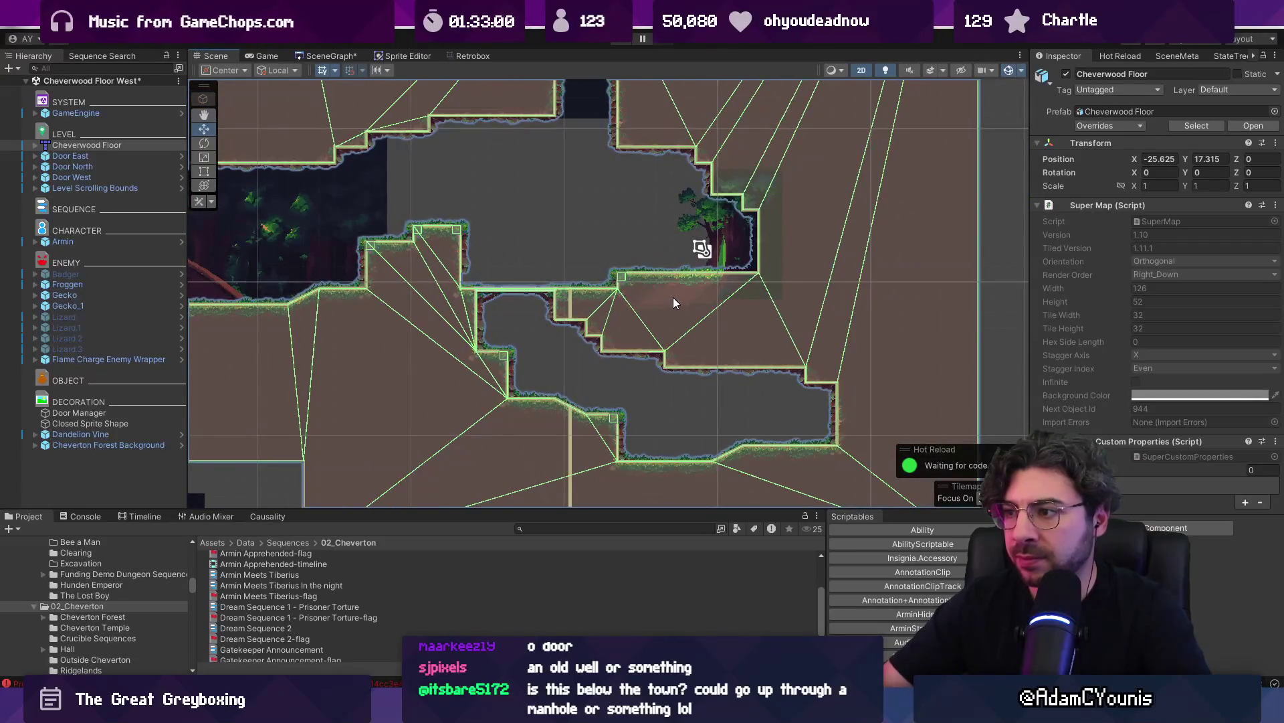
{"action": "scroll", "coordinate": [616, 396], "scroll_direction": "up", "scroll_amount": 2}
{"action": "left_click", "coordinate": [101, 156]}
{"action": "key", "text": "ctrl+d"}
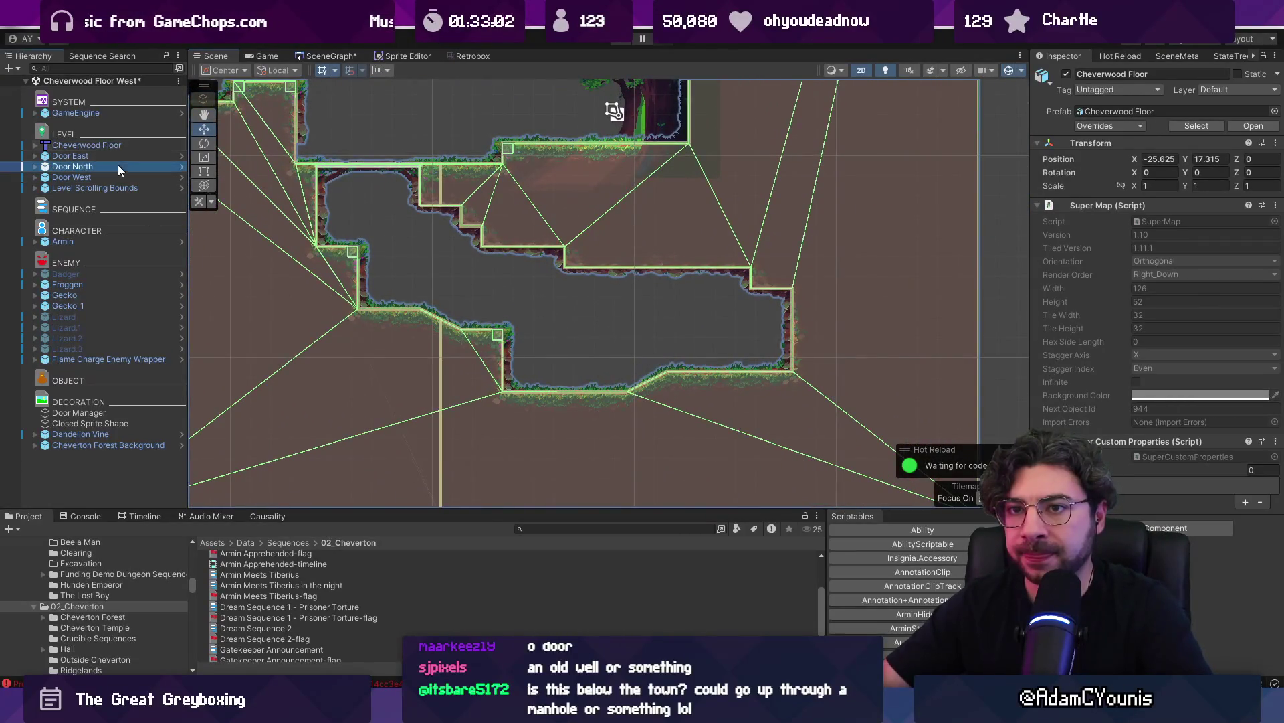
{"action": "left_click_drag", "start_coordinate": [625, 178], "coordinate": [619, 240]}
{"action": "left_click_drag", "start_coordinate": [686, 149], "coordinate": [822, 381]}
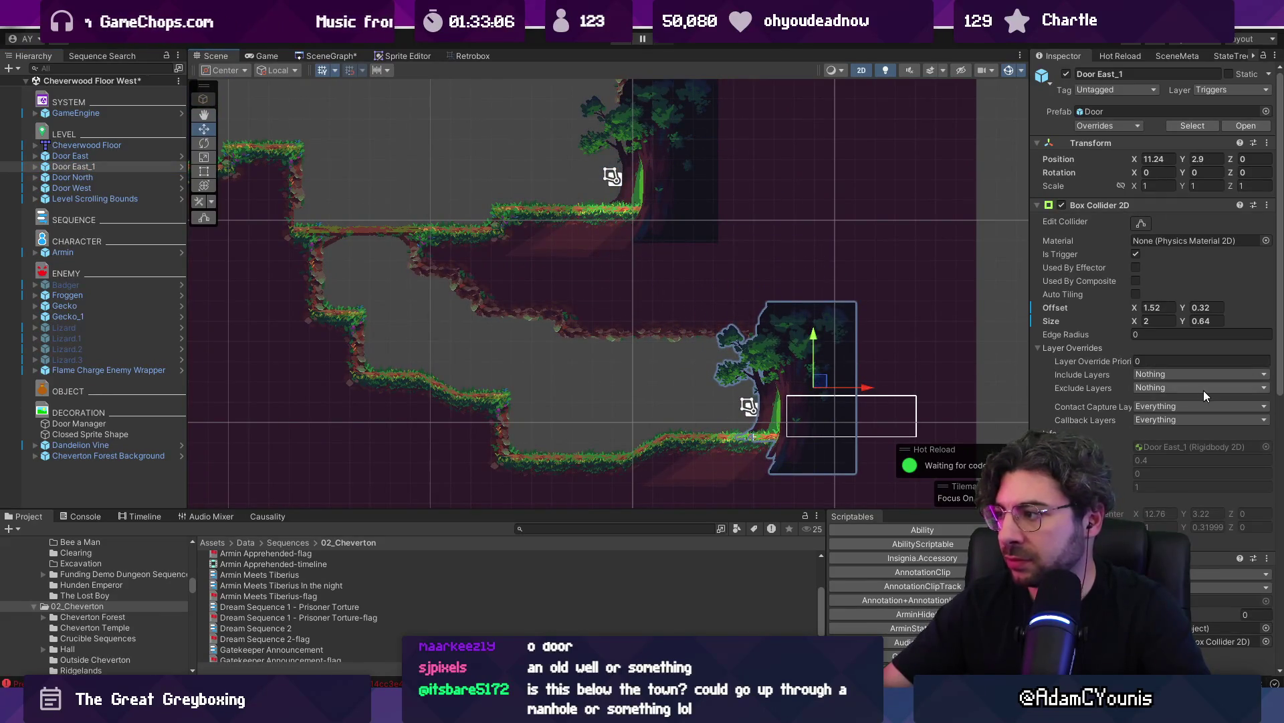
Set Door East_1's door dropdown to the side-door variant and nudge it to X 11.28
{"action": "left_click", "coordinate": [1225, 586]}
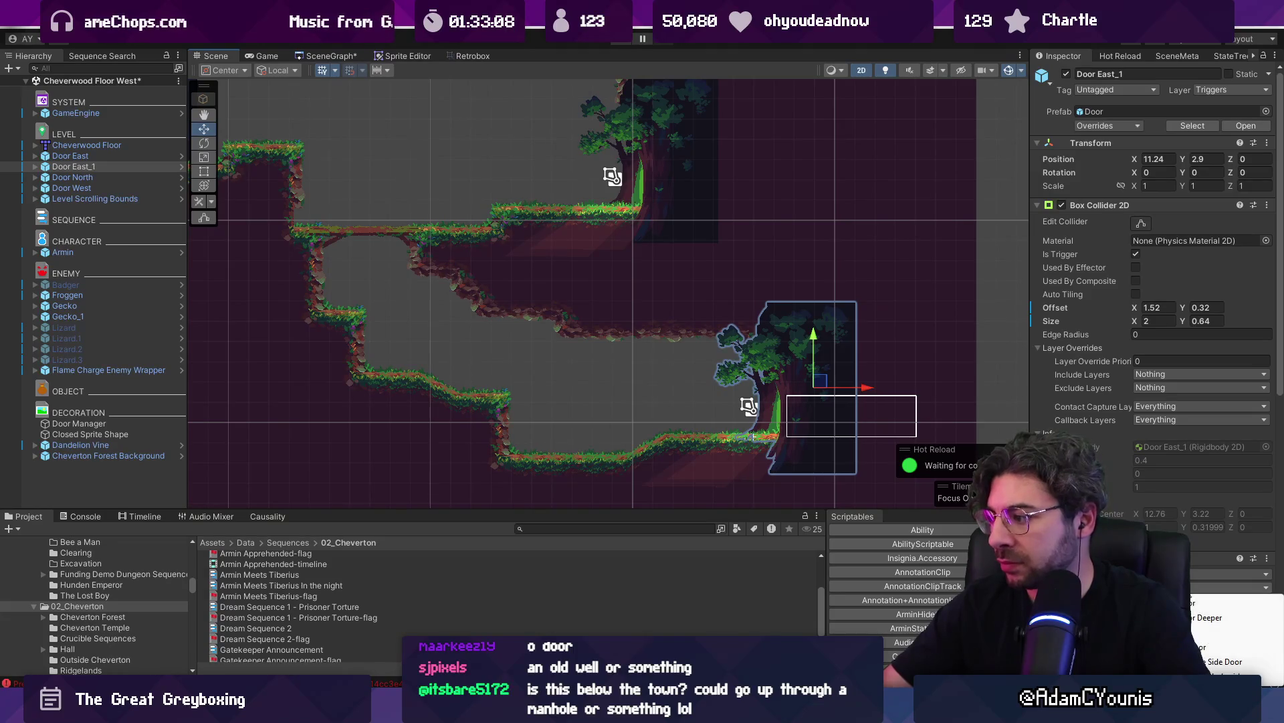
{"action": "left_click", "coordinate": [1207, 617]}
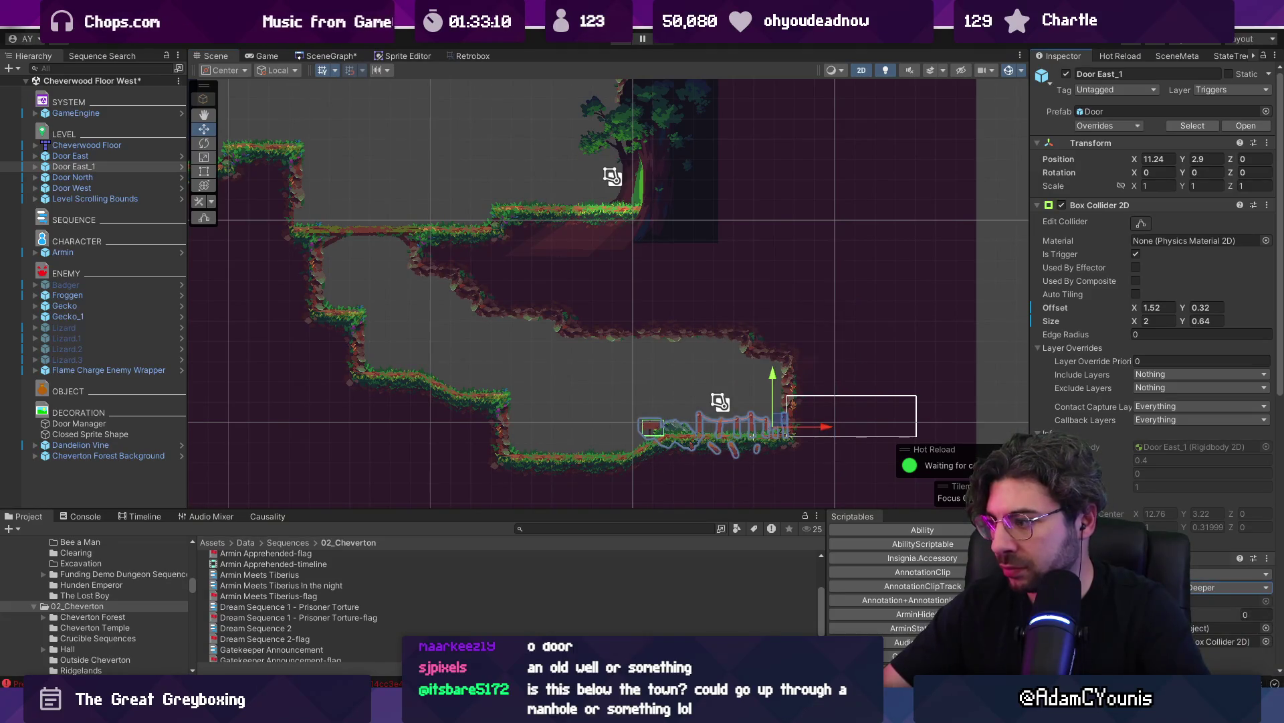
{"action": "left_click", "coordinate": [1231, 586]}
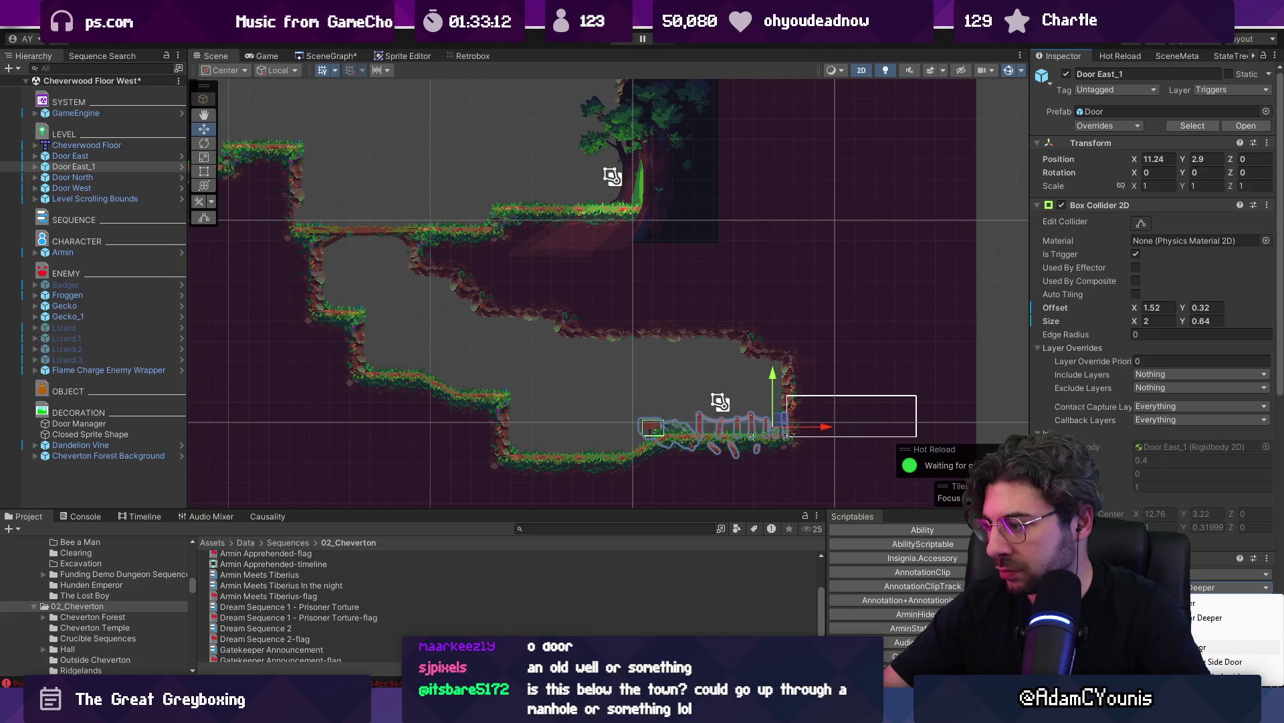
{"action": "left_click", "coordinate": [1224, 660]}
{"action": "mouse_move", "coordinate": [866, 416]}
{"action": "left_mouse_down"}
{"action": "mouse_move", "coordinate": [898, 413]}
{"action": "mouse_move", "coordinate": [855, 412]}
{"action": "mouse_move", "coordinate": [868, 412]}
{"action": "left_mouse_up"}
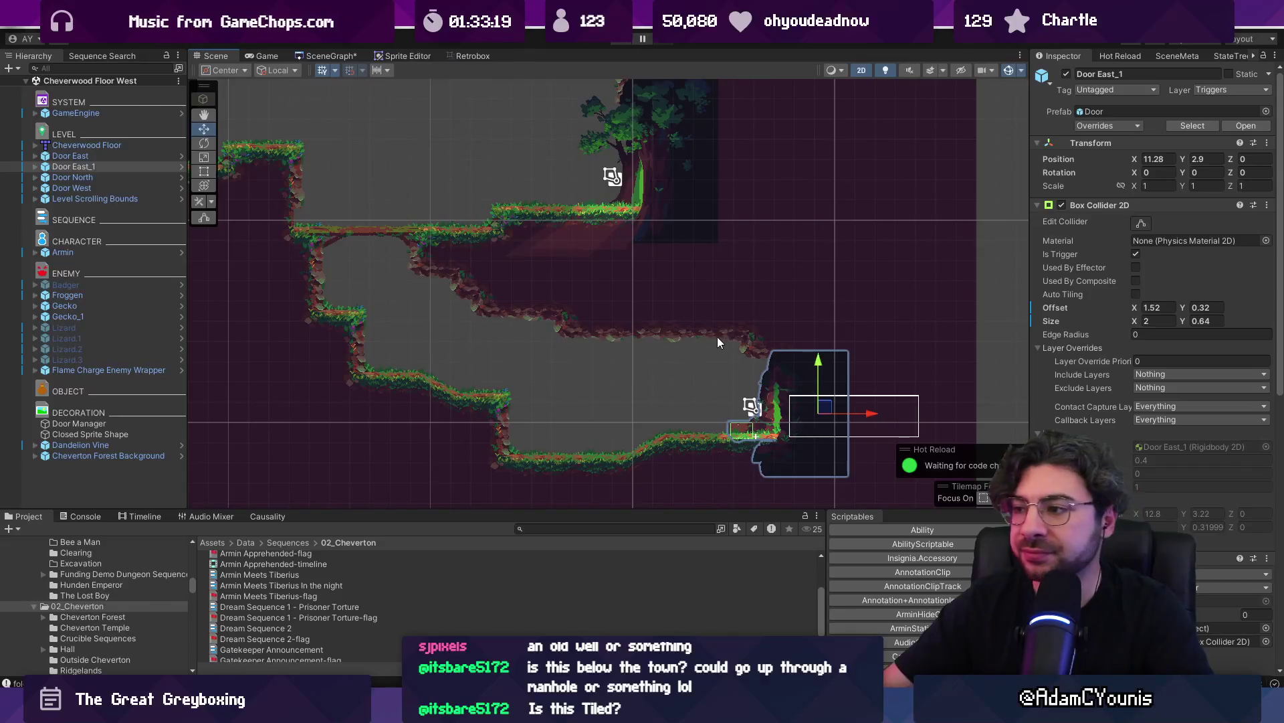
{"action": "left_click", "coordinate": [672, 344]}
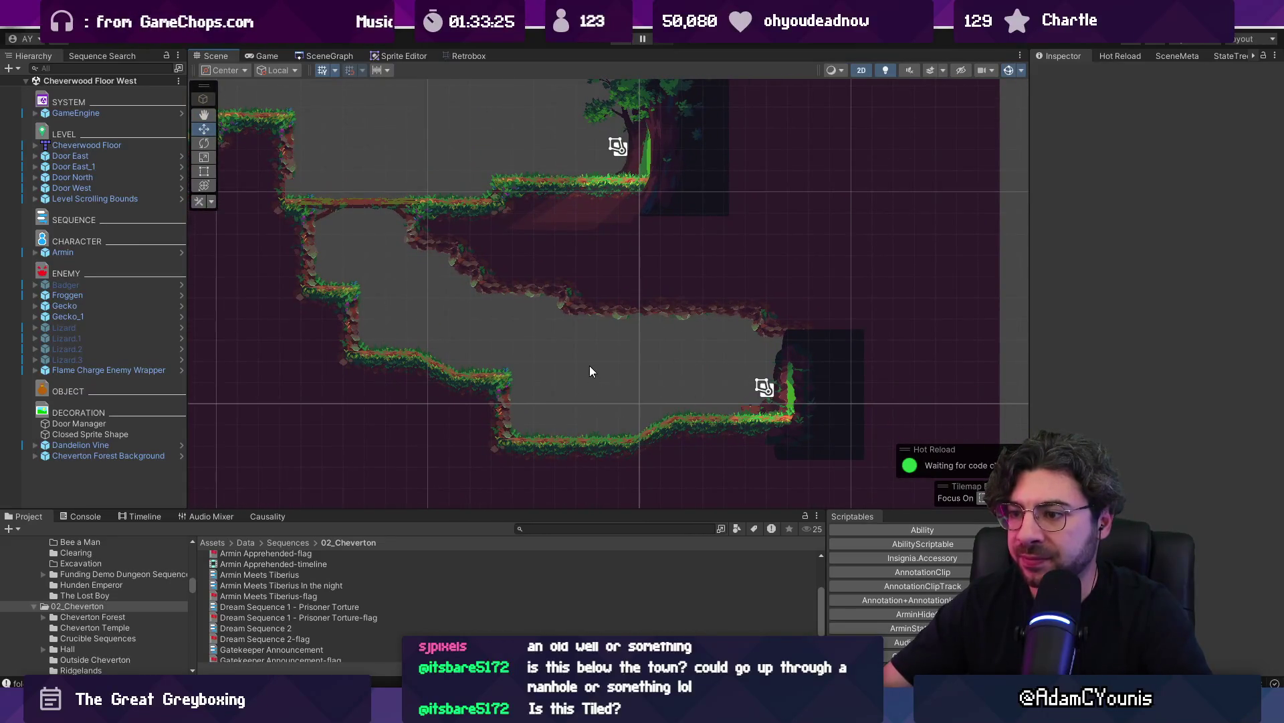
{"action": "scroll", "coordinate": [612, 365], "scroll_direction": "down", "scroll_amount": 5}
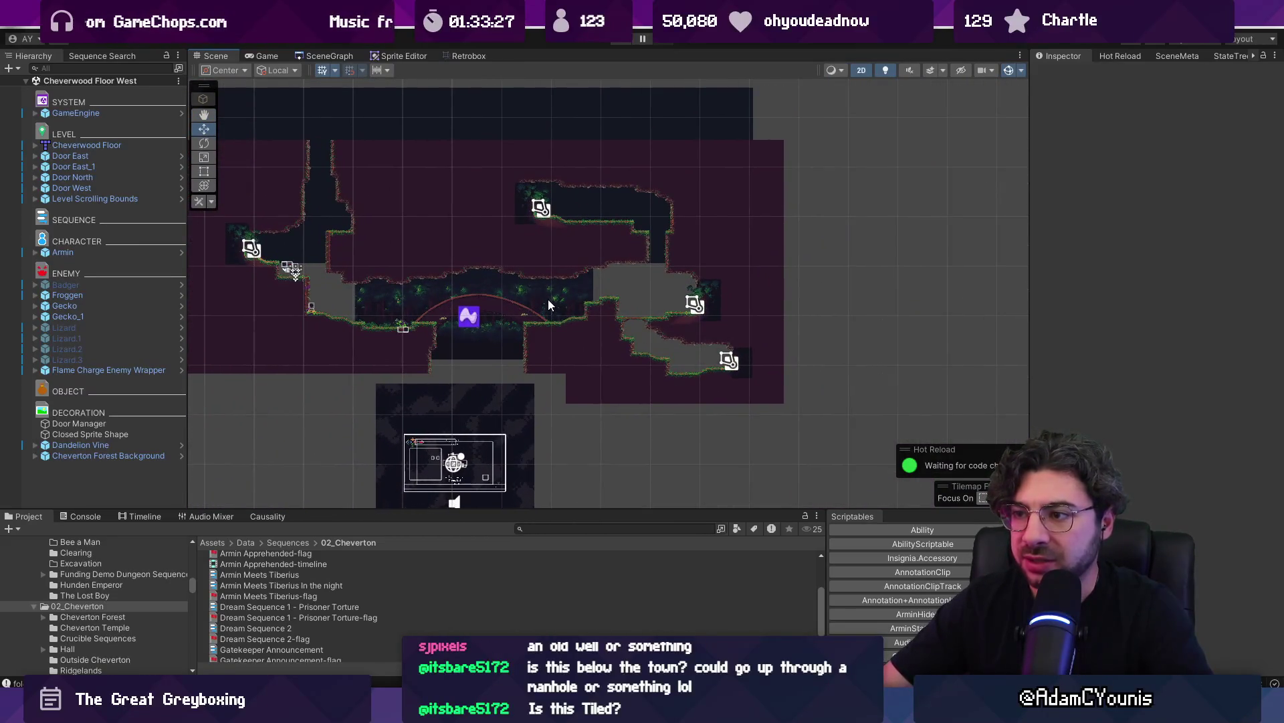
{"action": "left_click", "coordinate": [654, 204]}
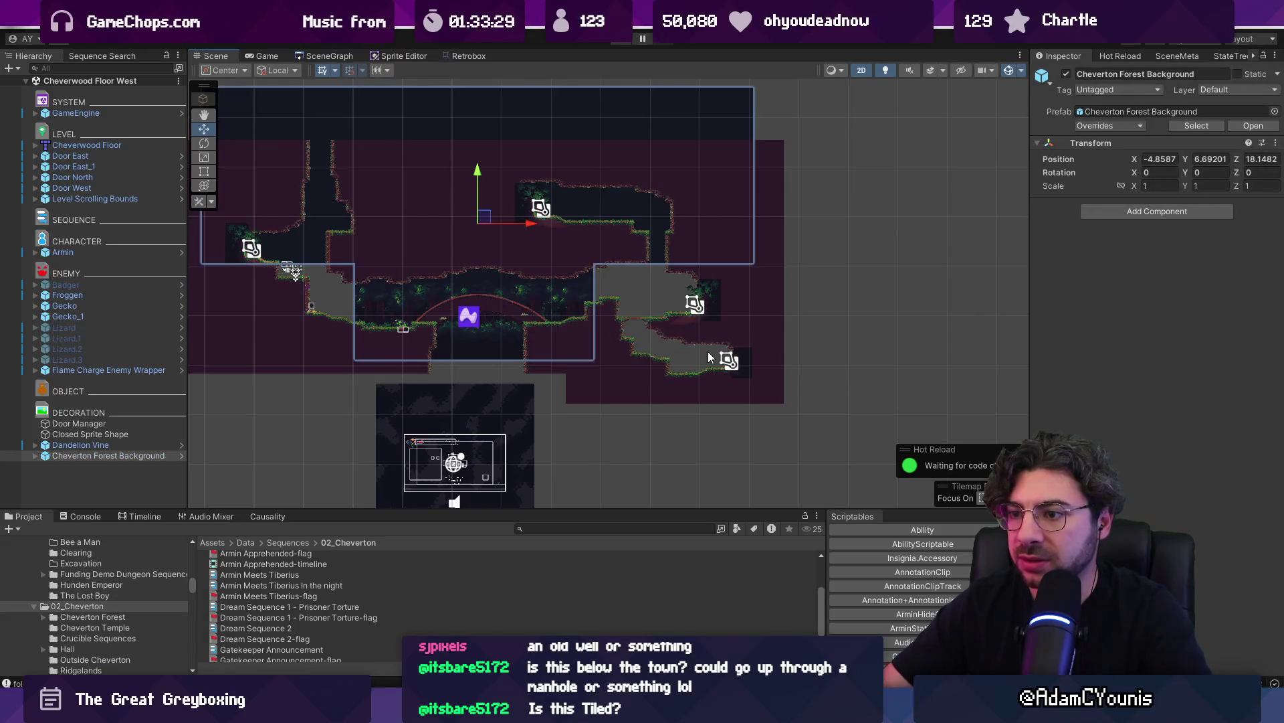
{"action": "key", "text": "ctrl+p"}
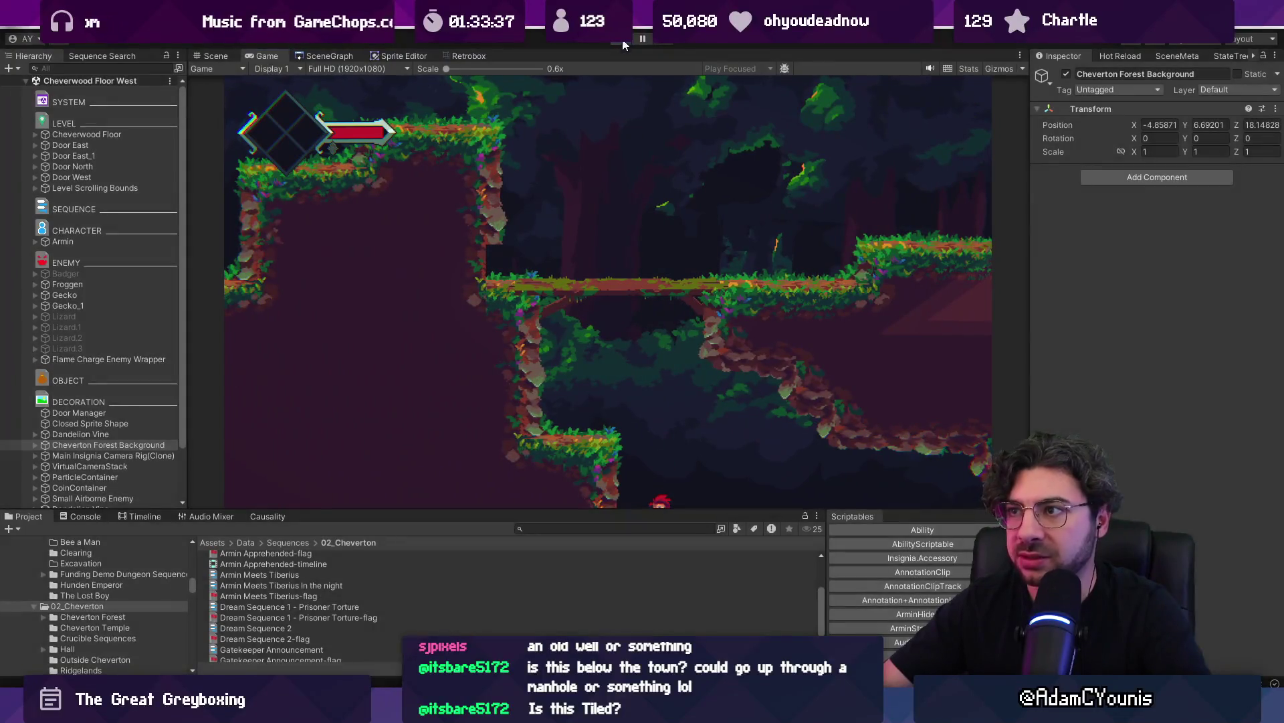
{"action": "left_click", "coordinate": [623, 40]}
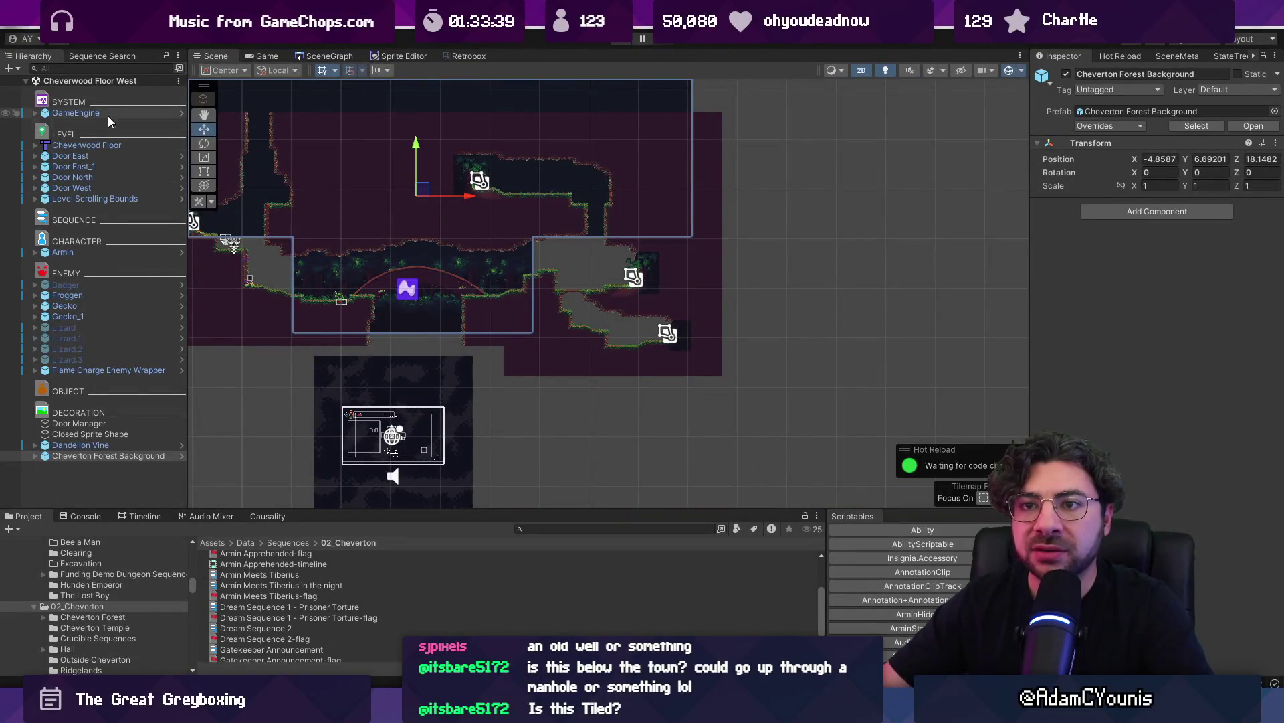
Edit the Right Edge collider of Level Scrolling Bounds to extend down past the lower room
{"action": "left_click", "coordinate": [58, 199]}
{"action": "key", "text": "Right"}
{"action": "left_click", "coordinate": [75, 220]}
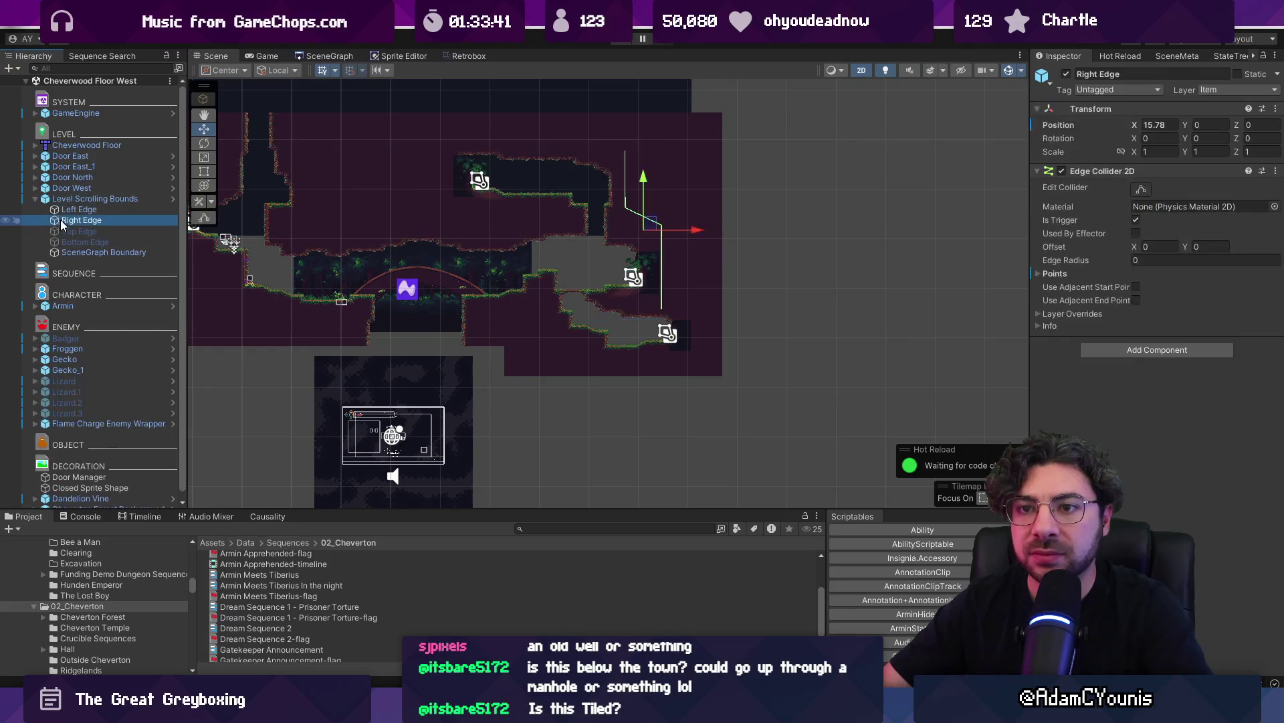
{"action": "key", "text": "t"}
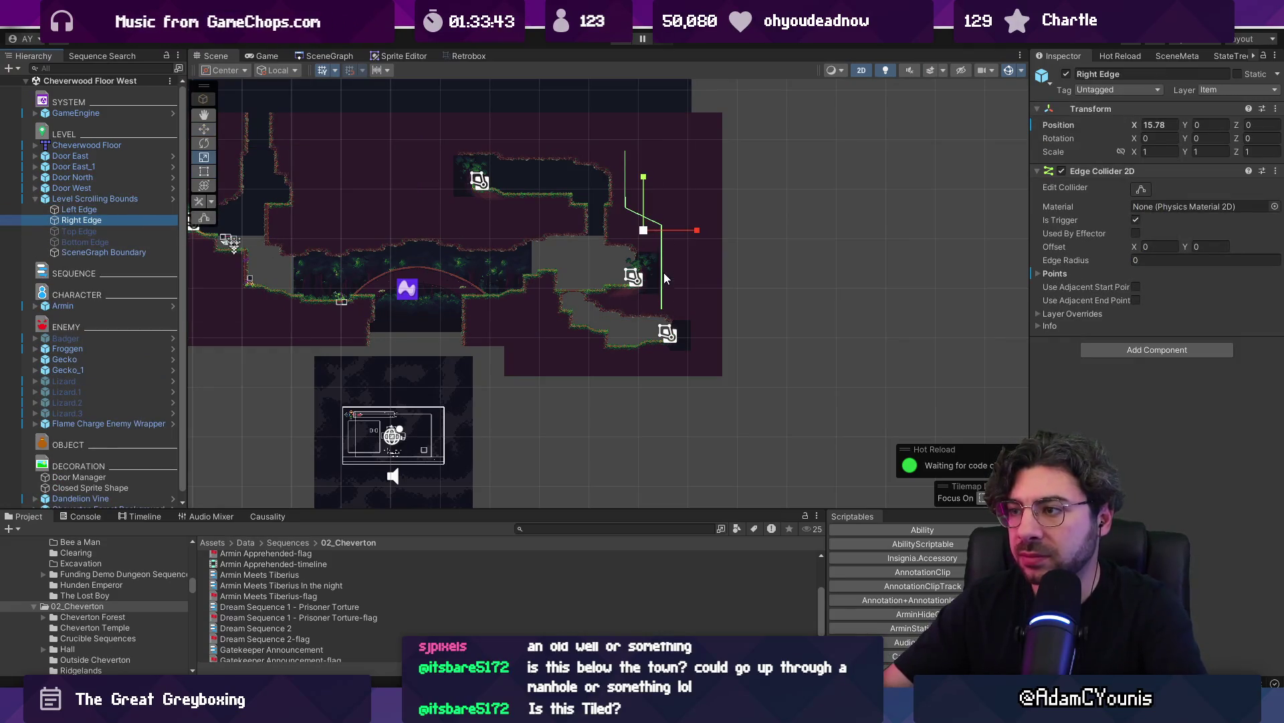
{"action": "left_click", "coordinate": [1140, 190]}
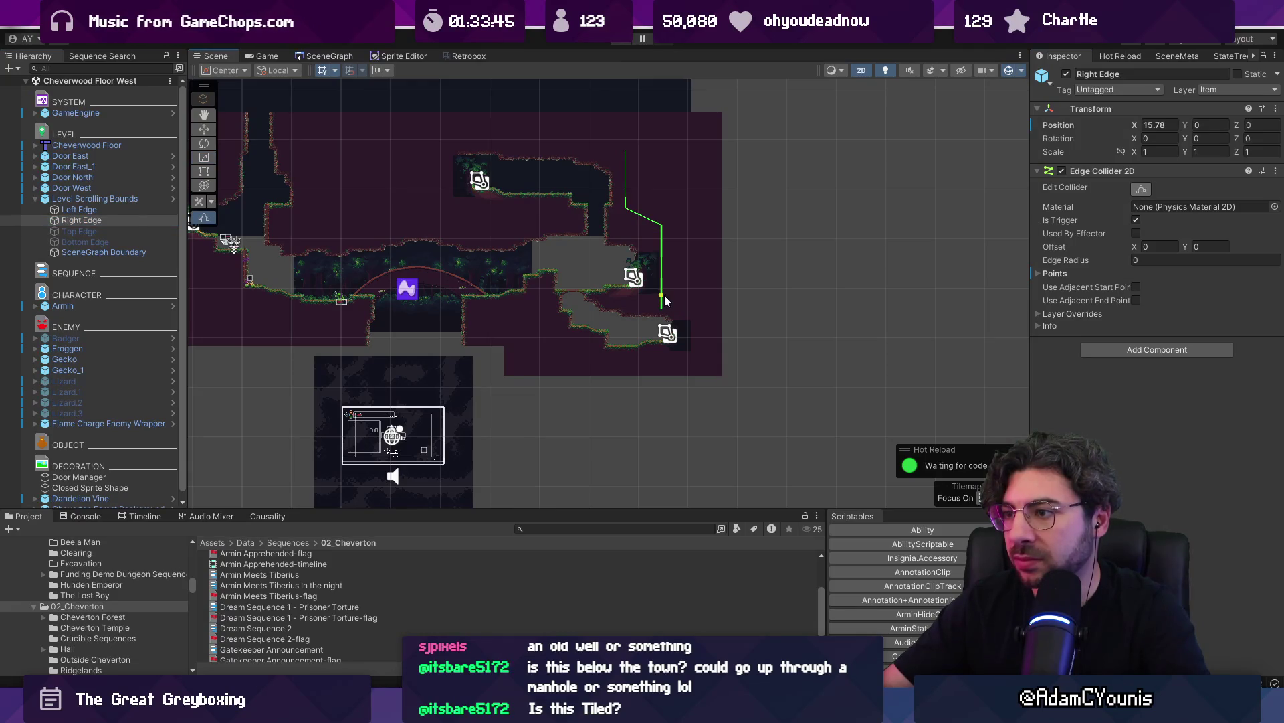
{"action": "left_click_drag", "start_coordinate": [690, 315], "coordinate": [689, 371]}
{"action": "left_click_drag", "start_coordinate": [689, 308], "coordinate": [680, 297]}
{"action": "scroll", "coordinate": [680, 308], "scroll_direction": "up", "scroll_amount": 5}
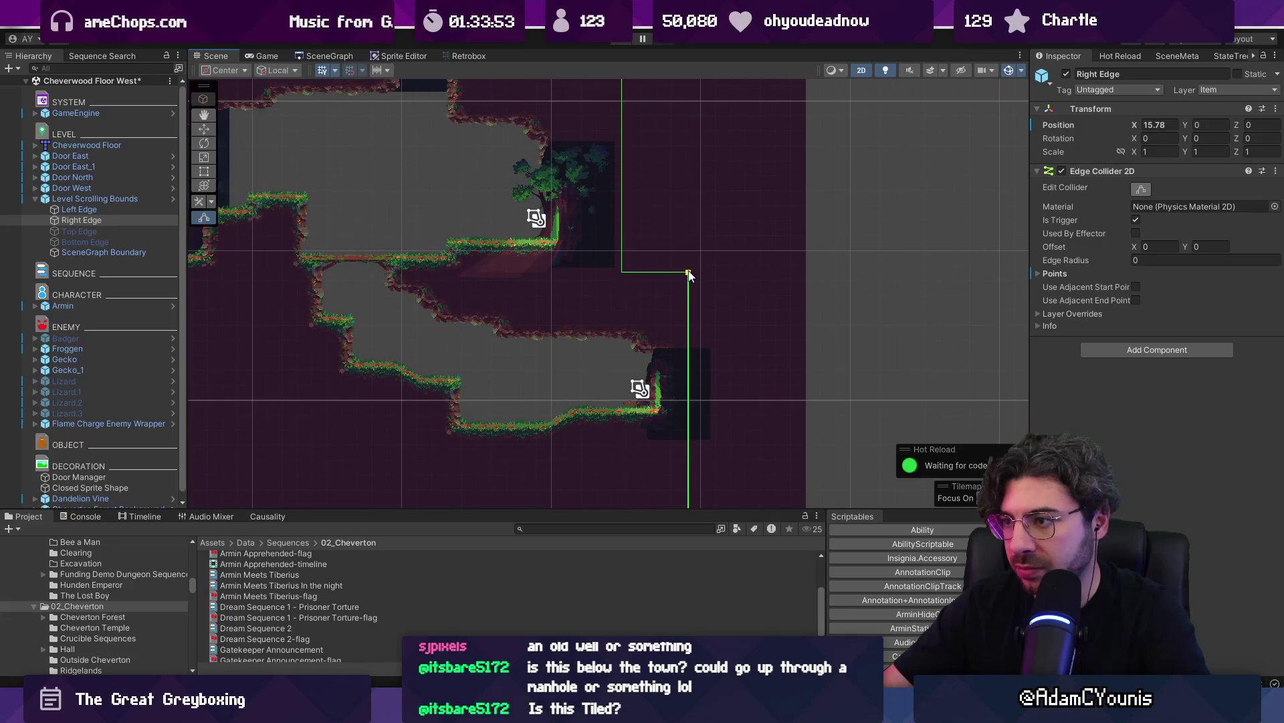
{"action": "scroll", "coordinate": [689, 321], "scroll_direction": "down", "scroll_amount": 3}
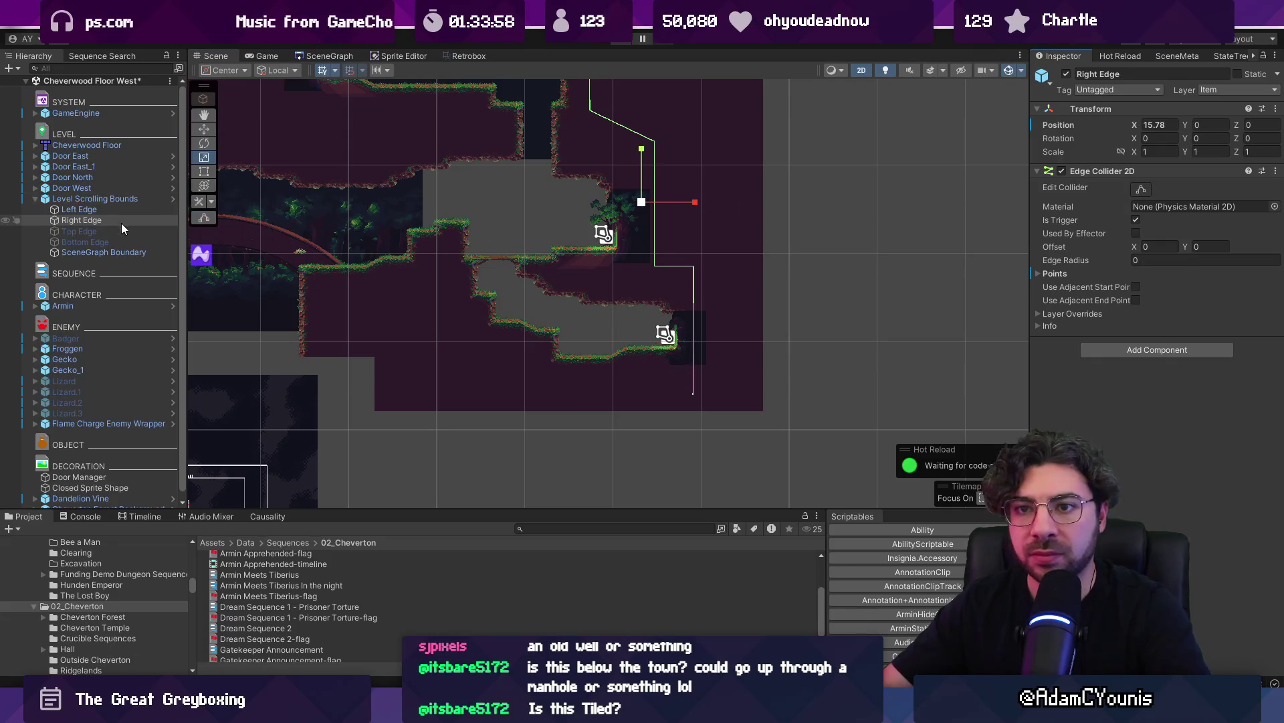
Enable the Scrolling Camera Boundary component, save the scene, and enter Play mode
{"action": "left_click", "coordinate": [736, 232]}
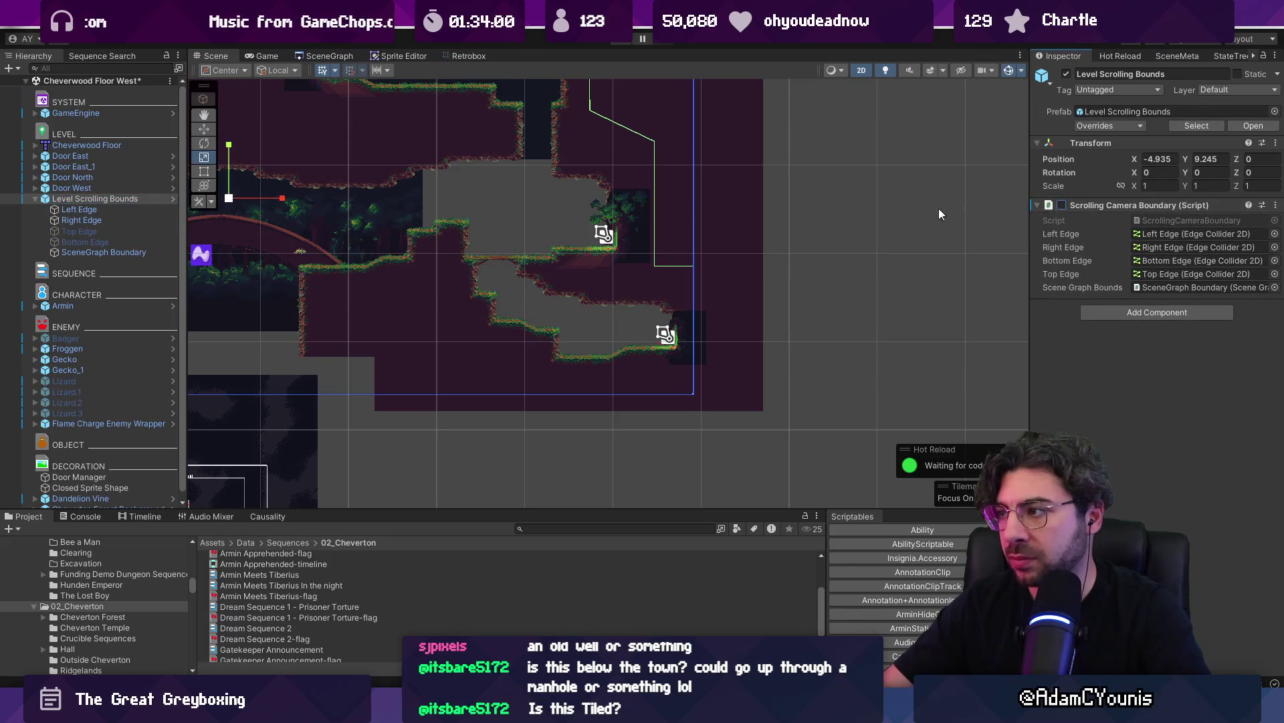
{"action": "left_click", "coordinate": [1061, 206]}
{"action": "key", "text": "ctrl+s"}
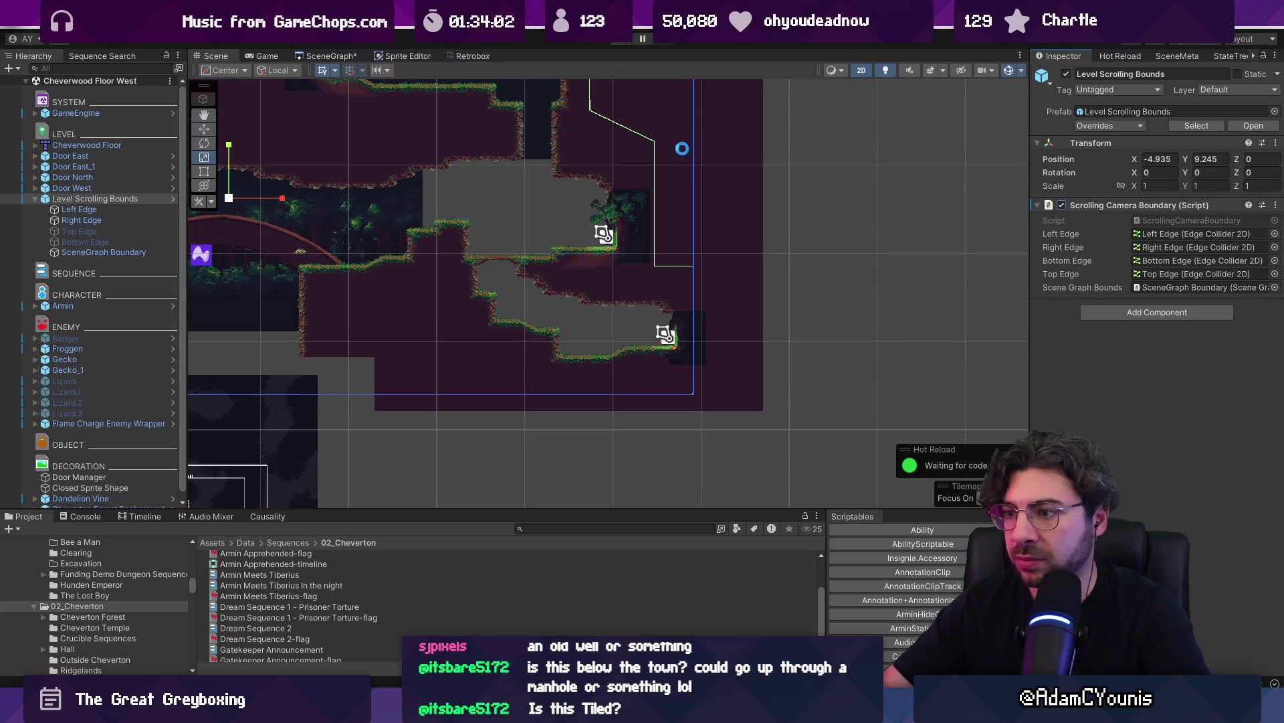
{"action": "key", "text": "ctrl+p"}
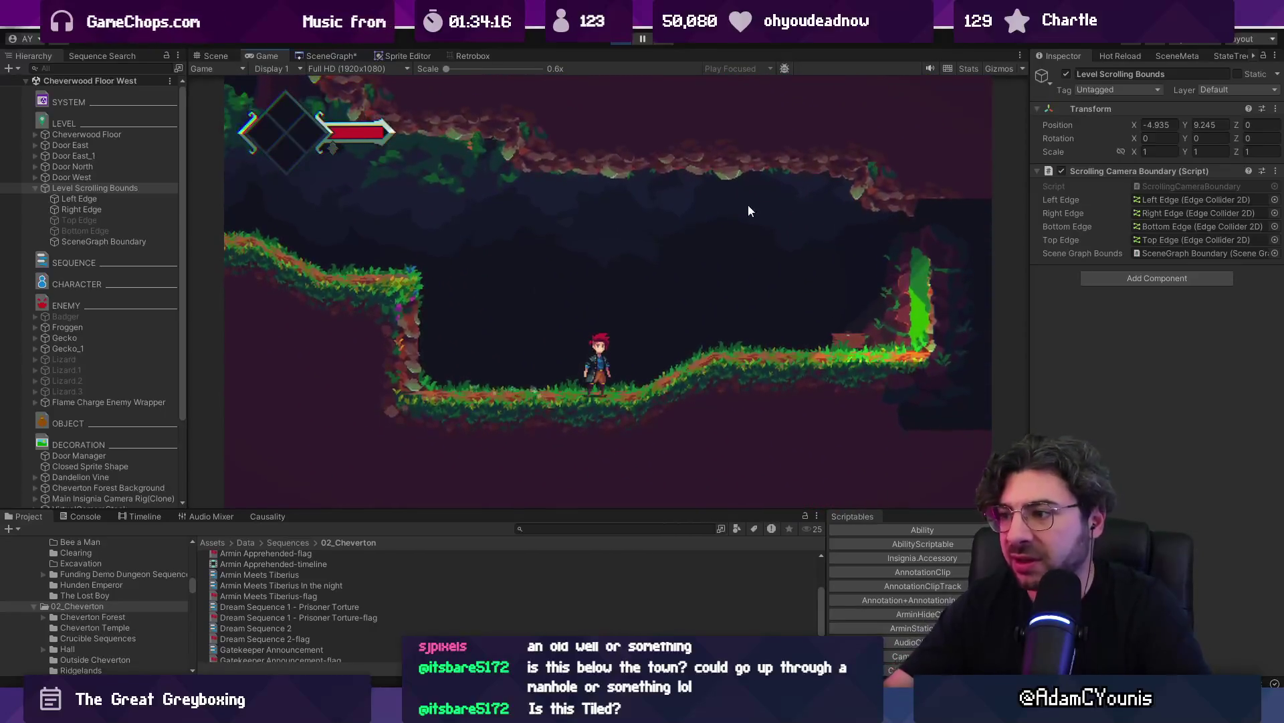
Stop the Cheverwood Floor West play test and show its room in the SceneGraph
{"action": "left_click", "coordinate": [622, 39]}
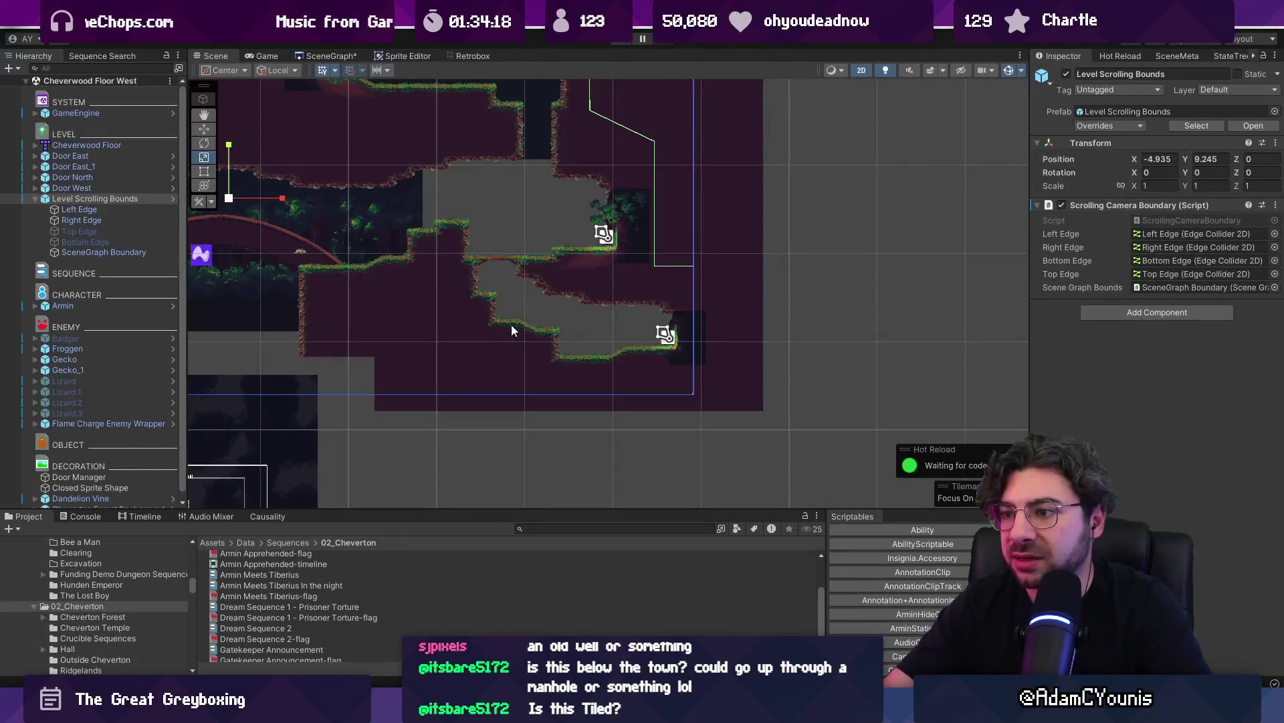
{"action": "left_click", "coordinate": [329, 55]}
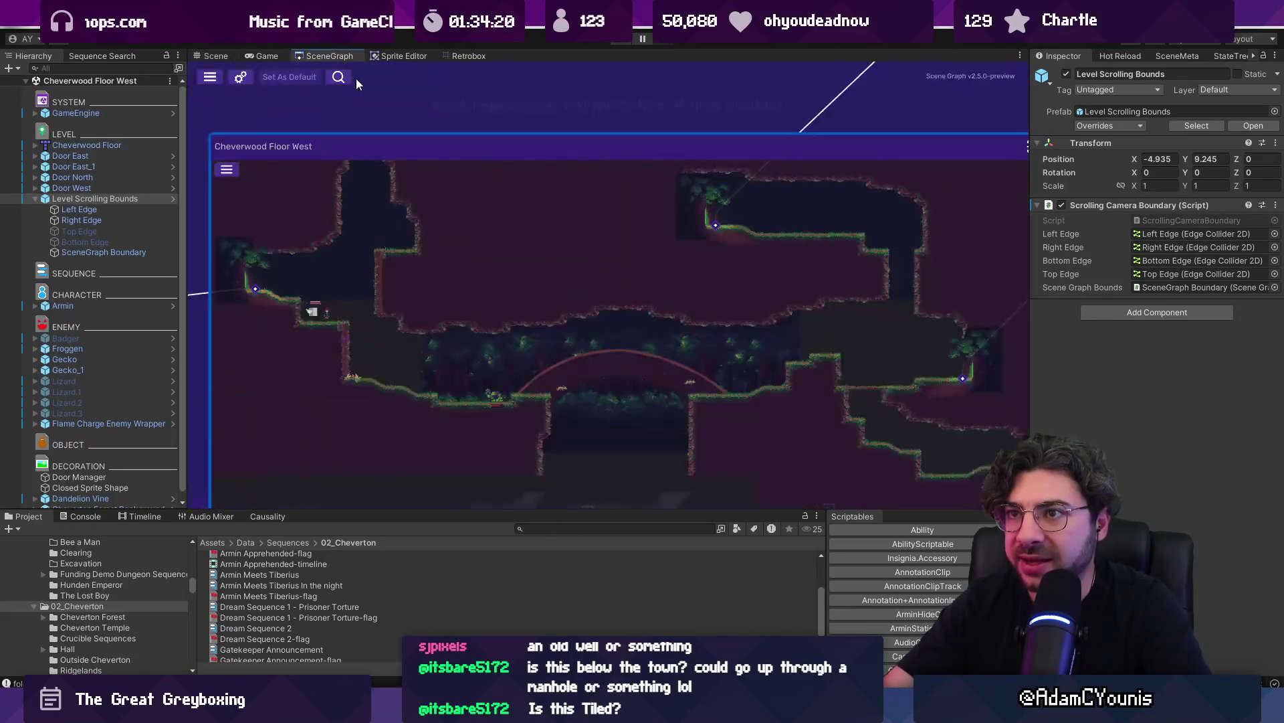
Zoom around the SceneGraph and double-click the Cheverton Forest Between room to open it
{"action": "scroll", "coordinate": [504, 123], "scroll_direction": "down", "scroll_amount": 6}
{"action": "scroll", "coordinate": [571, 384], "scroll_direction": "up", "scroll_amount": 3}
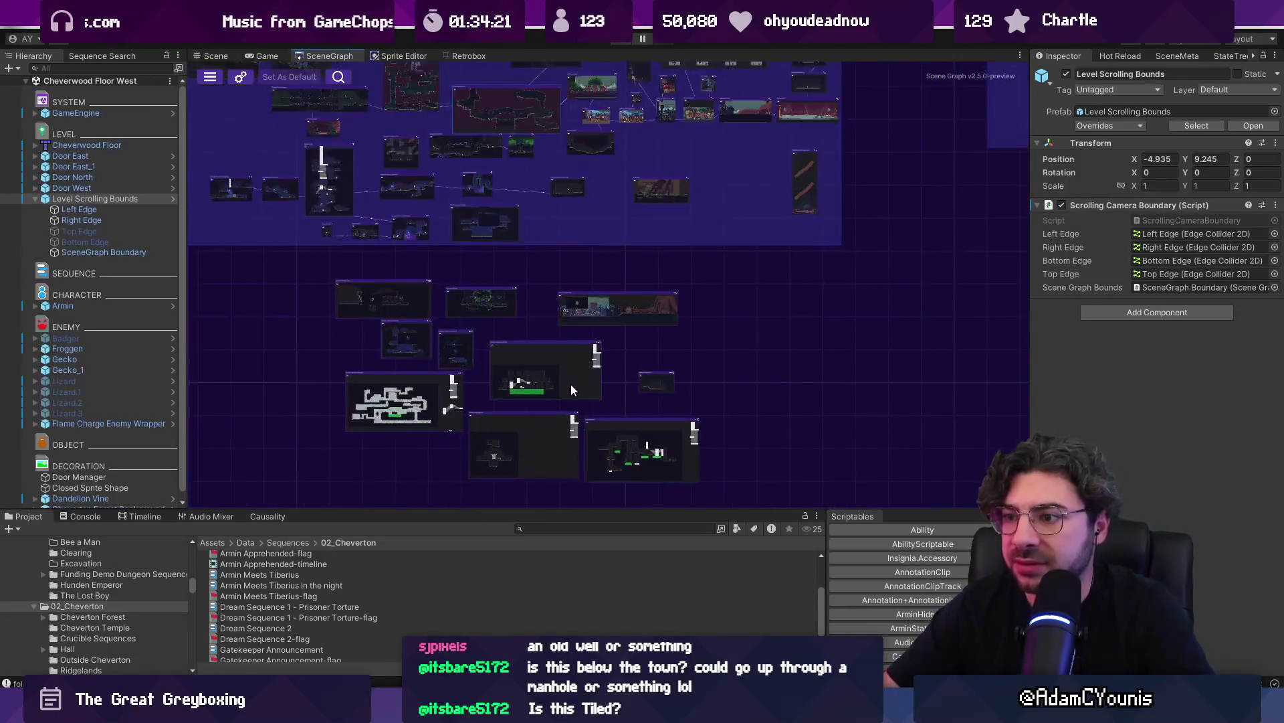
{"action": "scroll", "coordinate": [575, 221], "scroll_direction": "down", "scroll_amount": 2}
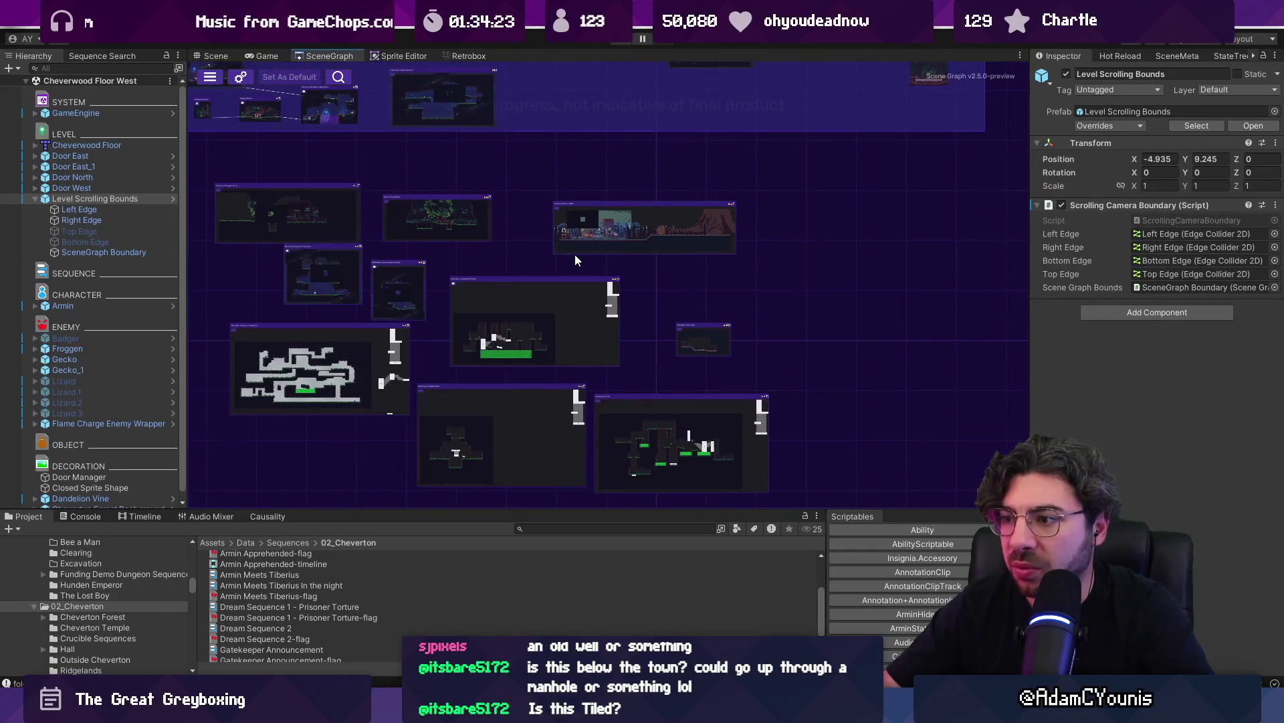
{"action": "scroll", "coordinate": [548, 238], "scroll_direction": "down", "scroll_amount": 3}
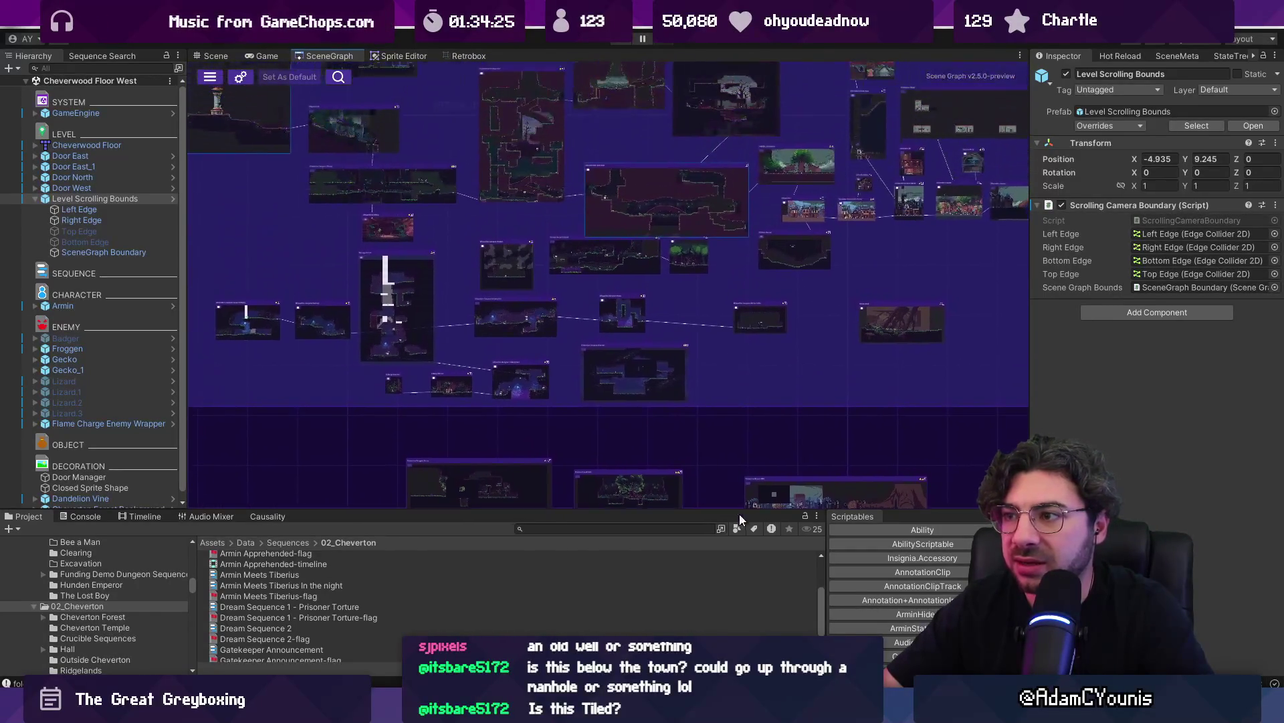
{"action": "scroll", "coordinate": [746, 264], "scroll_direction": "down", "scroll_amount": 2}
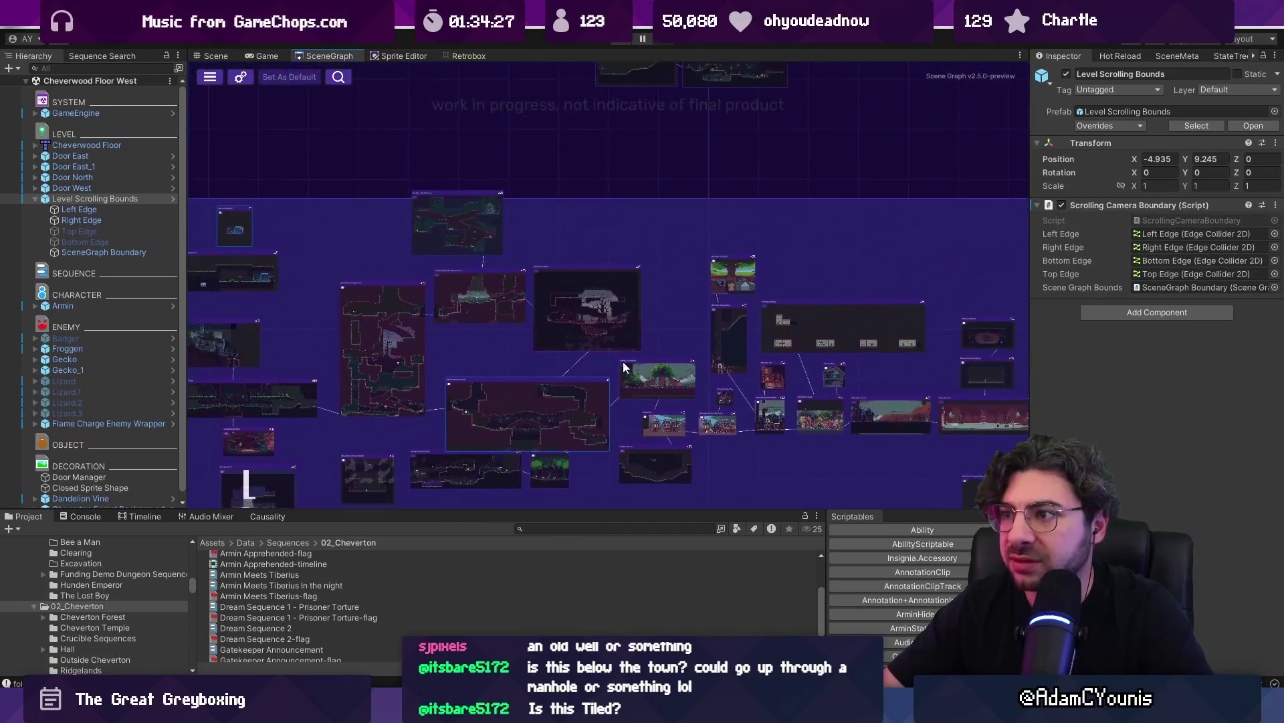
{"action": "scroll", "coordinate": [679, 169], "scroll_direction": "up", "scroll_amount": 8}
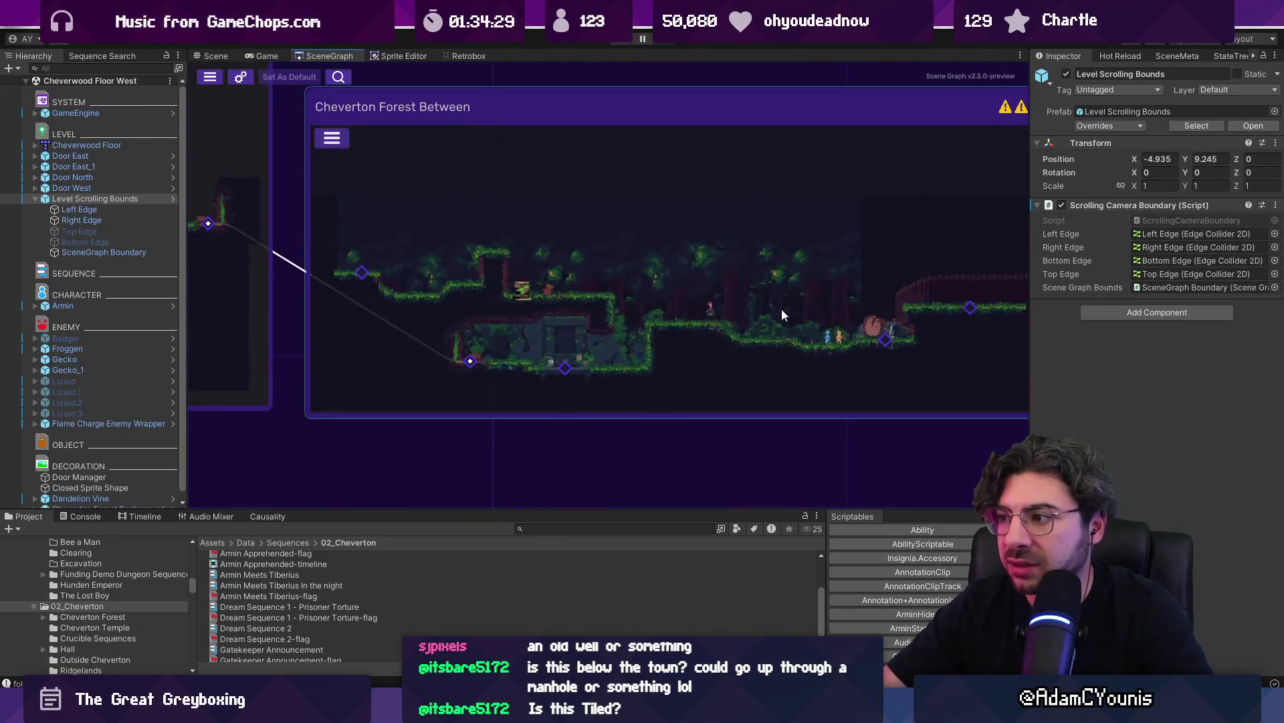
{"action": "double_click", "coordinate": [679, 261]}
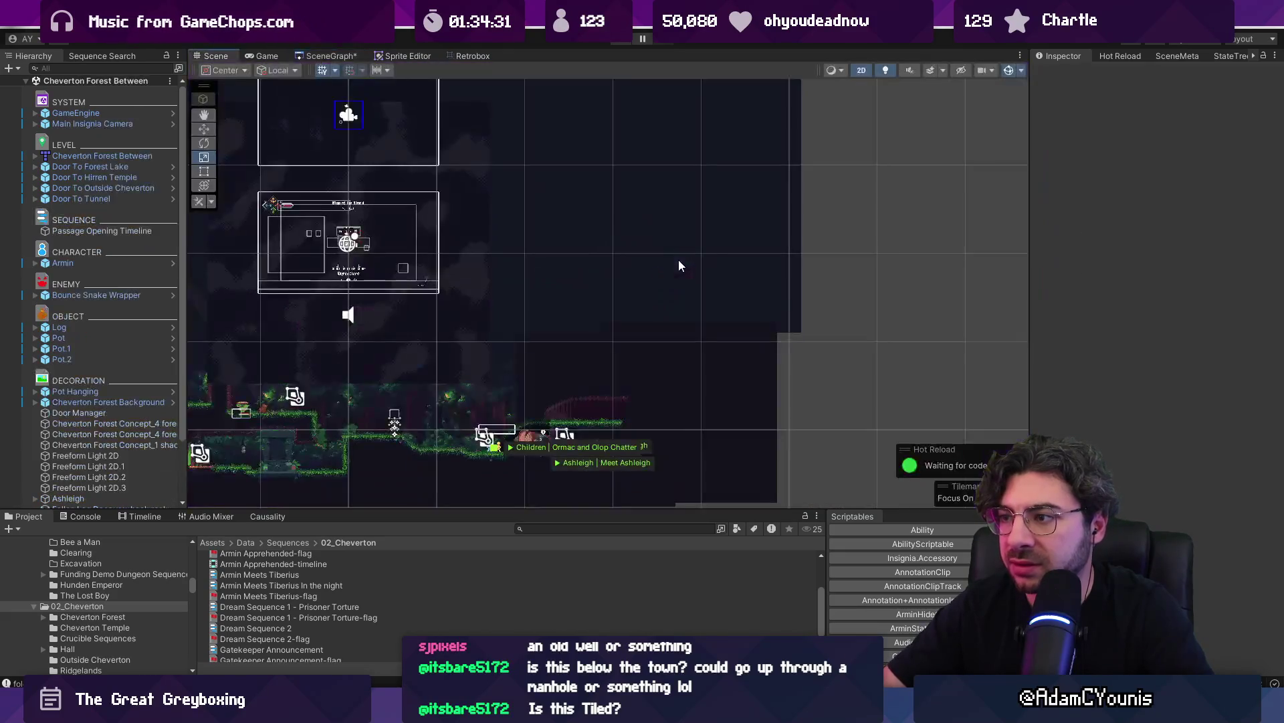
Click the palisade, fallen log and Ashleigh in the Scene view, ending on Fallen Log Doorway_log
{"action": "scroll", "coordinate": [605, 401], "scroll_direction": "up", "scroll_amount": 2}
{"action": "left_click", "coordinate": [616, 354]}
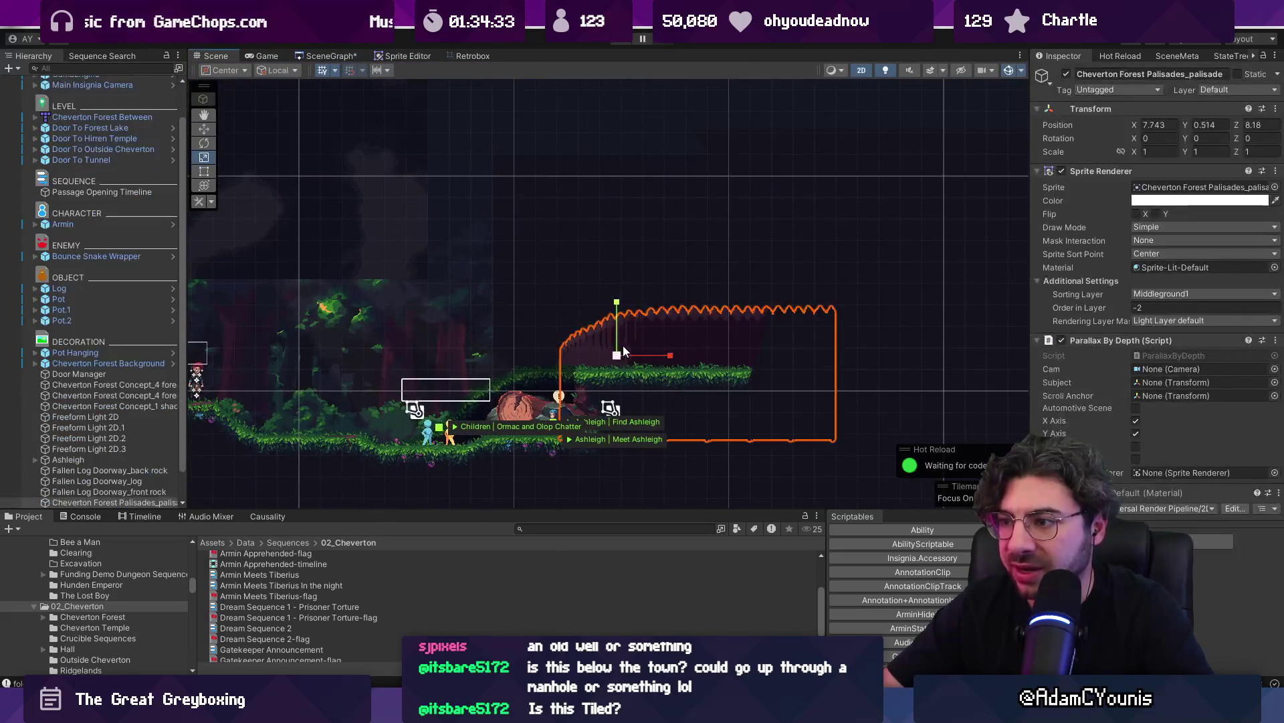
{"action": "scroll", "coordinate": [529, 402], "scroll_direction": "up", "scroll_amount": 5}
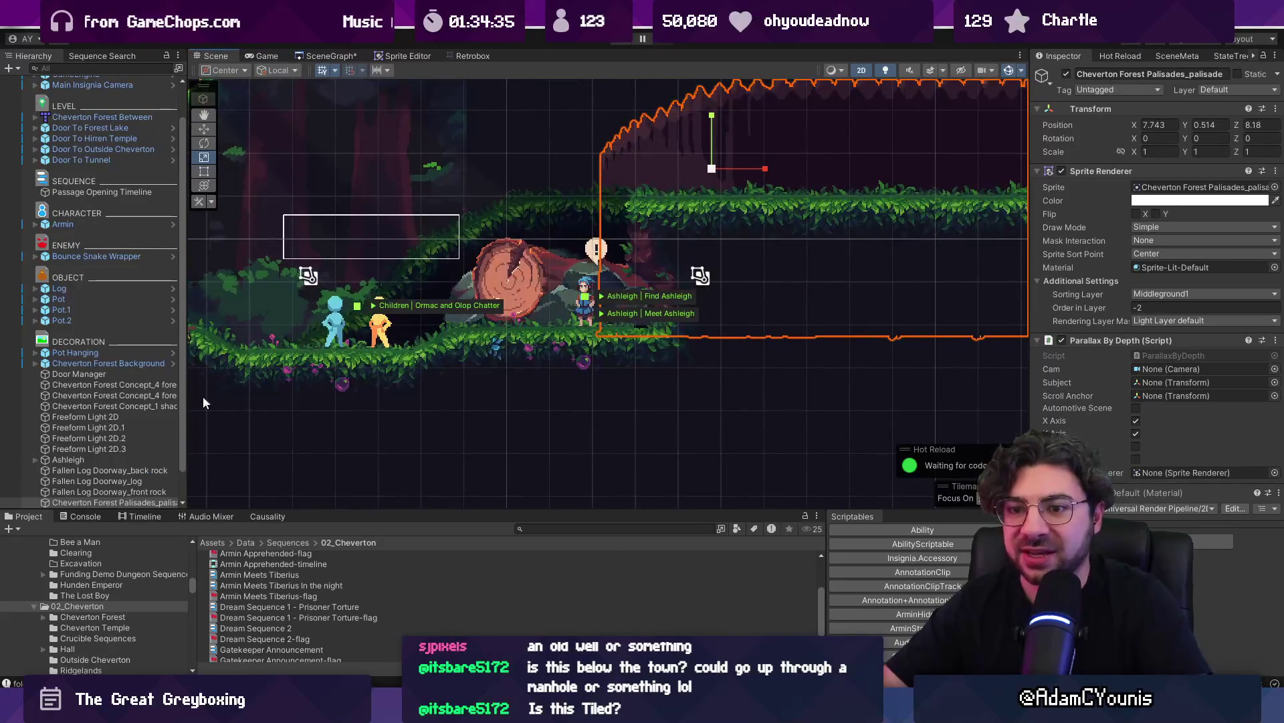
{"action": "left_click", "coordinate": [501, 289]}
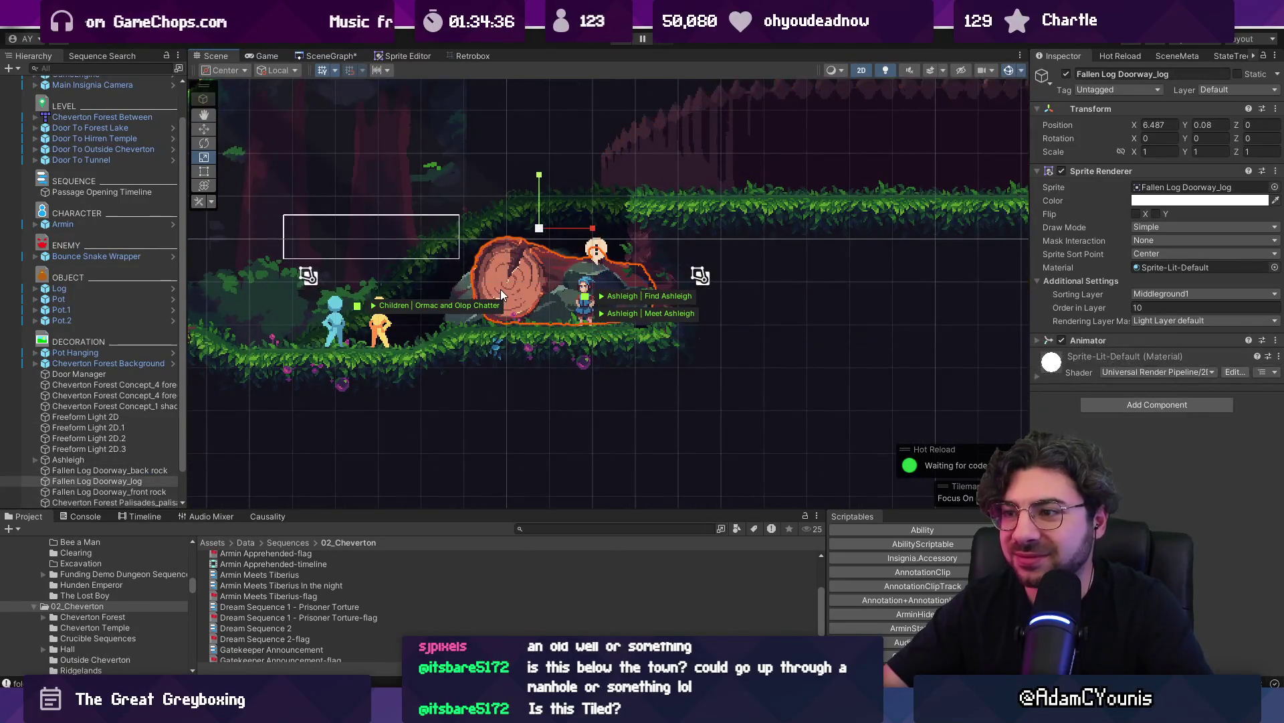
{"action": "left_click", "coordinate": [585, 304]}
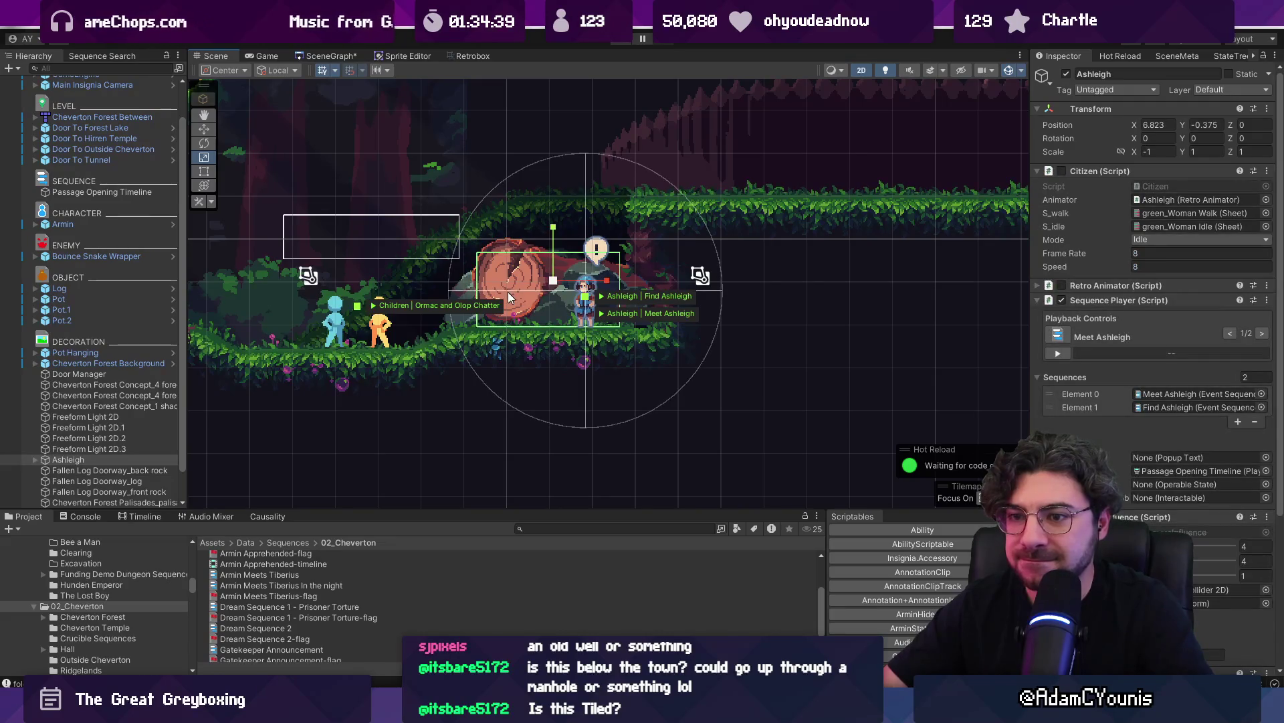
{"action": "left_click", "coordinate": [504, 242]}
{"action": "left_click", "coordinate": [504, 242]}
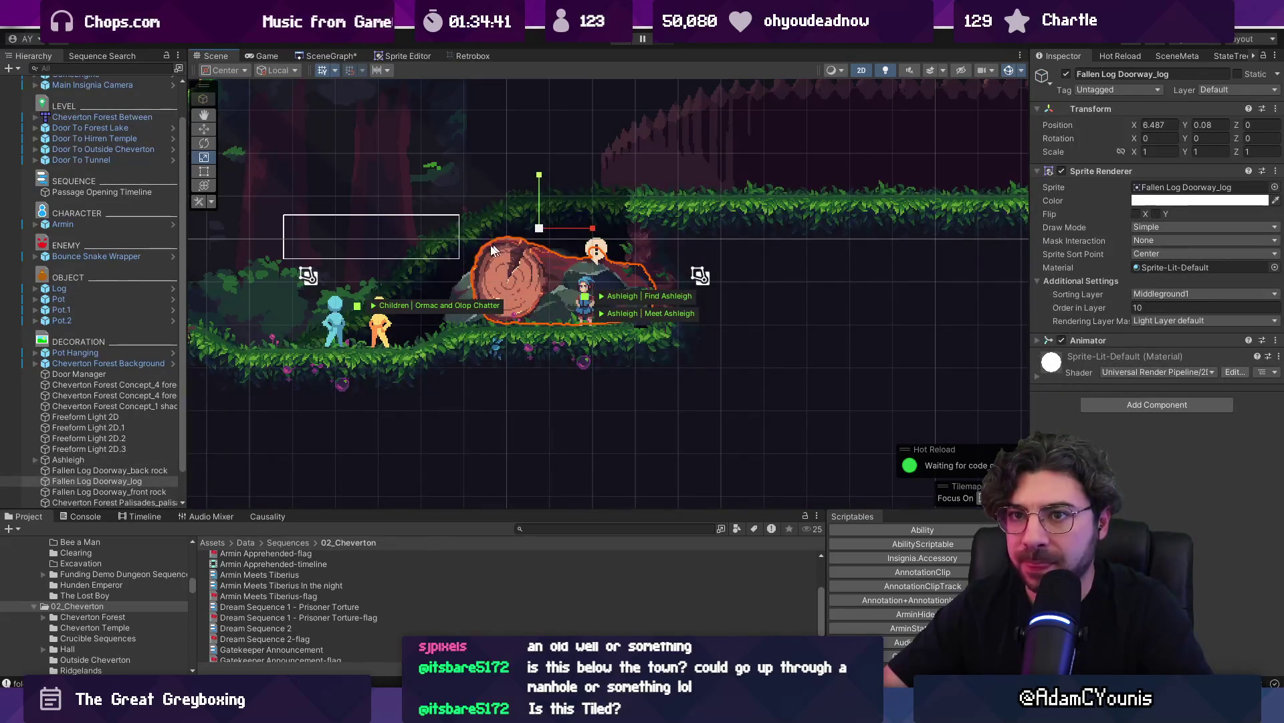
Select a range of decoration objects in the Hierarchy, excluding Door Manager, and frame them
{"action": "left_click", "coordinate": [136, 502]}
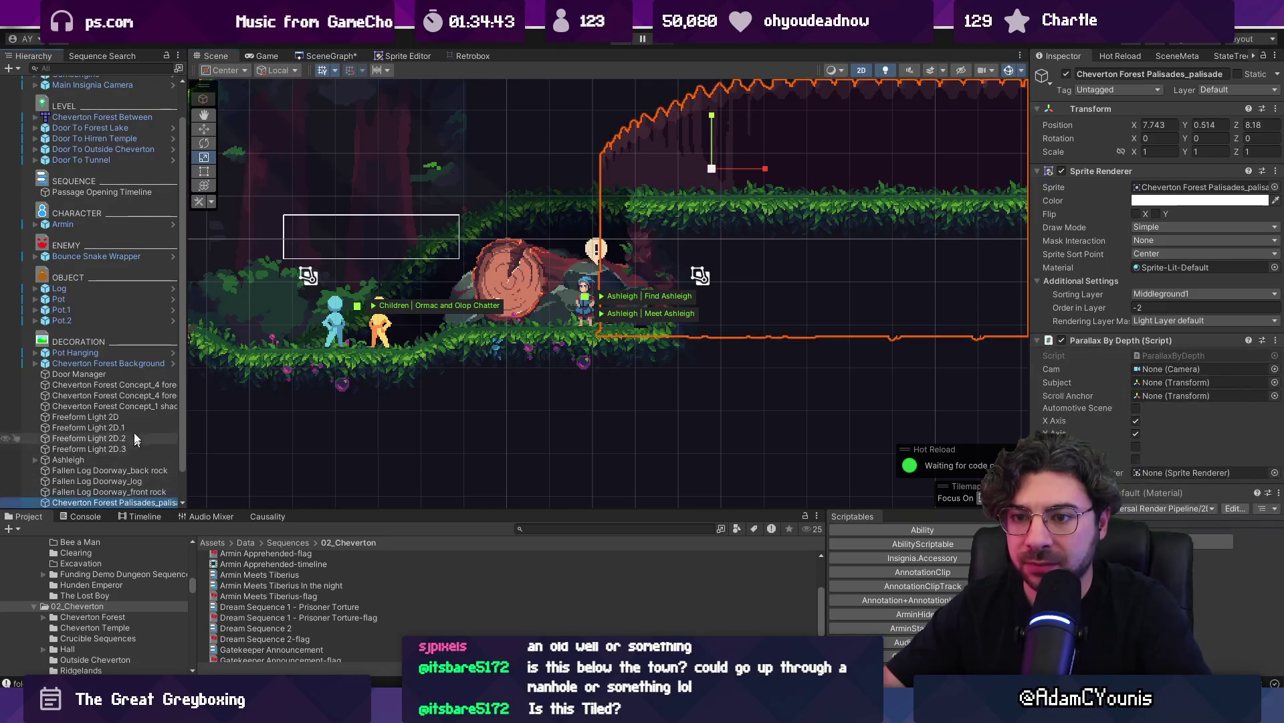
{"action": "left_click", "coordinate": [129, 372], "text": "shift"}
{"action": "left_click", "coordinate": [131, 384]}
{"action": "left_click", "coordinate": [155, 499], "text": "shift"}
{"action": "key", "text": "f"}
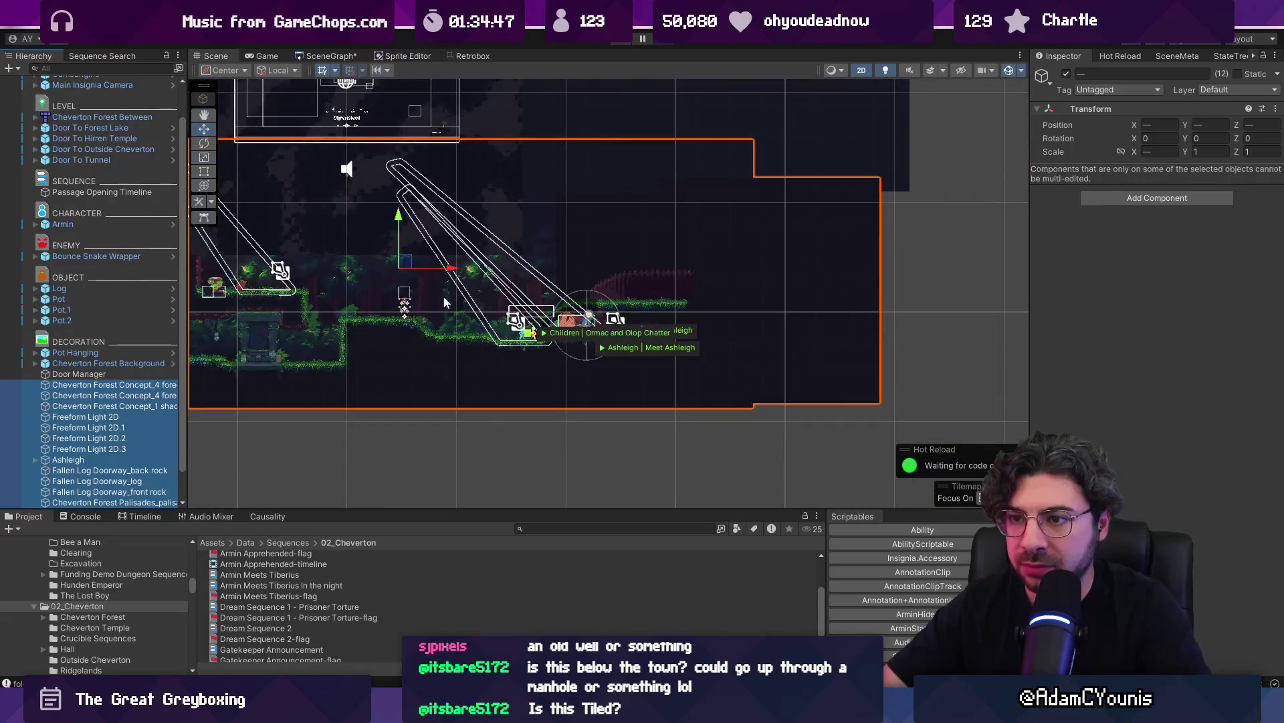
{"action": "scroll", "coordinate": [561, 322], "scroll_direction": "down", "scroll_amount": 2}
{"action": "scroll", "coordinate": [429, 320], "scroll_direction": "up", "scroll_amount": 5}
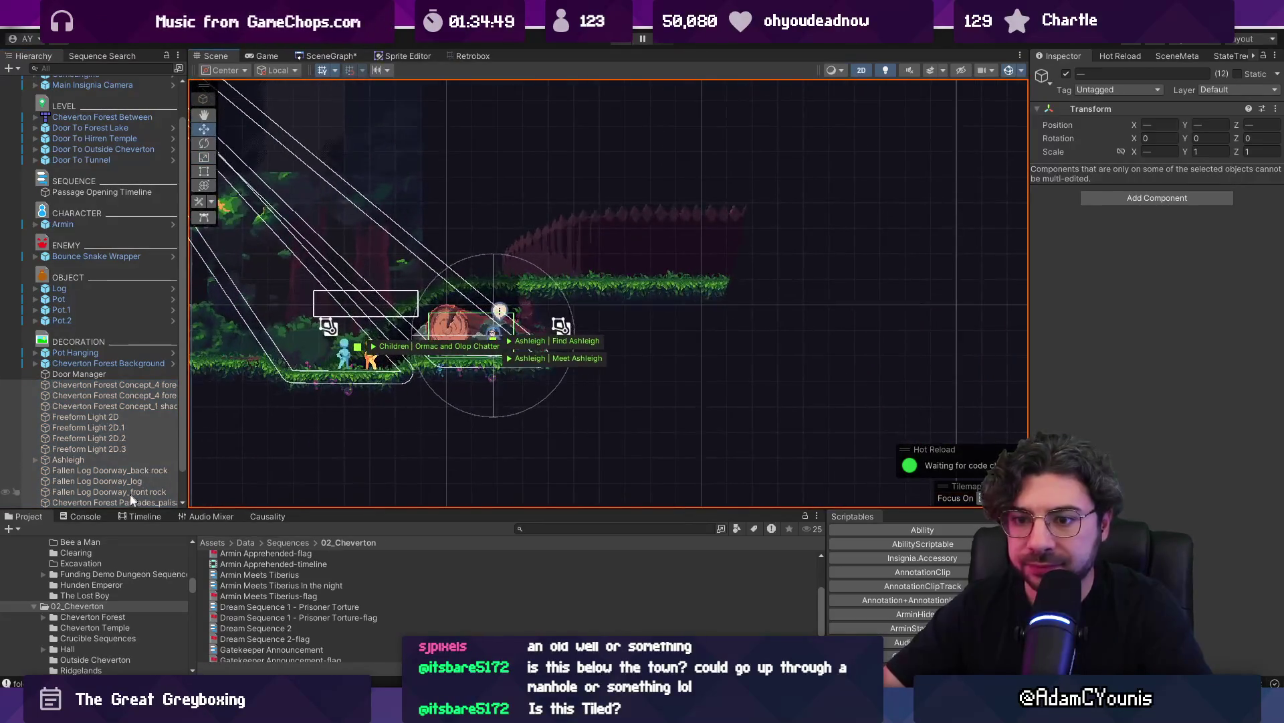
Select the log, front rock, palisades, back rock and Ashleigh, then narrow the Hierarchy panel
{"action": "left_click", "coordinate": [130, 500]}
{"action": "left_click", "coordinate": [134, 480], "text": "shift"}
{"action": "left_click", "coordinate": [131, 471], "text": "shift"}
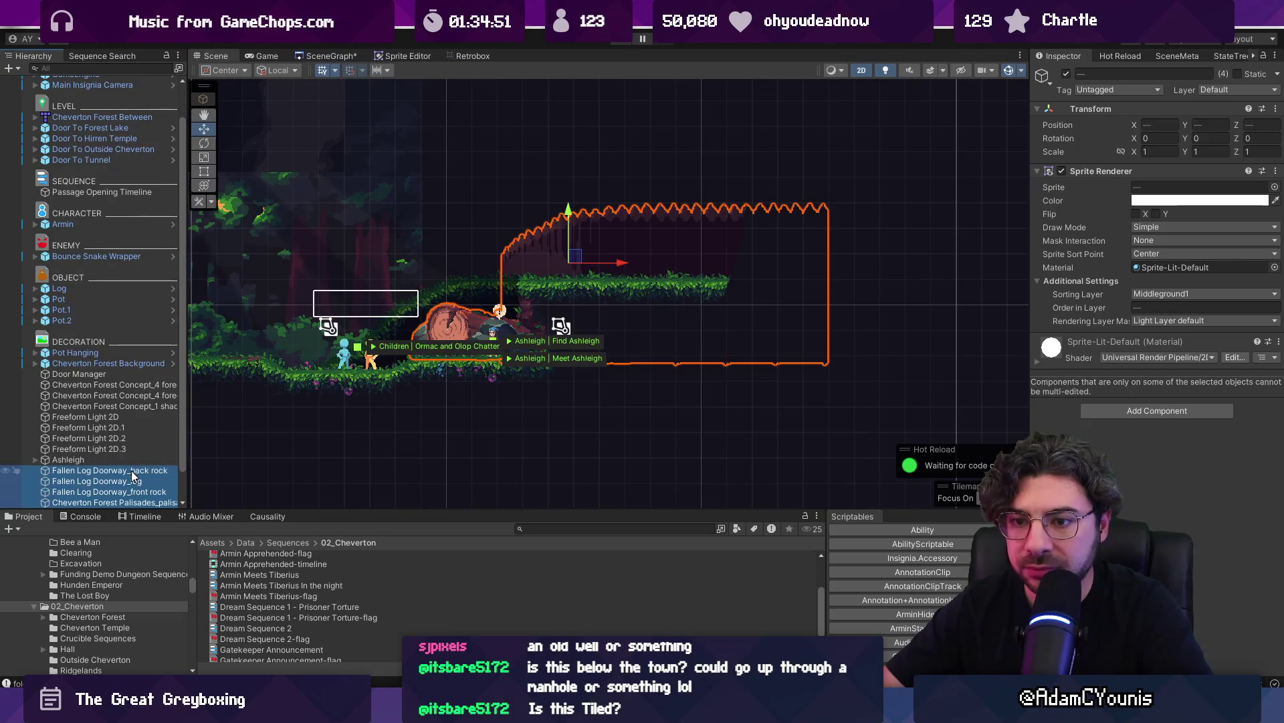
{"action": "left_click", "coordinate": [123, 459], "text": "shift"}
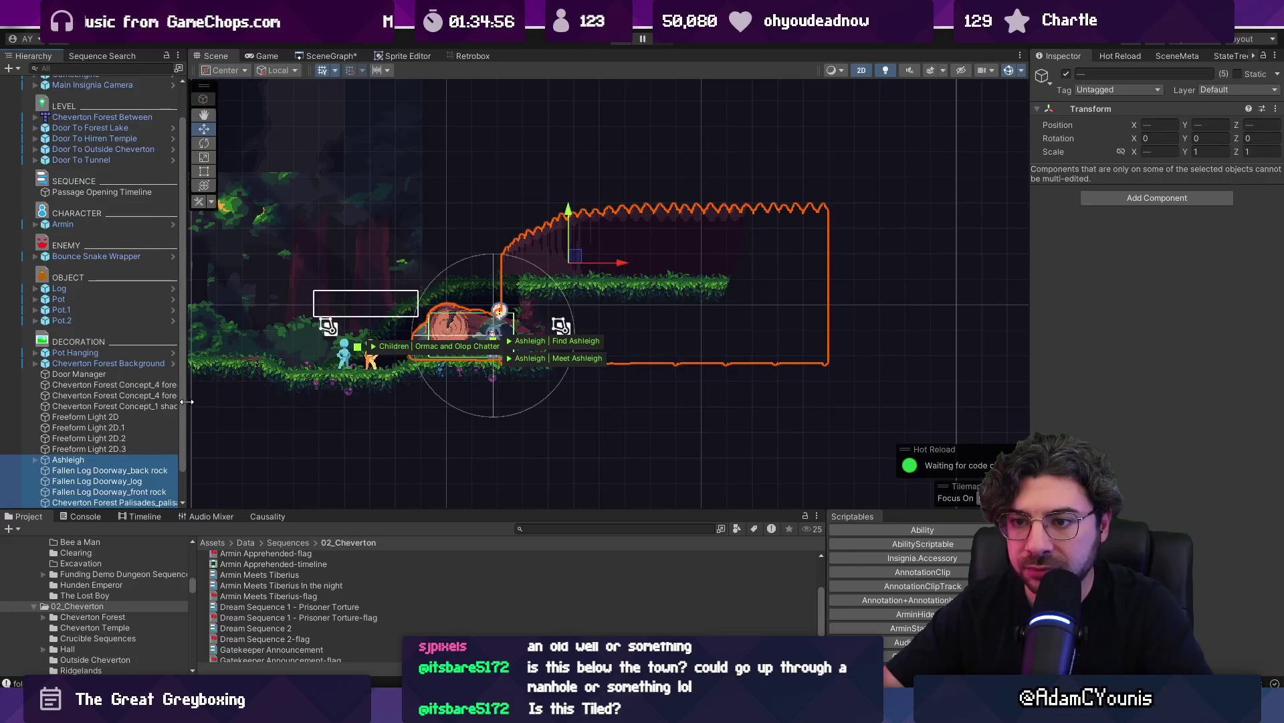
{"action": "left_click_drag", "start_coordinate": [188, 400], "coordinate": [172, 399]}
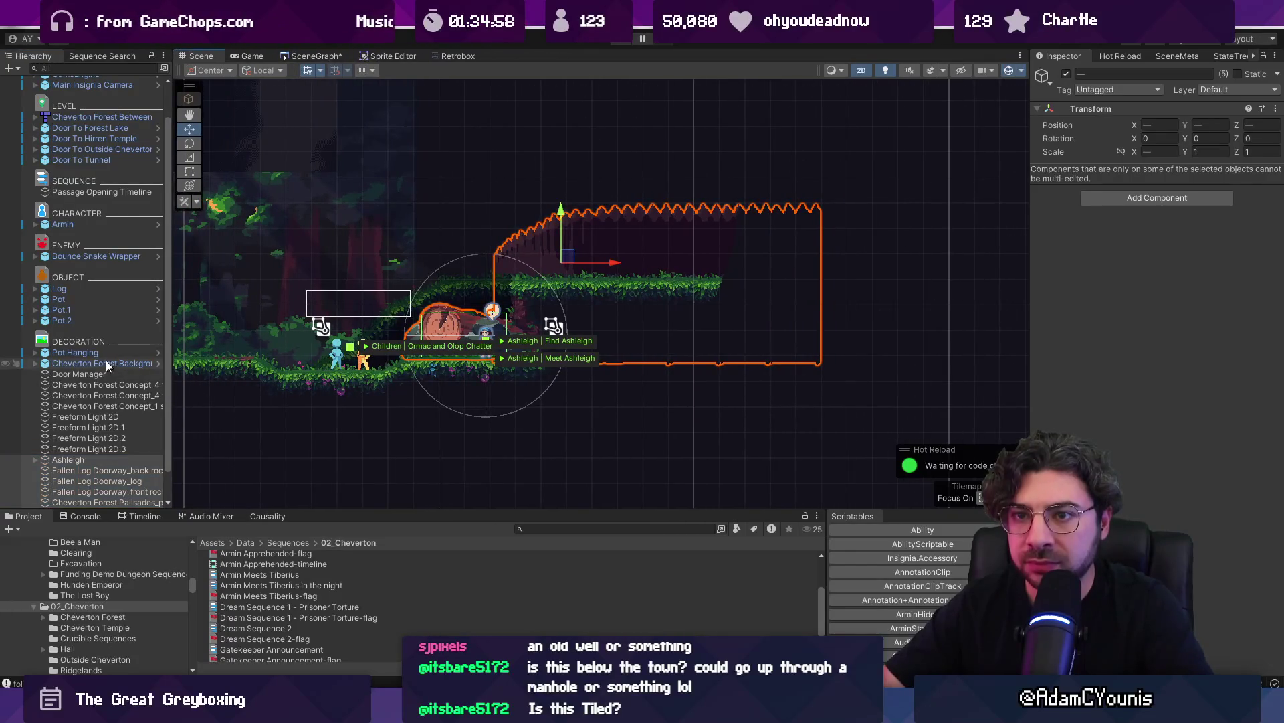
{"action": "scroll", "coordinate": [115, 343], "scroll_direction": "up", "scroll_amount": 2}
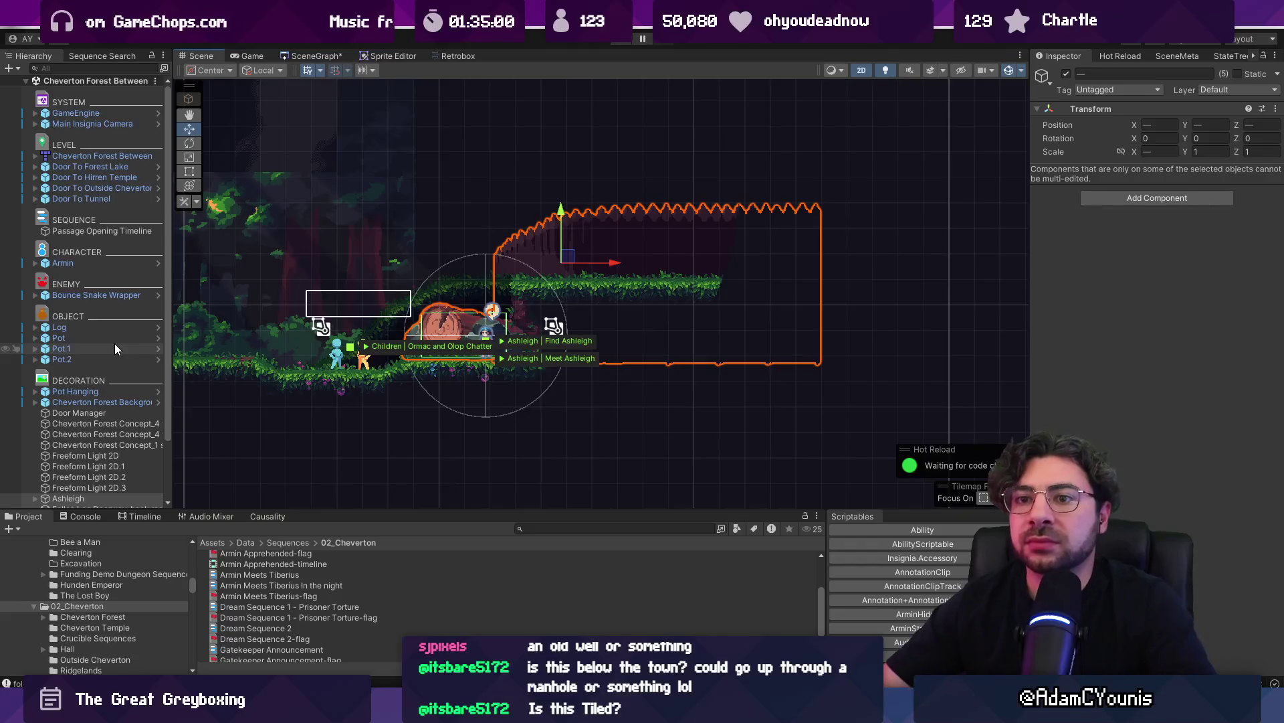